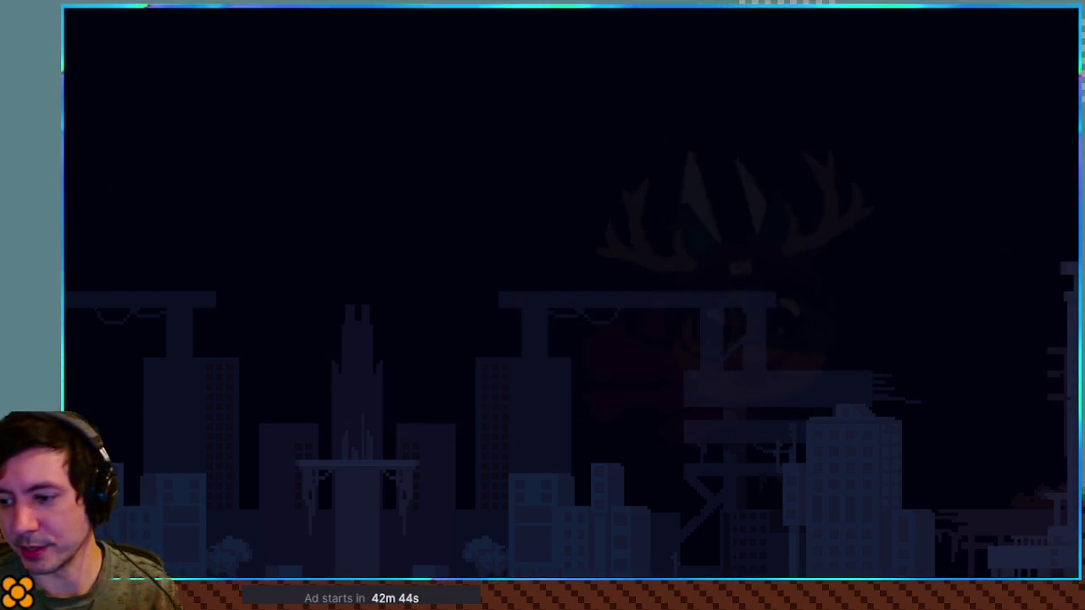
# Create a new folder named 'train' inside the scenes/03 folder.
pyautogui.scroll(-10, 630, 341)
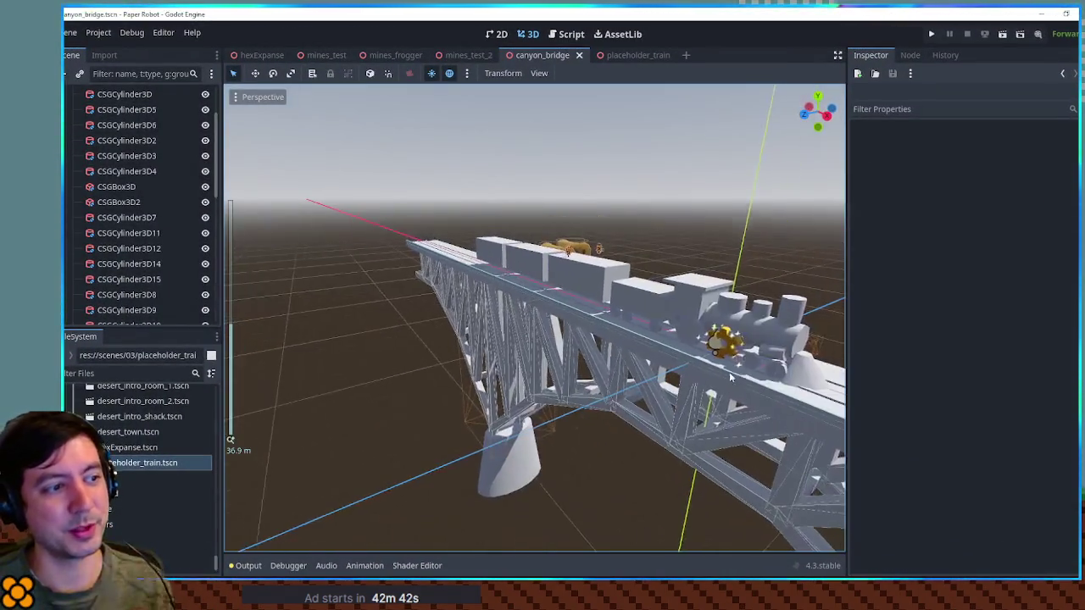
pyautogui.moveTo(630, 342)
pyautogui.mouseDown()
pyautogui.moveTo(594, 332)
pyautogui.moveTo(228, 358)
pyautogui.moveTo(721, 356)
pyautogui.moveTo(678, 356)
pyautogui.mouseUp()
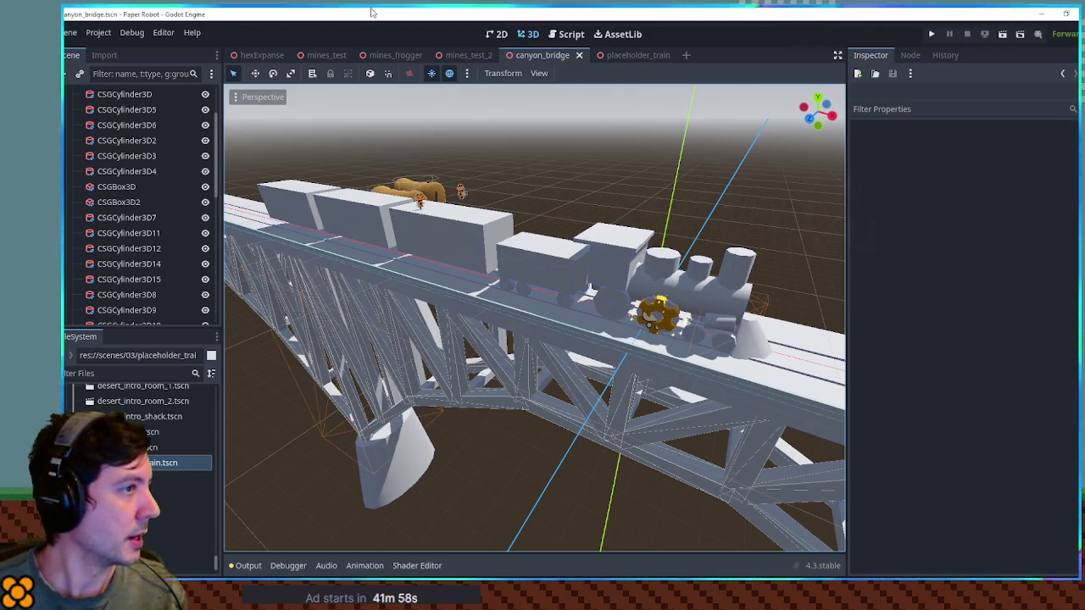
pyautogui.scroll(3, 140, 471)
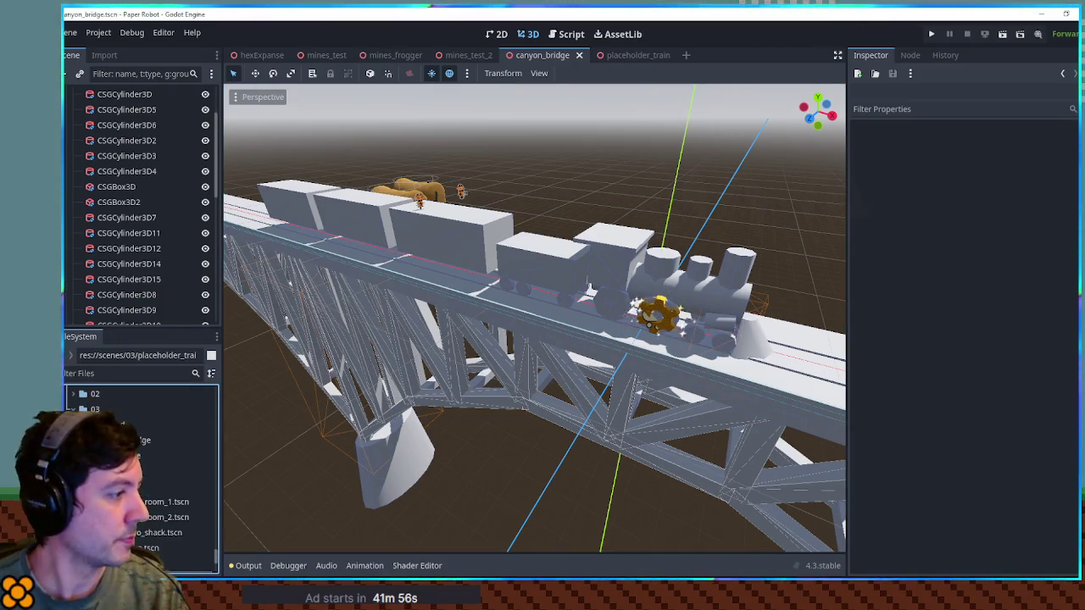
pyautogui.rightClick(100, 410)
pyautogui.moveTo(128, 346)
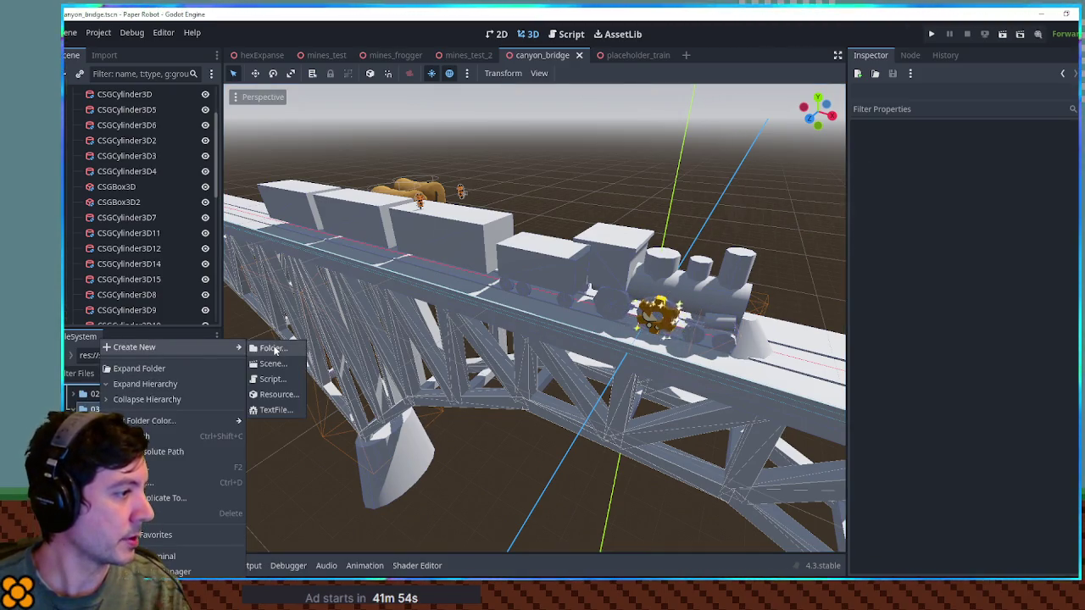
pyautogui.click(273, 348)
pyautogui.write('train')
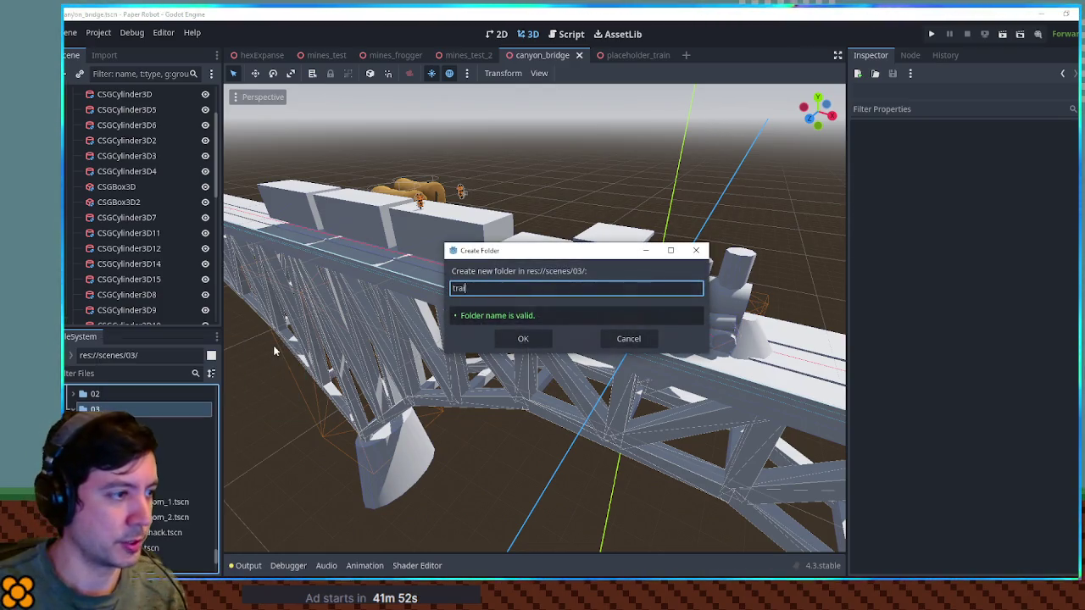
pyautogui.press('Return')
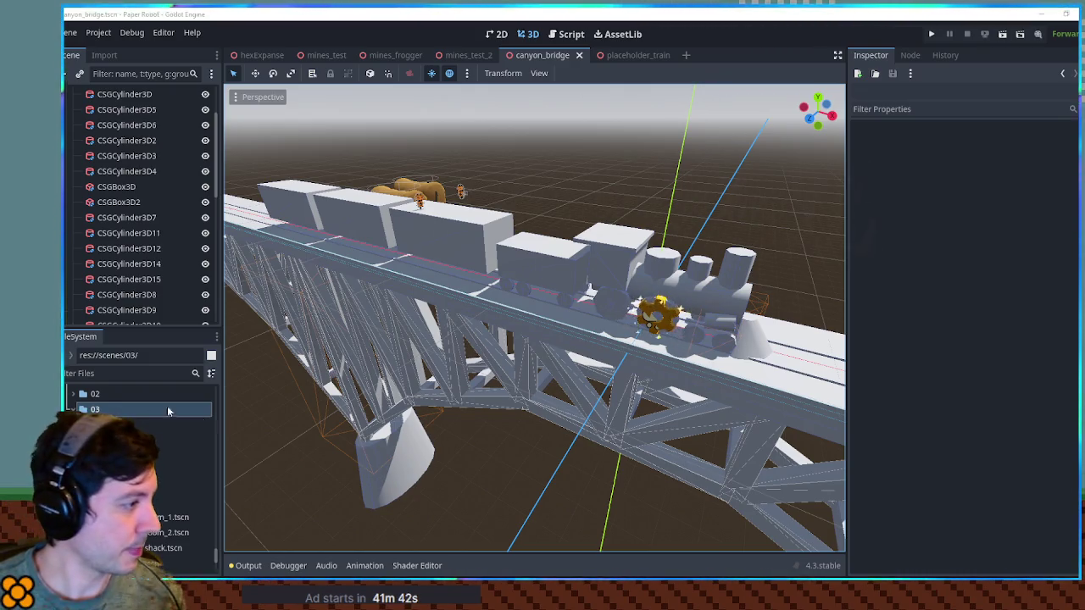
# Inside the train folder, create a 'trainWheel' folder, then delete the selected item.
pyautogui.click(127, 502)
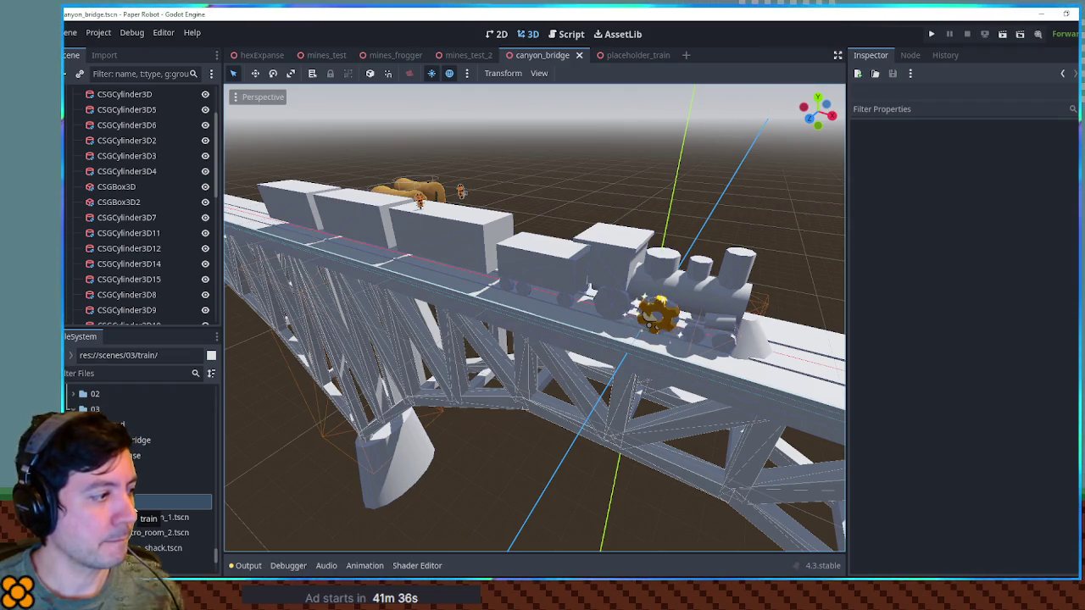
pyautogui.click(116, 186)
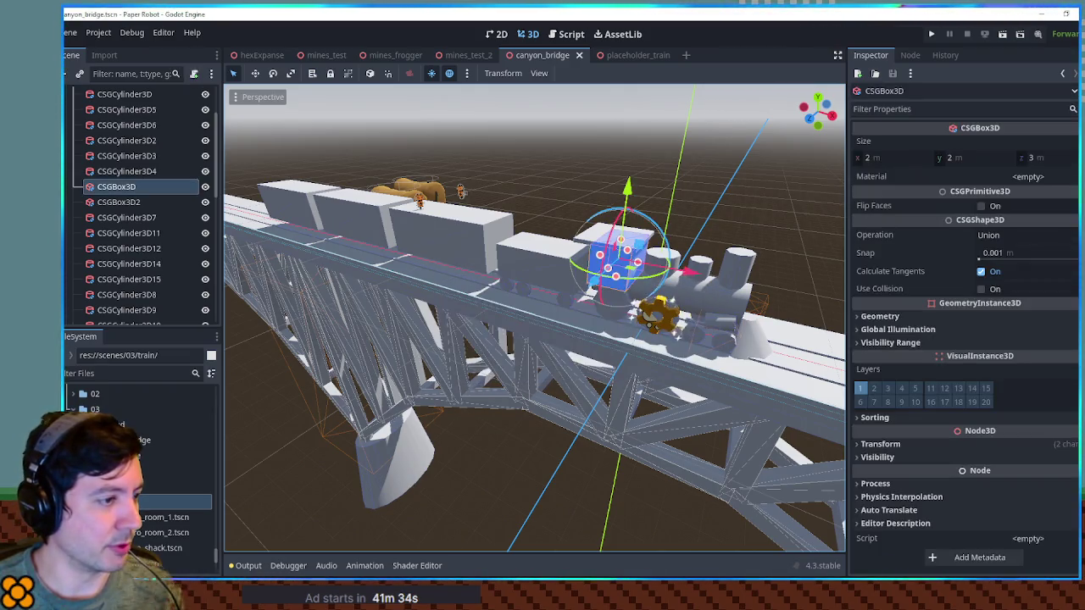
pyautogui.scroll(-1, 144, 504)
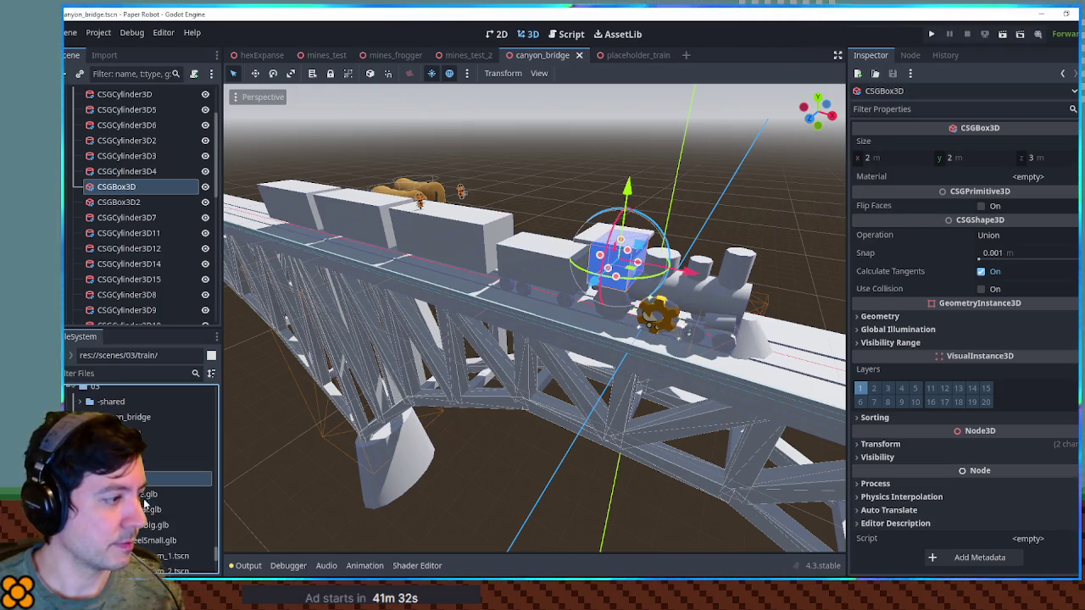
pyautogui.rightClick(127, 501)
pyautogui.moveTo(195, 346)
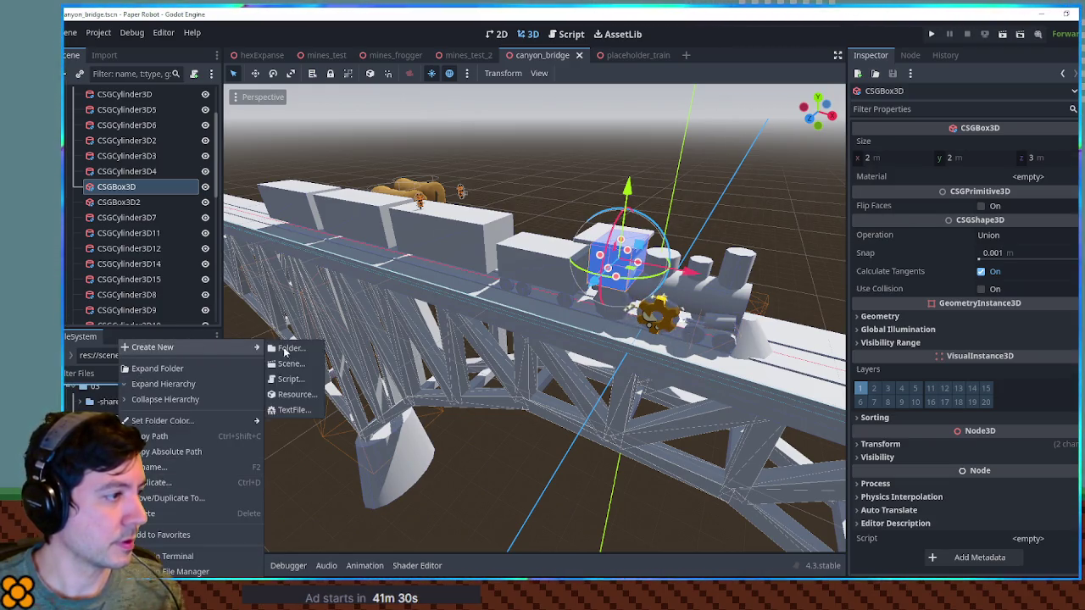
pyautogui.click(288, 348)
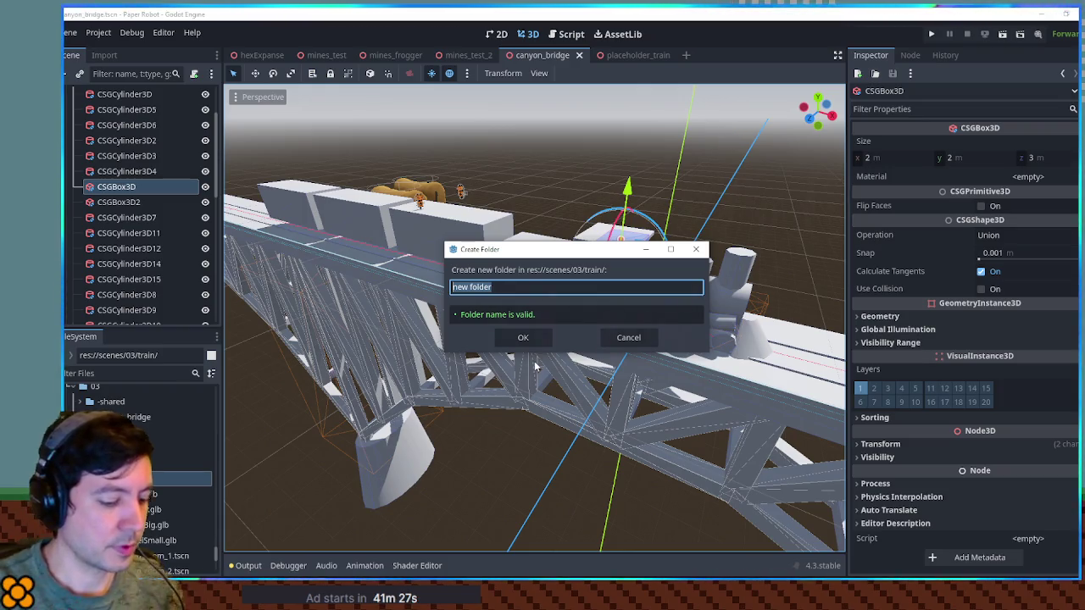
pyautogui.write('train')
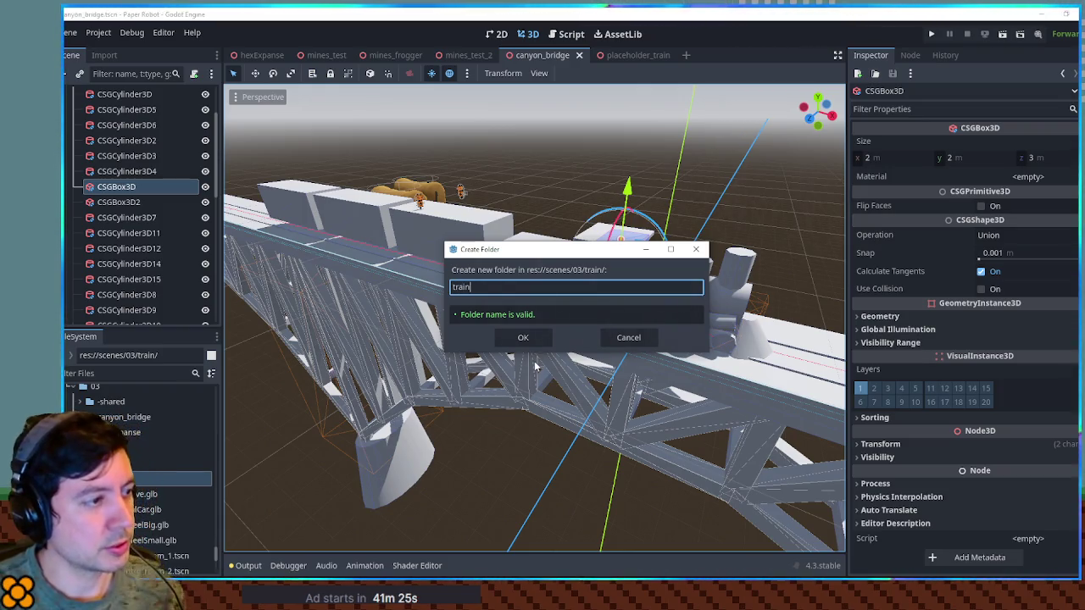
pyautogui.write('WheelBig')
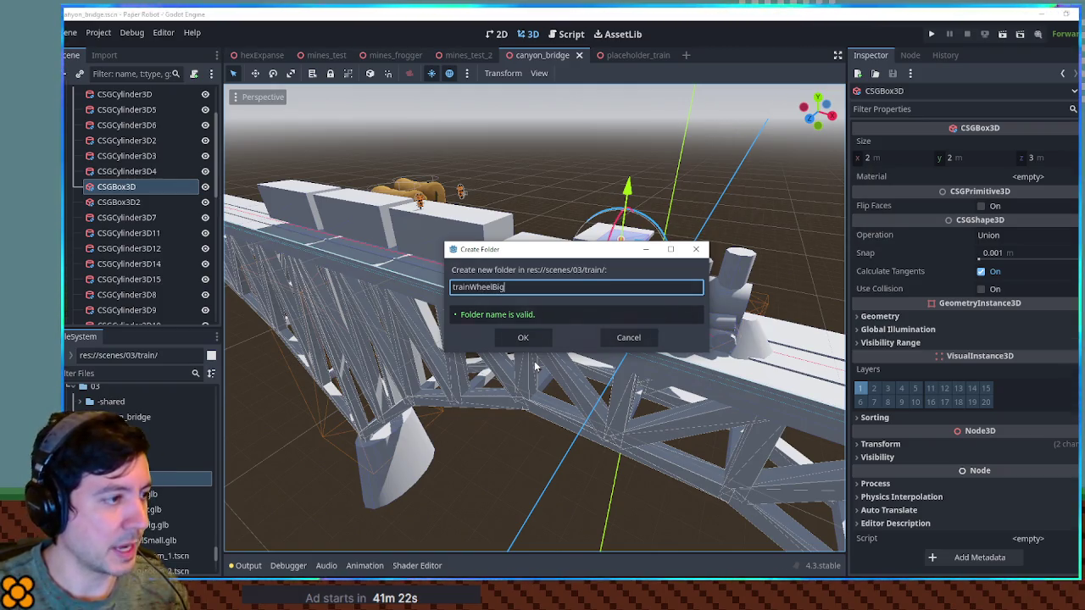
pyautogui.press('Return')
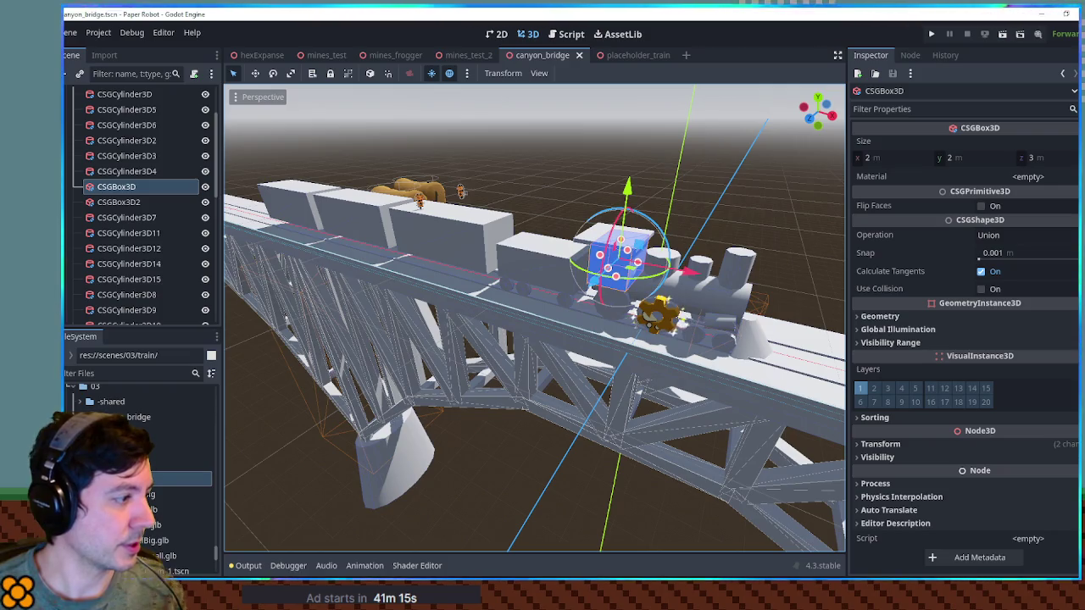
pyautogui.press('Delete')
# Confirm the removal and start a new 3D scene whose root is named TrainWheelBig.
pyautogui.press('Return')
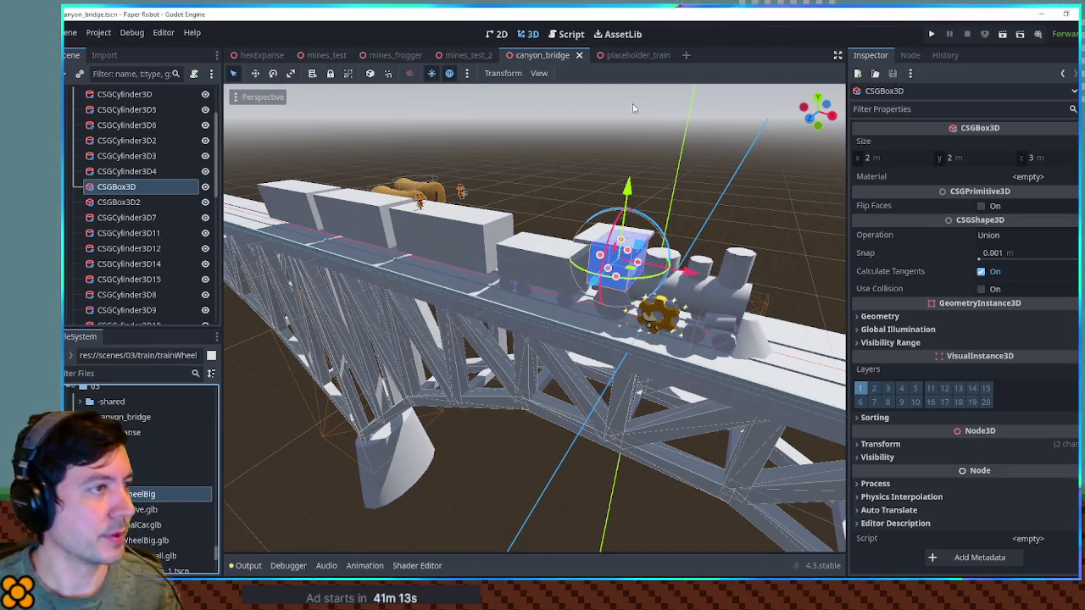
pyautogui.click(685, 55)
pyautogui.click(145, 127)
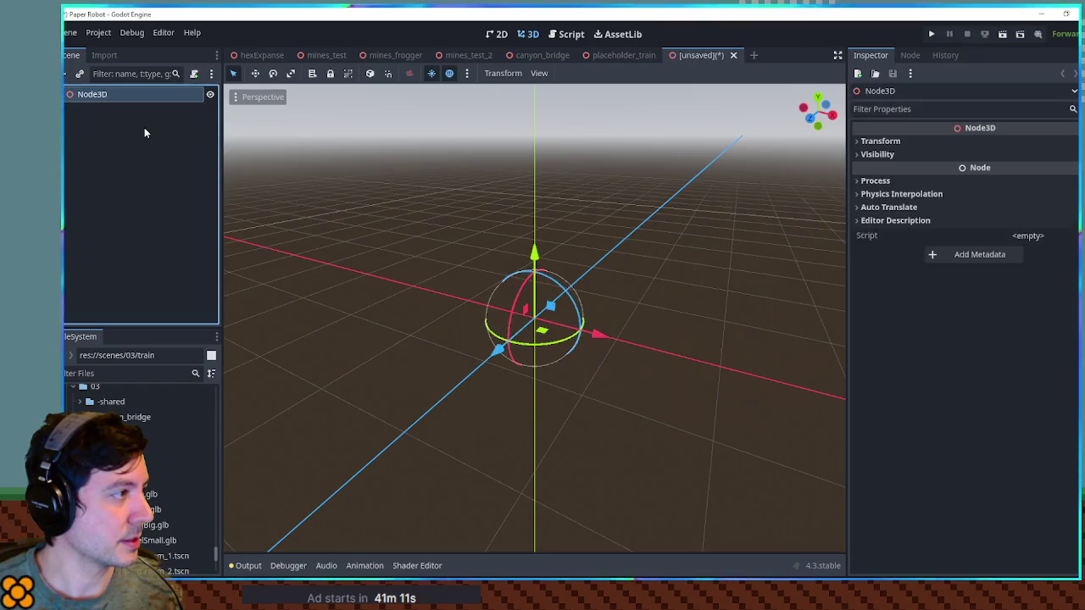
pyautogui.doubleClick(158, 94)
pyautogui.write('Train')
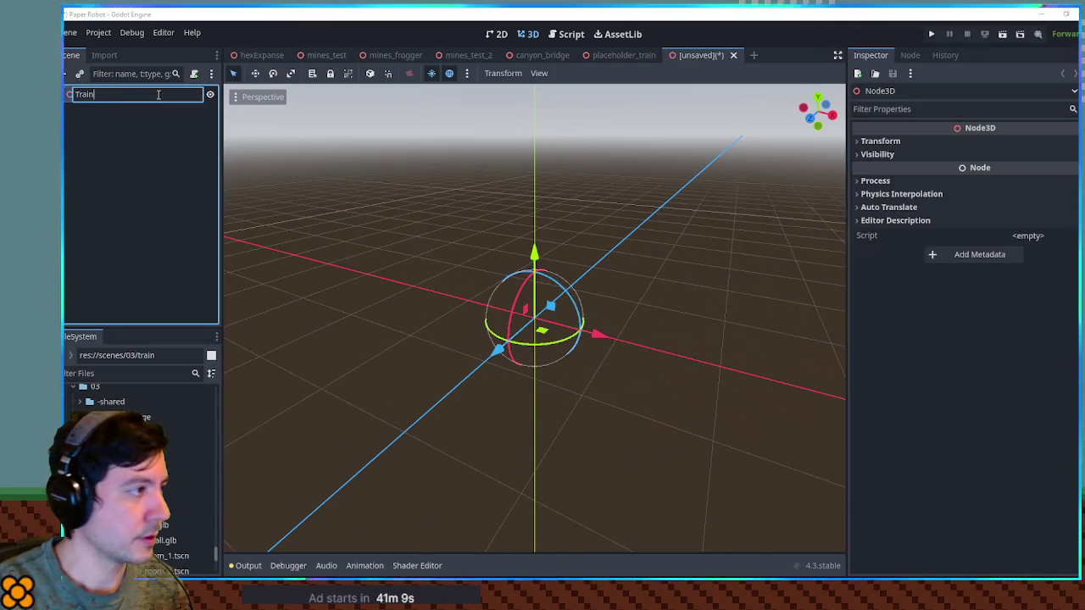
pyautogui.write('WheelBig')
pyautogui.press('Return')
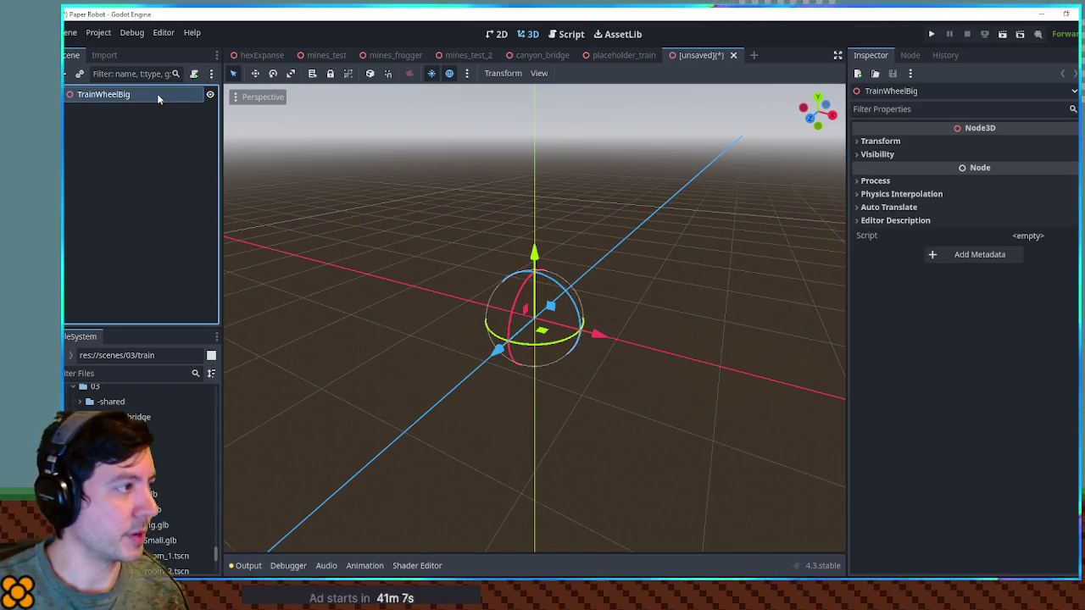
# Add the trainWheelBig.glb model under the TrainWheelBig root, then switch to Blender.
pyautogui.moveTo(148, 525)
pyautogui.mouseDown()
pyautogui.moveTo(128, 76)
pyautogui.moveTo(125, 110)
pyautogui.mouseUp()
pyautogui.rightClick(125, 110)
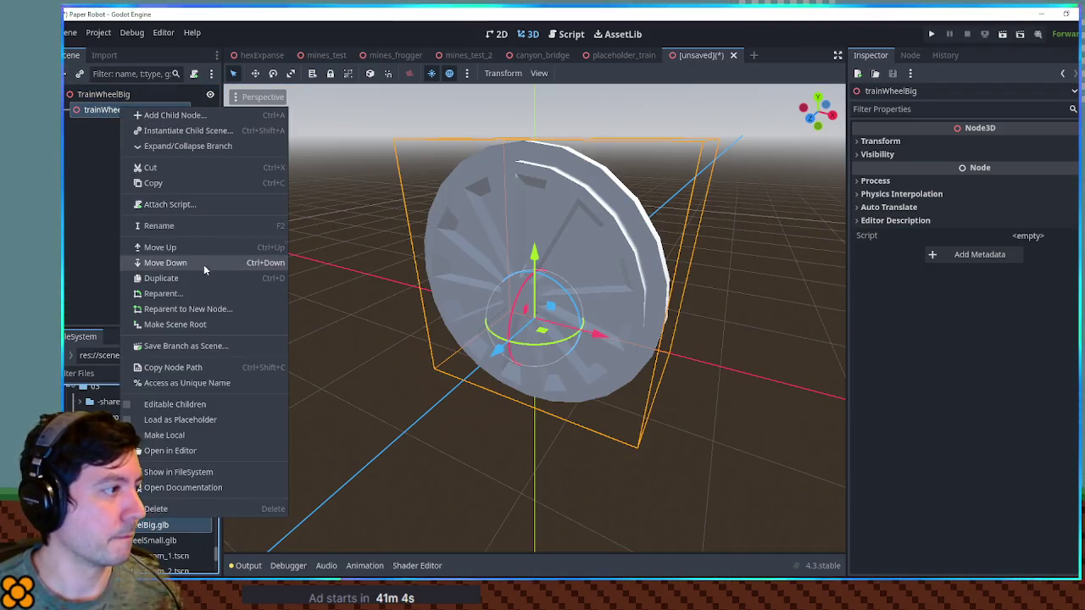
pyautogui.click(71, 207)
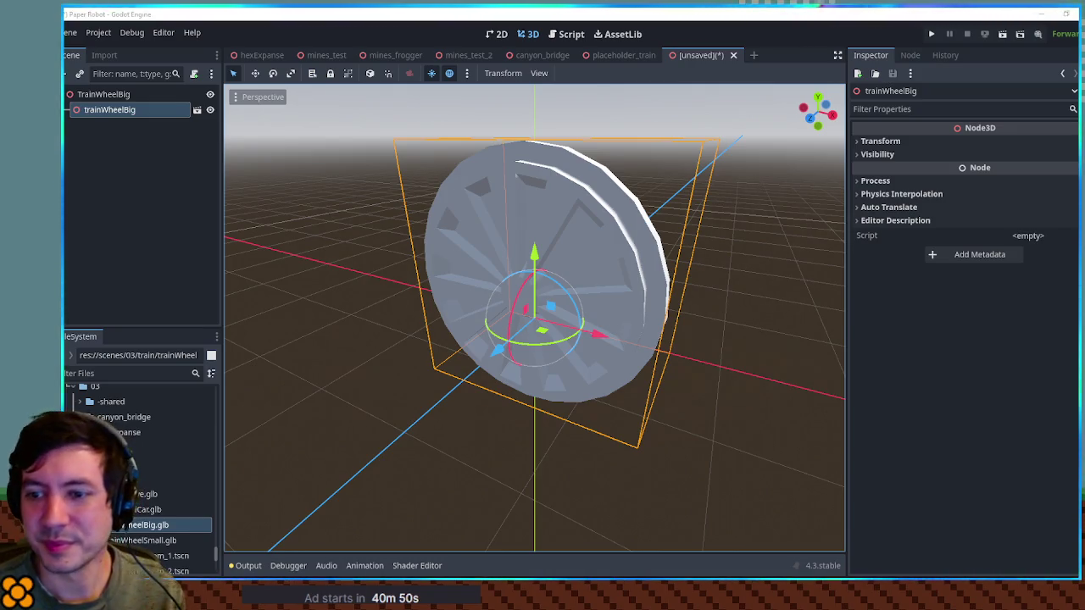
pyautogui.hotkey('alt', 'Tab')
pyautogui.scroll(5, 540, 179)
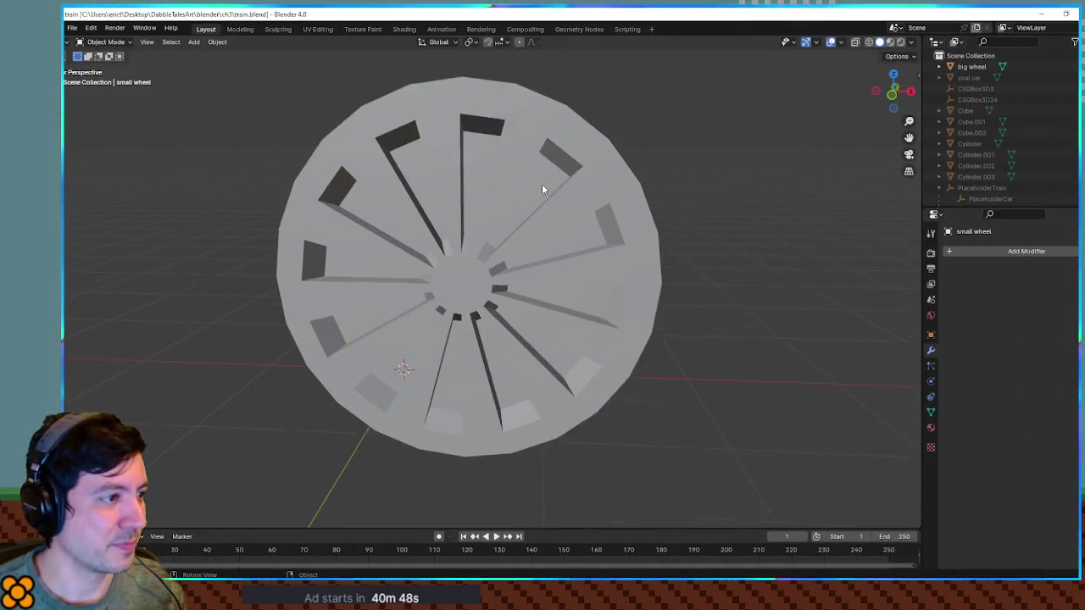
# Select the big wheel and create its first material, Material.001.
pyautogui.click(586, 205)
pyautogui.moveTo(586, 205)
pyautogui.mouseDown()
pyautogui.moveTo(583, 187)
pyautogui.moveTo(624, 183)
pyautogui.moveTo(805, 190)
pyautogui.mouseUp()
pyautogui.click(932, 429)
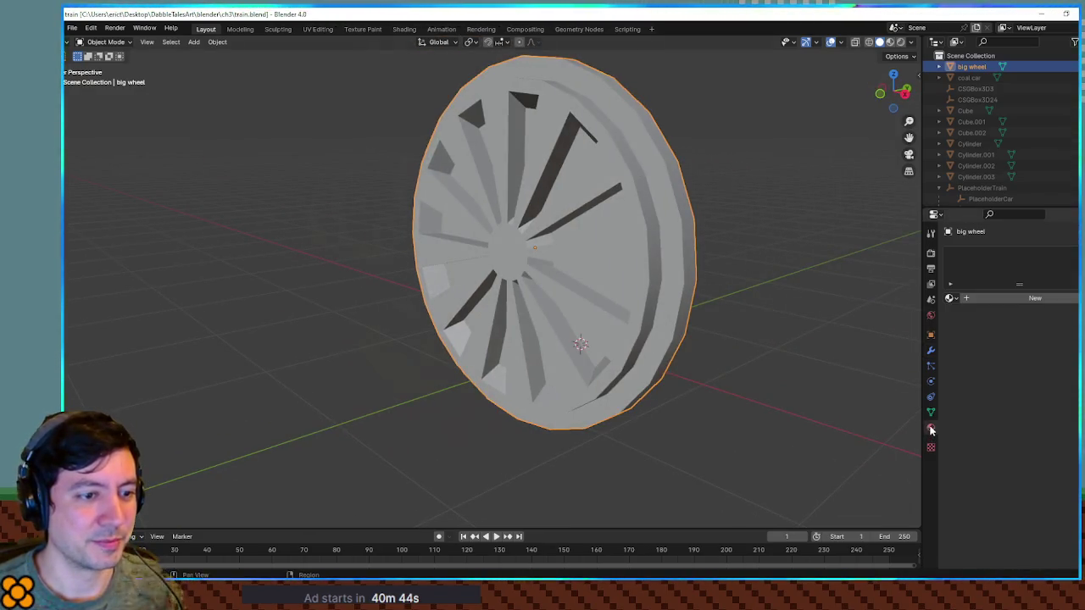
pyautogui.click(967, 298)
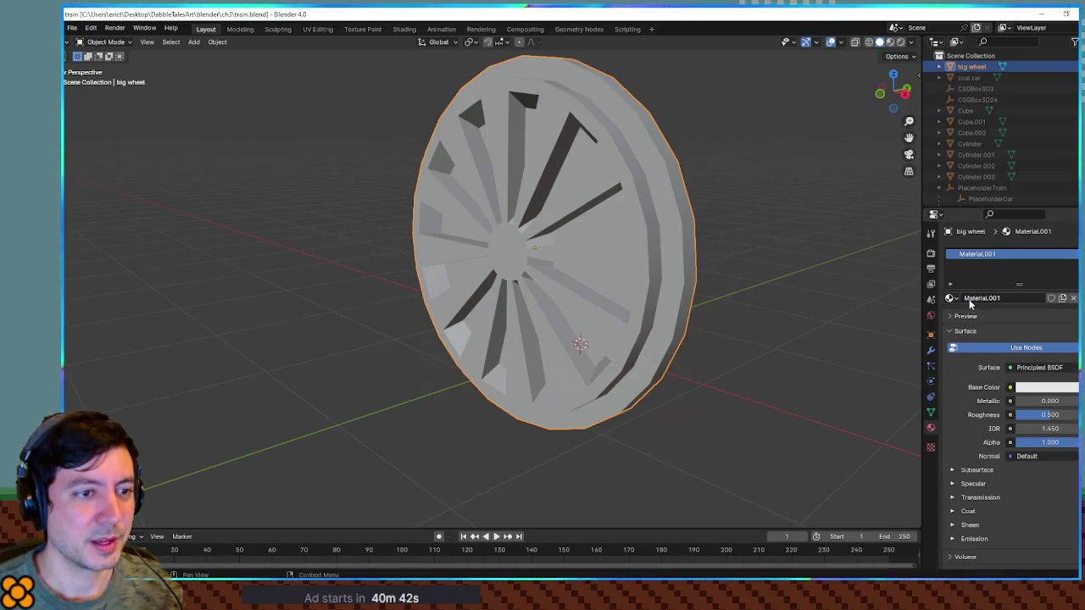
pyautogui.moveTo(692, 318); pyautogui.dragTo(745, 321)
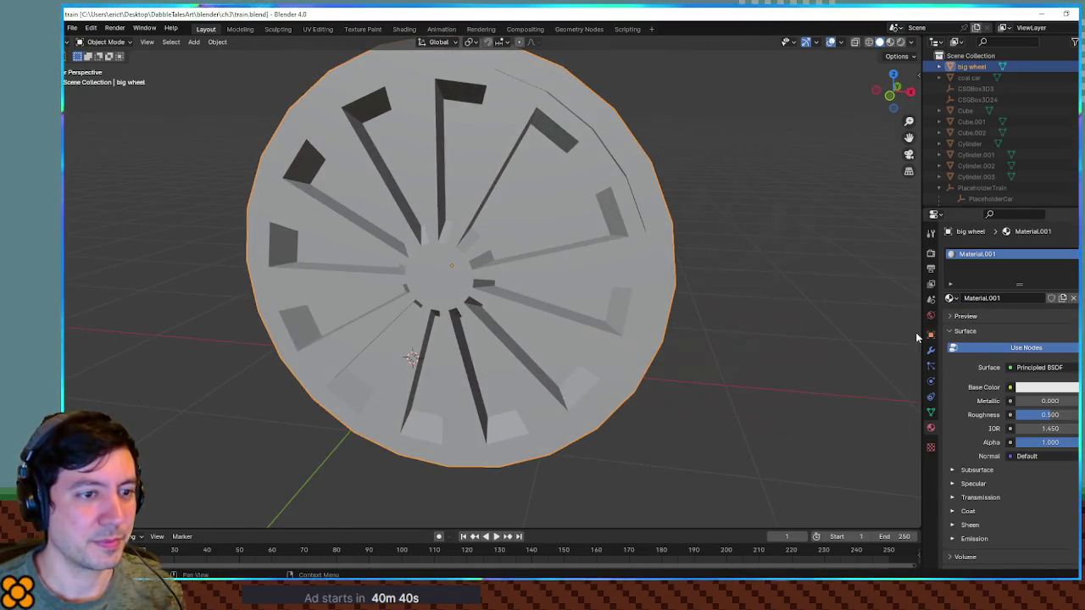
pyautogui.moveTo(821, 344)
pyautogui.mouseDown()
pyautogui.moveTo(697, 289)
pyautogui.moveTo(783, 309)
pyautogui.mouseUp()
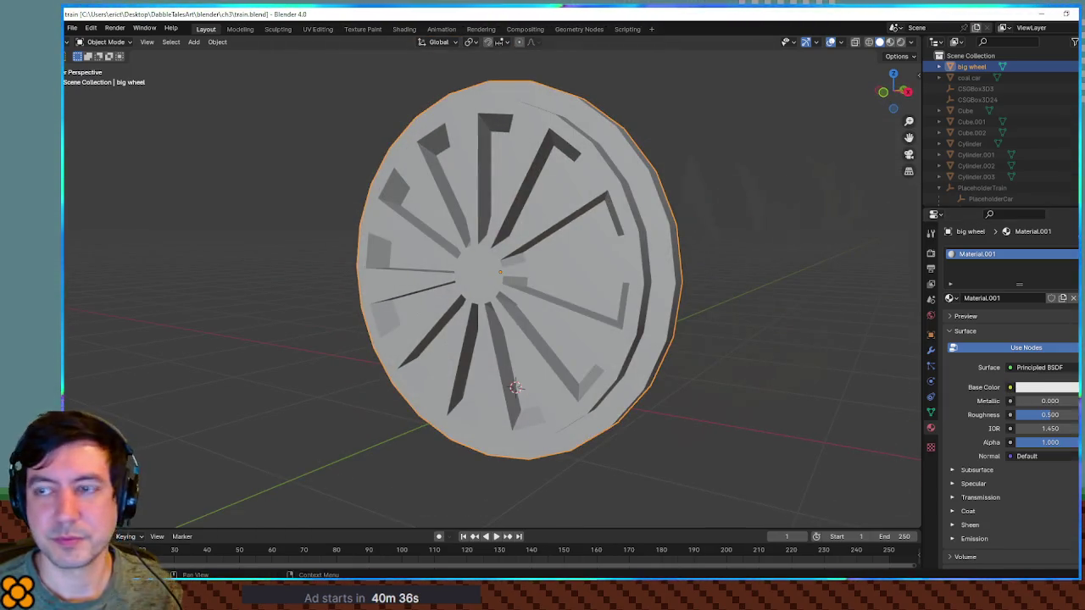
pyautogui.moveTo(766, 208)
pyautogui.mouseDown()
pyautogui.moveTo(819, 218)
pyautogui.moveTo(720, 215)
pyautogui.moveTo(792, 235)
pyautogui.moveTo(722, 243)
pyautogui.moveTo(788, 235)
pyautogui.moveTo(650, 230)
pyautogui.moveTo(819, 235)
pyautogui.moveTo(763, 238)
pyautogui.mouseUp()
# Add a red Material.002 and a black Material.003, then enter Edit Mode in front view.
pyautogui.click(1073, 254)
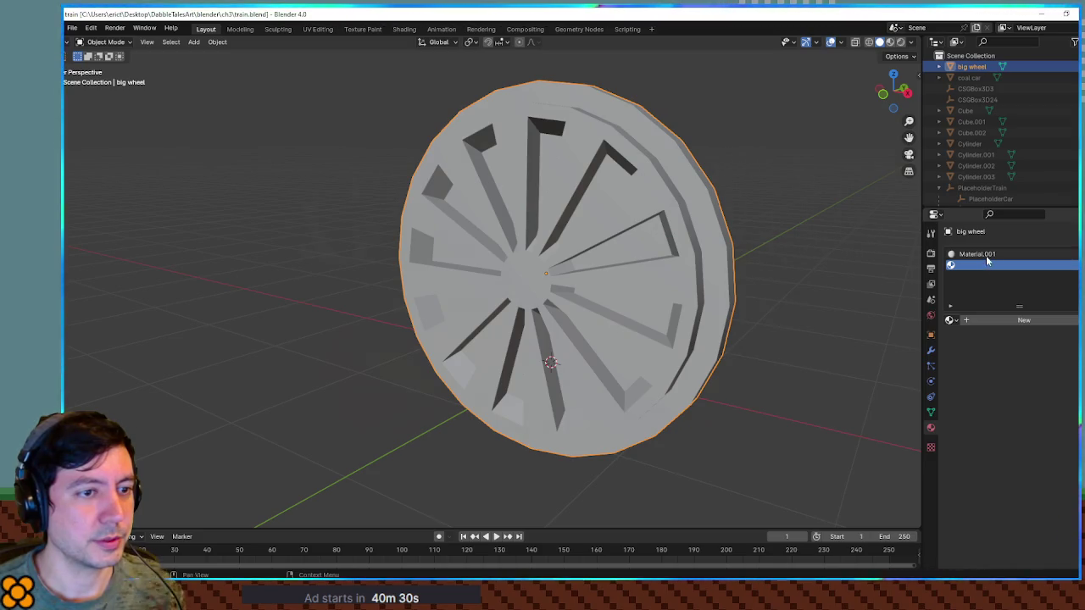
pyautogui.click(974, 321)
pyautogui.click(1057, 411)
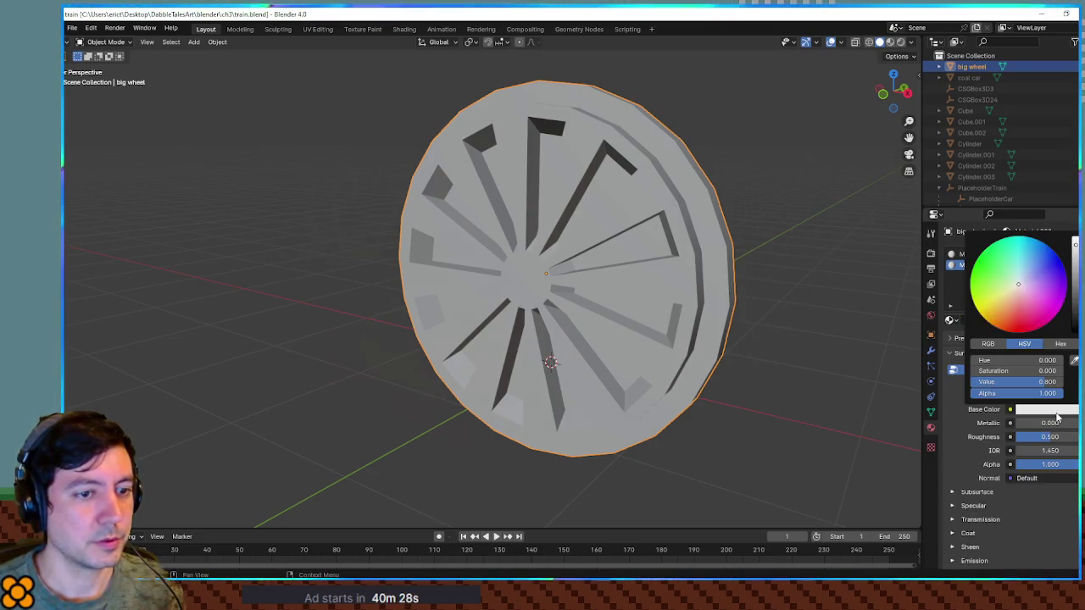
pyautogui.click(1022, 322)
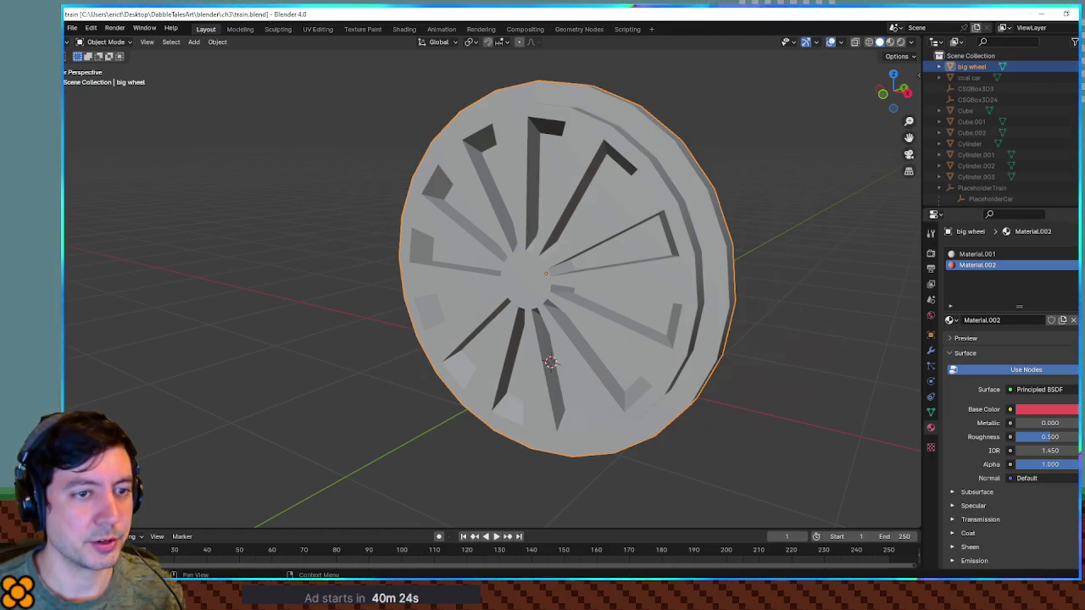
pyautogui.click(1073, 255)
pyautogui.click(1000, 321)
pyautogui.click(1033, 408)
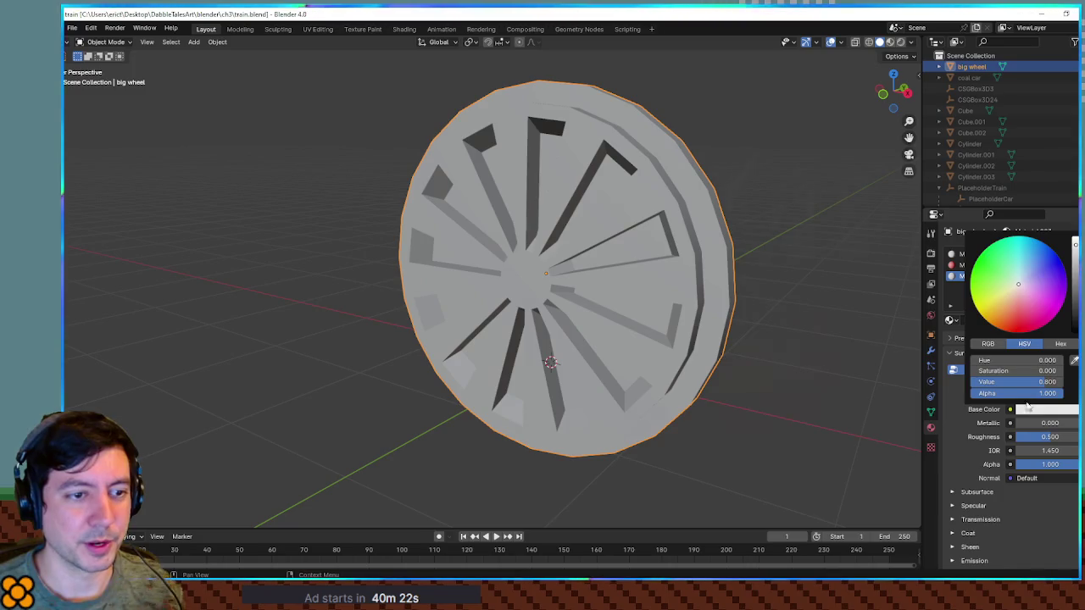
pyautogui.moveTo(1074, 308); pyautogui.dragTo(1075, 332)
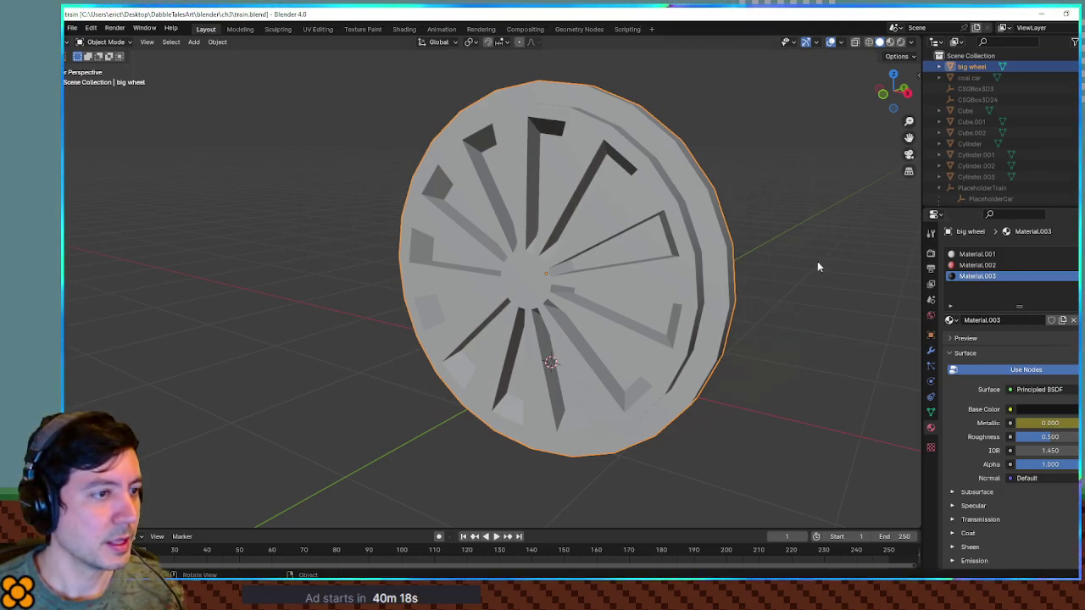
pyautogui.press('Tab')
pyautogui.press('KP_1')
# Select the wheel's inner ring loop and add the spoke faces all around it.
pyautogui.scroll(2, 620, 267)
pyautogui.scroll(-1, 620, 267)
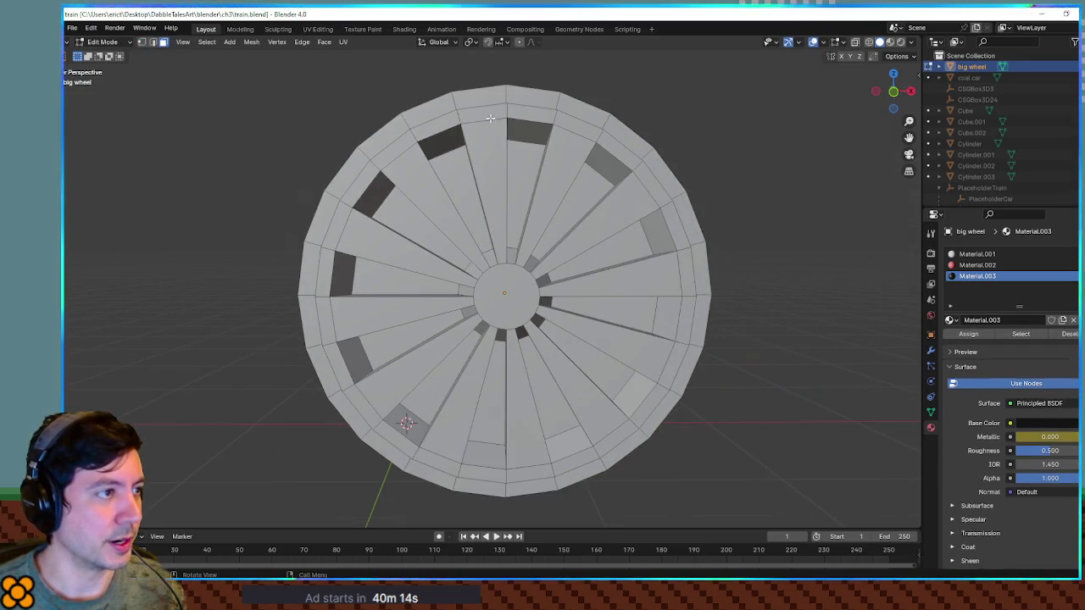
pyautogui.keyDown('alt'); pyautogui.click(459, 112); pyautogui.keyUp('alt')
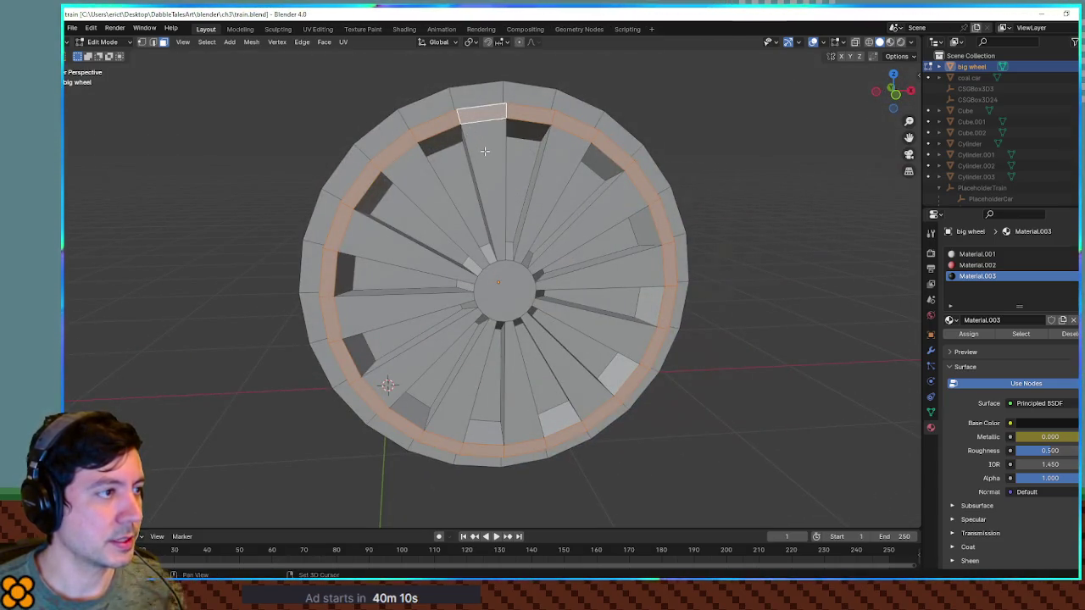
pyautogui.keyDown('shift'); pyautogui.click(484, 151); pyautogui.keyUp('shift')
pyautogui.keyDown('shift'); pyautogui.click(415, 174); pyautogui.keyUp('shift')
pyautogui.keyDown('shift'); pyautogui.click(390, 246); pyautogui.keyUp('shift')
pyautogui.keyDown('shift'); pyautogui.click(371, 303); pyautogui.keyUp('shift')
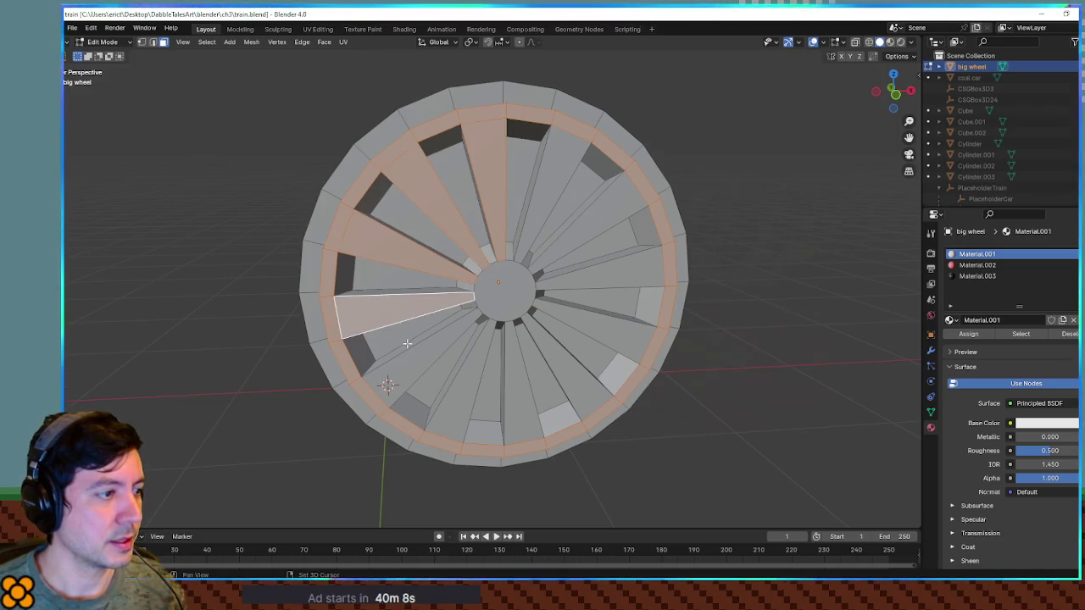
pyautogui.keyDown('shift'); pyautogui.click(427, 348); pyautogui.keyUp('shift')
pyautogui.keyDown('shift'); pyautogui.click(484, 376); pyautogui.keyUp('shift')
pyautogui.keyDown('shift'); pyautogui.click(513, 375); pyautogui.keyUp('shift')
pyautogui.keyDown('shift'); pyautogui.click(570, 369); pyautogui.keyUp('shift')
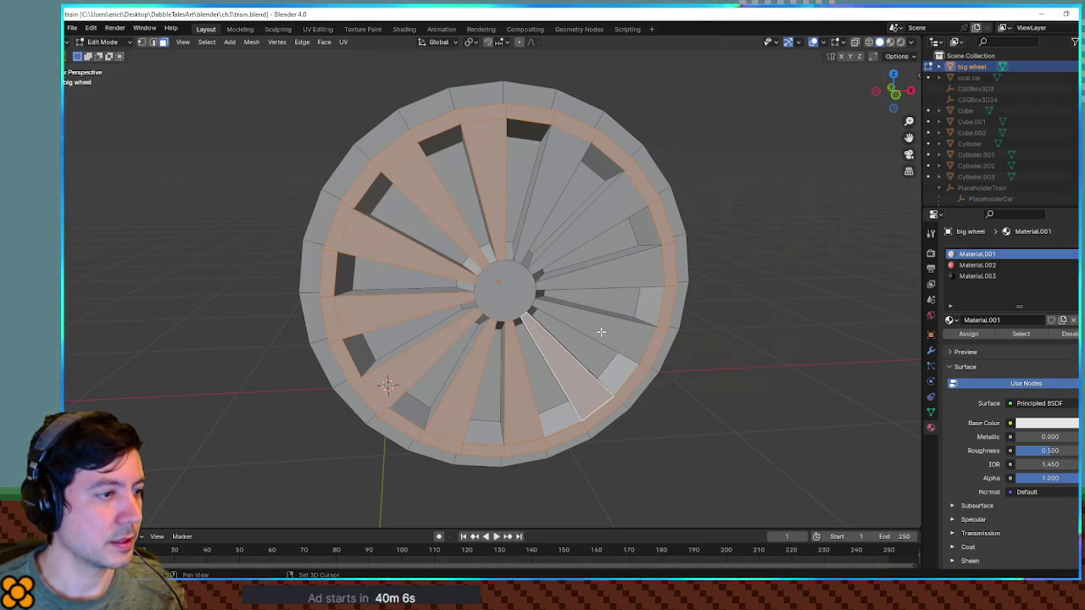
pyautogui.keyDown('shift'); pyautogui.click(608, 315); pyautogui.keyUp('shift')
pyautogui.keyDown('shift'); pyautogui.click(613, 281); pyautogui.keyUp('shift')
pyautogui.keyDown('shift'); pyautogui.click(598, 222); pyautogui.keyUp('shift')
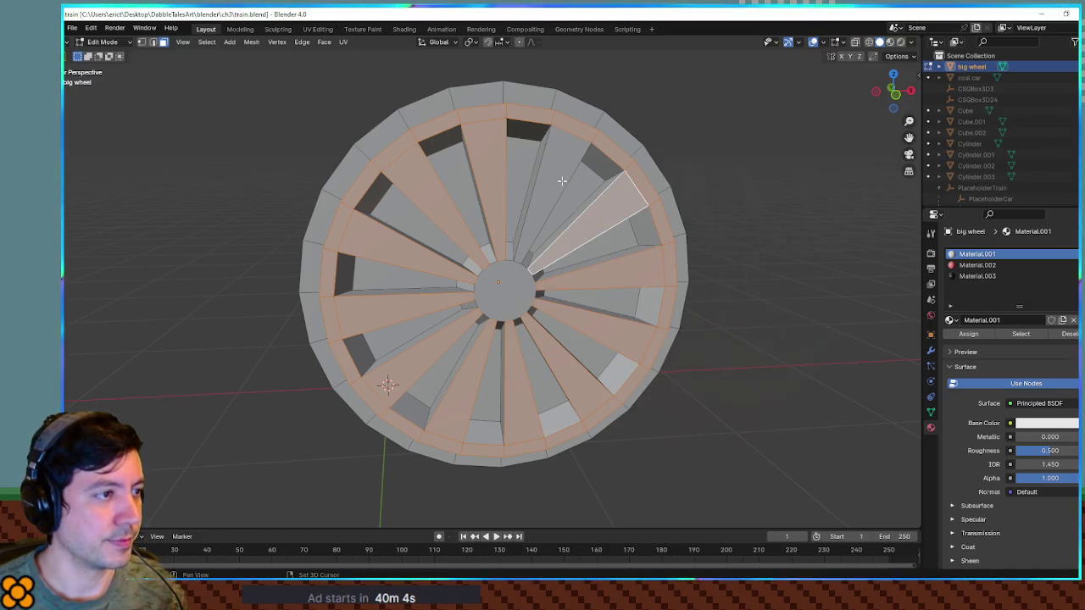
pyautogui.keyDown('shift'); pyautogui.click(561, 182); pyautogui.keyUp('shift')
pyautogui.keyDown('shift'); pyautogui.click(548, 204); pyautogui.keyUp('shift')
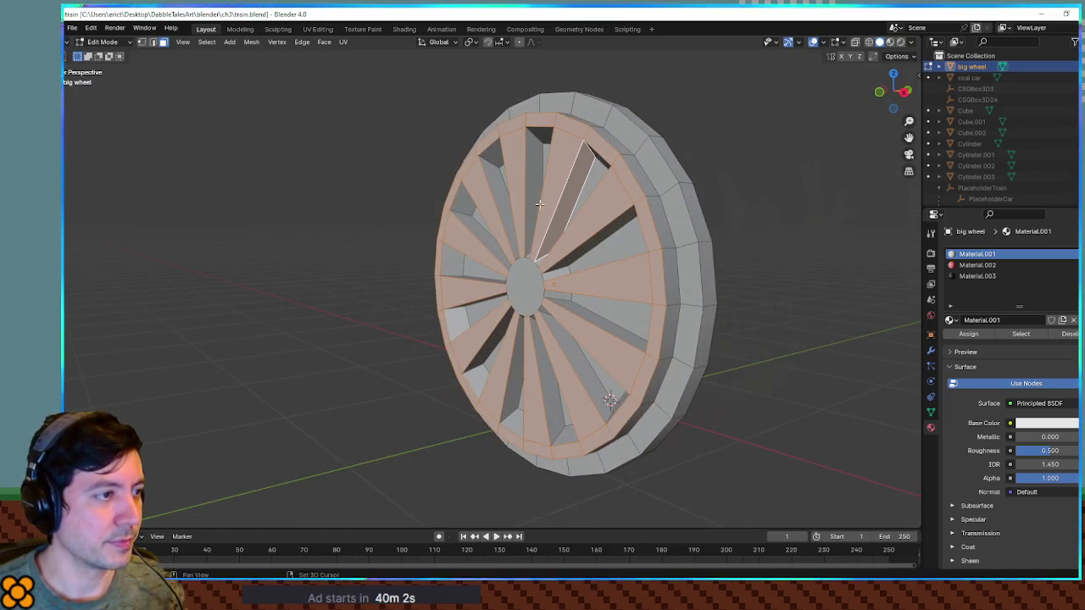
pyautogui.keyDown('shift'); pyautogui.click(530, 196); pyautogui.keyUp('shift')
pyautogui.keyDown('shift'); pyautogui.click(497, 195); pyautogui.keyUp('shift')
pyautogui.keyDown('shift'); pyautogui.click(471, 224); pyautogui.keyUp('shift')
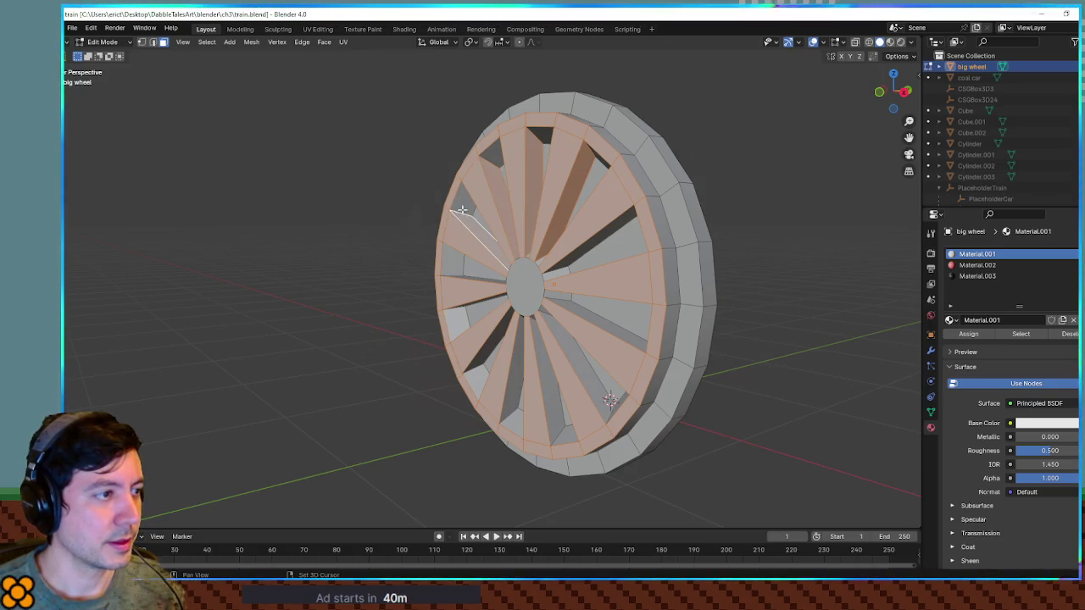
pyautogui.keyDown('shift'); pyautogui.click(466, 203); pyautogui.keyUp('shift')
pyautogui.keyDown('shift'); pyautogui.click(496, 161); pyautogui.keyUp('shift')
pyautogui.keyDown('shift'); pyautogui.click(543, 136); pyautogui.keyUp('shift')
pyautogui.keyDown('shift'); pyautogui.click(622, 180); pyautogui.keyUp('shift')
pyautogui.keyDown('shift'); pyautogui.click(654, 226); pyautogui.keyUp('shift')
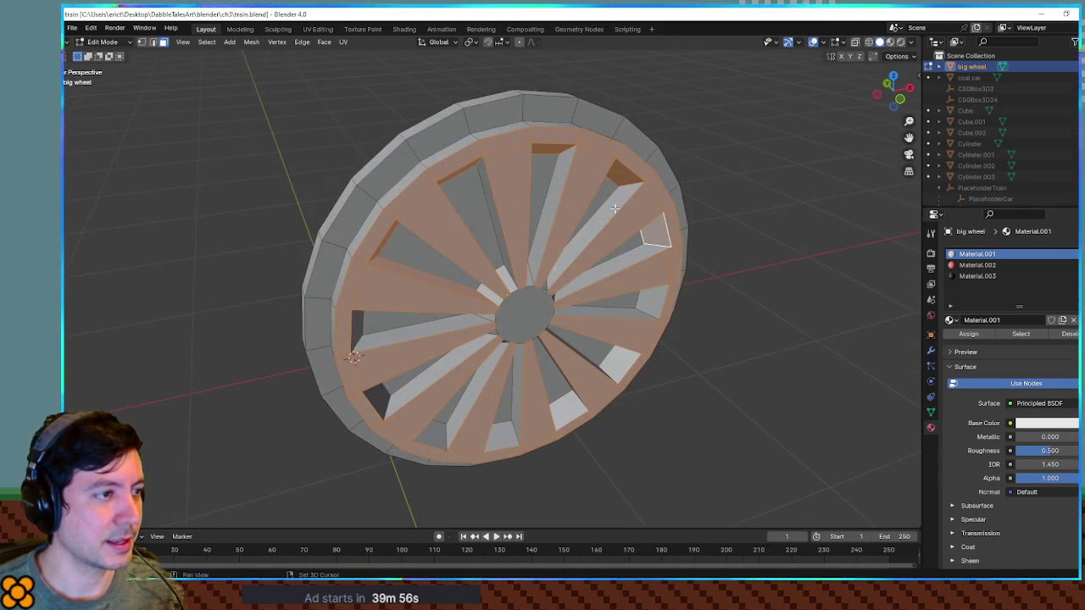
pyautogui.keyDown('shift'); pyautogui.click(615, 208); pyautogui.keyUp('shift')
pyautogui.keyDown('shift'); pyautogui.click(555, 195); pyautogui.keyUp('shift')
pyautogui.keyDown('shift'); pyautogui.click(638, 254); pyautogui.keyUp('shift')
pyautogui.keyDown('shift'); pyautogui.click(652, 298); pyautogui.keyUp('shift')
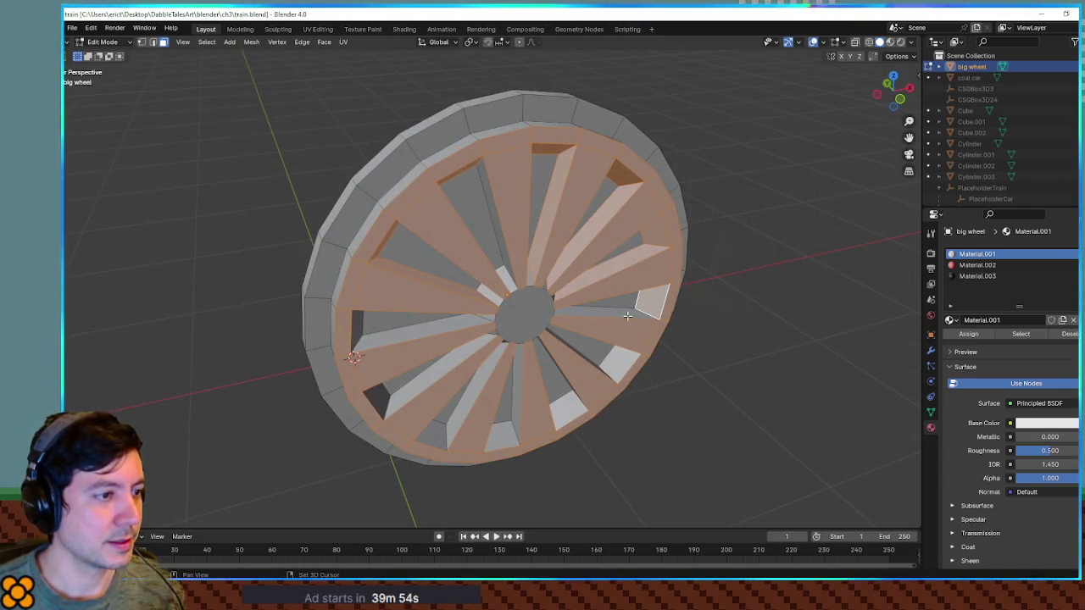
pyautogui.keyDown('shift'); pyautogui.click(628, 316); pyautogui.keyUp('shift')
pyautogui.keyDown('shift'); pyautogui.click(625, 370); pyautogui.keyUp('shift')
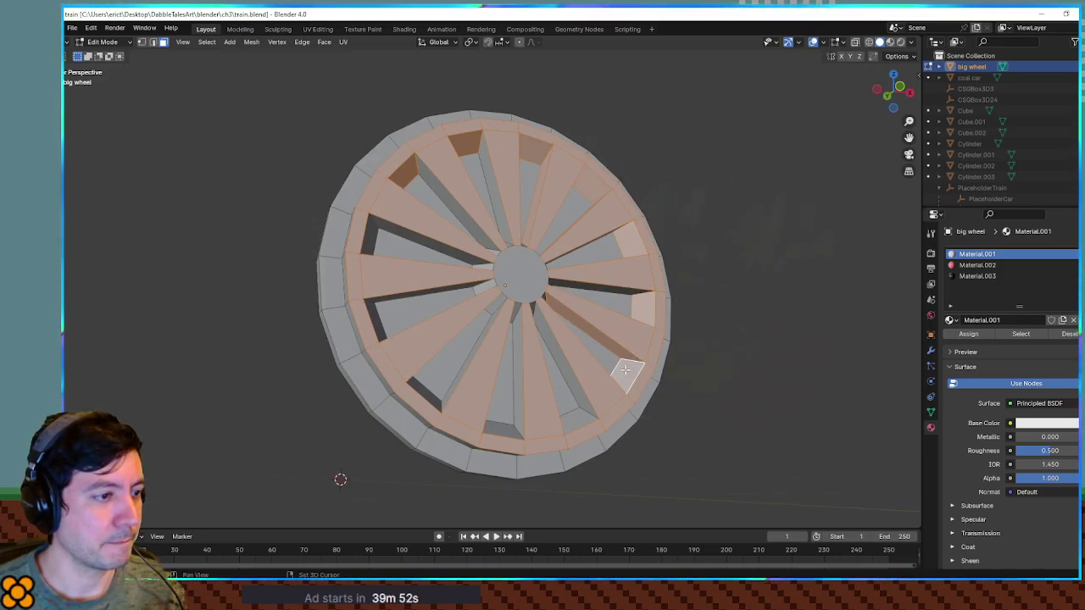
pyautogui.keyDown('shift'); pyautogui.click(567, 345); pyautogui.keyUp('shift')
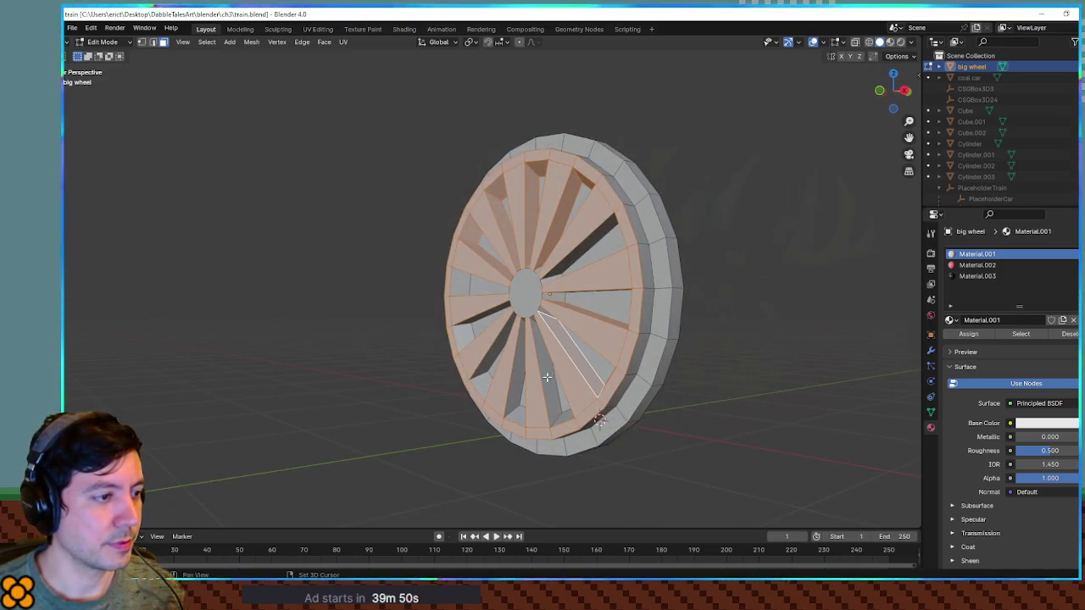
pyautogui.keyDown('shift'); pyautogui.click(547, 377); pyautogui.keyUp('shift')
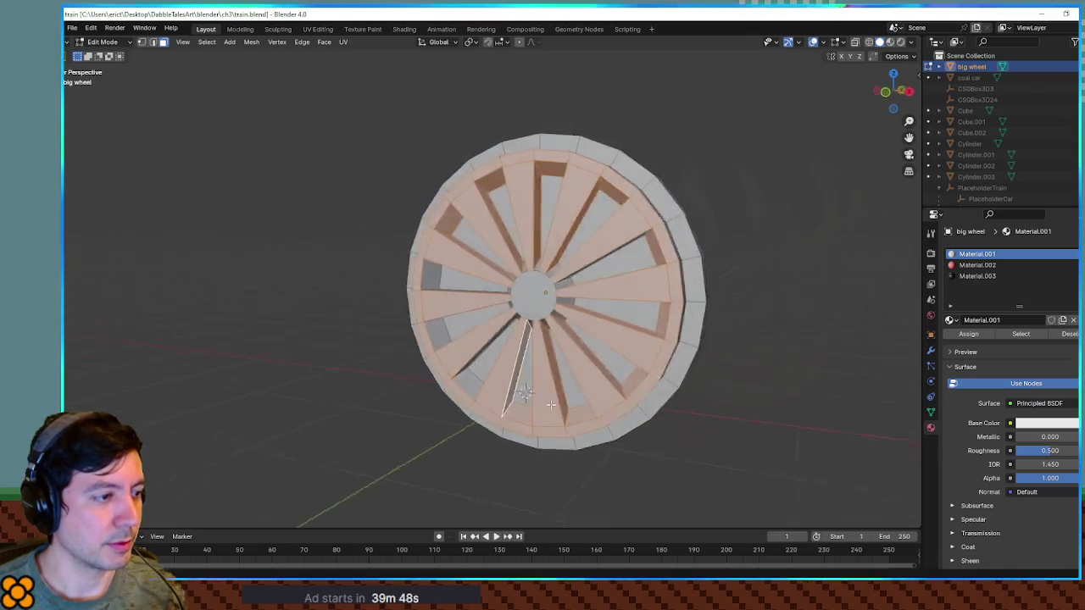
pyautogui.keyDown('shift'); pyautogui.click(470, 385); pyautogui.keyUp('shift')
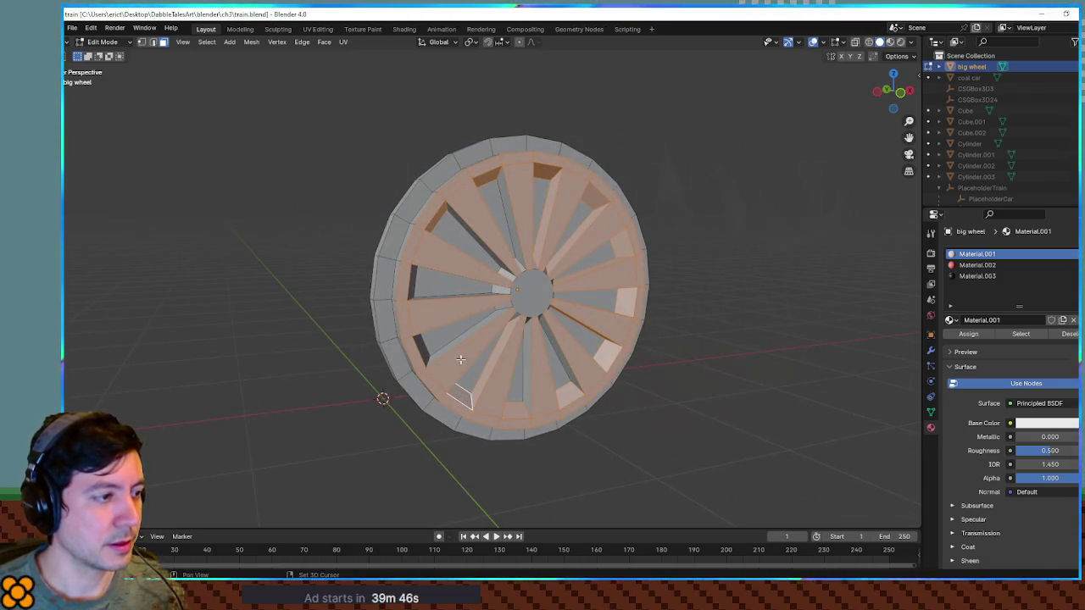
pyautogui.keyDown('shift'); pyautogui.click(421, 348); pyautogui.keyUp('shift')
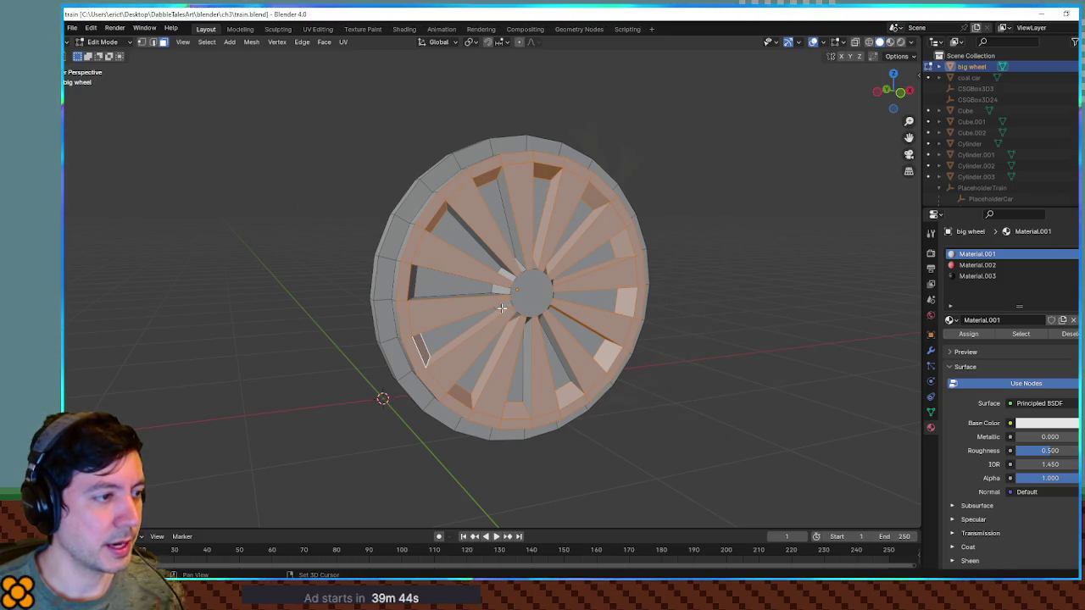
pyautogui.press('KP_1')
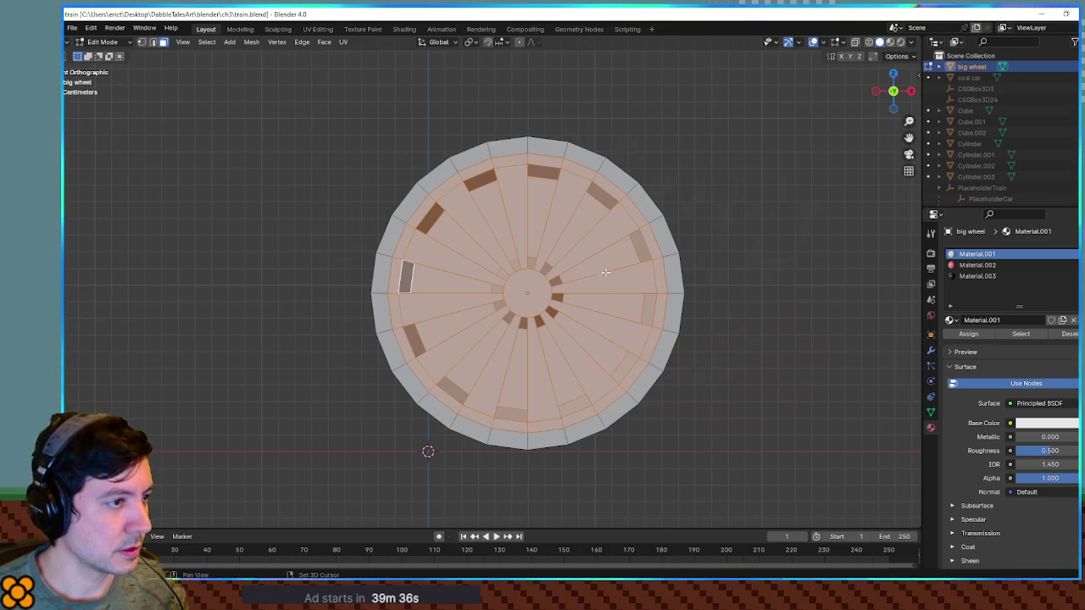
# From angled views, toggle the remaining hidden spoke faces into the selection.
pyautogui.moveTo(532, 273); pyautogui.dragTo(572, 293)
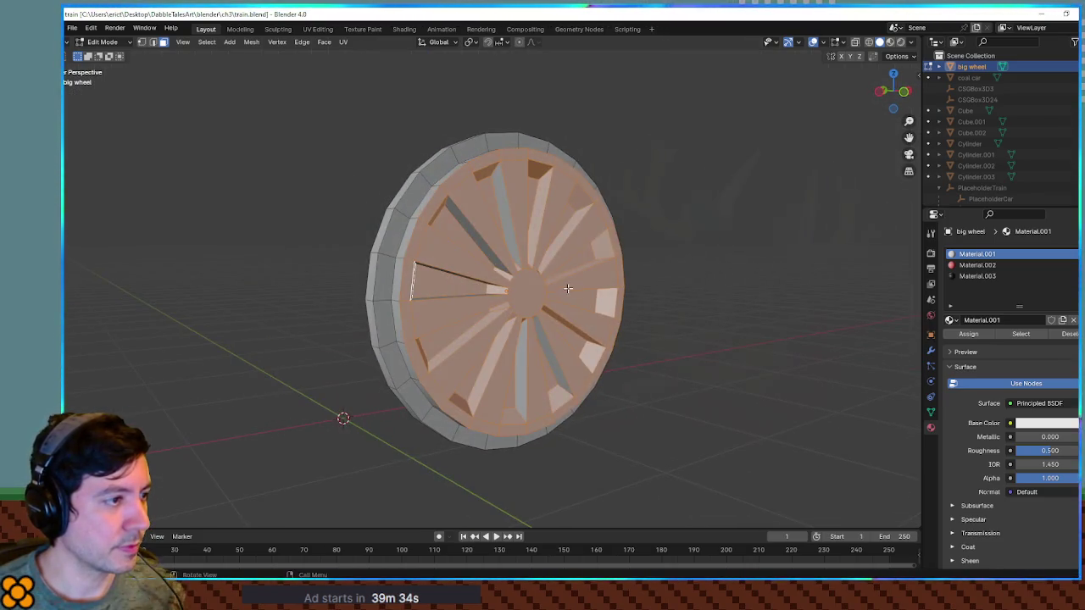
pyautogui.keyDown('alt'); pyautogui.click(506, 218); pyautogui.keyUp('alt')
pyautogui.keyDown('alt'); pyautogui.click(545, 348); pyautogui.keyUp('alt')
pyautogui.keyDown('alt'); pyautogui.click(521, 357); pyautogui.keyUp('alt')
pyautogui.keyDown('alt'); pyautogui.click(490, 258); pyautogui.keyUp('alt')
pyautogui.moveTo(490, 259)
pyautogui.mouseDown()
pyautogui.moveTo(539, 278)
pyautogui.moveTo(453, 234)
pyautogui.mouseUp()
pyautogui.keyDown('alt'); pyautogui.click(423, 266); pyautogui.keyUp('alt')
pyautogui.keyDown('alt'); pyautogui.click(593, 320); pyautogui.keyUp('alt')
pyautogui.moveTo(594, 321)
pyautogui.mouseDown()
pyautogui.moveTo(562, 303)
pyautogui.moveTo(545, 450)
pyautogui.moveTo(560, 485)
pyautogui.moveTo(582, 501)
pyautogui.moveTo(595, 491)
pyautogui.mouseUp()
pyautogui.keyDown('alt'); pyautogui.click(532, 460); pyautogui.keyUp('alt')
pyautogui.keyDown('alt'); pyautogui.click(539, 471); pyautogui.keyUp('alt')
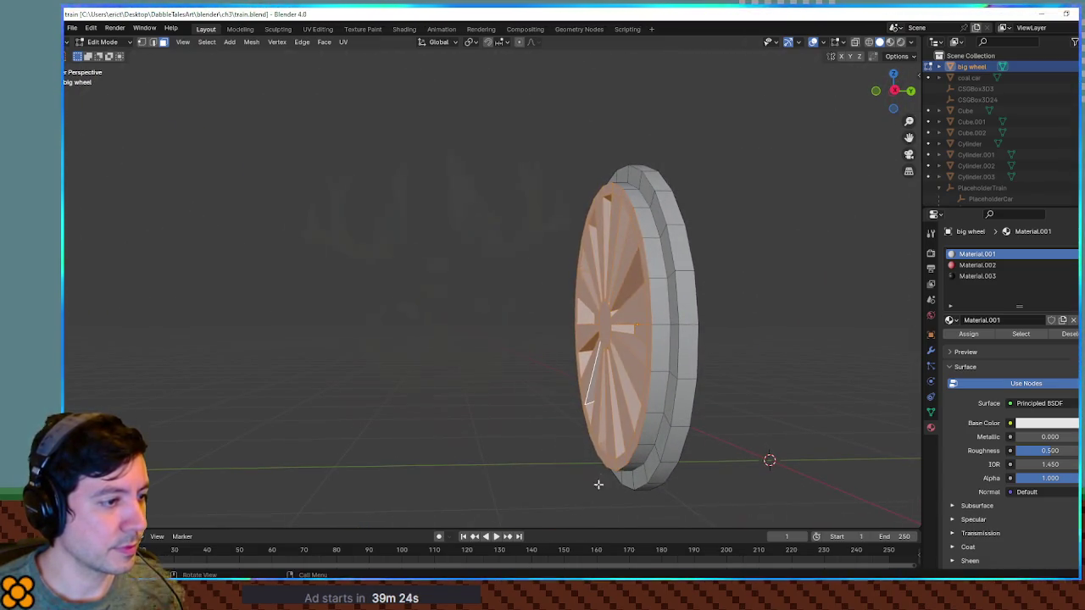
pyautogui.moveTo(601, 418); pyautogui.dragTo(622, 510)
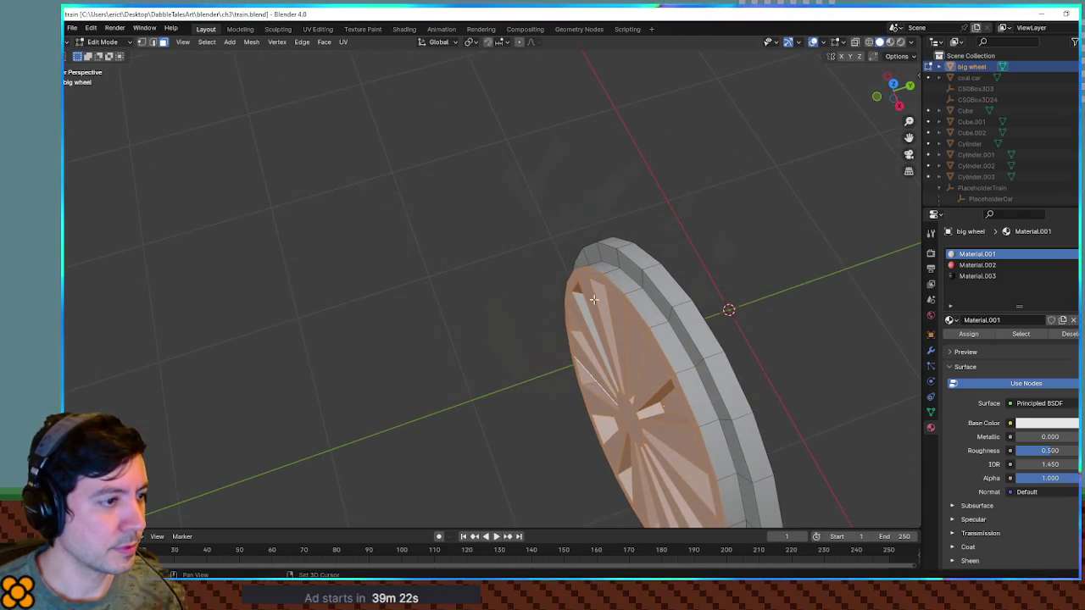
pyautogui.moveTo(585, 305)
pyautogui.mouseDown()
pyautogui.moveTo(707, 301)
pyautogui.moveTo(661, 310)
pyautogui.moveTo(712, 322)
pyautogui.moveTo(677, 316)
pyautogui.mouseUp()
pyautogui.scroll(4, 677, 315)
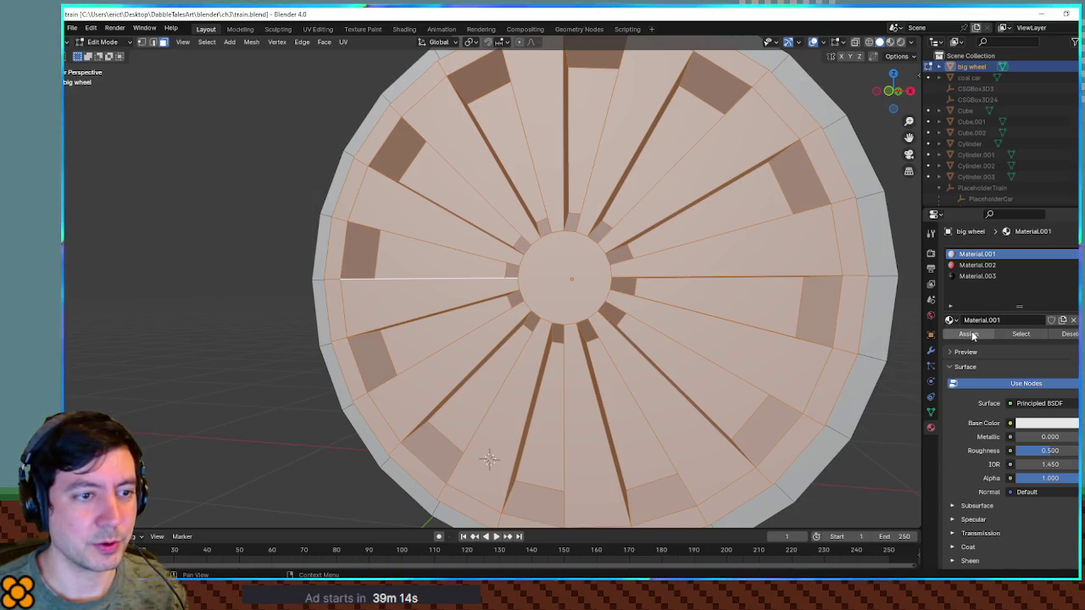
# Add a fourth material slot, Material.004, with a darker grey base colour.
pyautogui.click(1077, 268)
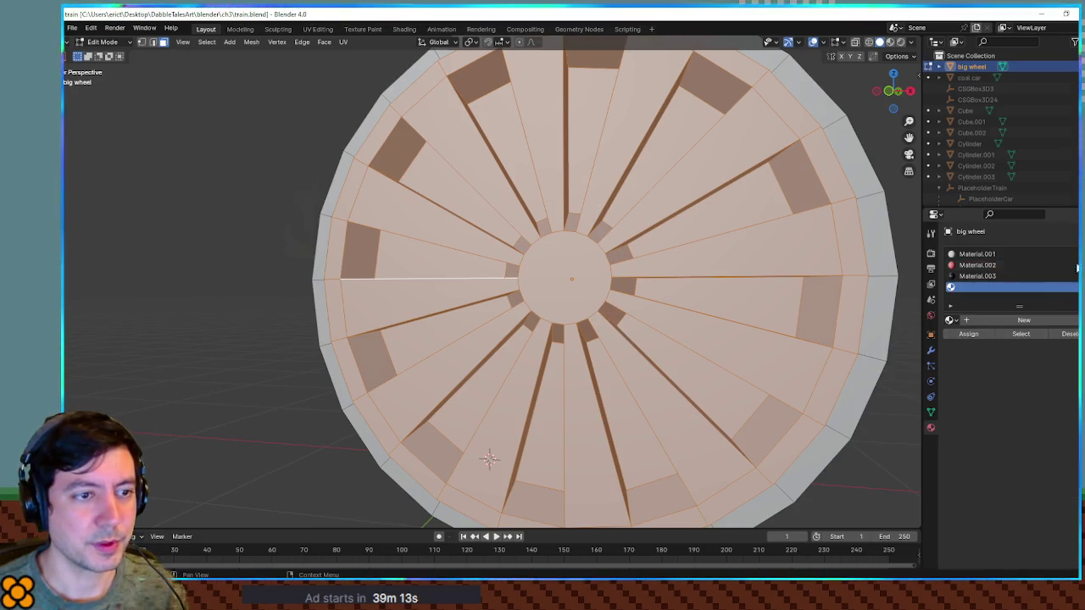
pyautogui.click(998, 323)
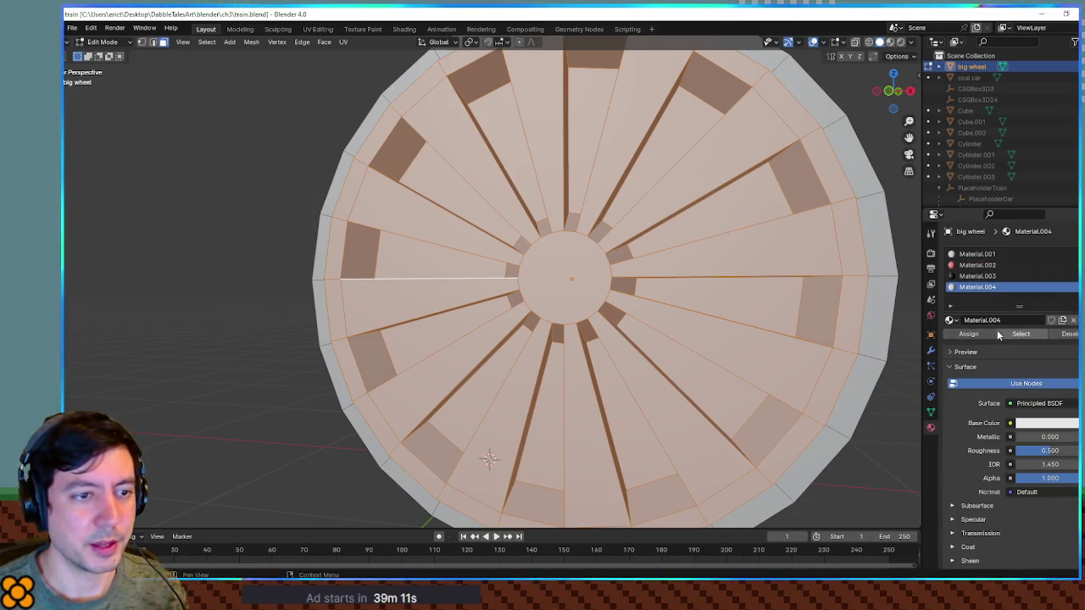
pyautogui.click(1031, 421)
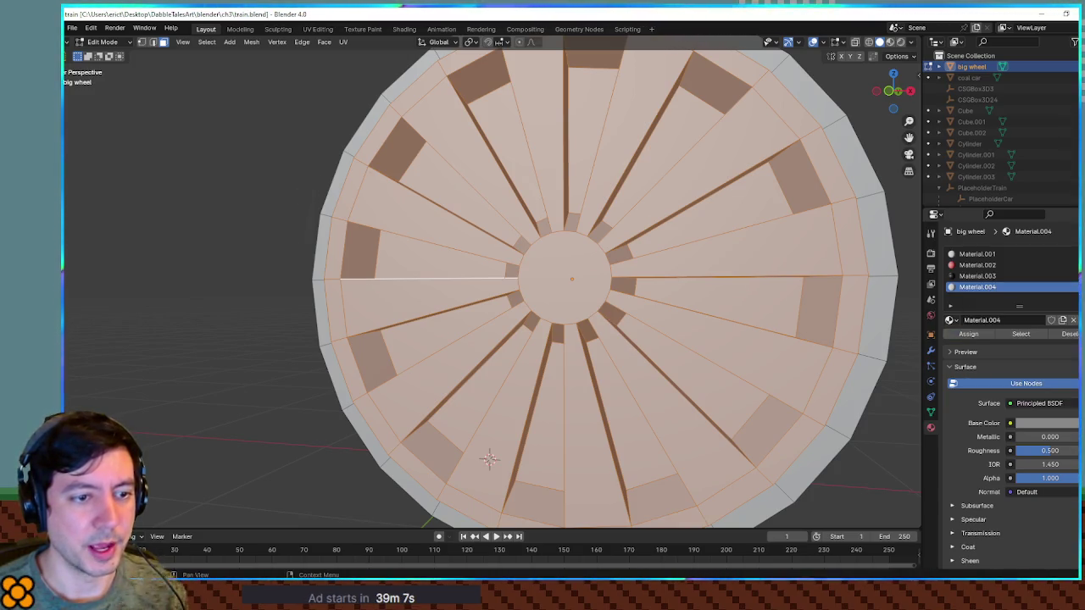
pyautogui.moveTo(695, 208); pyautogui.dragTo(819, 59)
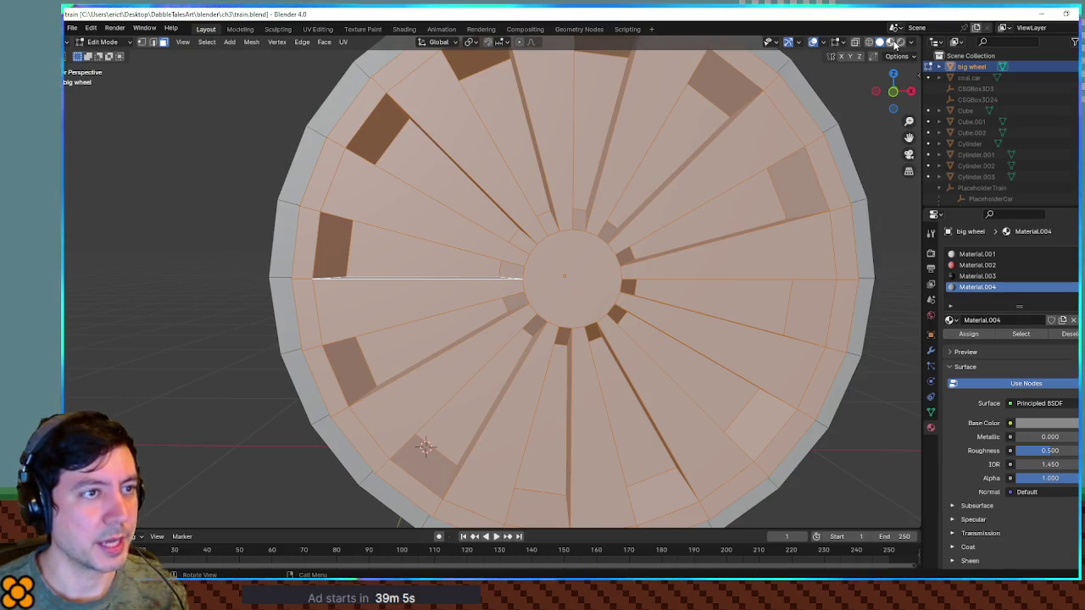
pyautogui.scroll(-5, 707, 209)
# Select the wheel's outer rim faces and assign them Material.004.
pyautogui.click(707, 209)
pyautogui.moveTo(708, 209)
pyautogui.mouseDown()
pyautogui.moveTo(754, 232)
pyautogui.moveTo(650, 187)
pyautogui.moveTo(548, 196)
pyautogui.moveTo(585, 254)
pyautogui.moveTo(650, 296)
pyautogui.moveTo(712, 295)
pyautogui.mouseUp()
pyautogui.click(525, 264)
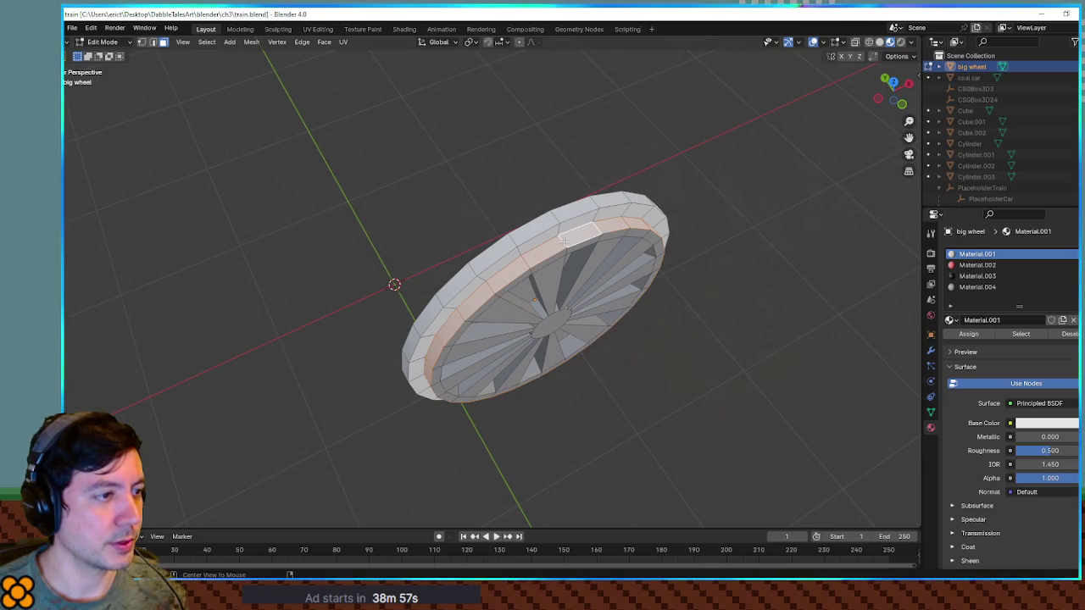
pyautogui.click(976, 288)
pyautogui.click(977, 339)
# Assign black Material.003 to the spoked disc and select the wheel's centre face.
pyautogui.moveTo(746, 280)
pyautogui.mouseDown()
pyautogui.moveTo(709, 274)
pyautogui.moveTo(666, 244)
pyautogui.mouseUp()
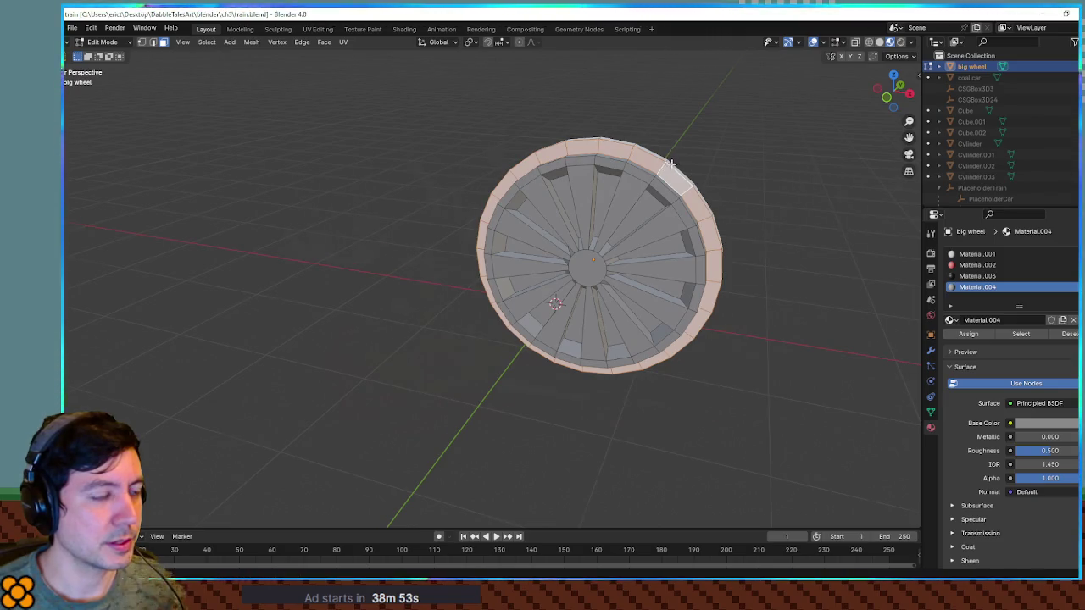
pyautogui.moveTo(673, 162); pyautogui.dragTo(570, 169)
pyautogui.moveTo(670, 160)
pyautogui.mouseDown()
pyautogui.moveTo(727, 181)
pyautogui.moveTo(706, 193)
pyautogui.mouseUp()
pyautogui.click(977, 254)
pyautogui.click(977, 277)
pyautogui.click(968, 334)
pyautogui.moveTo(661, 245)
pyautogui.mouseDown()
pyautogui.moveTo(806, 254)
pyautogui.moveTo(665, 286)
pyautogui.moveTo(861, 279)
pyautogui.mouseUp()
pyautogui.scroll(3, 666, 286)
pyautogui.click(657, 258)
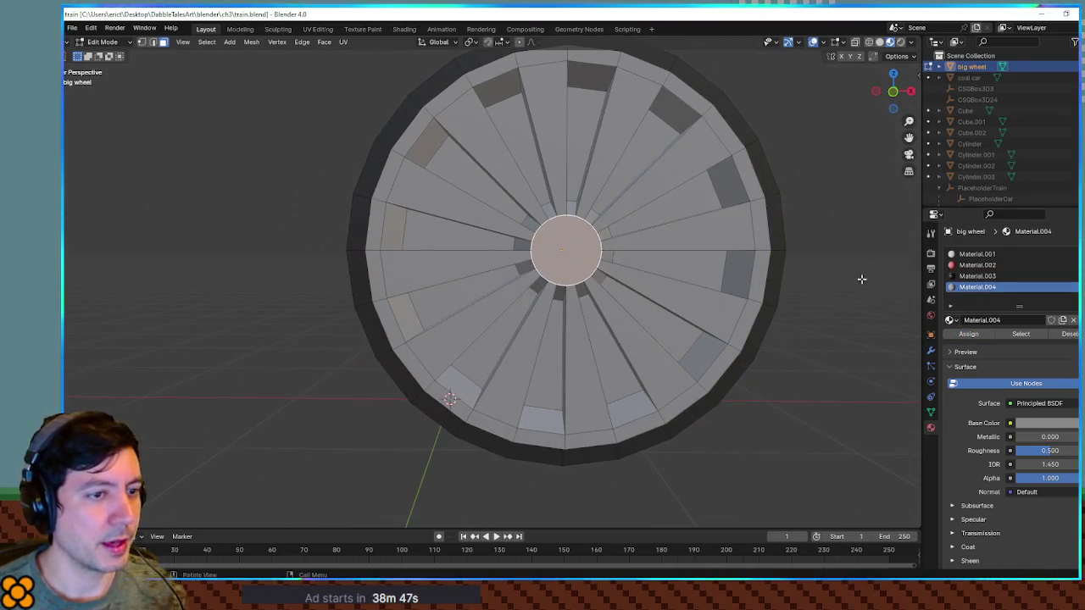
# Give the wheel's centre face the white Material.001.
pyautogui.click(978, 254)
pyautogui.click(982, 336)
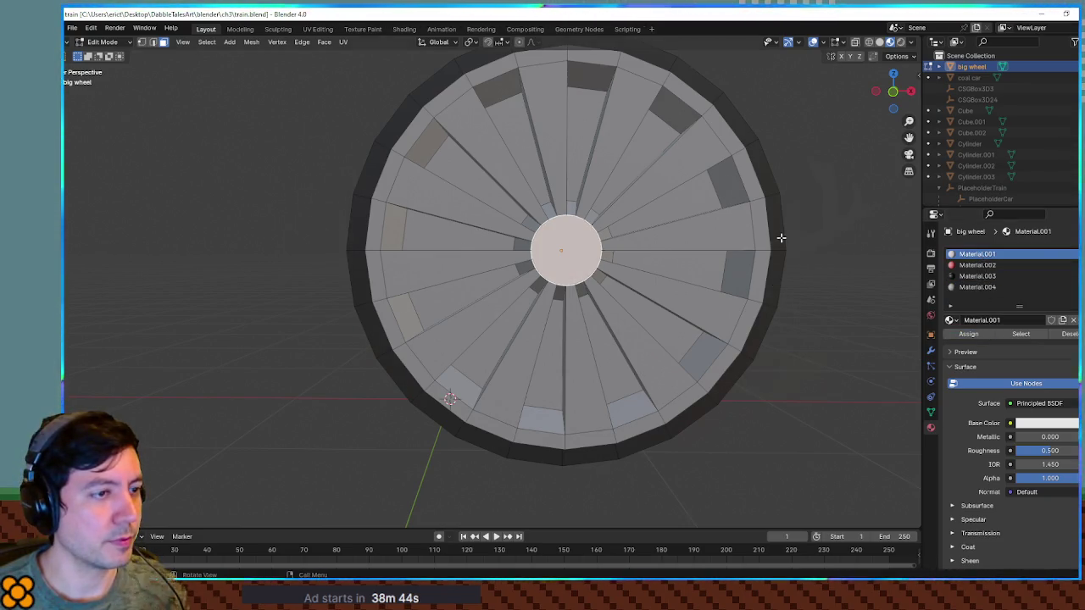
pyautogui.click(780, 238)
pyautogui.click(810, 208)
pyautogui.moveTo(810, 207)
pyautogui.mouseDown()
pyautogui.moveTo(738, 221)
pyautogui.moveTo(809, 214)
pyautogui.mouseUp()
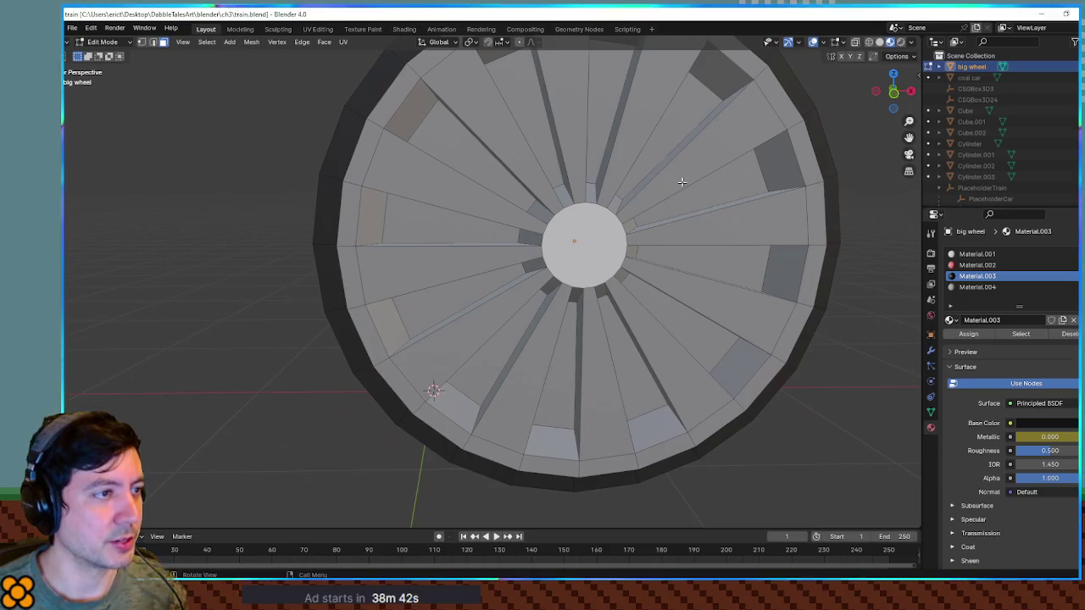
pyautogui.scroll(-4, 670, 161)
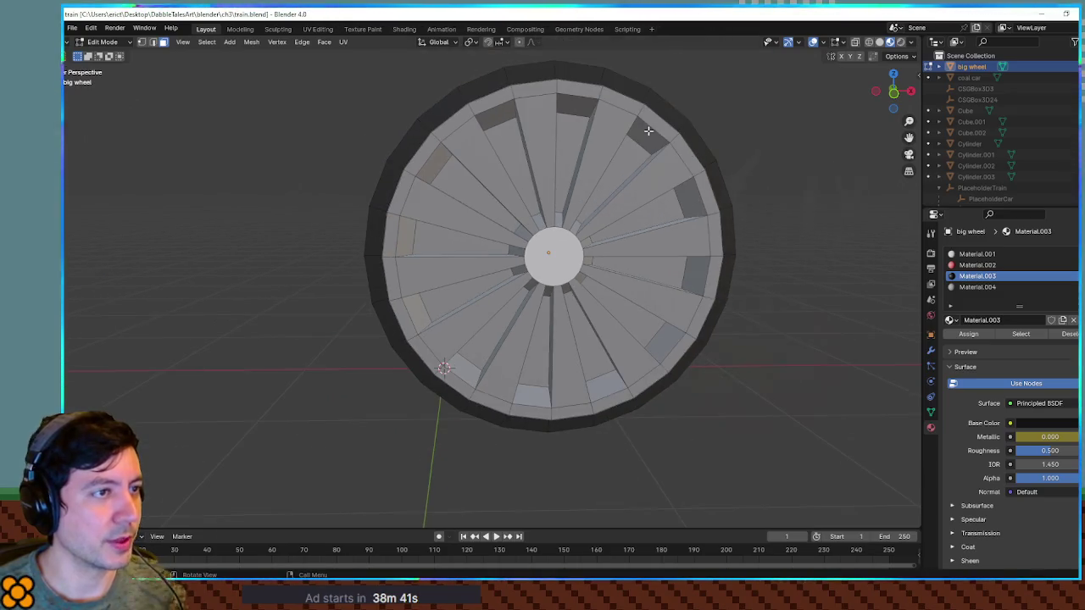
# Select alternating spoke faces around the wheel, assign red Material.002, then return to Godot.
pyautogui.click(593, 172)
pyautogui.keyDown('shift'); pyautogui.click(531, 154); pyautogui.keyUp('shift')
pyautogui.keyDown('shift'); pyautogui.click(494, 162); pyautogui.keyUp('shift')
pyautogui.keyDown('shift'); pyautogui.click(467, 227); pyautogui.keyUp('shift')
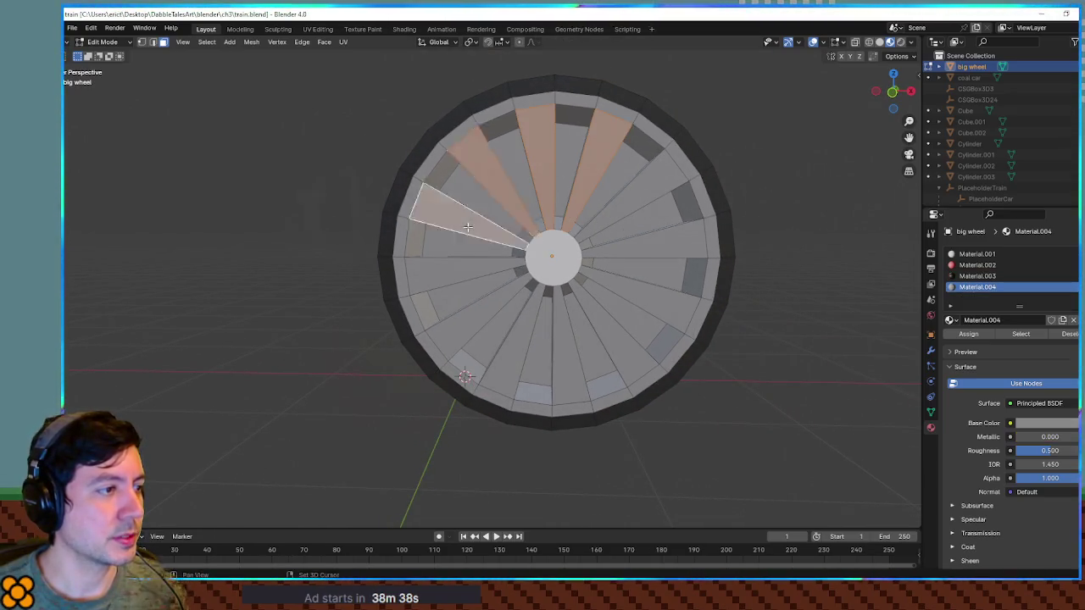
pyautogui.keyDown('shift'); pyautogui.click(463, 270); pyautogui.keyUp('shift')
pyautogui.keyDown('shift'); pyautogui.click(470, 315); pyautogui.keyUp('shift')
pyautogui.keyDown('shift'); pyautogui.click(512, 347); pyautogui.keyUp('shift')
pyautogui.keyDown('shift'); pyautogui.click(565, 348); pyautogui.keyUp('shift')
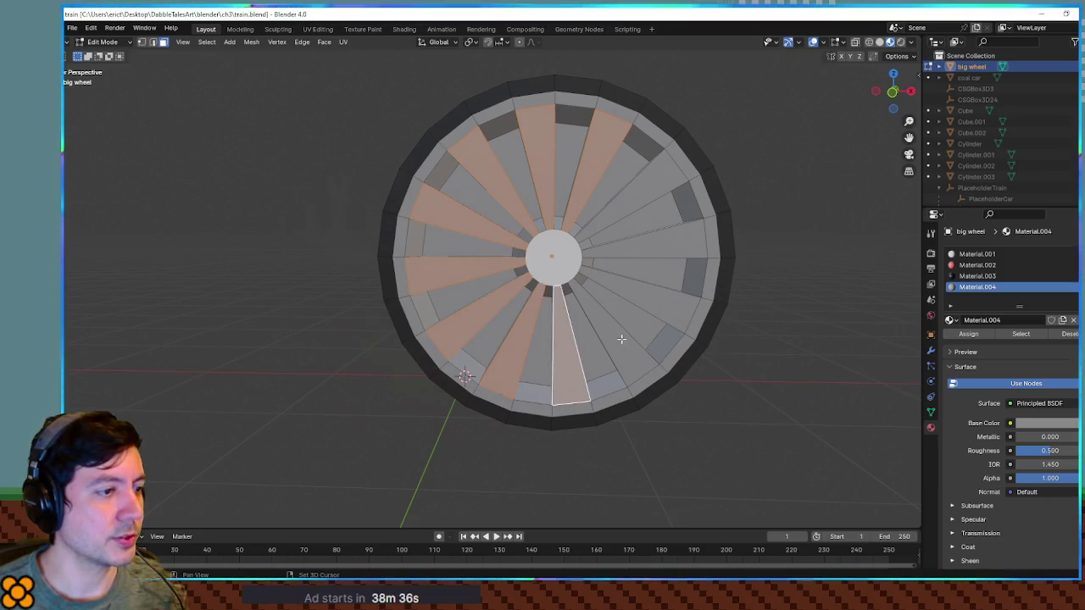
pyautogui.keyDown('shift'); pyautogui.click(621, 339); pyautogui.keyUp('shift')
pyautogui.keyDown('shift'); pyautogui.click(650, 303); pyautogui.keyUp('shift')
pyautogui.keyDown('shift'); pyautogui.click(661, 239); pyautogui.keyUp('shift')
pyautogui.keyDown('shift'); pyautogui.click(656, 188); pyautogui.keyUp('shift')
pyautogui.click(977, 265)
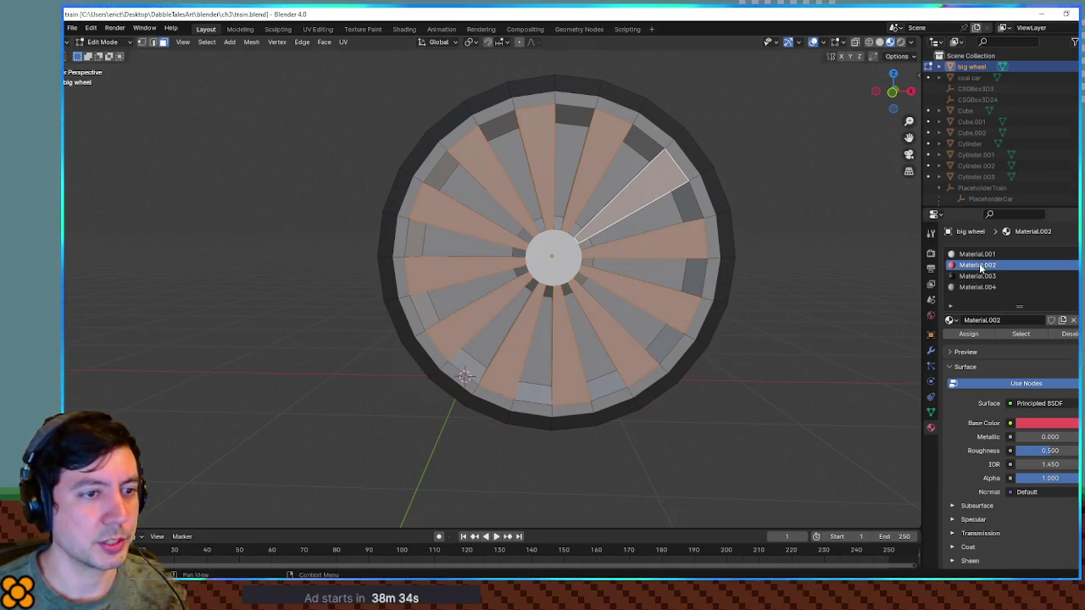
pyautogui.click(969, 334)
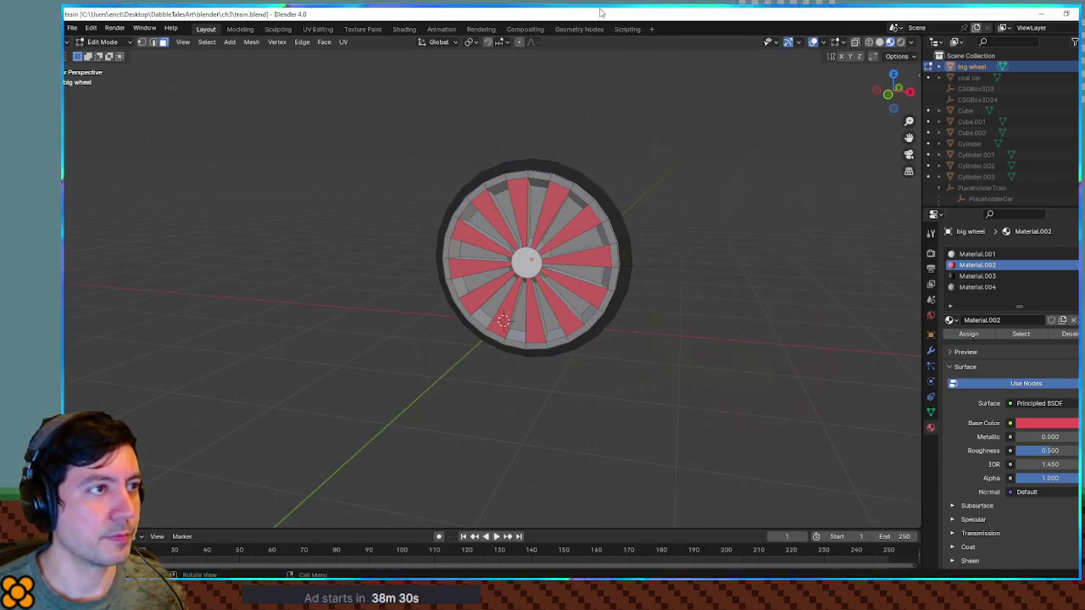
pyautogui.hotkey('alt', 'Tab')
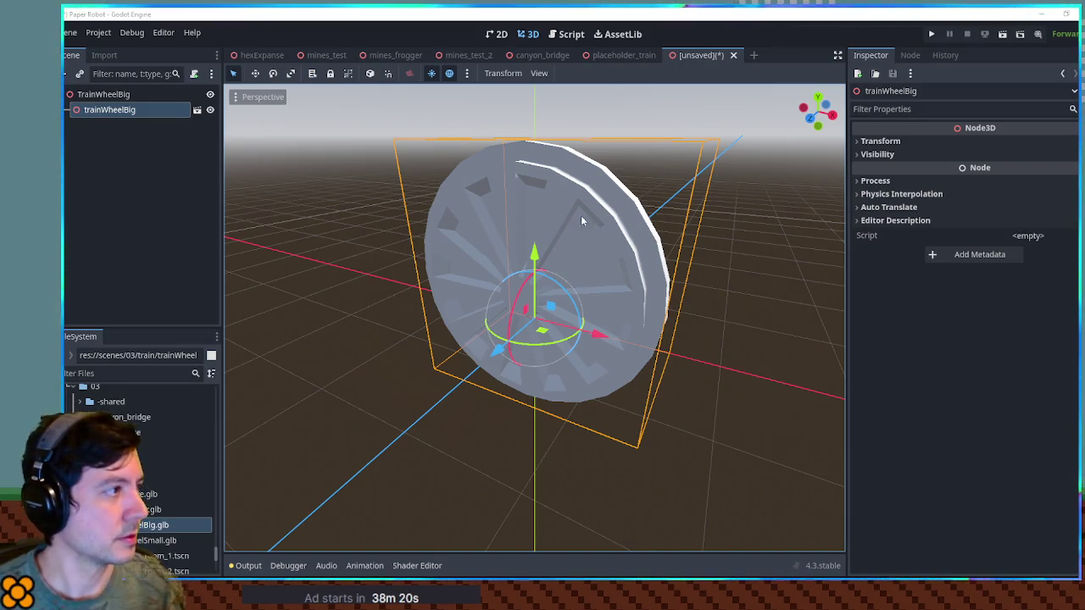
# Delete the old wheel child and drag trainWheelBig.glb into the scene under TrainWheelBig.
pyautogui.press('Delete')
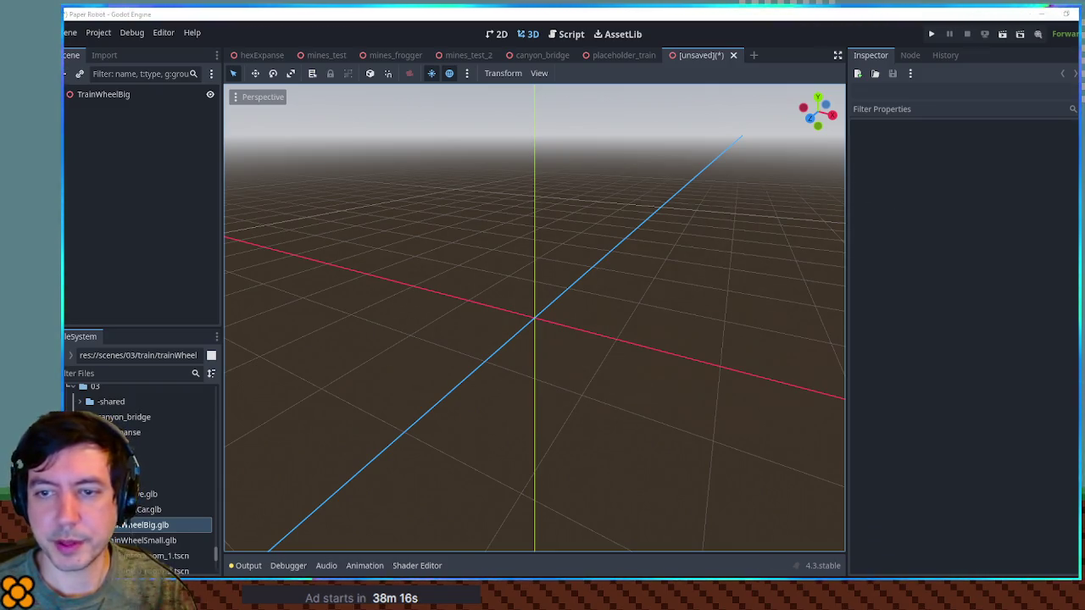
pyautogui.doubleClick(146, 529)
pyautogui.moveTo(146, 531)
pyautogui.mouseDown()
pyautogui.moveTo(136, 144)
pyautogui.moveTo(121, 100)
pyautogui.mouseUp()
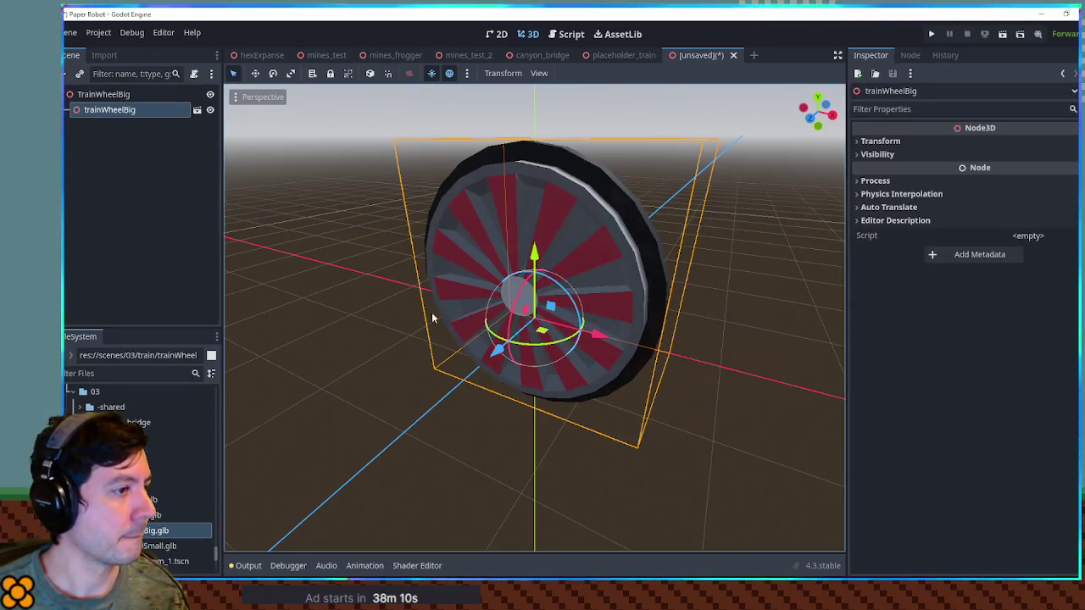
pyautogui.moveTo(424, 317); pyautogui.dragTo(461, 268)
# Enable Editable Children, paste the big wheel mesh under the root, and delete the imported trainWheelBig instance.
pyautogui.rightClick(125, 115)
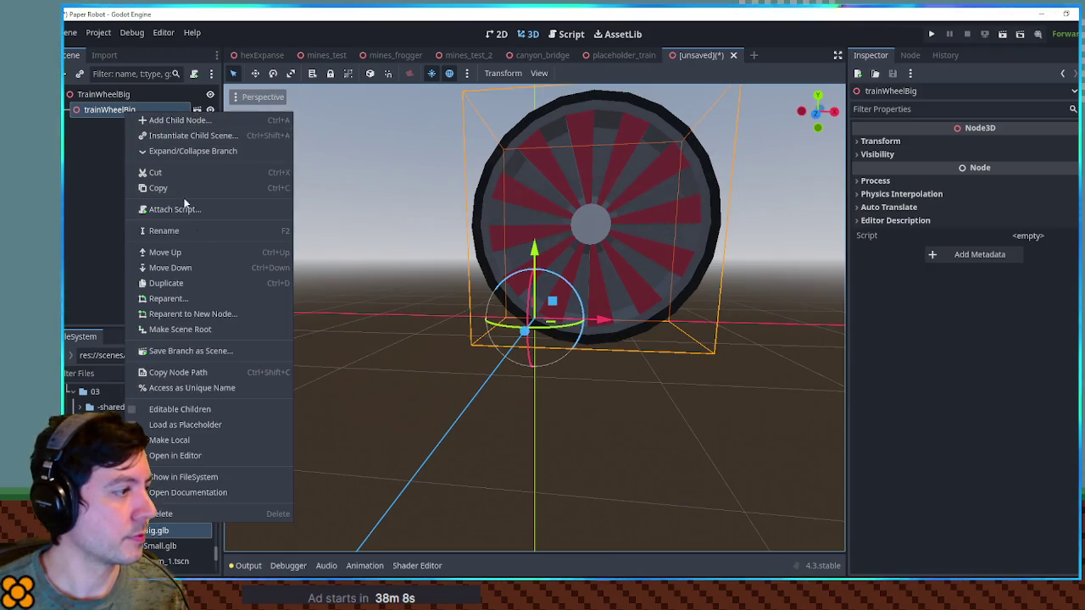
pyautogui.click(224, 403)
pyautogui.click(108, 125)
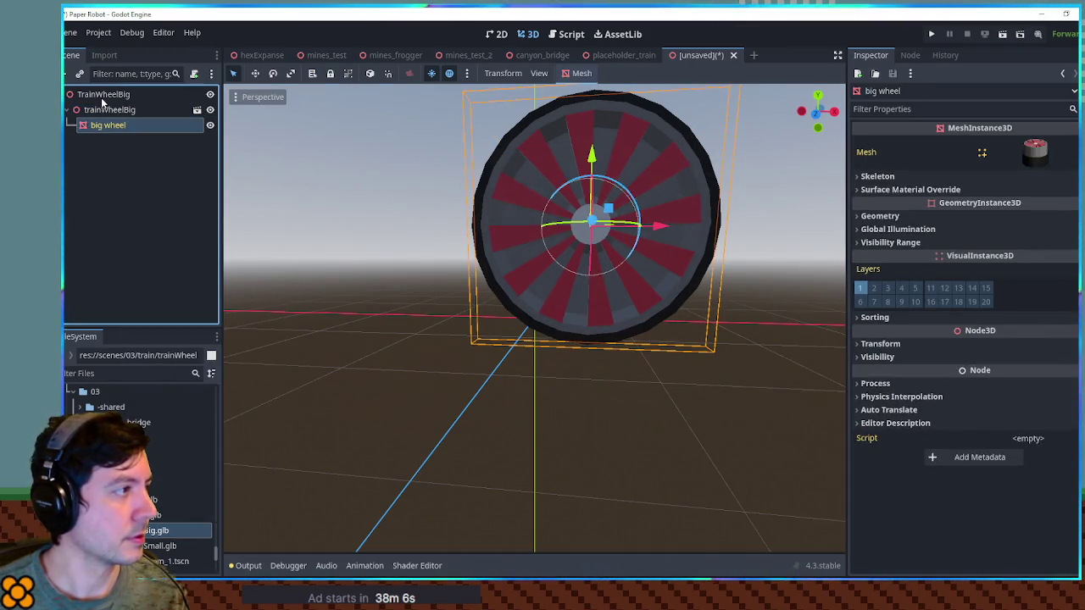
pyautogui.click(101, 95)
pyautogui.hotkey('ctrl', 'v')
pyautogui.click(97, 108)
pyautogui.press('Delete')
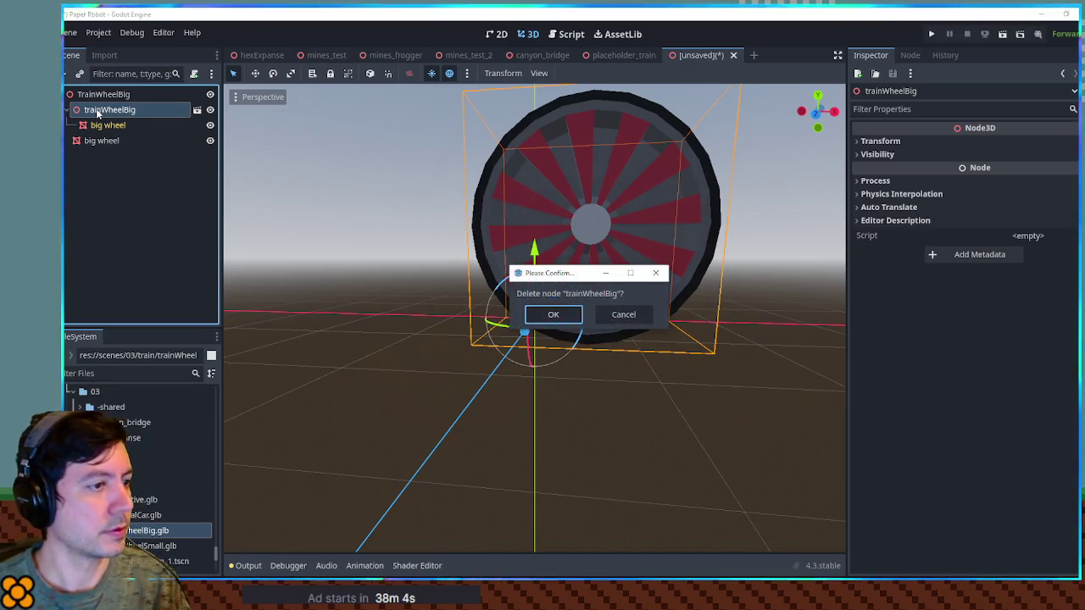
pyautogui.press('Return')
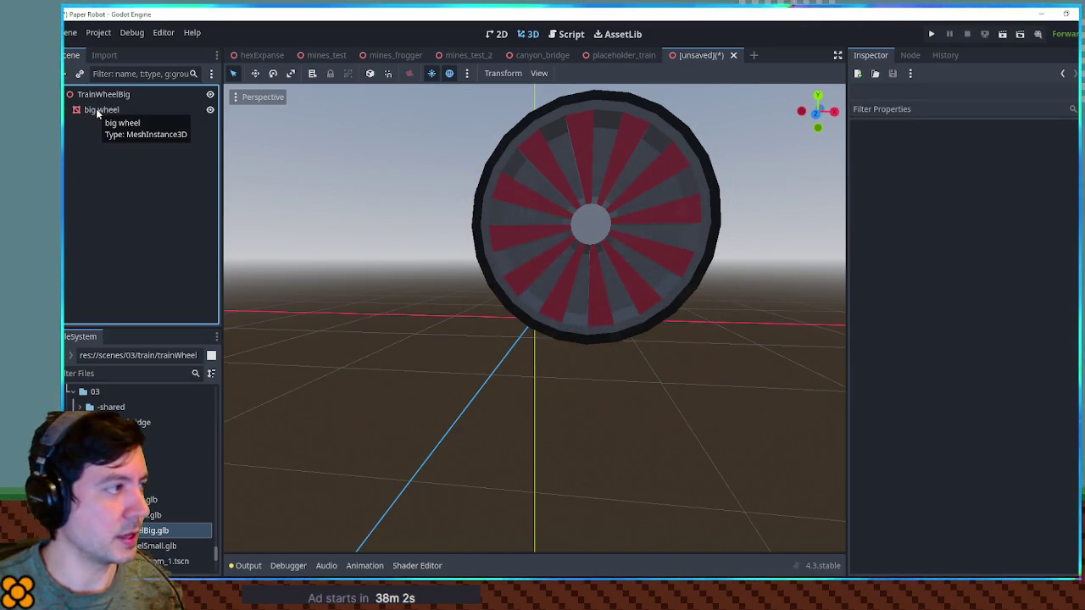
pyautogui.click(97, 110)
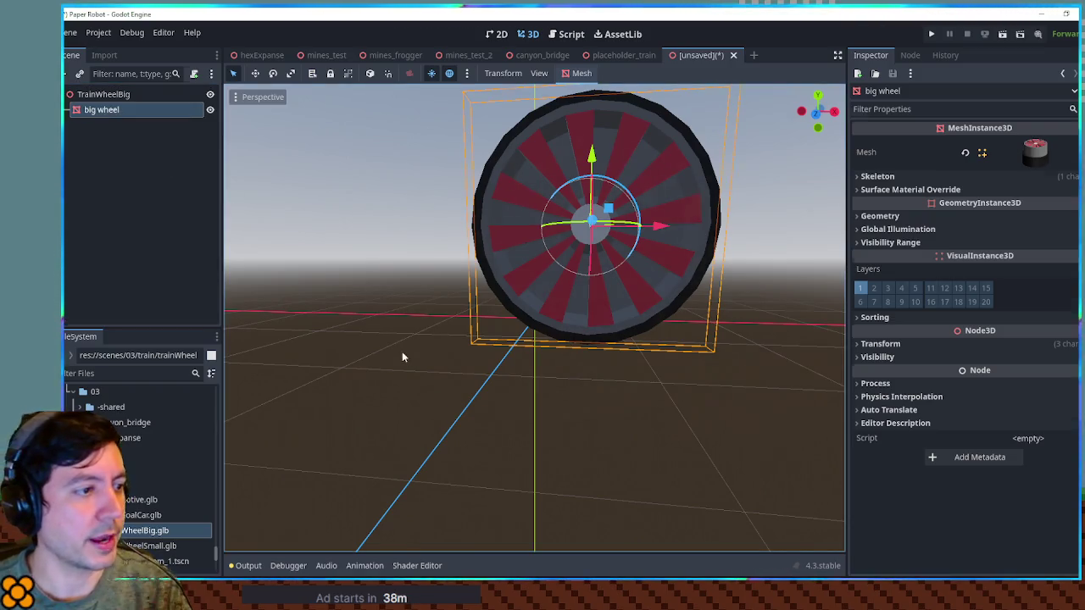
# In the front view, move the big wheel left and down onto the origin.
pyautogui.click(402, 351)
pyautogui.press('KP_1')
pyautogui.scroll(5, 654, 173)
pyautogui.click(655, 173)
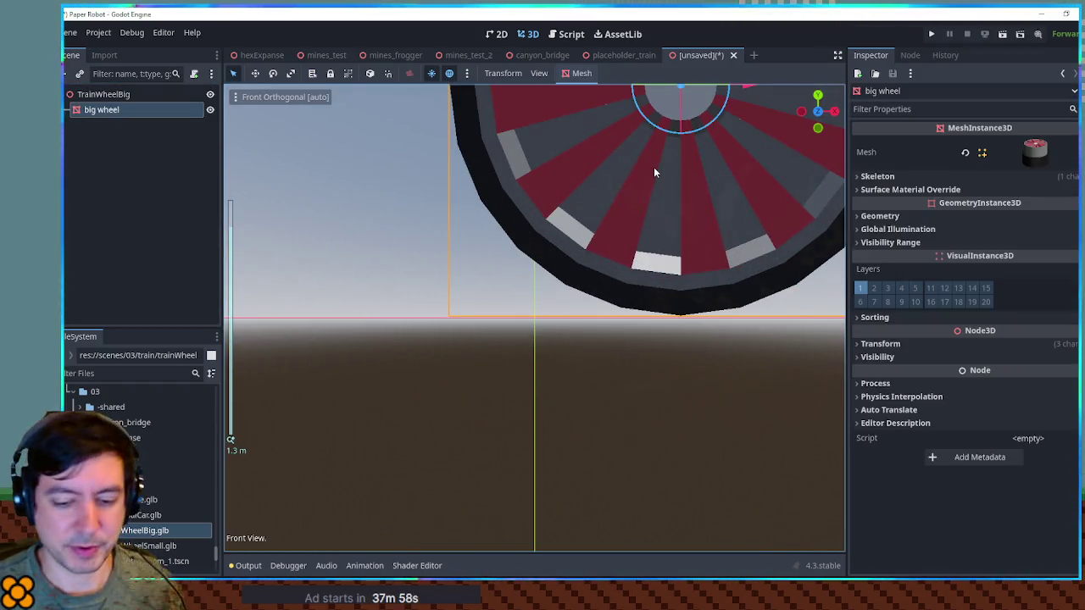
pyautogui.moveTo(686, 113)
pyautogui.mouseDown()
pyautogui.moveTo(608, 185)
pyautogui.moveTo(551, 306)
pyautogui.moveTo(560, 301)
pyautogui.mouseUp()
pyautogui.press('w')
# In the side view, slide the big wheel along its depth onto the origin and check its placement.
pyautogui.scroll(3, 541, 315)
pyautogui.scroll(-6, 542, 316)
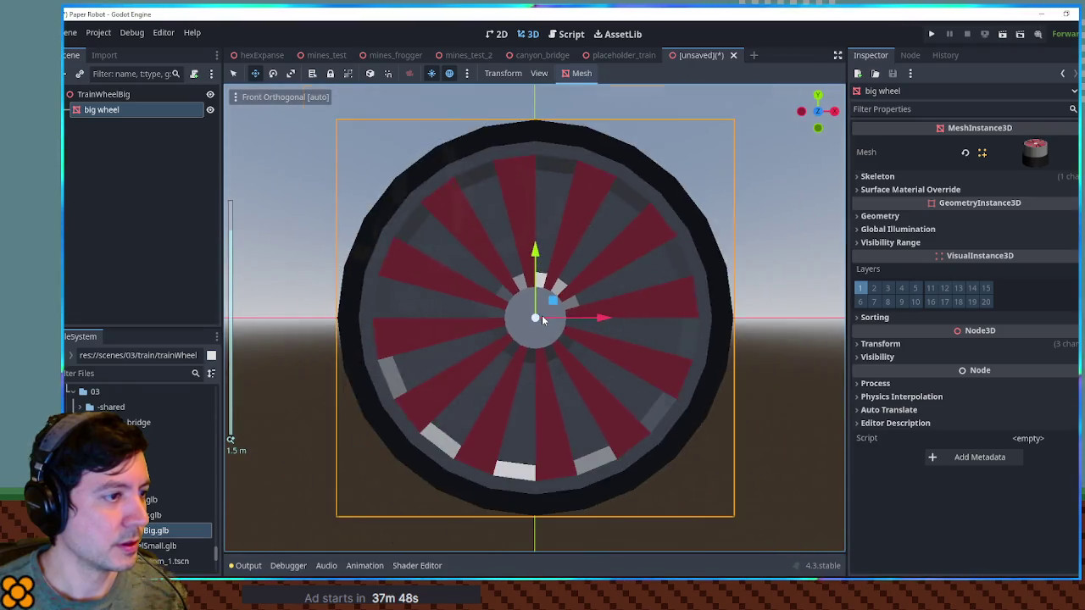
pyautogui.moveTo(689, 256)
pyautogui.mouseDown()
pyautogui.moveTo(634, 294)
pyautogui.moveTo(684, 300)
pyautogui.moveTo(597, 316)
pyautogui.moveTo(606, 330)
pyautogui.mouseUp()
pyautogui.click(513, 332)
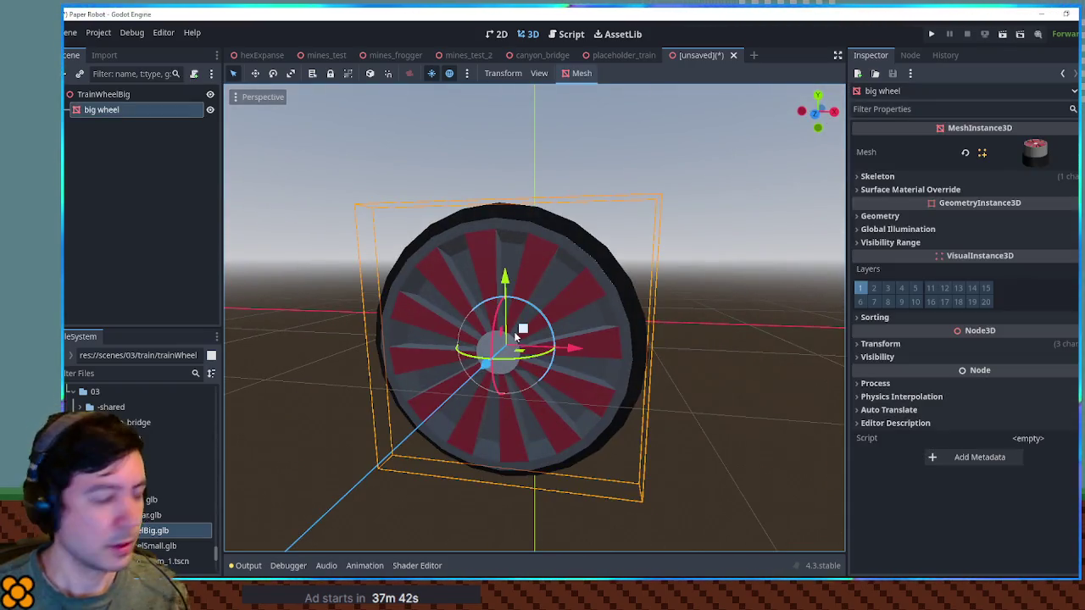
pyautogui.press('KP_3')
pyautogui.moveTo(360, 319); pyautogui.dragTo(471, 320)
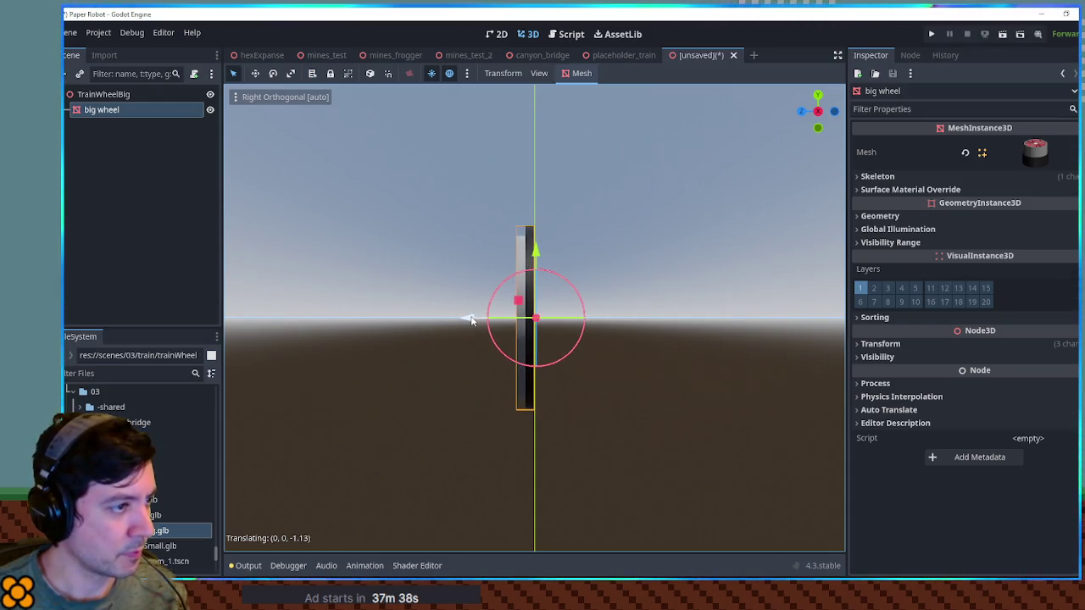
pyautogui.click(428, 270)
pyautogui.moveTo(428, 270)
pyautogui.mouseDown()
pyautogui.moveTo(534, 254)
pyautogui.moveTo(704, 258)
pyautogui.moveTo(783, 312)
pyautogui.moveTo(405, 248)
pyautogui.moveTo(492, 274)
pyautogui.moveTo(669, 290)
pyautogui.moveTo(733, 264)
pyautogui.mouseUp()
pyautogui.moveTo(688, 136)
pyautogui.mouseDown()
pyautogui.moveTo(758, 247)
pyautogui.moveTo(583, 209)
pyautogui.mouseUp()
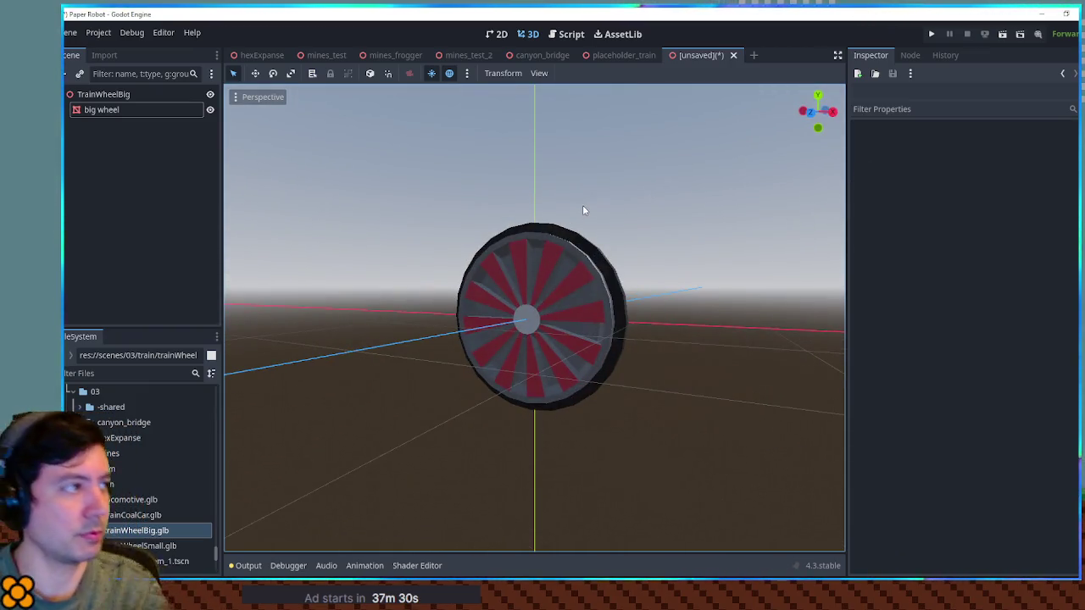
pyautogui.hotkey('ctrl', 's')
# Save the wheel scene as train_wheel_big.tscn in the scenes/03/train folder.
pyautogui.click(813, 192)
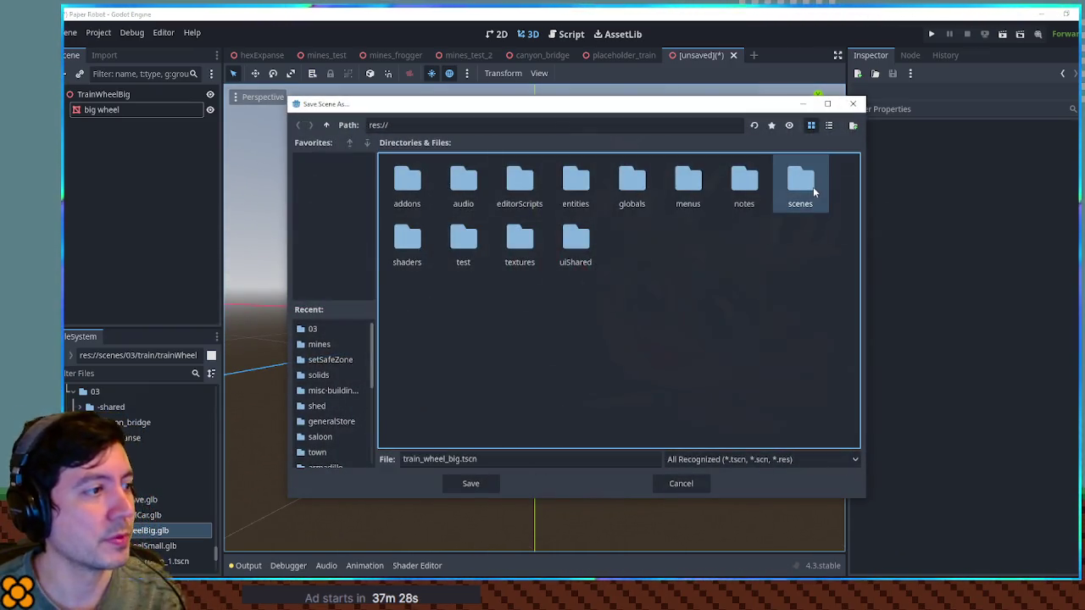
pyautogui.doubleClick(816, 185)
pyautogui.doubleClick(563, 182)
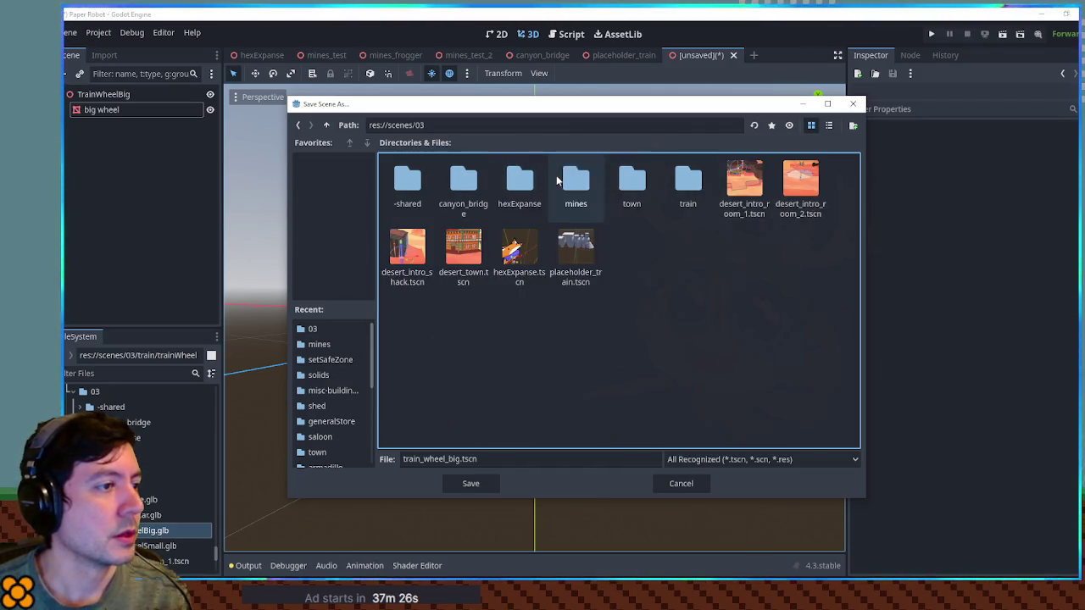
pyautogui.doubleClick(687, 182)
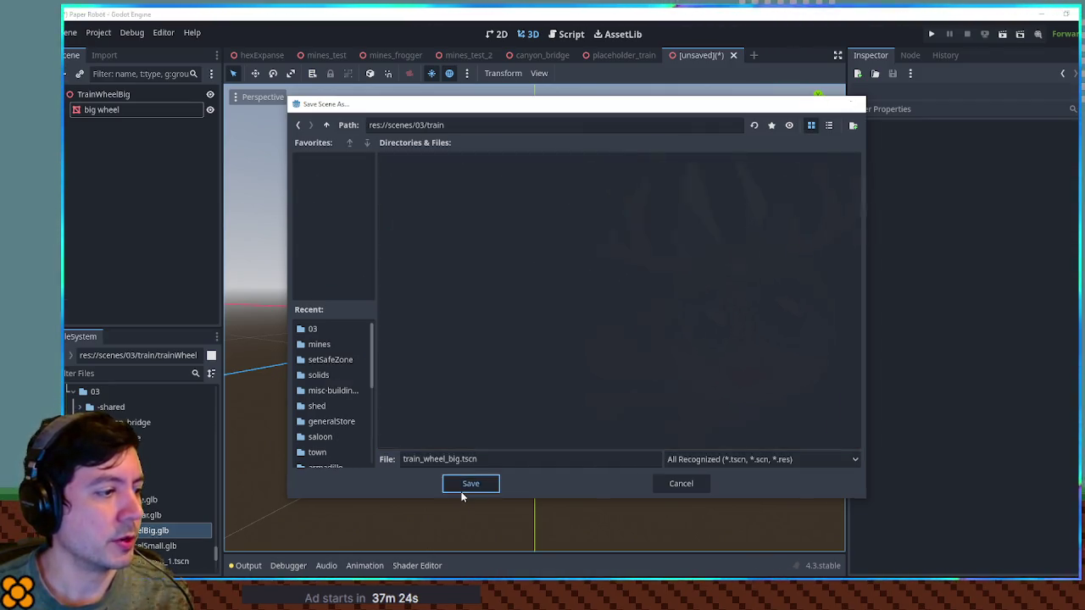
pyautogui.click(471, 485)
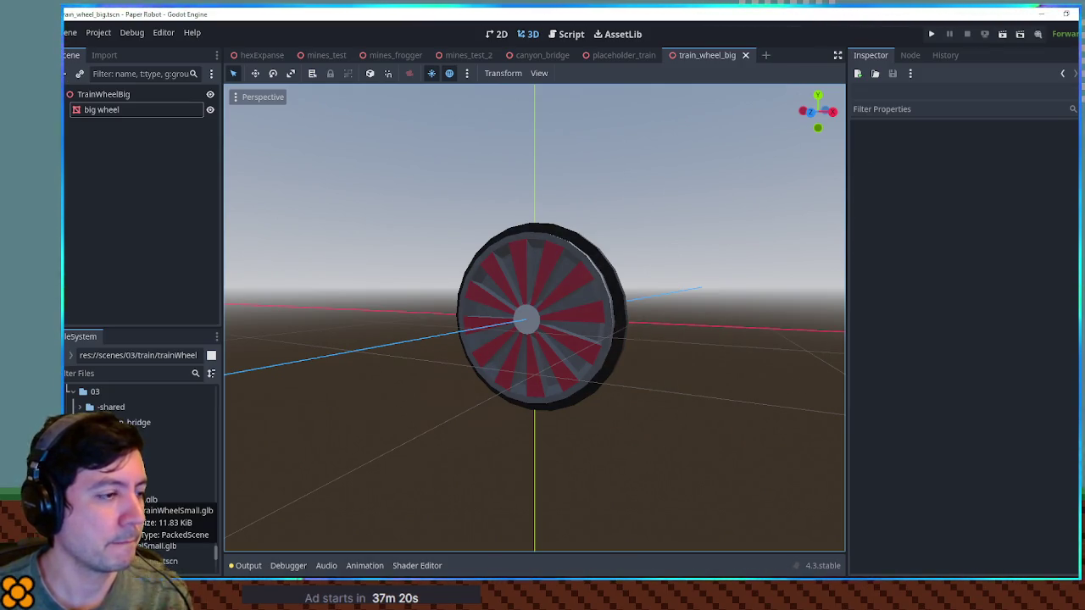
# Start a new scene with a 3D Scene root node.
pyautogui.moveTo(424, 358)
pyautogui.mouseDown()
pyautogui.moveTo(658, 346)
pyautogui.moveTo(591, 344)
pyautogui.moveTo(797, 311)
pyautogui.moveTo(473, 344)
pyautogui.moveTo(541, 355)
pyautogui.mouseUp()
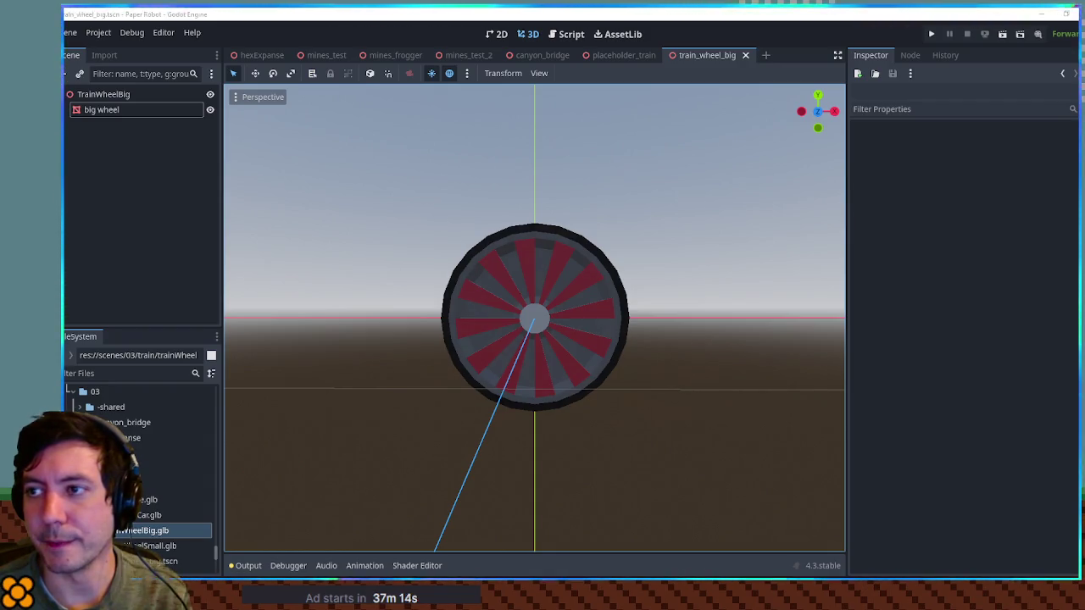
pyautogui.click(766, 55)
pyautogui.click(95, 124)
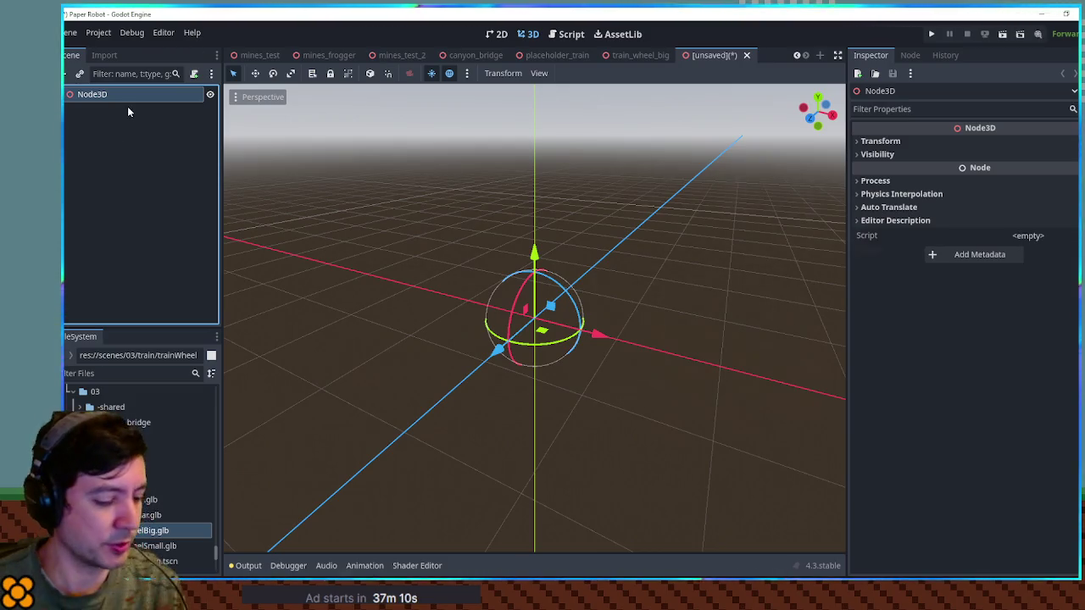
# Rename the new Node3D root to TrainWheelSmall and switch back to Blender.
pyautogui.press('F2')
pyautogui.write('TrainWheelSmall')
pyautogui.press('Return')
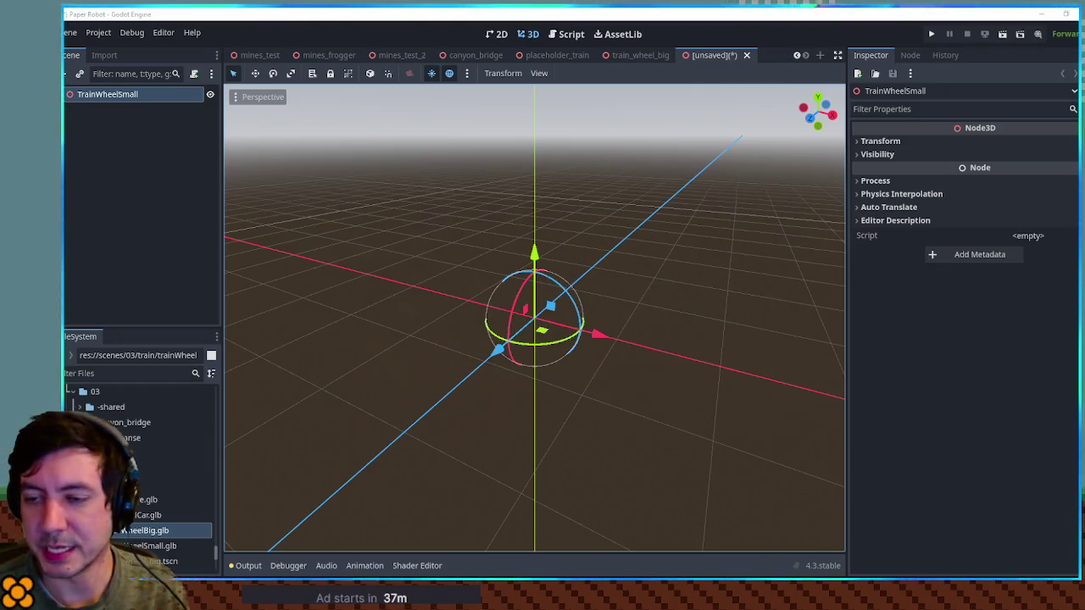
pyautogui.hotkey('alt', 'Tab')
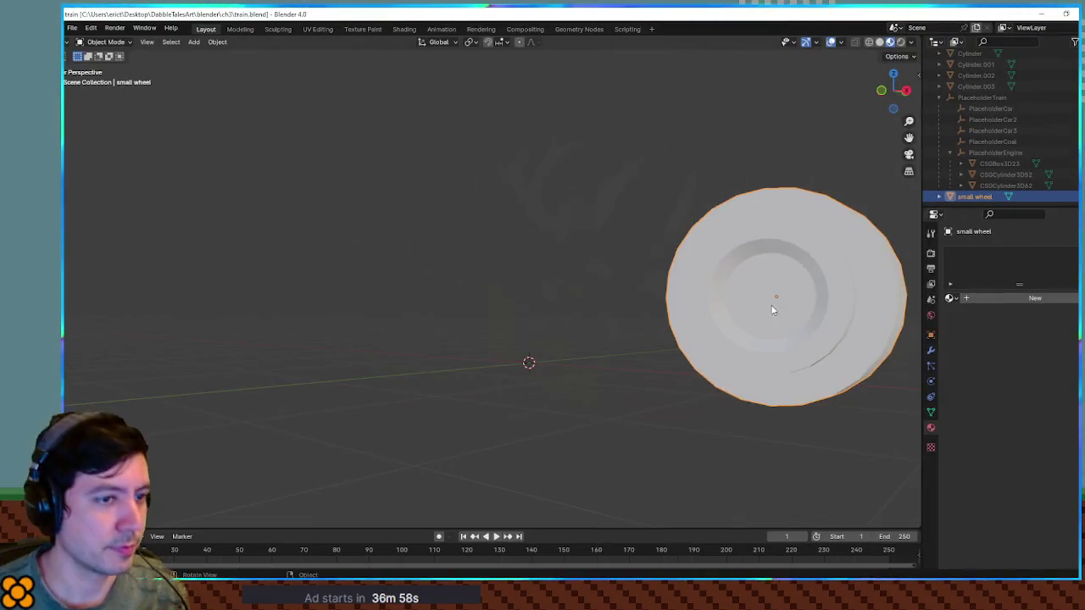
# Browse the small wheel's materials, compare with the big wheel's, then hide the big wheel.
pyautogui.press('KP_Decimal')
pyautogui.click(950, 298)
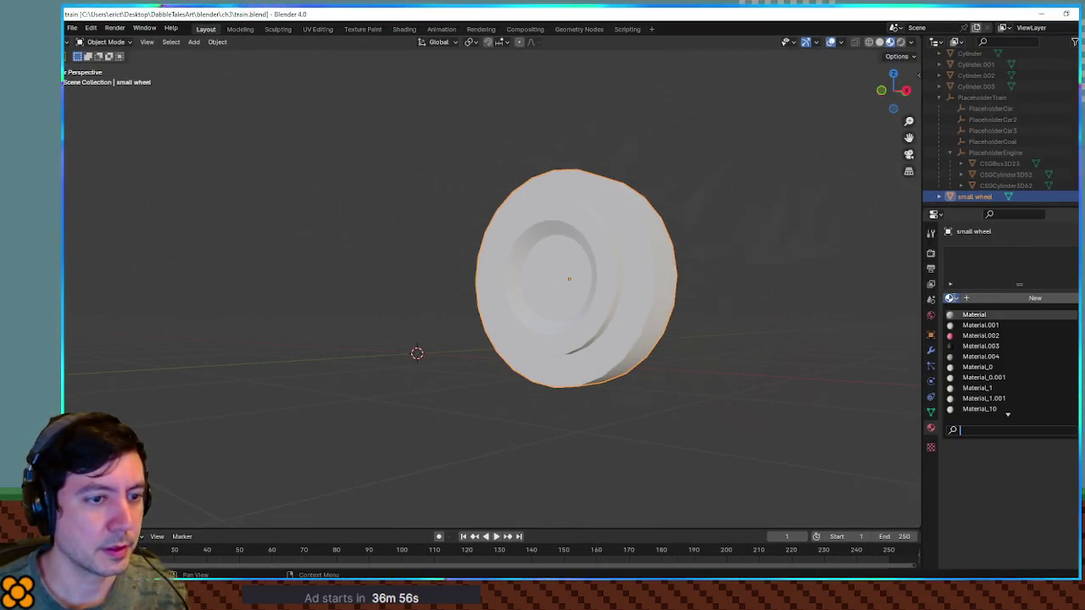
pyautogui.scroll(-5, 989, 339)
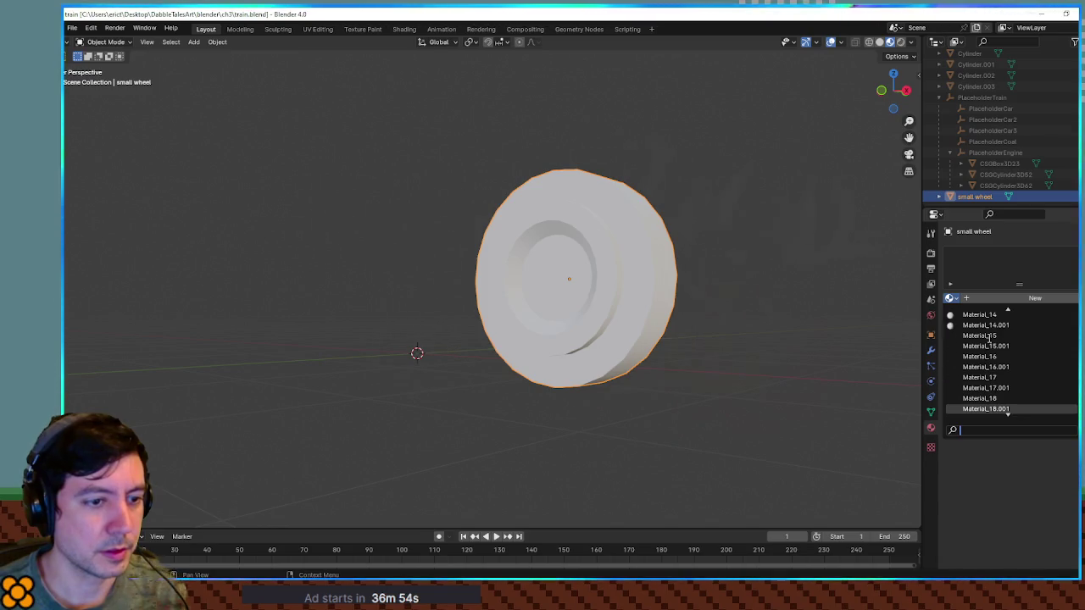
pyautogui.scroll(4, 990, 339)
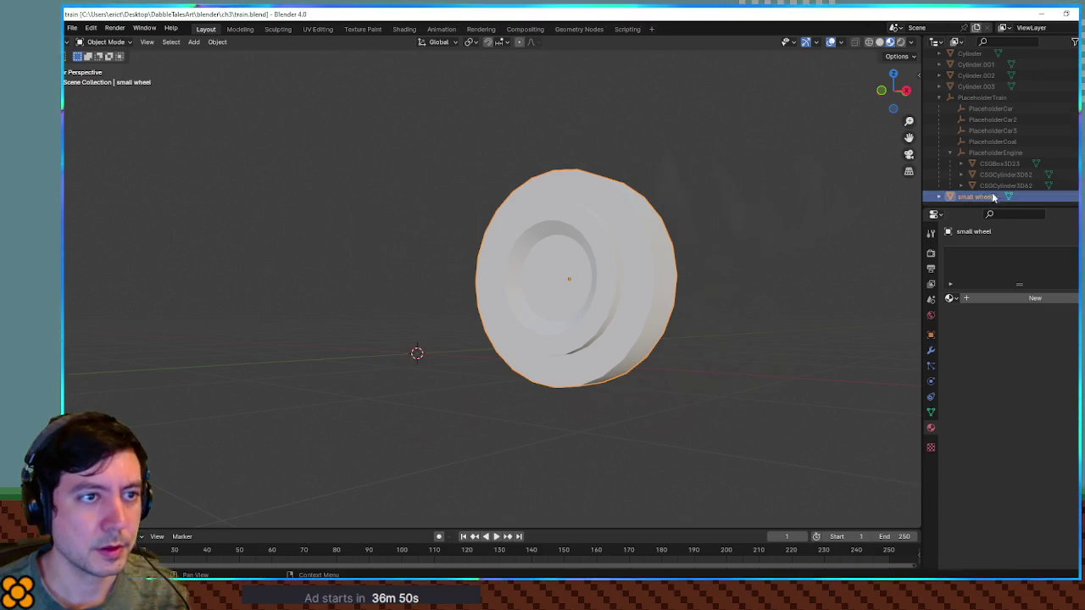
pyautogui.scroll(4, 996, 200)
pyautogui.hotkey('alt', 'h')
pyautogui.click(370, 211)
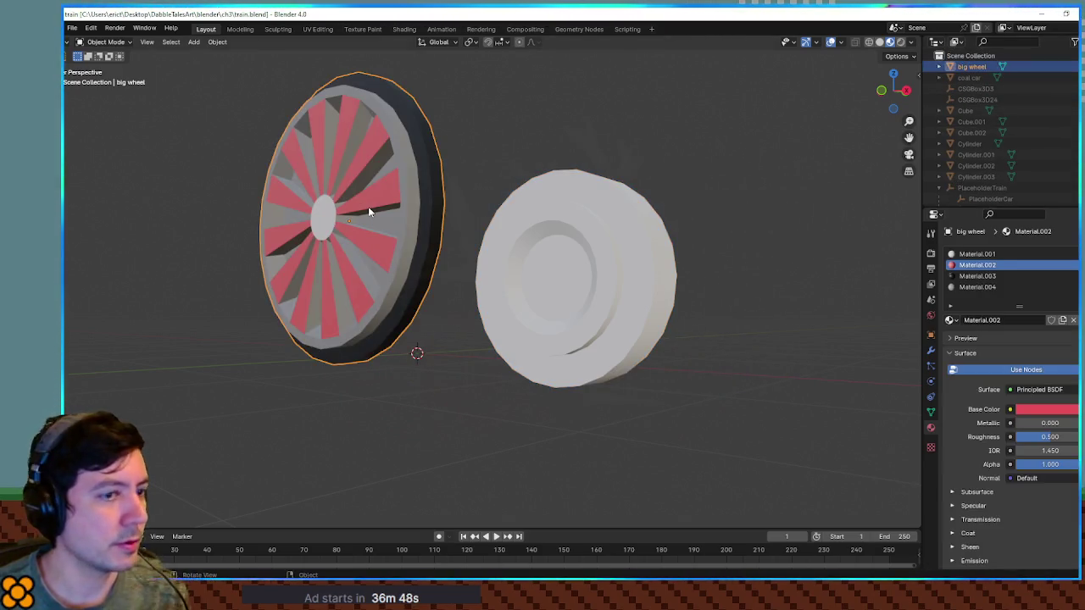
pyautogui.click(548, 284)
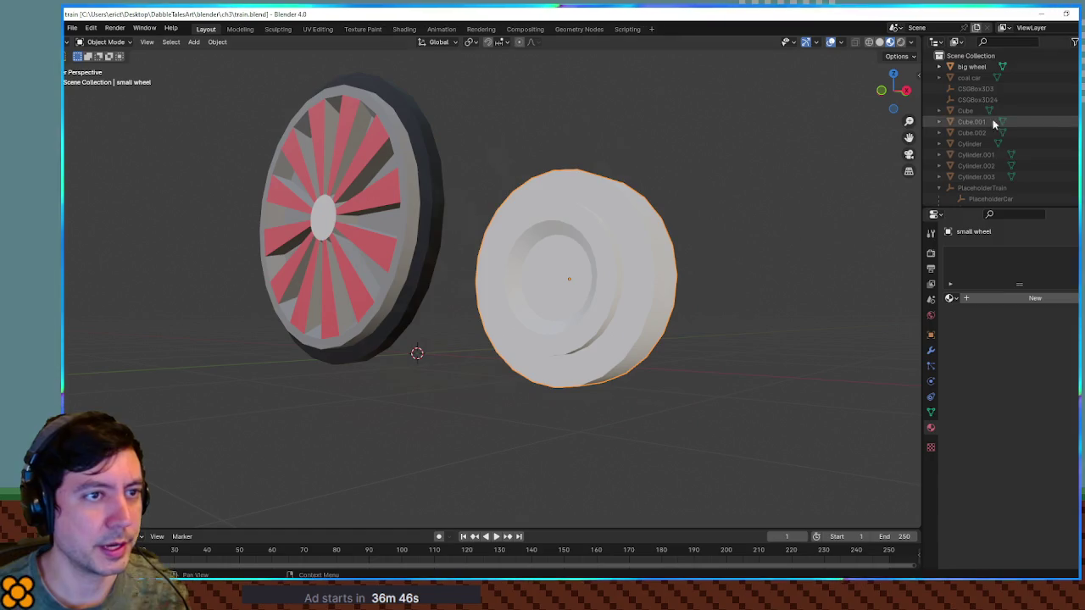
pyautogui.press('h')
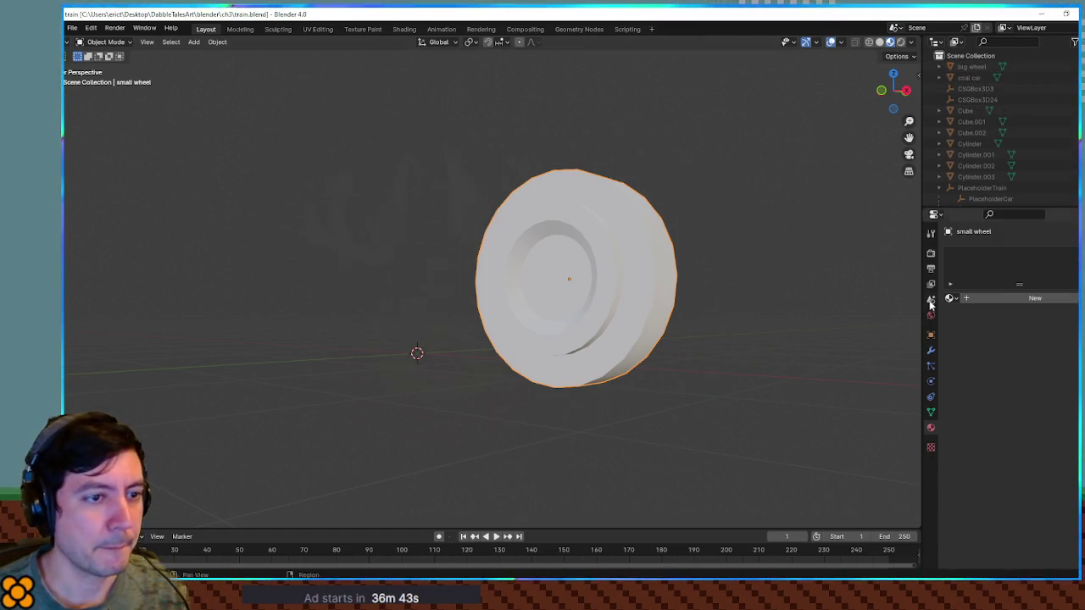
# Assign the existing white Material.001 to the small wheel's material slot.
pyautogui.click(950, 299)
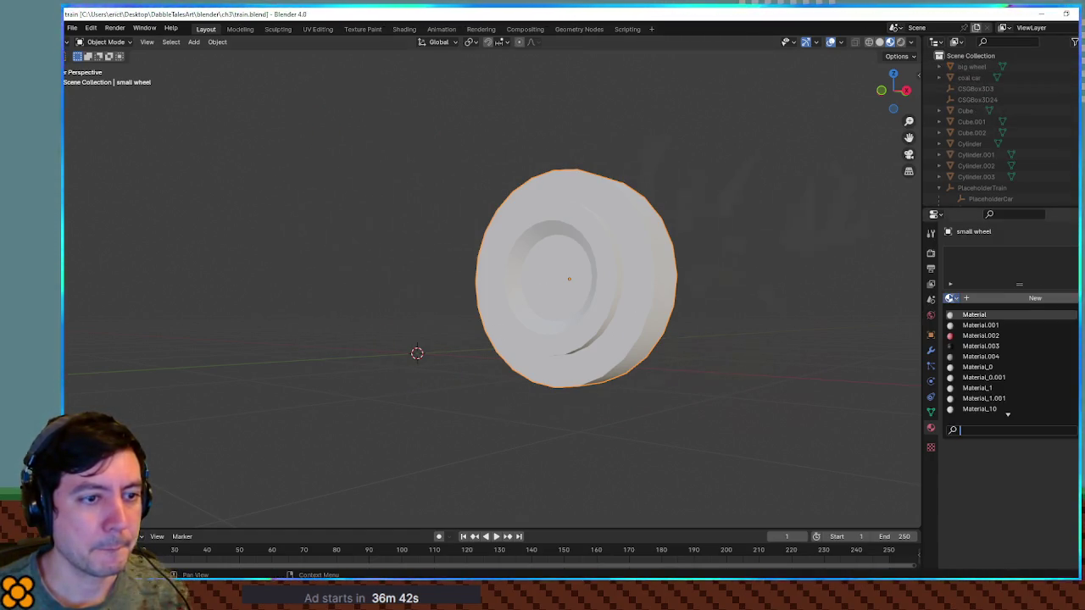
pyautogui.click(978, 326)
pyautogui.moveTo(650, 305)
pyautogui.mouseDown()
pyautogui.moveTo(703, 310)
pyautogui.moveTo(674, 309)
pyautogui.mouseUp()
pyautogui.press('Tab')
# Select the hub and inner wall face rings, assign Material.002, and add a new material slot.
pyautogui.moveTo(623, 266); pyautogui.dragTo(661, 265)
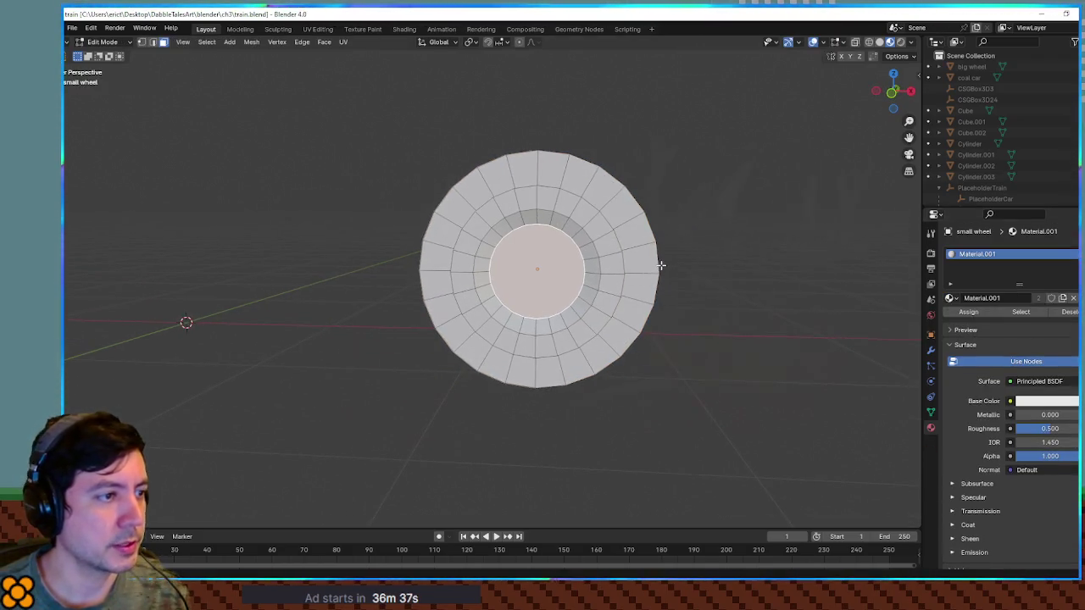
pyautogui.keyDown('alt'); pyautogui.click(593, 221); pyautogui.keyUp('alt')
pyautogui.moveTo(591, 219)
pyautogui.mouseDown()
pyautogui.moveTo(649, 262)
pyautogui.moveTo(686, 260)
pyautogui.moveTo(503, 234)
pyautogui.mouseUp()
pyautogui.keyDown('alt'); pyautogui.click(527, 228); pyautogui.keyUp('alt')
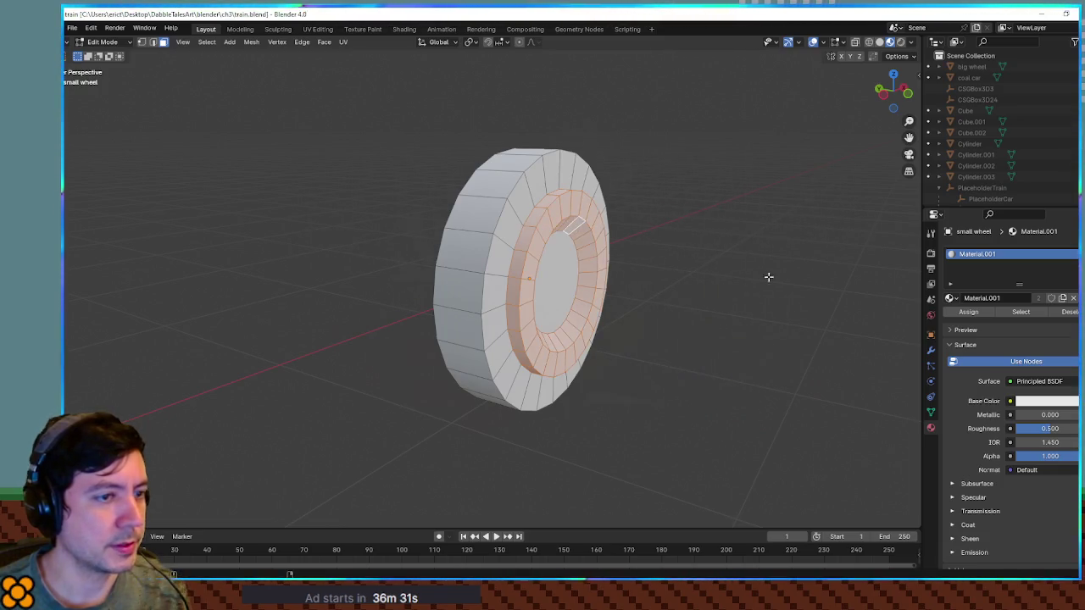
pyautogui.click(952, 299)
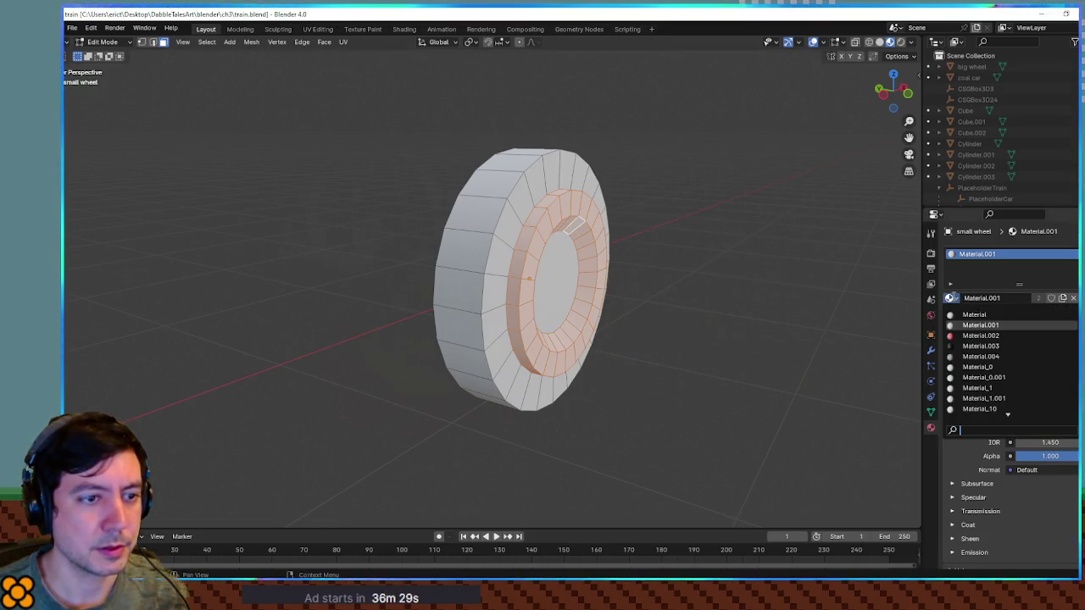
pyautogui.click(982, 336)
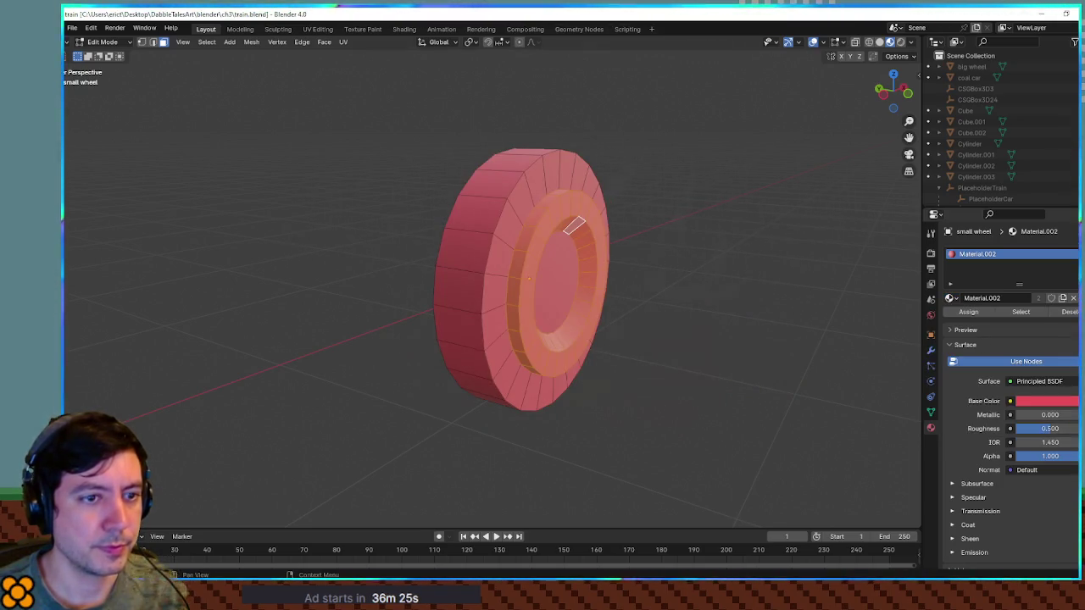
pyautogui.click(1082, 255)
# Select the outer front ring and front face, and put Material.003 in the new slot.
pyautogui.moveTo(766, 285); pyautogui.dragTo(550, 191)
pyautogui.keyDown('alt'); pyautogui.click(556, 174); pyautogui.keyUp('alt')
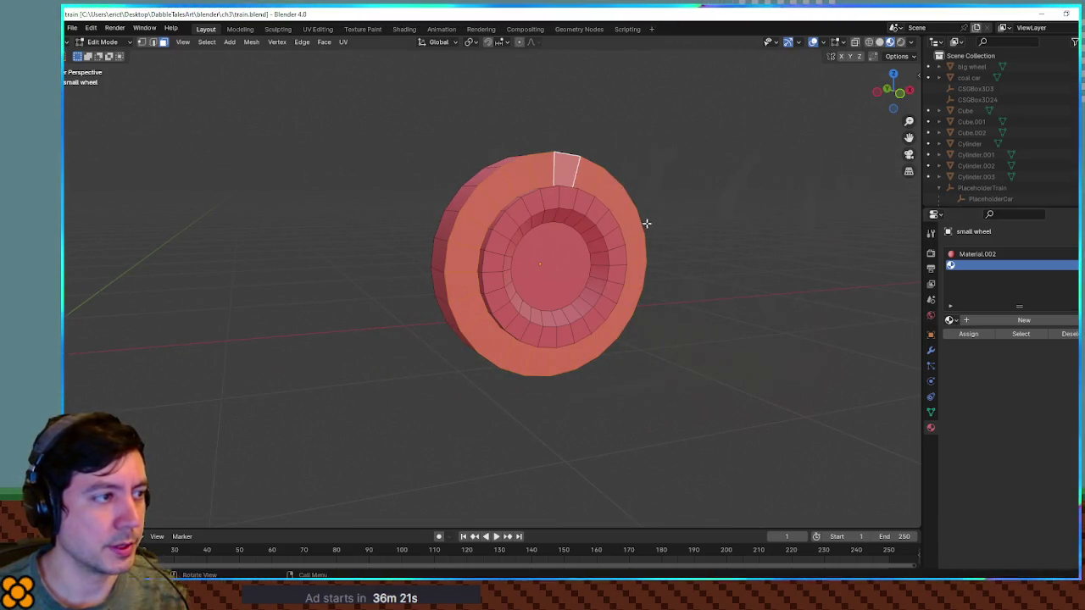
pyautogui.moveTo(647, 223); pyautogui.dragTo(626, 233)
pyautogui.moveTo(640, 219); pyautogui.dragTo(590, 274)
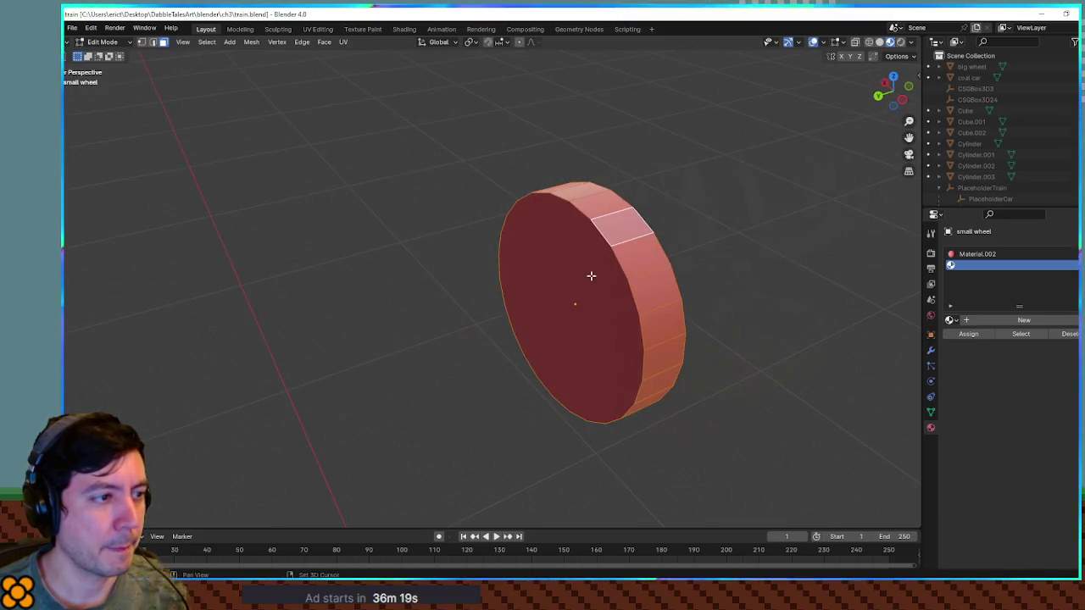
pyautogui.click(590, 274)
pyautogui.click(1017, 254)
pyautogui.click(987, 264)
pyautogui.click(950, 319)
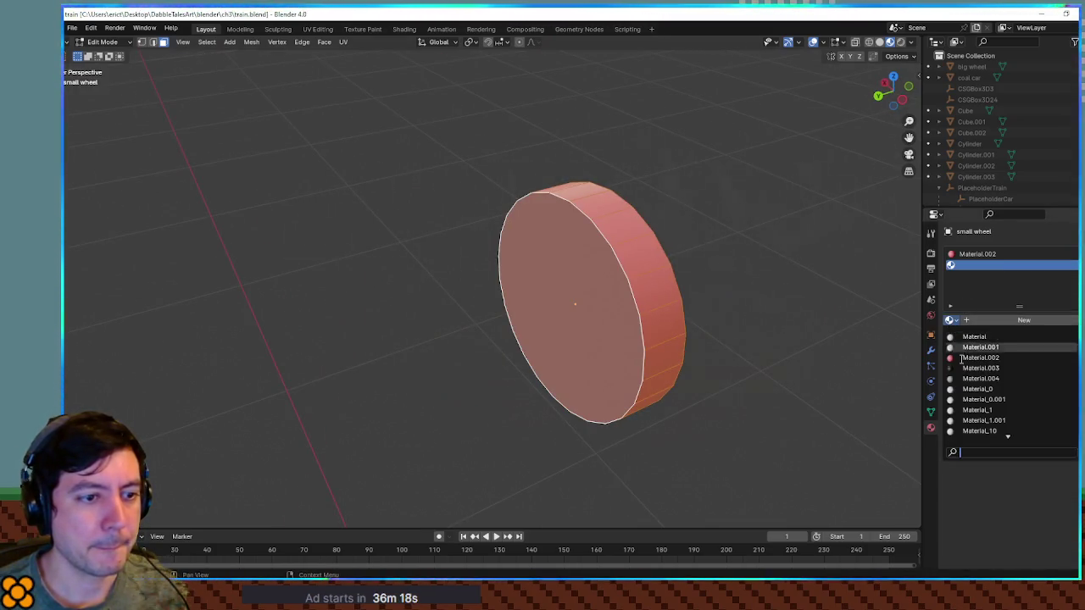
pyautogui.click(983, 348)
pyautogui.moveTo(881, 335); pyautogui.dragTo(733, 293)
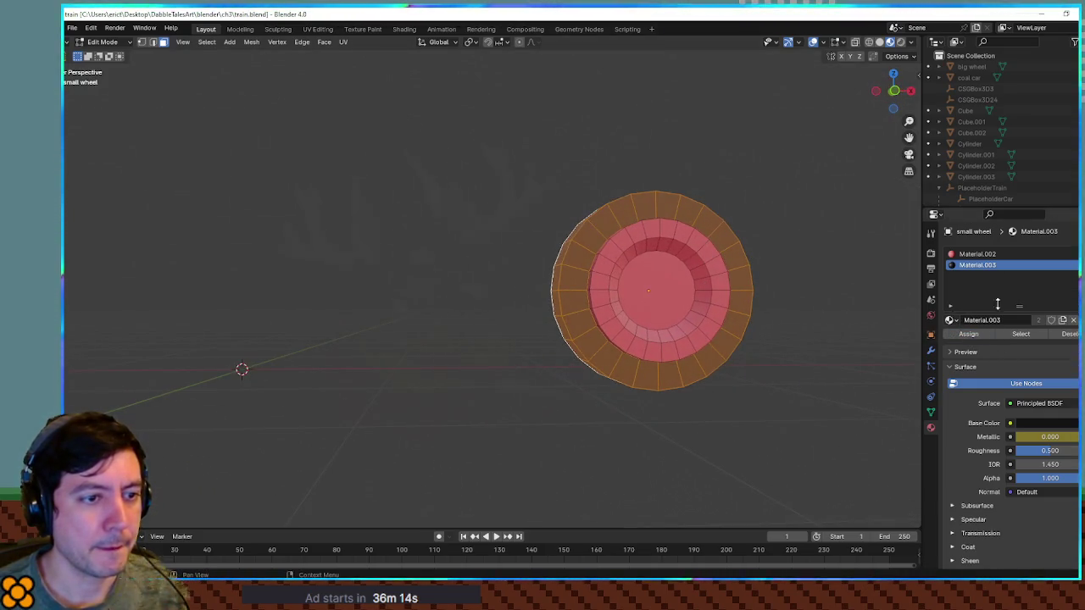
# Add a Material.001 slot, make the centre disc white with it, and return to Godot.
pyautogui.click(1072, 254)
pyautogui.click(949, 320)
pyautogui.click(983, 346)
pyautogui.click(653, 289)
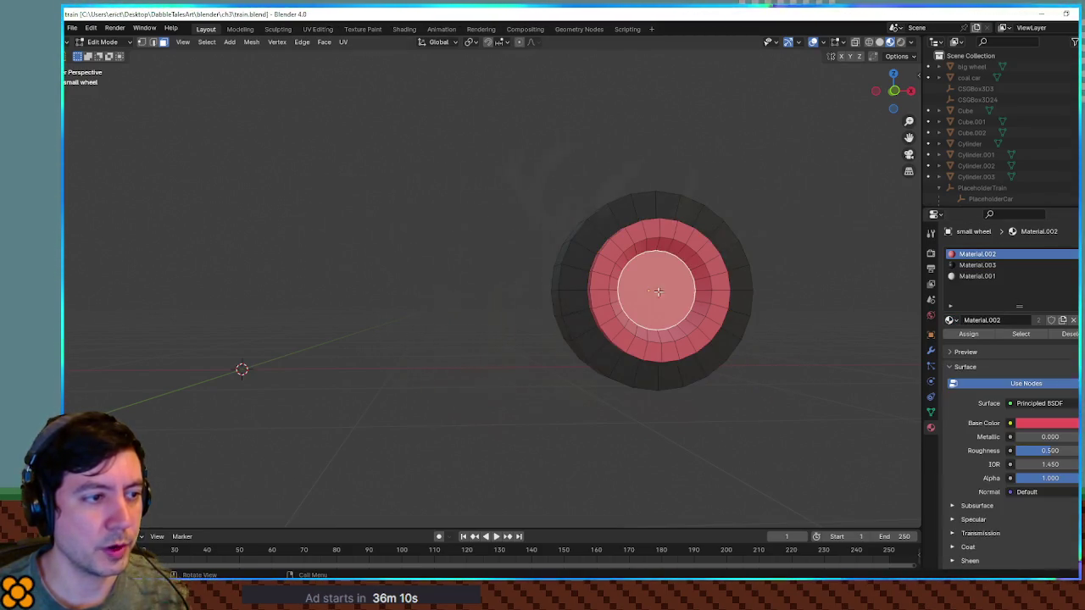
pyautogui.click(977, 276)
pyautogui.click(968, 334)
pyautogui.moveTo(843, 288)
pyautogui.mouseDown()
pyautogui.moveTo(802, 247)
pyautogui.moveTo(804, 260)
pyautogui.mouseUp()
pyautogui.hotkey('alt', 'Tab')
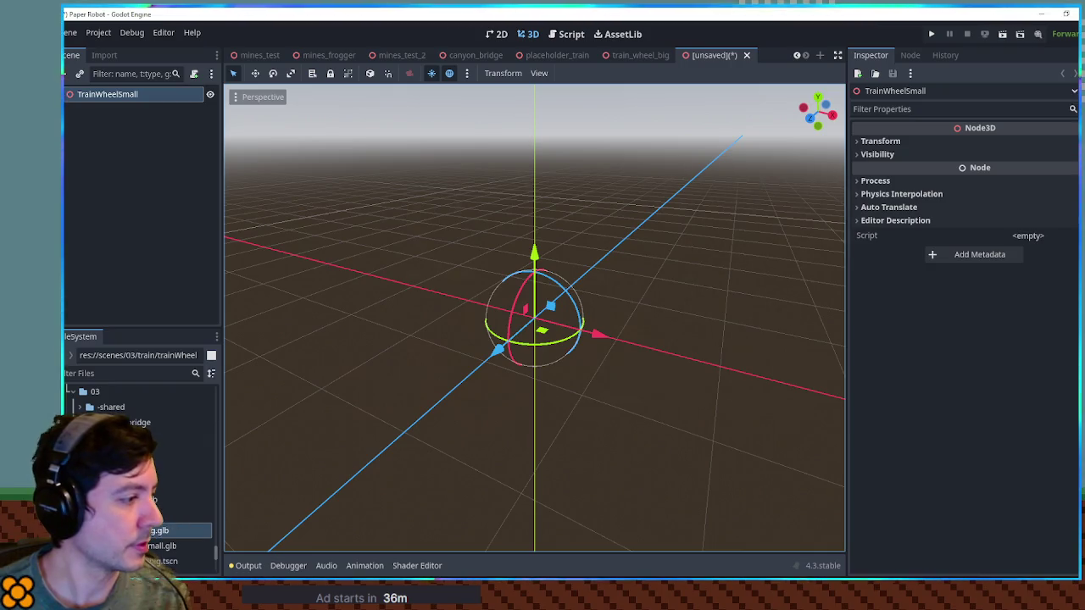
# Add TrainWheelSmall.glb under the root and enable Editable Children on it.
pyautogui.click(187, 548)
pyautogui.moveTo(187, 555)
pyautogui.mouseDown()
pyautogui.moveTo(324, 451)
pyautogui.moveTo(286, 324)
pyautogui.mouseUp()
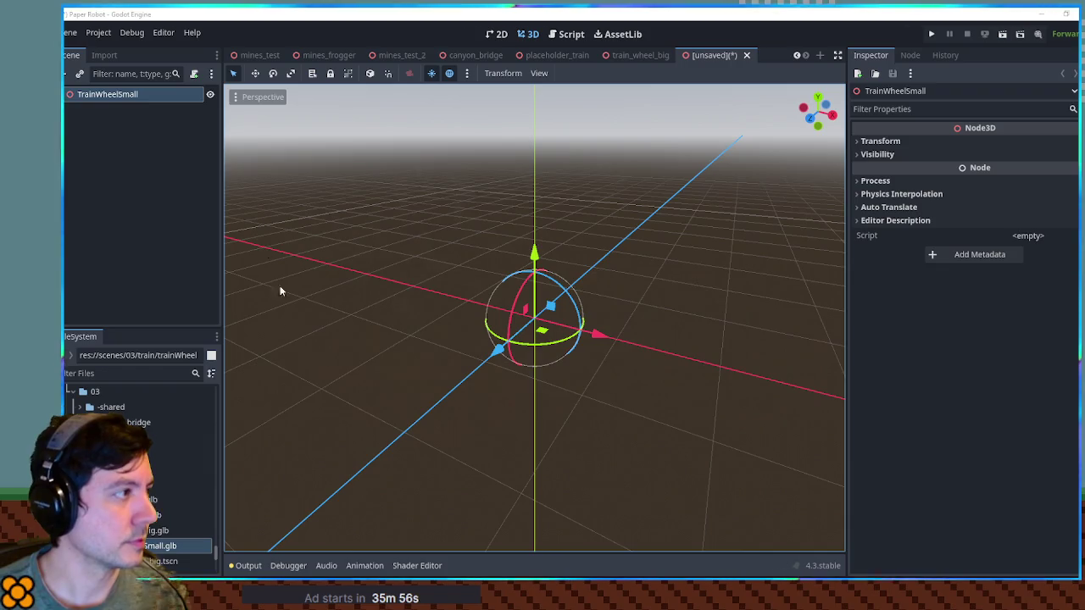
pyautogui.moveTo(170, 546); pyautogui.dragTo(118, 94)
pyautogui.rightClick(119, 110)
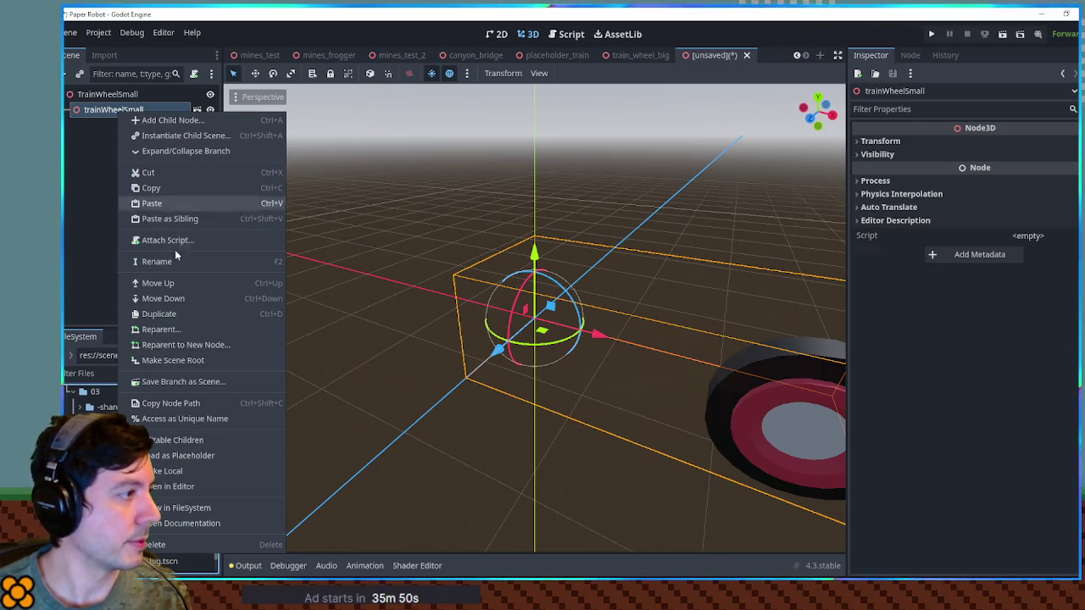
pyautogui.click(187, 441)
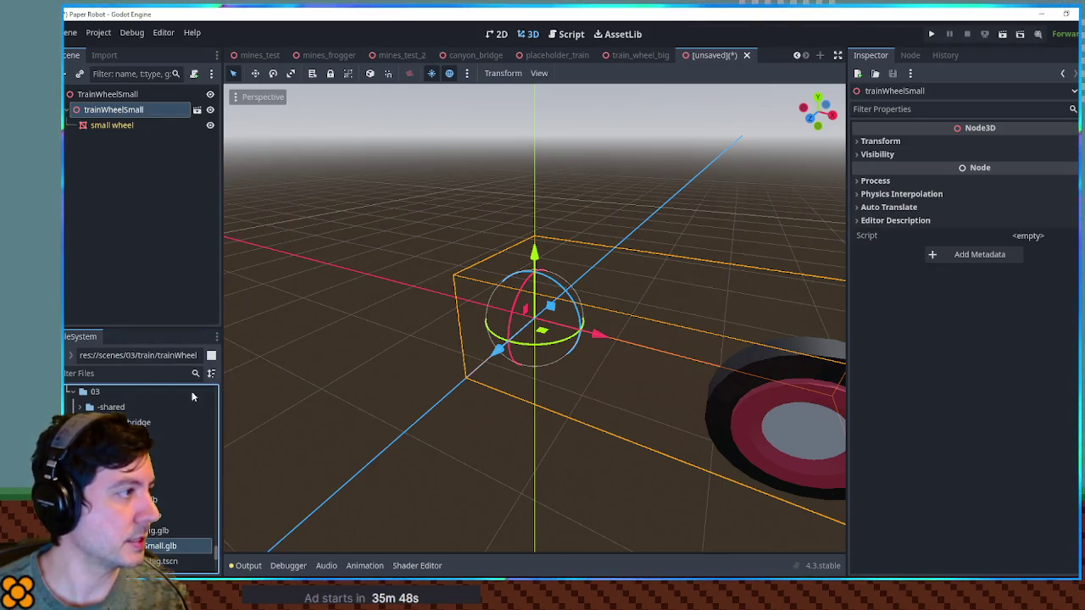
# Move the small wheel node directly under TrainWheelSmall and delete the leftover trainWheelSmall wrapper.
pyautogui.moveTo(121, 126); pyautogui.dragTo(112, 95)
pyautogui.click(110, 109)
pyautogui.press('Delete')
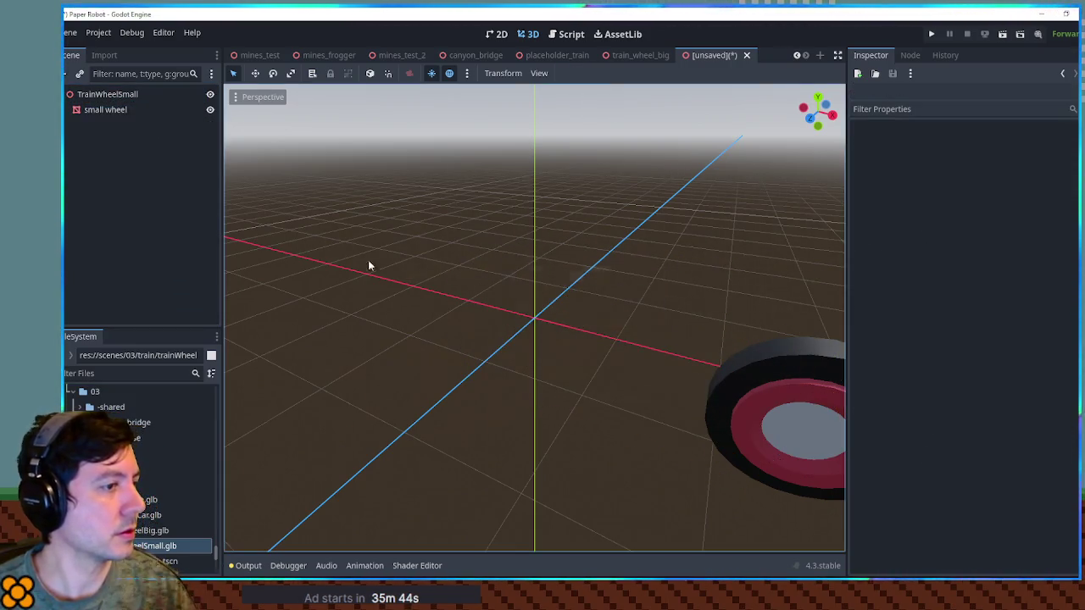
pyautogui.click(115, 96)
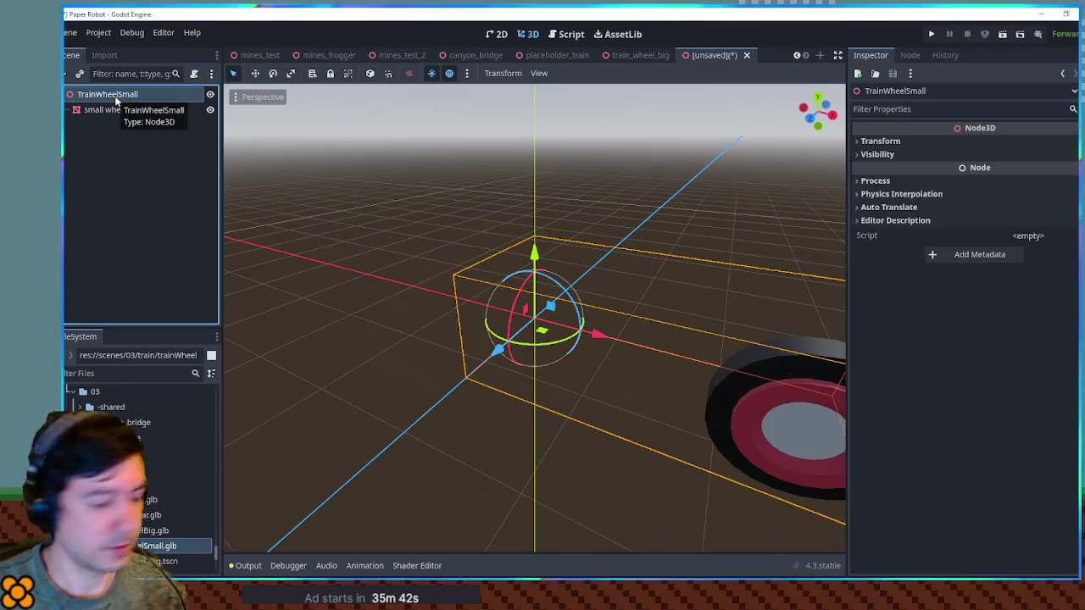
pyautogui.click(509, 171)
pyautogui.press('KP_7')
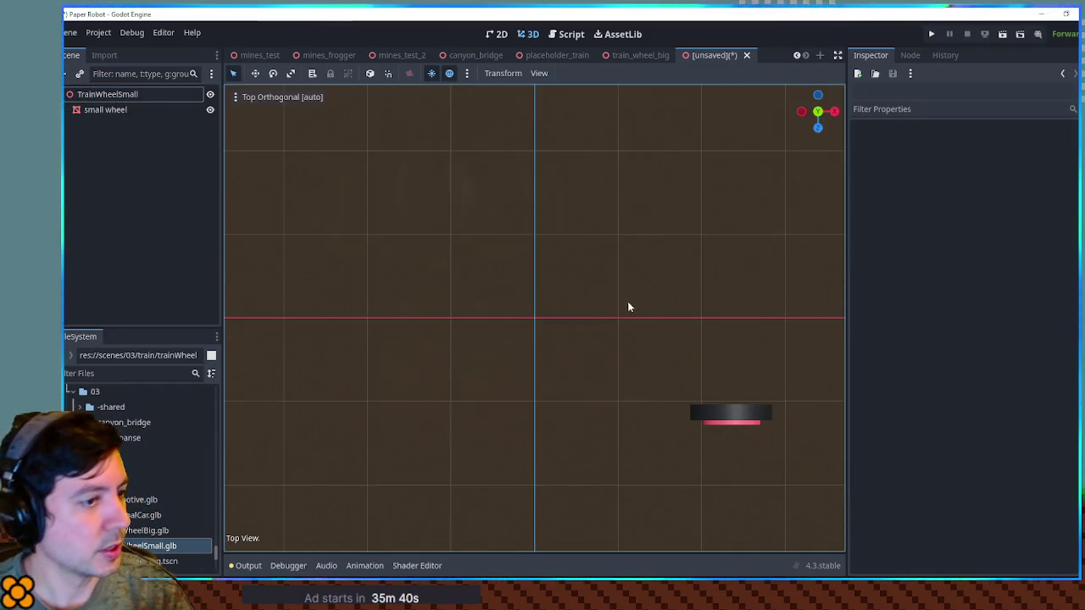
# In the front view, move the small wheel onto the origin horizontally and vertically.
pyautogui.press('KP_1')
pyautogui.click(712, 277)
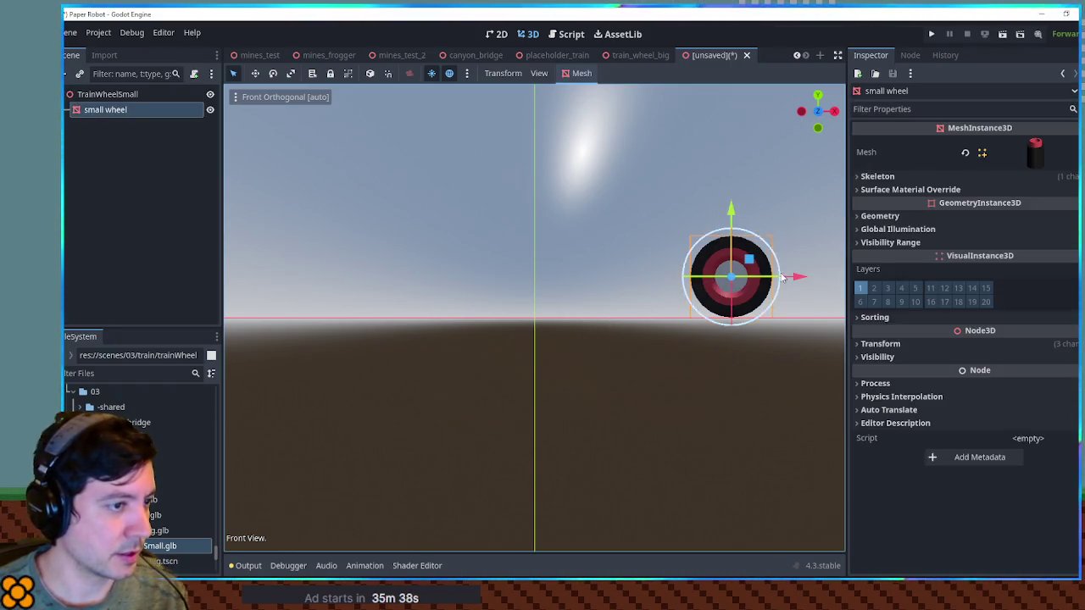
pyautogui.moveTo(750, 258)
pyautogui.mouseDown()
pyautogui.moveTo(535, 333)
pyautogui.moveTo(556, 301)
pyautogui.mouseUp()
pyautogui.scroll(10, 559, 305)
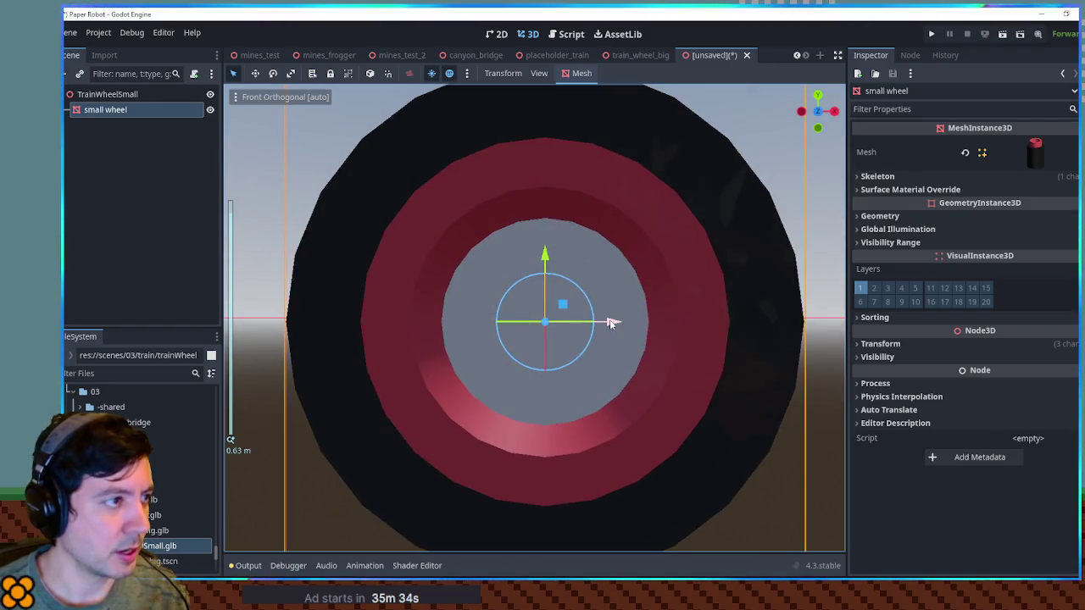
pyautogui.scroll(-1, 610, 323)
pyautogui.moveTo(611, 323); pyautogui.dragTo(600, 323)
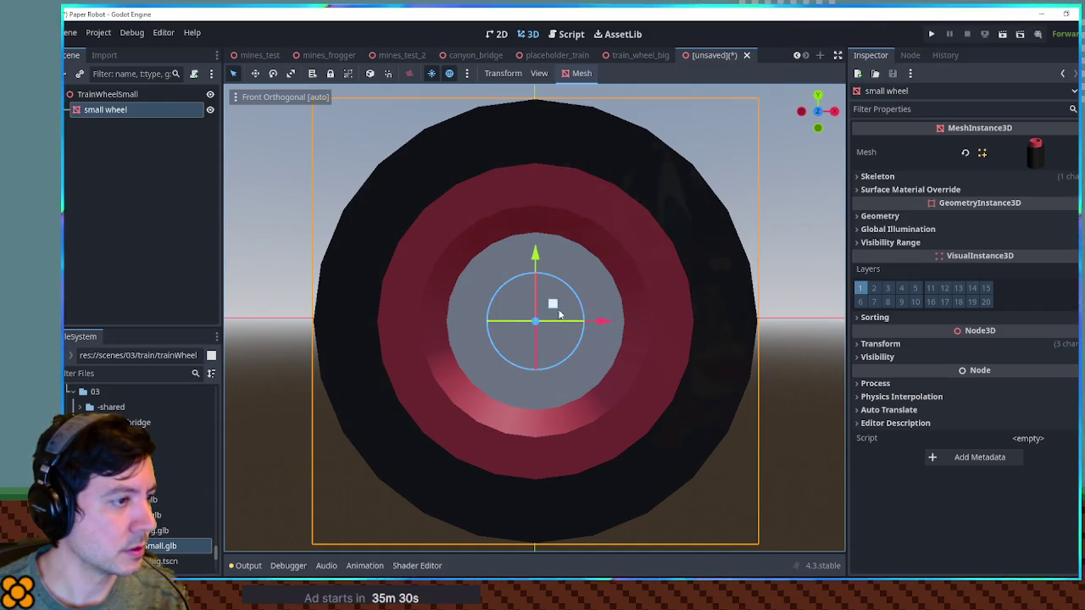
pyautogui.moveTo(535, 267)
pyautogui.mouseDown()
pyautogui.moveTo(551, 68)
pyautogui.moveTo(560, 183)
pyautogui.moveTo(577, 216)
pyautogui.mouseUp()
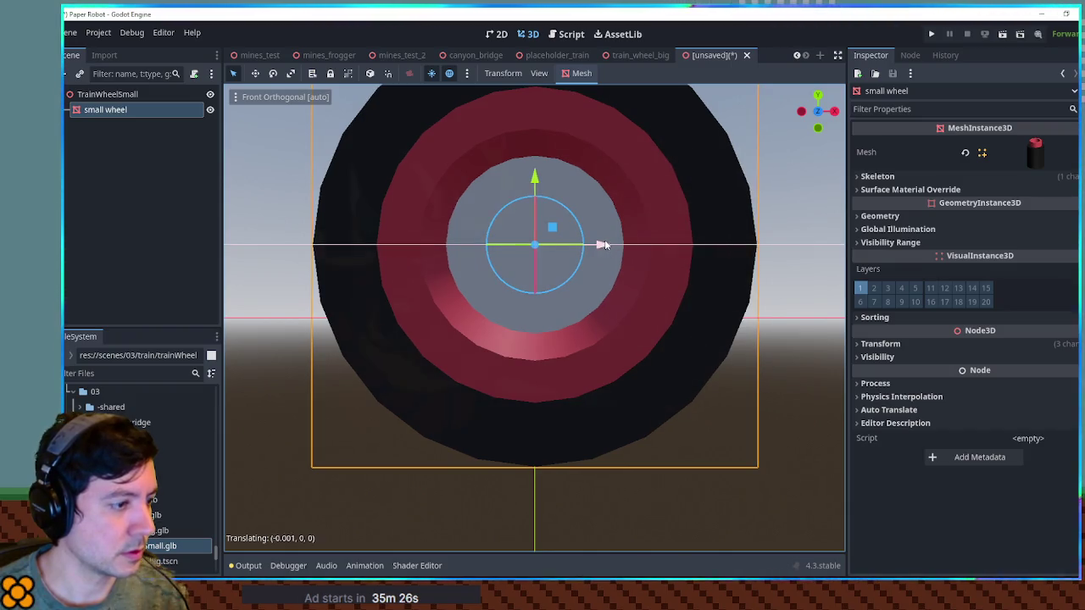
pyautogui.moveTo(535, 178)
pyautogui.mouseDown()
pyautogui.moveTo(535, 267)
pyautogui.moveTo(535, 250)
pyautogui.mouseUp()
# In the right side view, slide the small wheel onto the origin in depth.
pyautogui.press('KP_3')
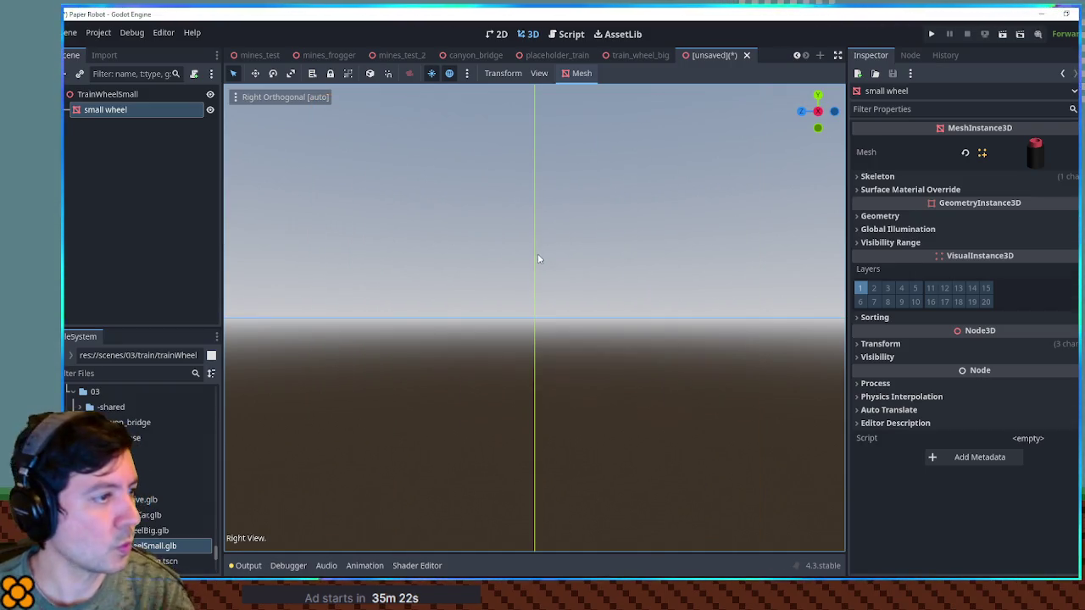
pyautogui.moveTo(343, 318); pyautogui.dragTo(465, 318)
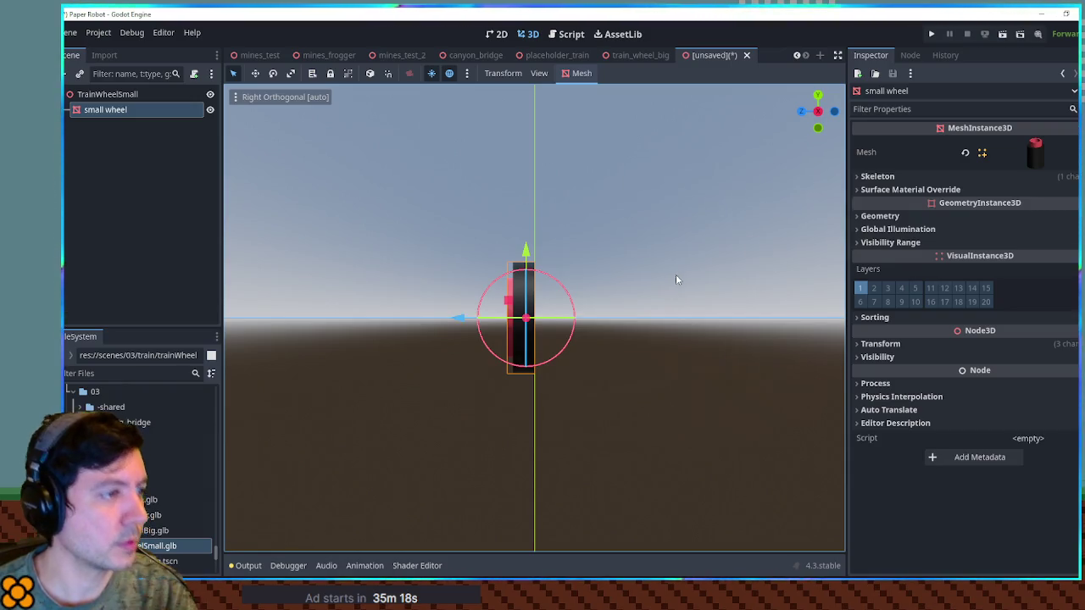
pyautogui.click(666, 284)
pyautogui.scroll(-2, 652, 234)
pyautogui.hotkey('ctrl', 's')
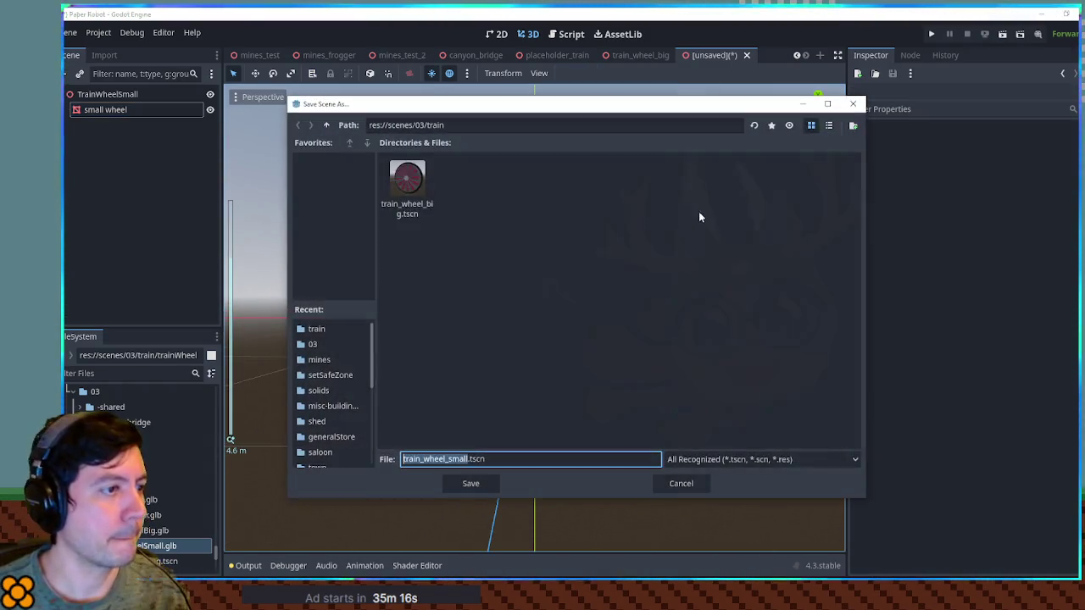
# Save as train_wheel_small.tscn, close the small and big wheel scene tabs, and return to Blender.
pyautogui.click(473, 486)
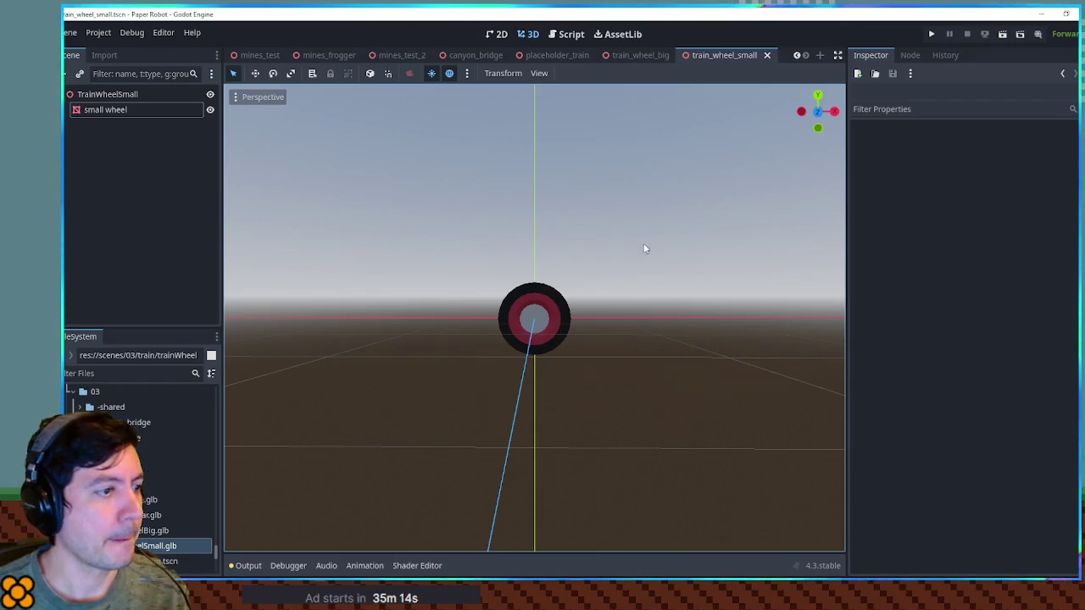
pyautogui.middleClick(705, 55)
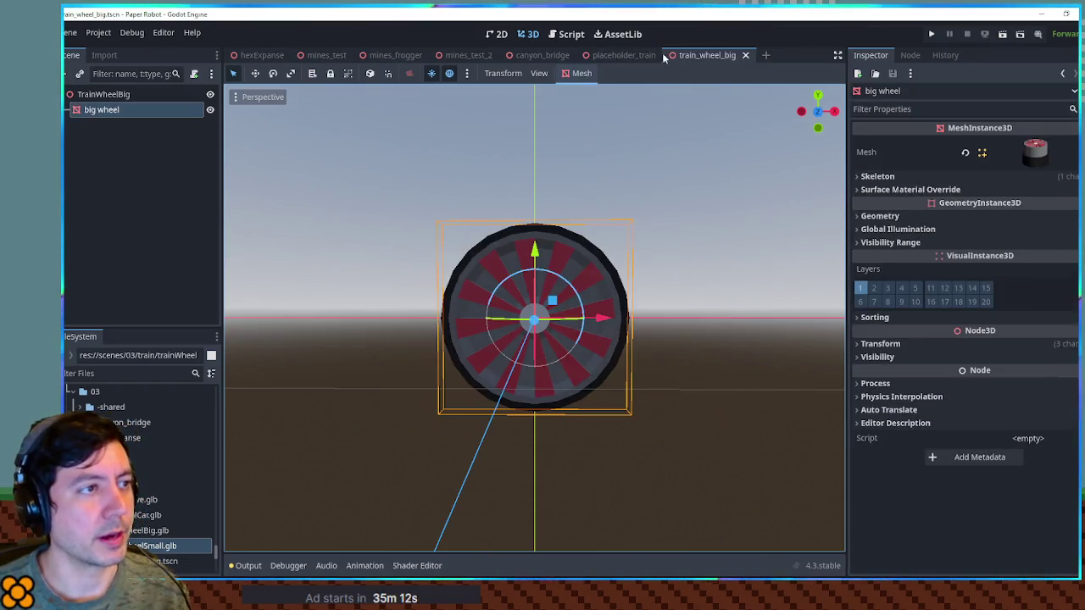
pyautogui.middleClick(719, 54)
pyautogui.scroll(3, 608, 177)
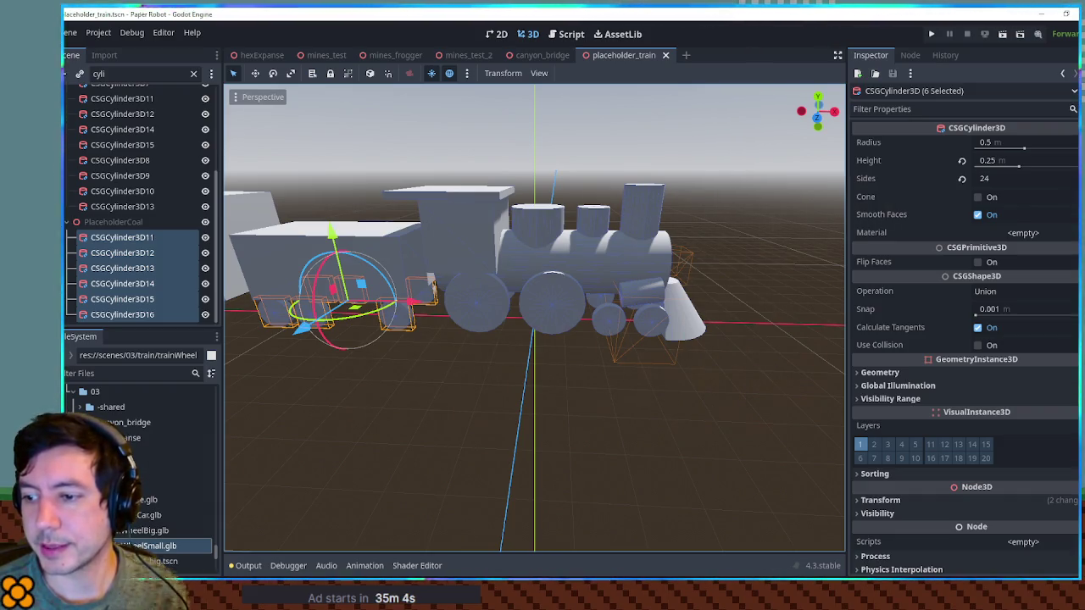
pyautogui.hotkey('alt', 'Tab')
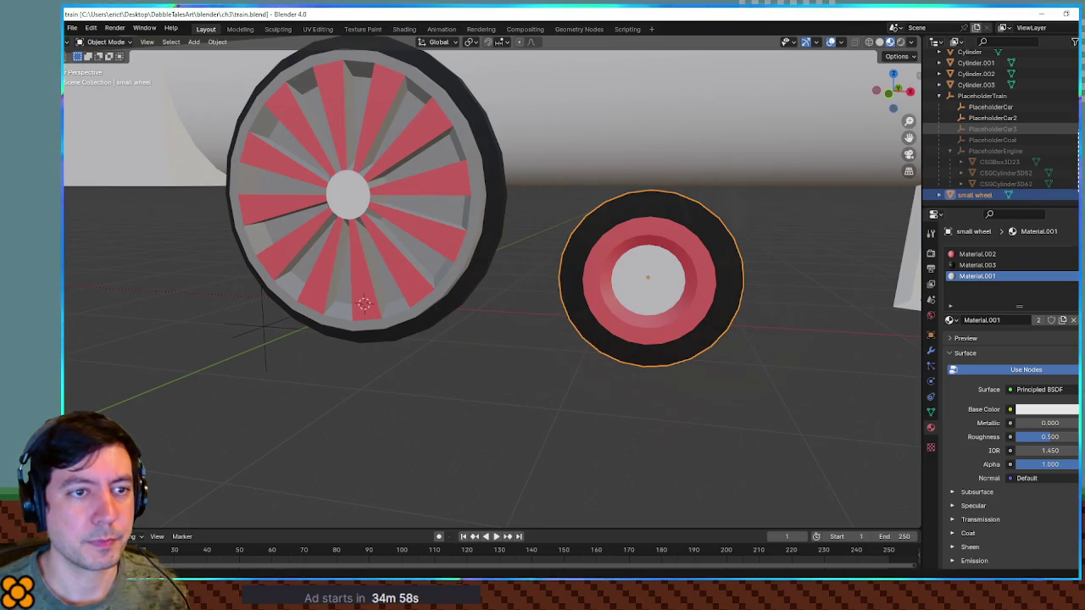
# Keep both wheels visible and hide the coal car.
pyautogui.scroll(-8, 724, 223)
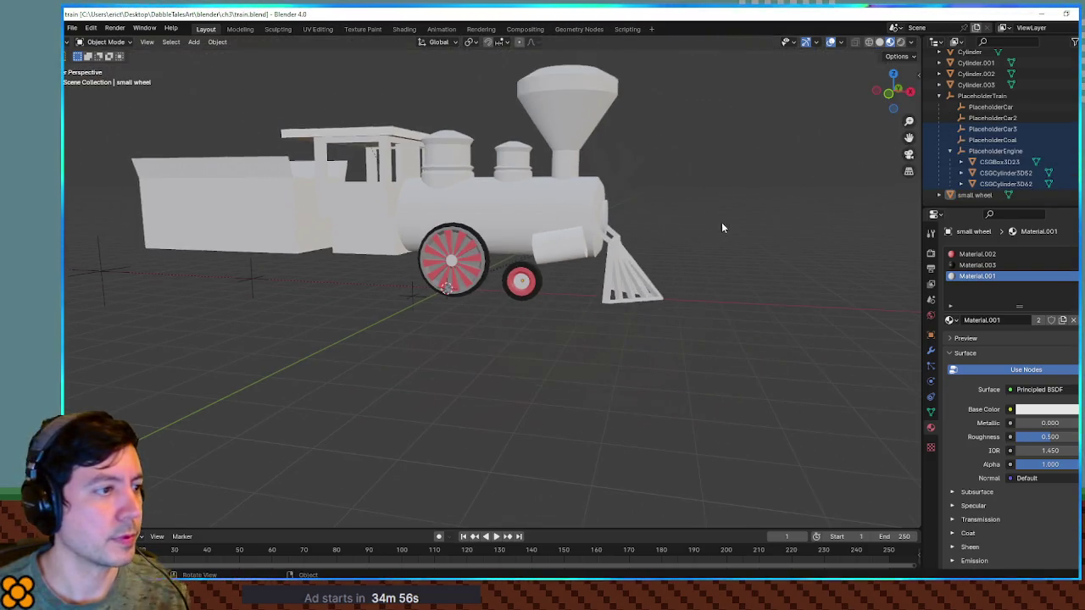
pyautogui.click(441, 278)
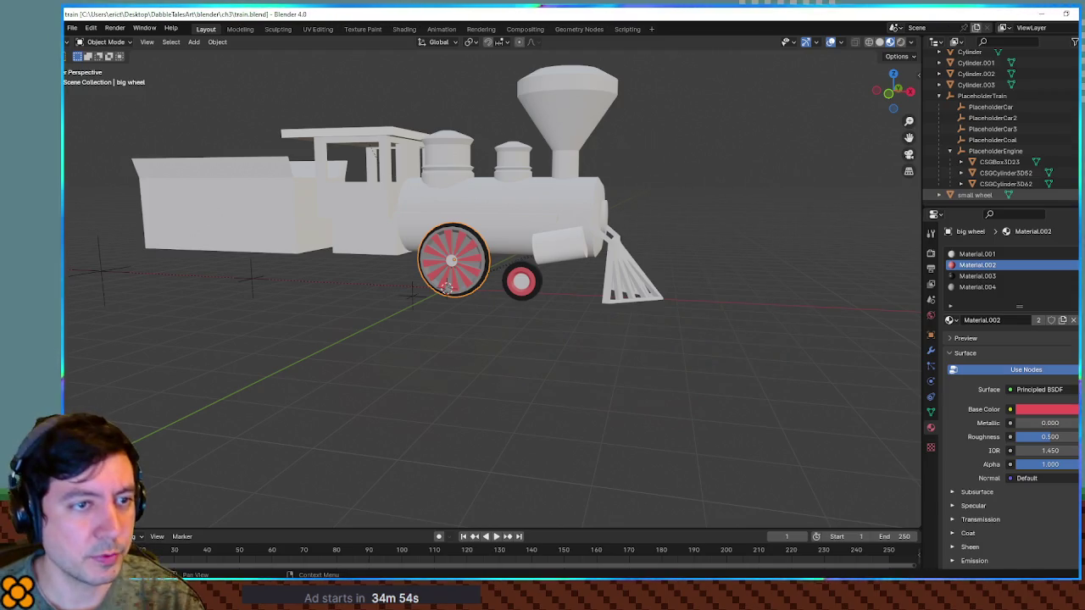
pyautogui.press('h')
pyautogui.hotkey('alt', 'h')
pyautogui.moveTo(795, 273)
pyautogui.mouseDown()
pyautogui.moveTo(710, 242)
pyautogui.moveTo(525, 241)
pyautogui.moveTo(611, 229)
pyautogui.mouseUp()
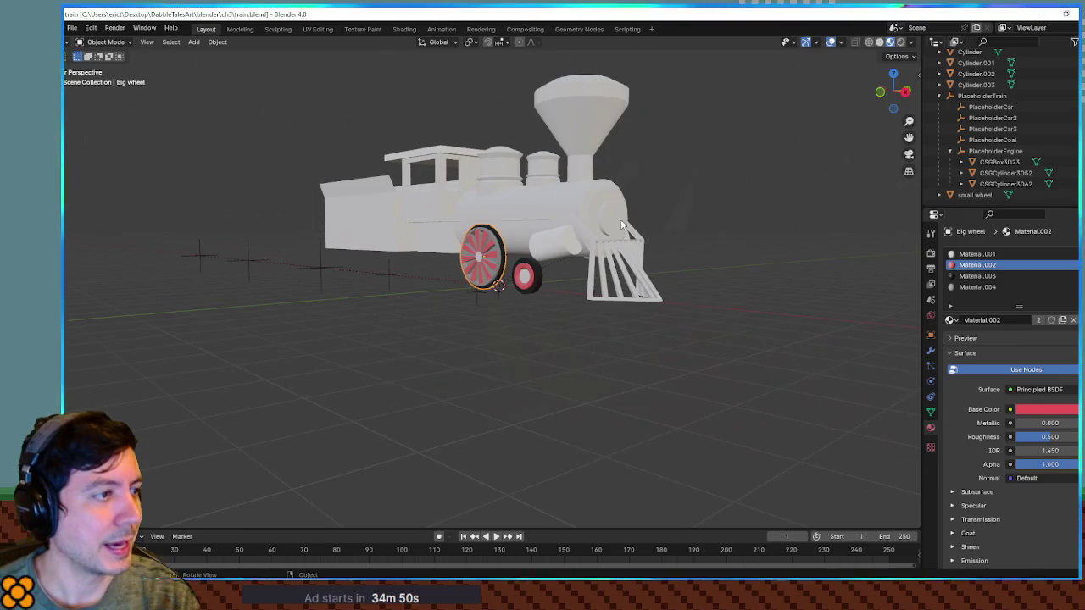
pyautogui.moveTo(711, 196); pyautogui.dragTo(644, 199)
pyautogui.click(297, 204)
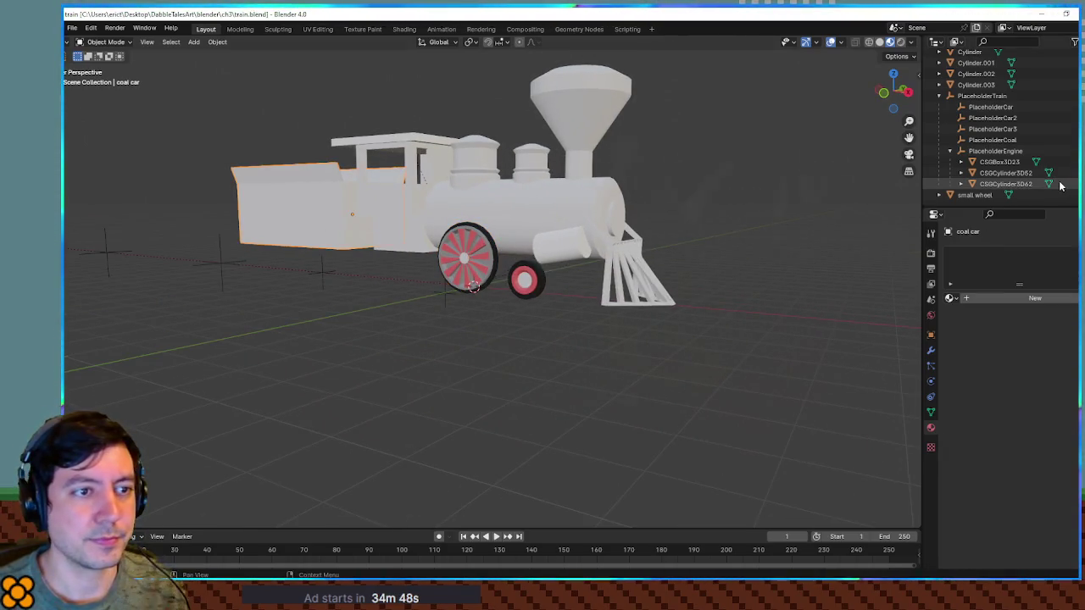
pyautogui.scroll(4, 1060, 127)
pyautogui.press('h')
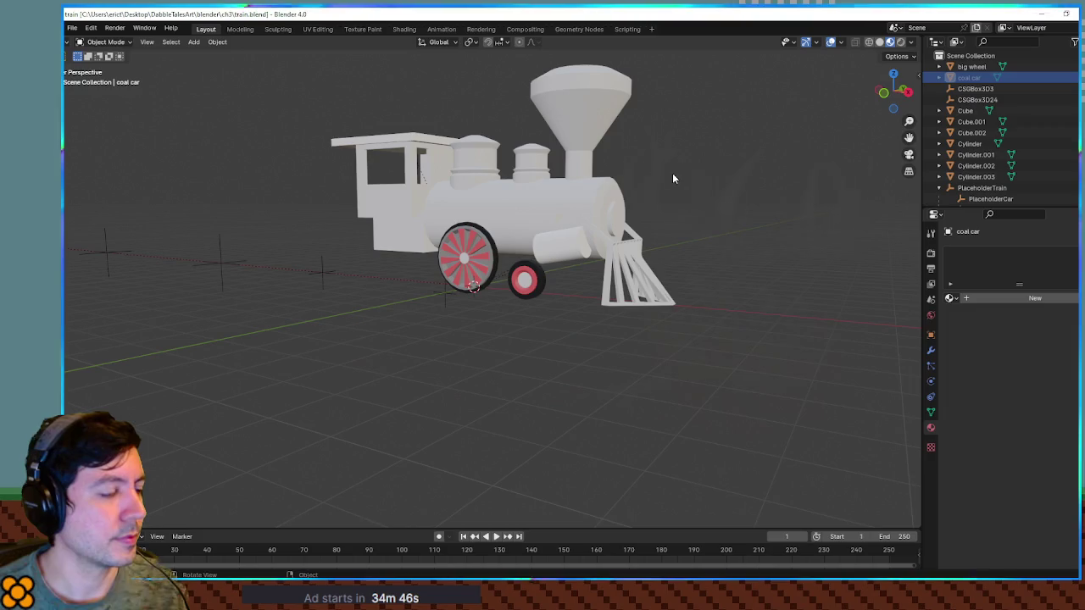
# Select all train parts with the big wheel active, enter Edit Mode, and toggle X-ray.
pyautogui.press('a')
pyautogui.scroll(3, 629, 235)
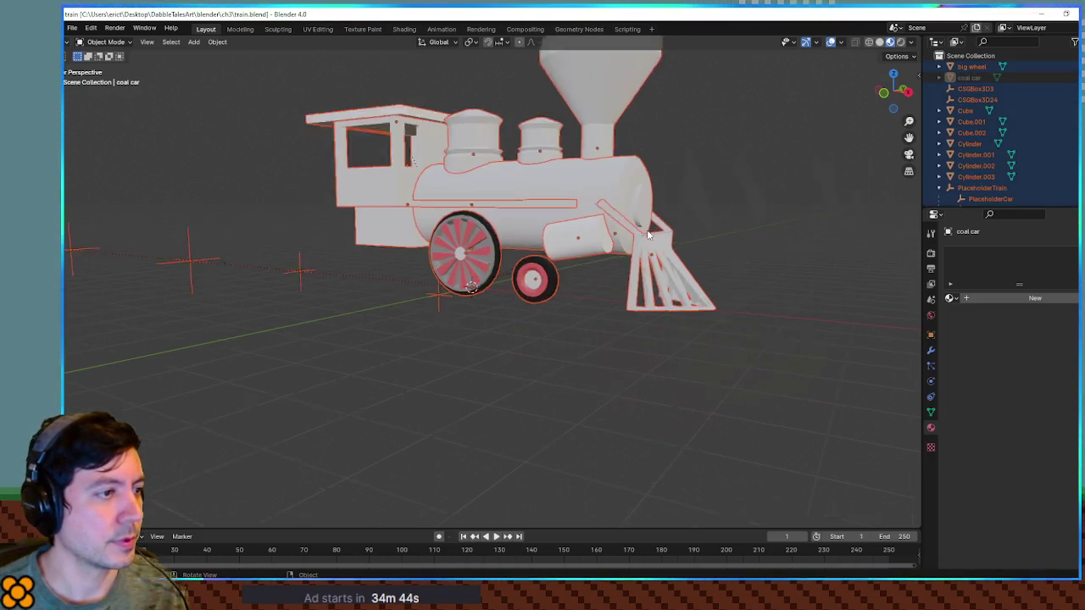
pyautogui.keyDown('shift'); pyautogui.click(473, 249); pyautogui.keyUp('shift')
pyautogui.keyDown('shift'); pyautogui.click(564, 291); pyautogui.keyUp('shift')
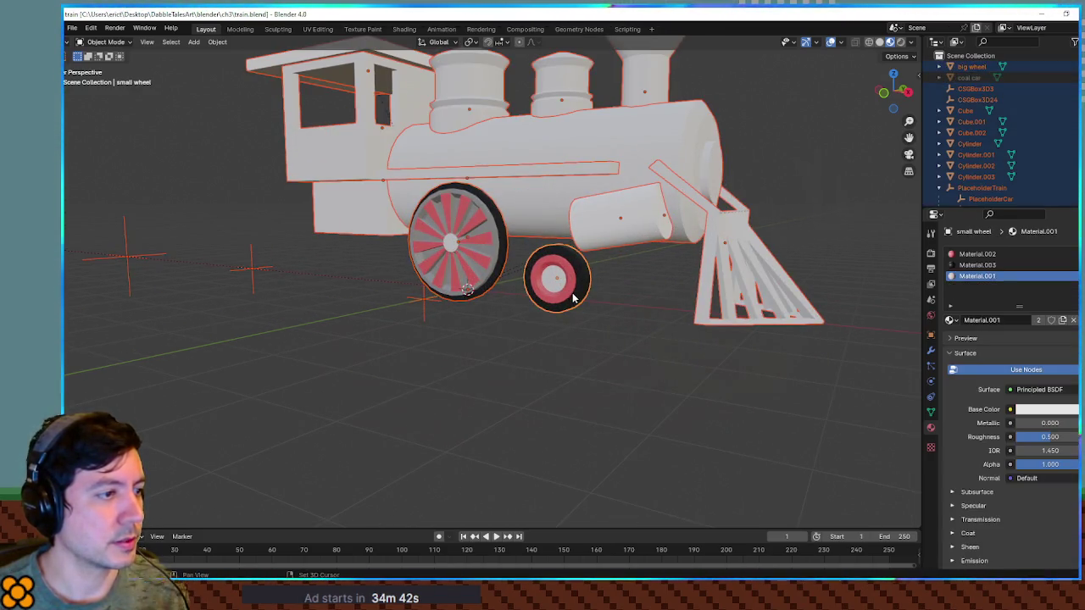
pyautogui.keyDown('shift'); pyautogui.click(467, 267); pyautogui.keyUp('shift')
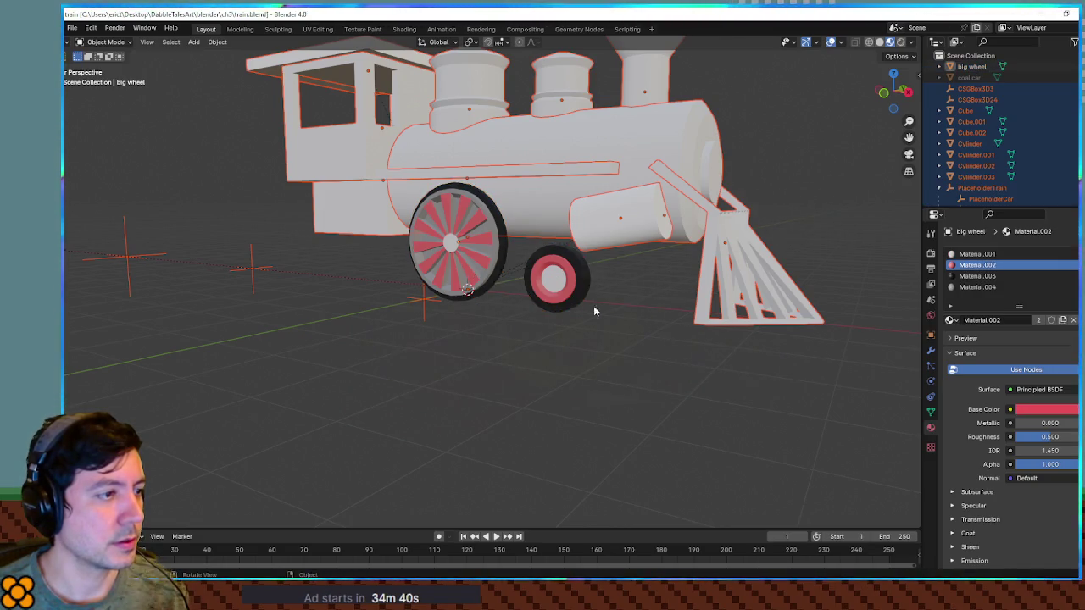
pyautogui.scroll(-2, 585, 303)
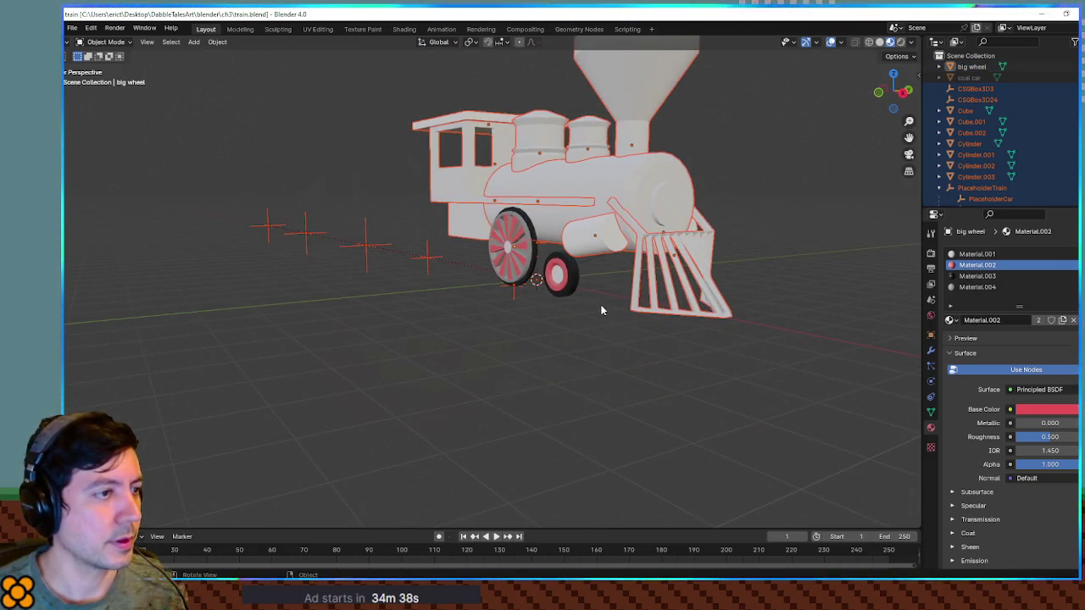
pyautogui.press('Tab')
pyautogui.hotkey('alt', 'z')
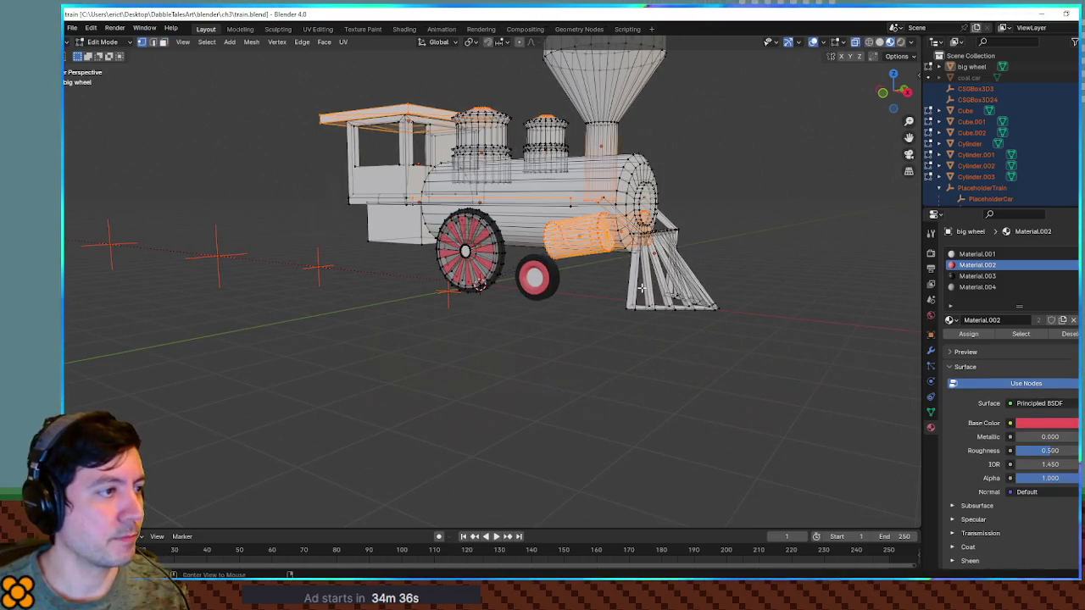
# In side view, select the funnel smokestack's vertices from its top down to the neck.
pyautogui.scroll(2, 670, 282)
pyautogui.press('KP_1')
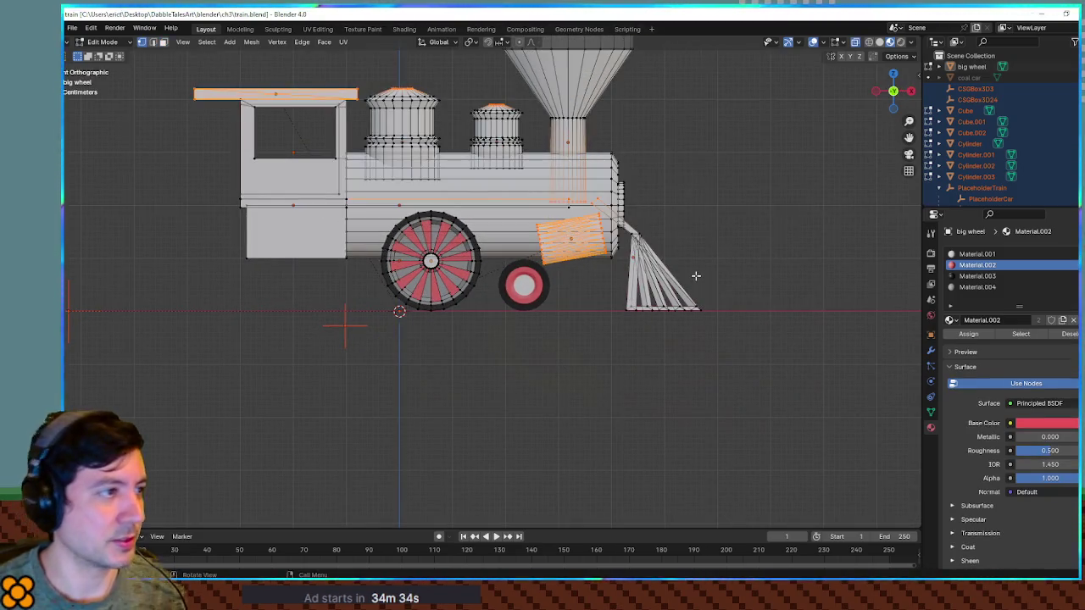
pyautogui.scroll(-3, 695, 276)
pyautogui.moveTo(749, 198); pyautogui.dragTo(732, 257)
pyautogui.scroll(4, 732, 257)
pyautogui.moveTo(718, 199); pyautogui.dragTo(721, 255)
pyautogui.moveTo(669, 229); pyautogui.dragTo(697, 259)
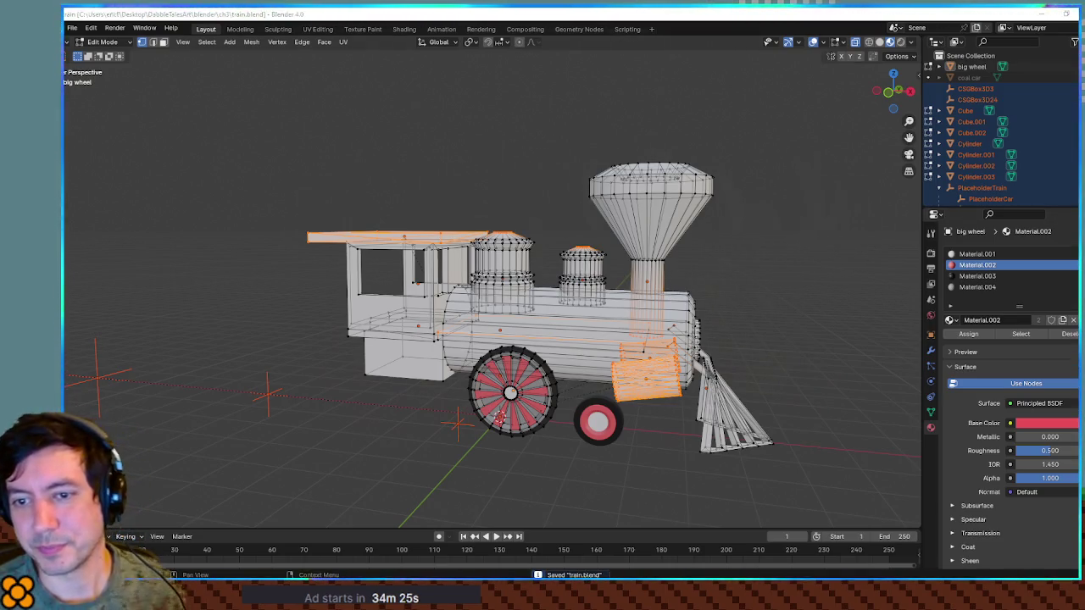
pyautogui.moveTo(557, 128)
pyautogui.mouseDown()
pyautogui.moveTo(697, 203)
pyautogui.moveTo(763, 208)
pyautogui.moveTo(749, 203)
pyautogui.mouseUp()
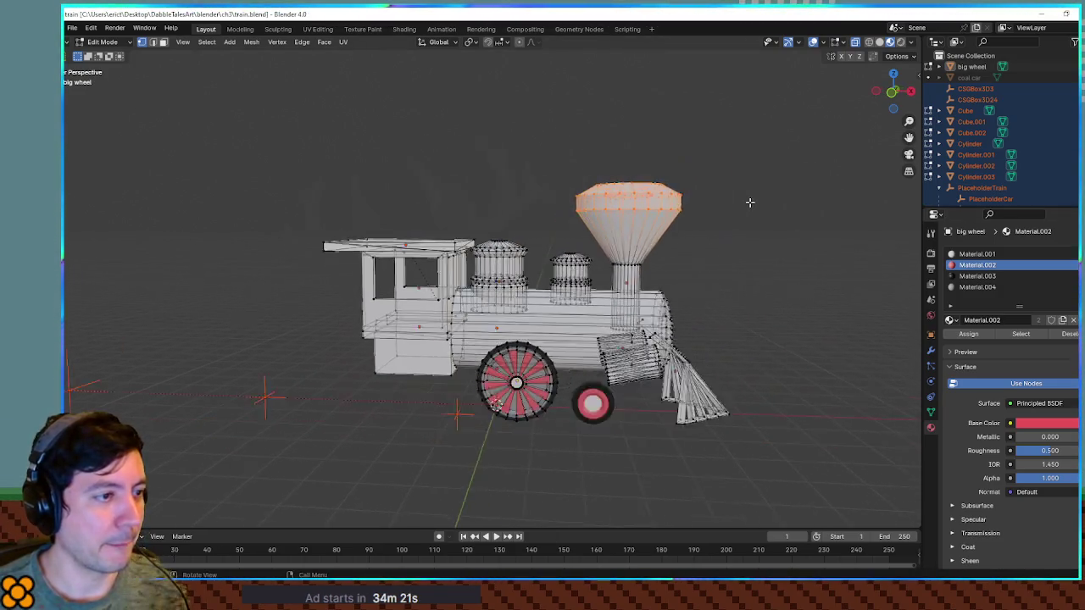
pyautogui.scroll(5, 641, 245)
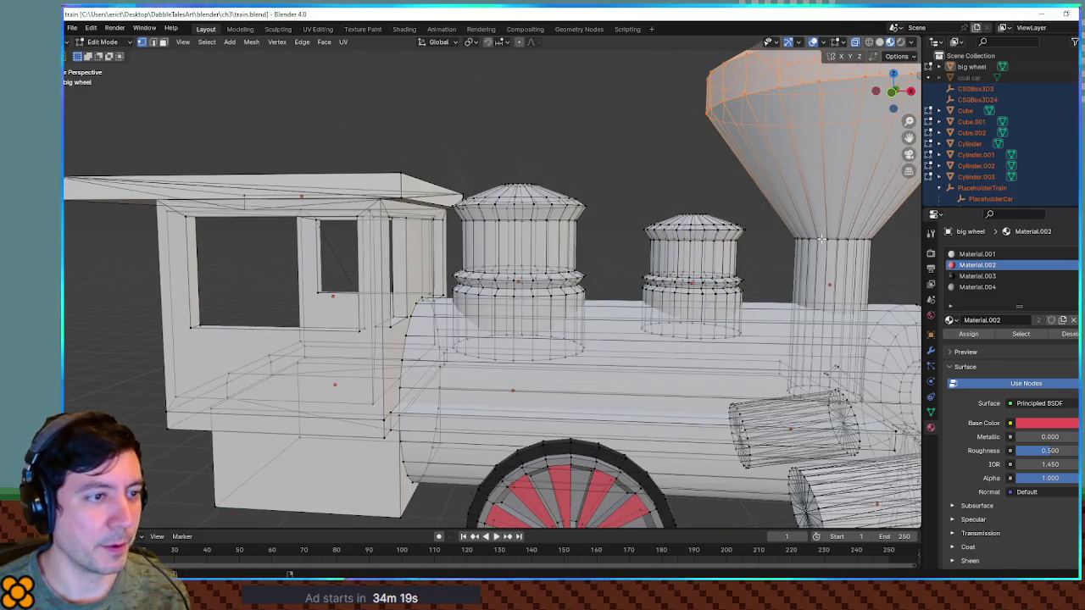
pyautogui.keyDown('ctrl'); pyautogui.keyDown('shift'); pyautogui.click(821, 239); pyautogui.keyUp('shift'); pyautogui.keyUp('ctrl')
# Tilt the funnel about -5.78°, shift it on the boiler, tilt it -2.43° from front view, then deselect.
pyautogui.moveTo(835, 256); pyautogui.dragTo(674, 269)
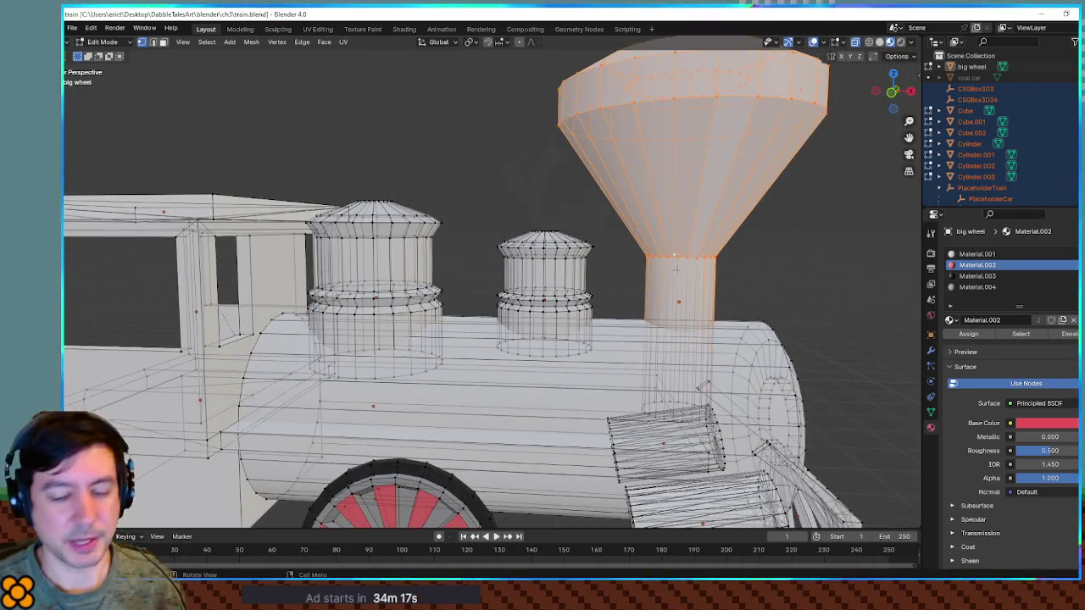
pyautogui.press('KP_1')
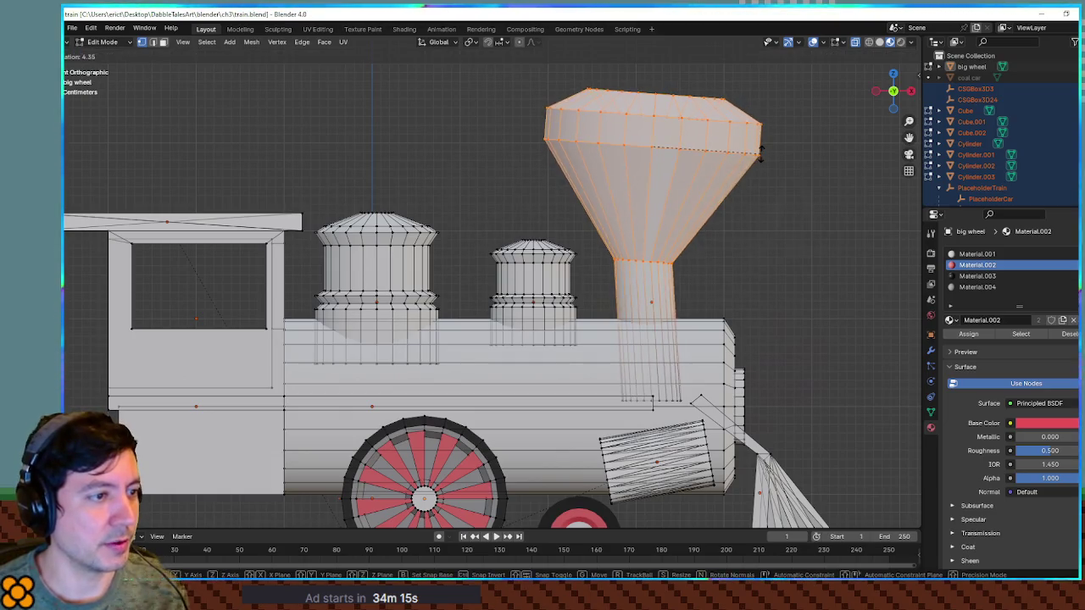
pyautogui.click(740, 186)
pyautogui.press('g')
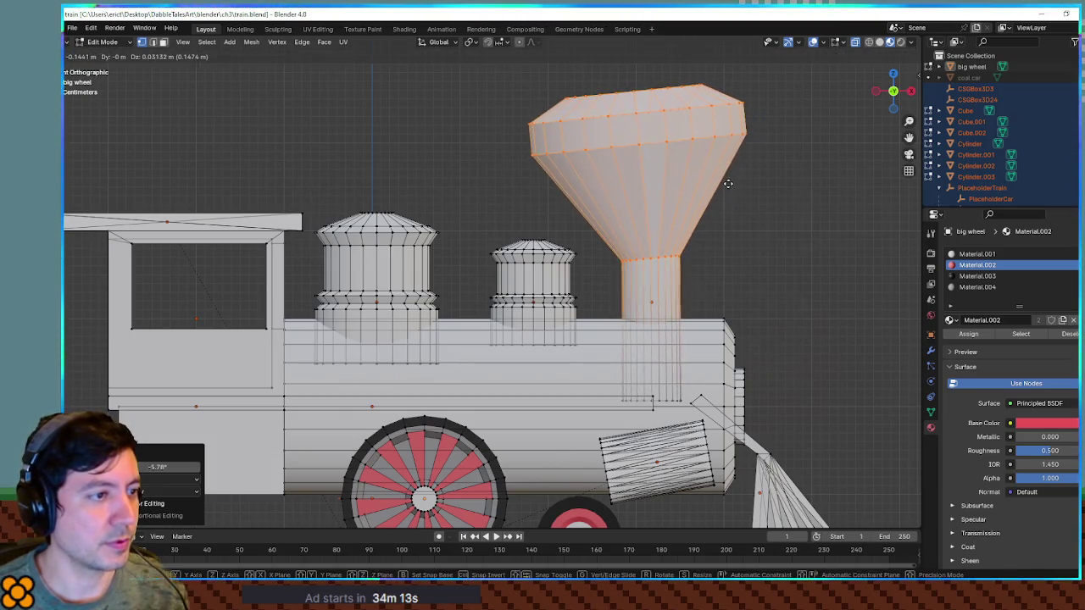
pyautogui.click(728, 182)
pyautogui.scroll(-6, 703, 203)
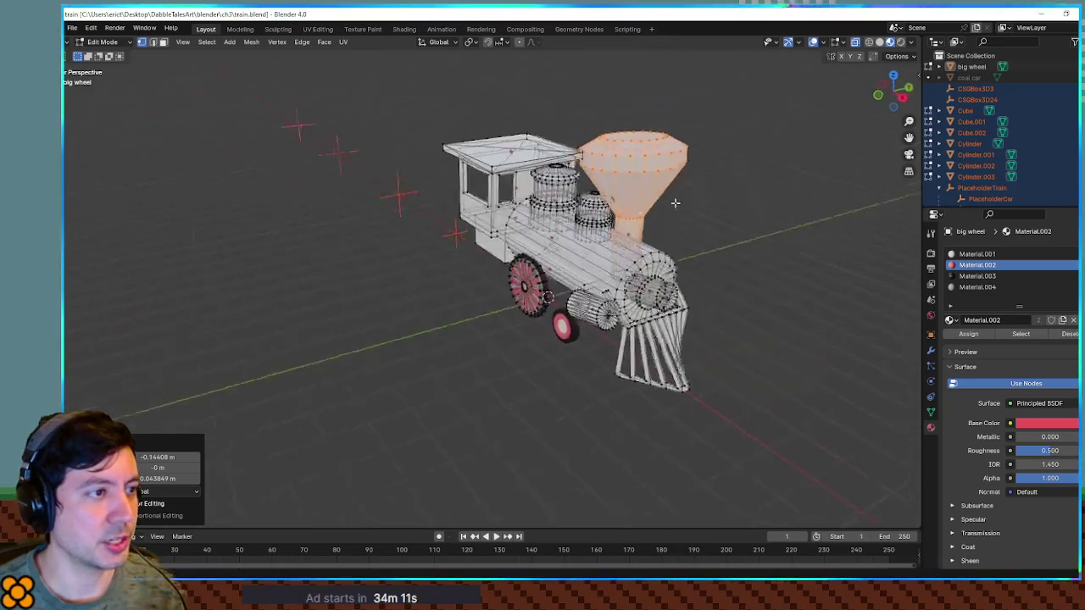
pyautogui.press('KP_1')
pyautogui.press('r')
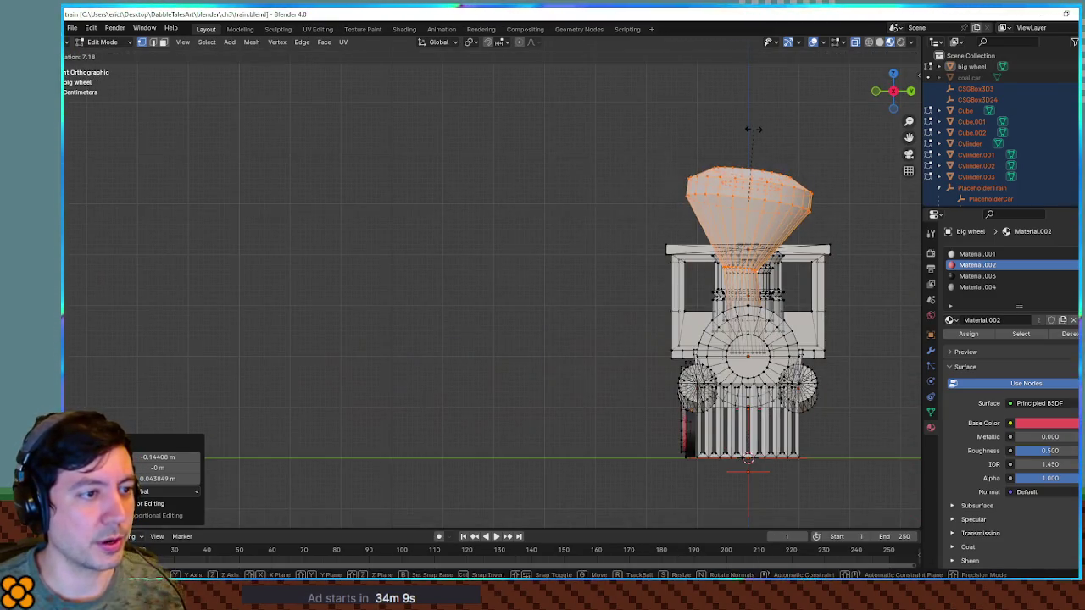
pyautogui.click(741, 145)
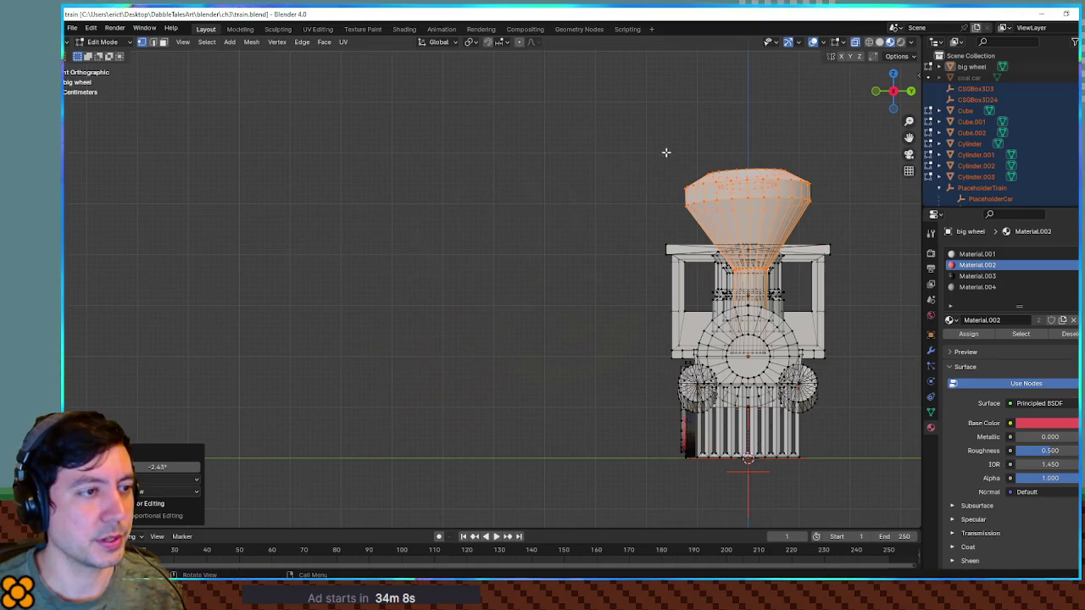
pyautogui.scroll(5, 494, 204)
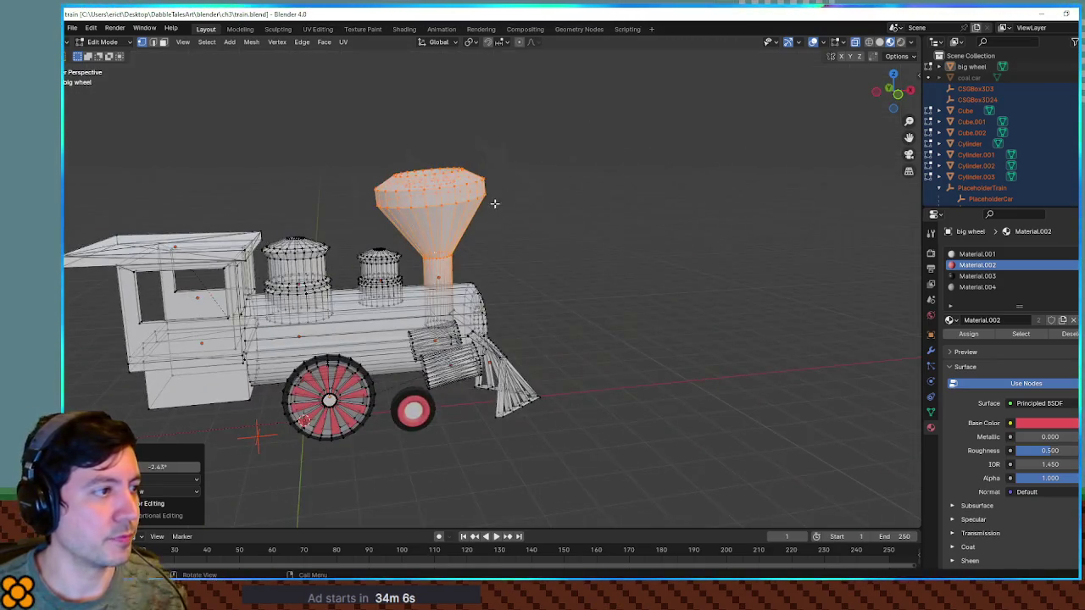
pyautogui.moveTo(497, 281); pyautogui.dragTo(484, 190)
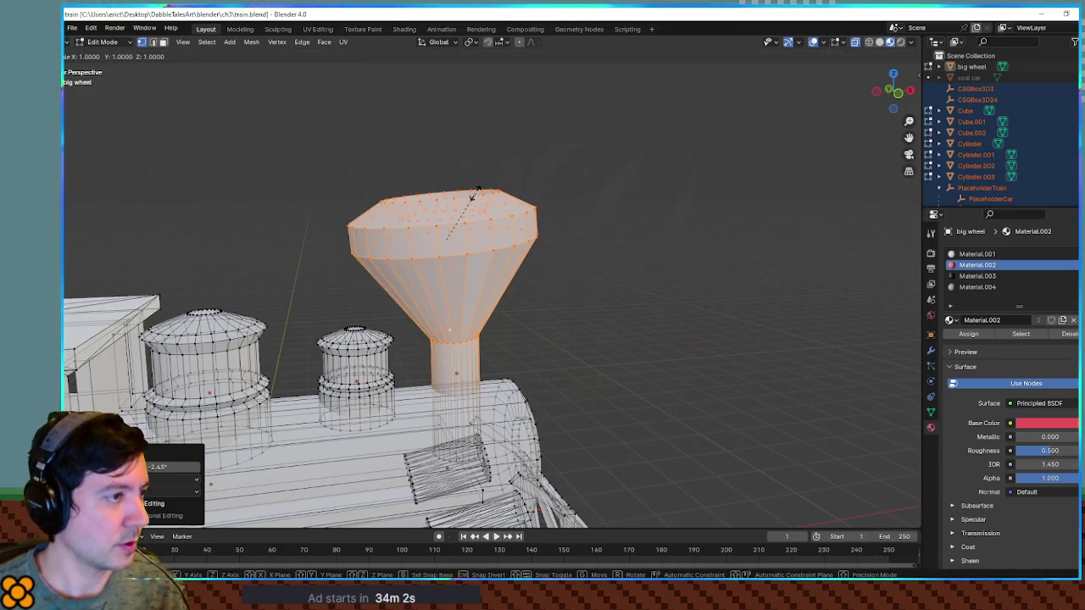
pyautogui.click(579, 172)
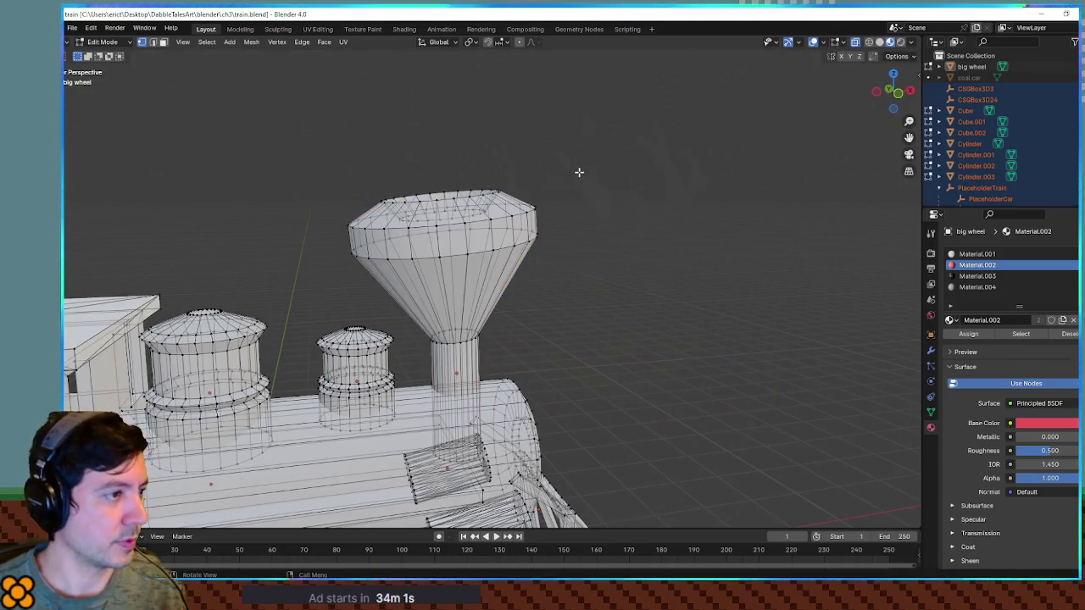
# Circle-select the funnel rim, widen it to 1.19 with soft falloff, and shift the funnel top.
pyautogui.click(485, 193)
pyautogui.press('c')
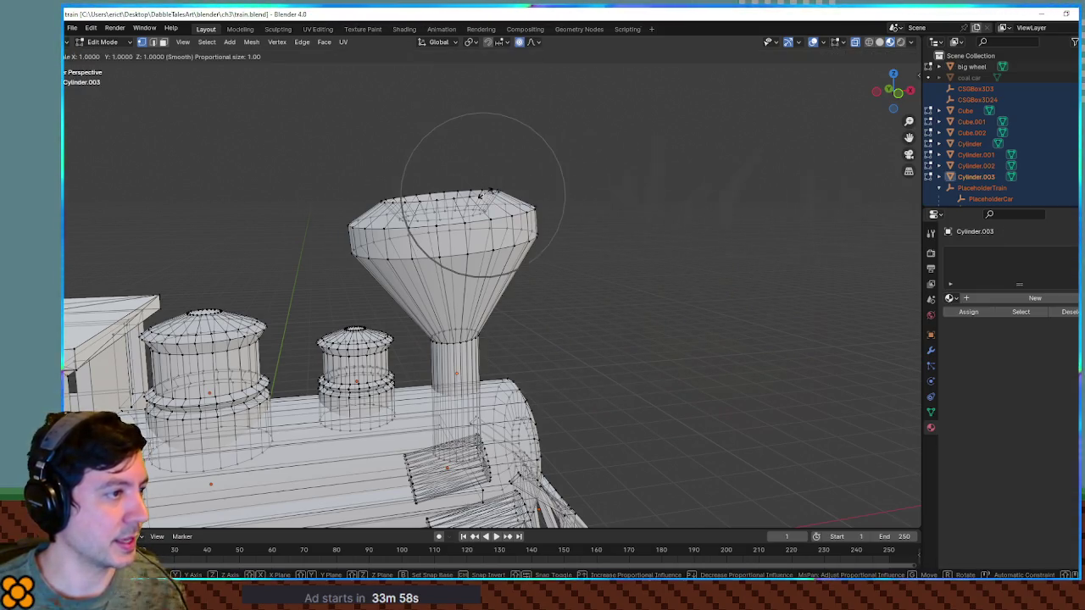
pyautogui.press('Escape')
pyautogui.press('s')
pyautogui.scroll(-5, 483, 193)
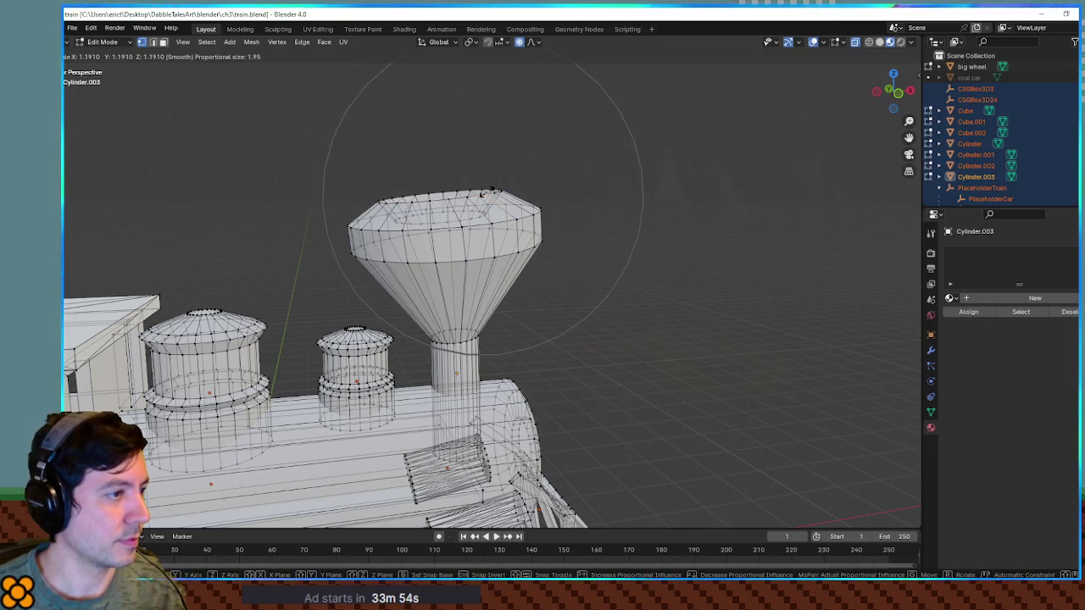
pyautogui.click(549, 204)
pyautogui.scroll(1, 552, 205)
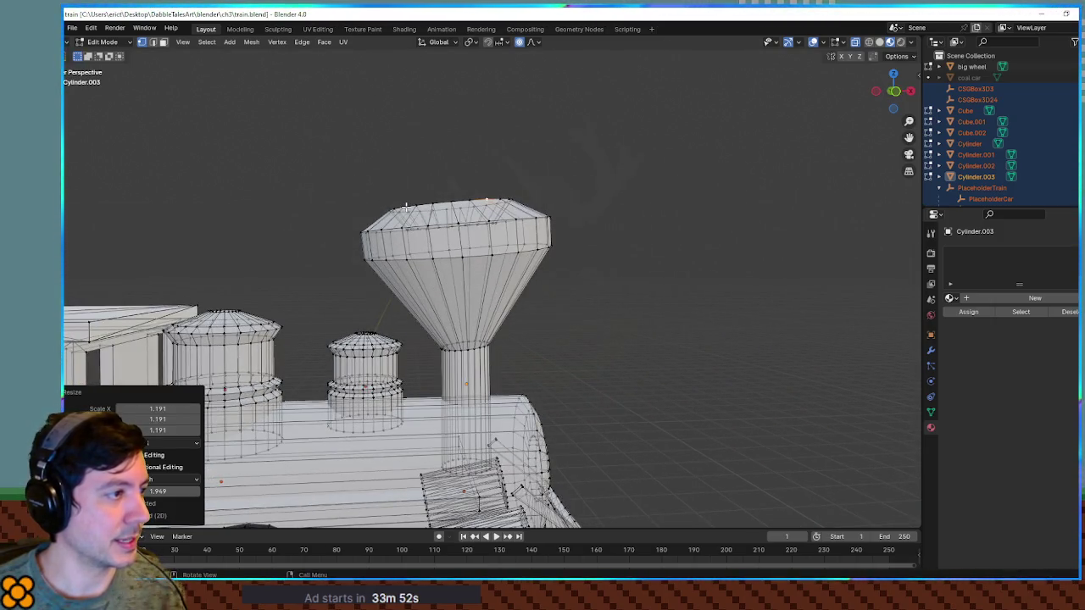
pyautogui.press('g')
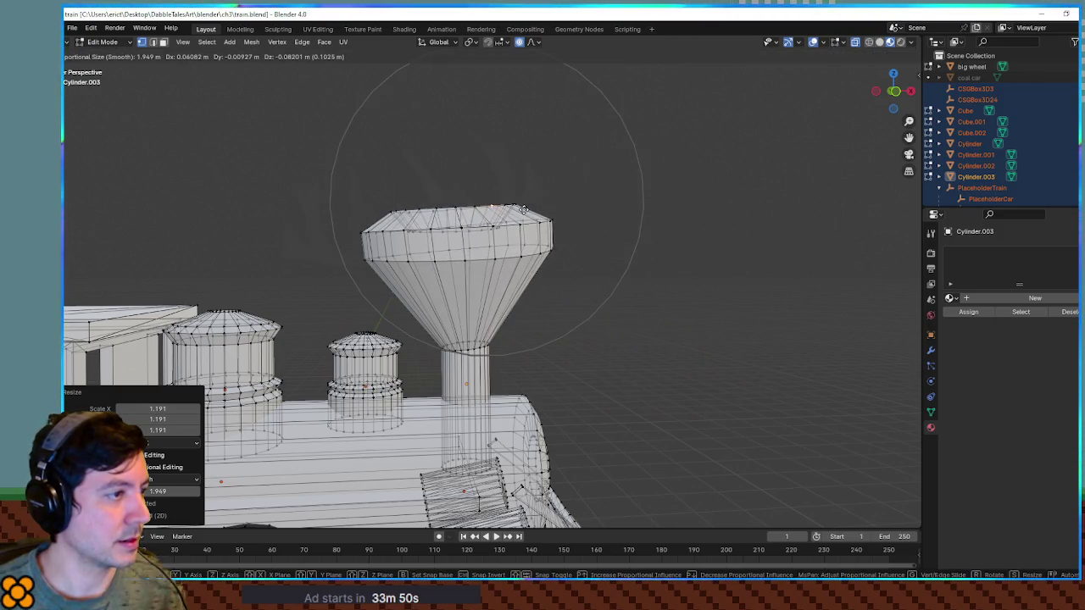
pyautogui.click(525, 211)
pyautogui.scroll(-2, 757, 201)
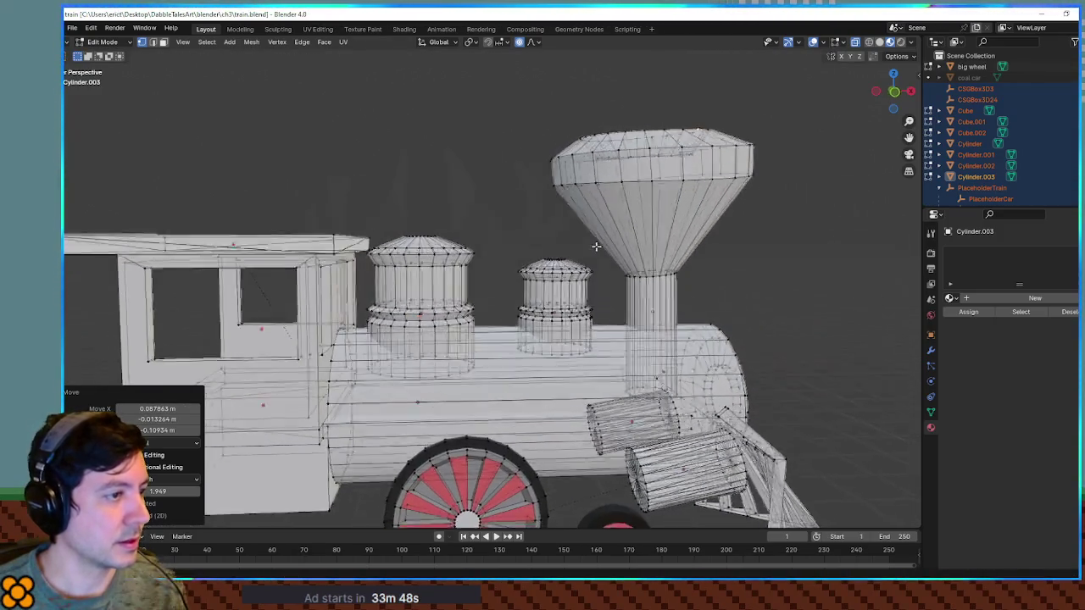
pyautogui.scroll(5, 591, 259)
# Move the smaller dome's top, enlarge it to 1.175 and rotate it slightly.
pyautogui.click(546, 230)
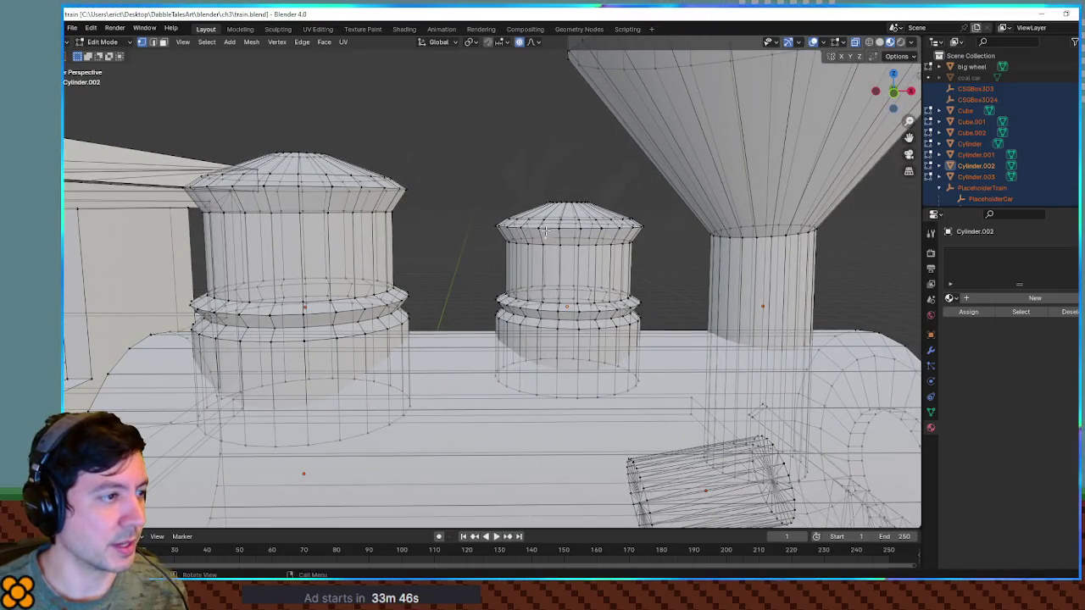
pyautogui.press('g')
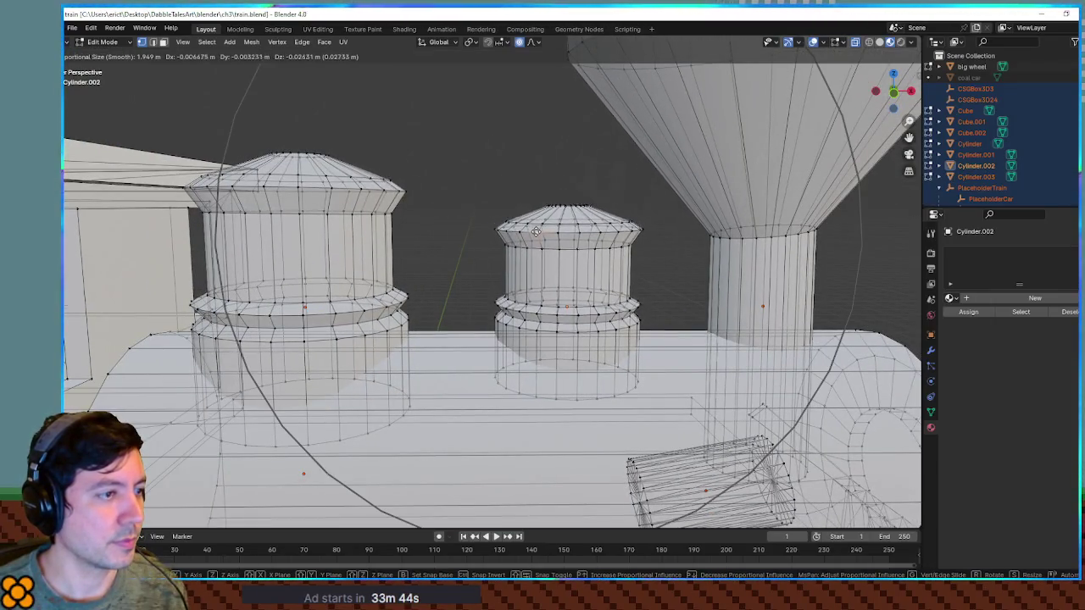
pyautogui.click(536, 232)
pyautogui.press('s')
pyautogui.scroll(8, 539, 225)
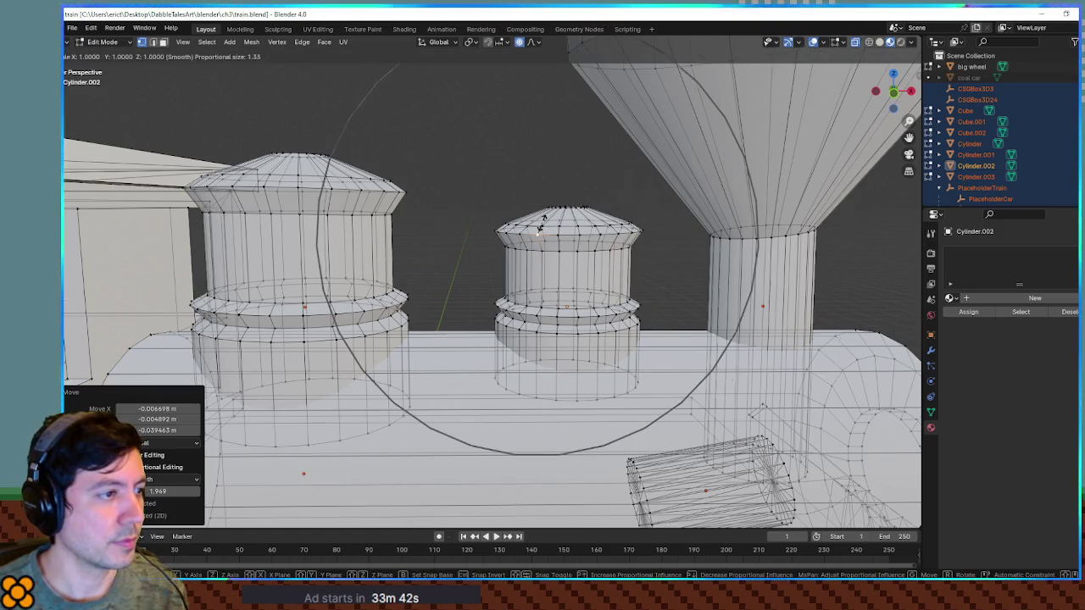
pyautogui.click(541, 225)
pyautogui.press('r')
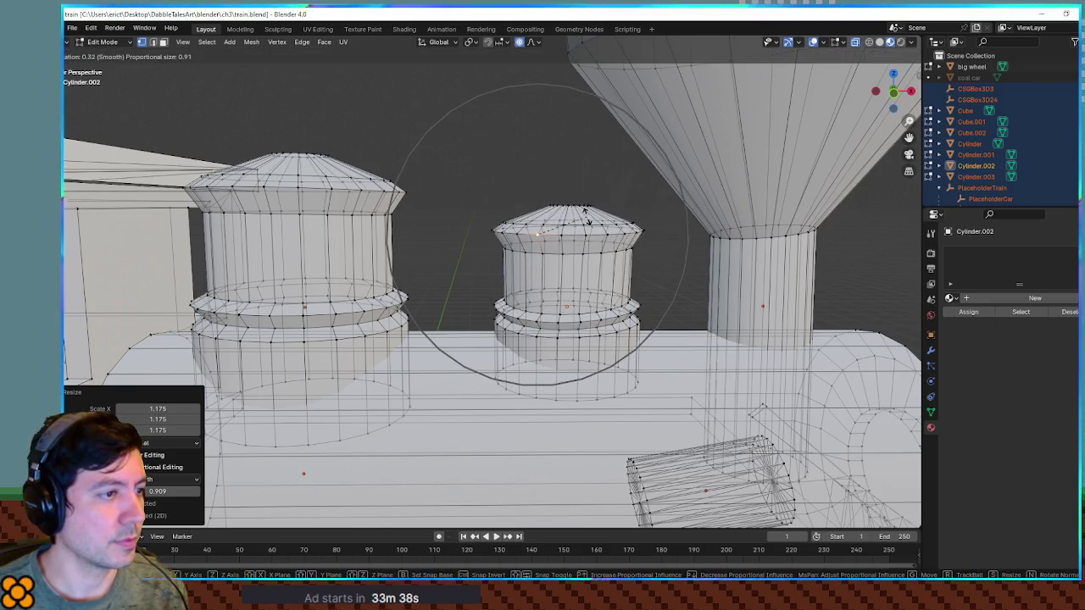
pyautogui.click(585, 212)
pyautogui.scroll(-5, 603, 218)
pyautogui.click(410, 237)
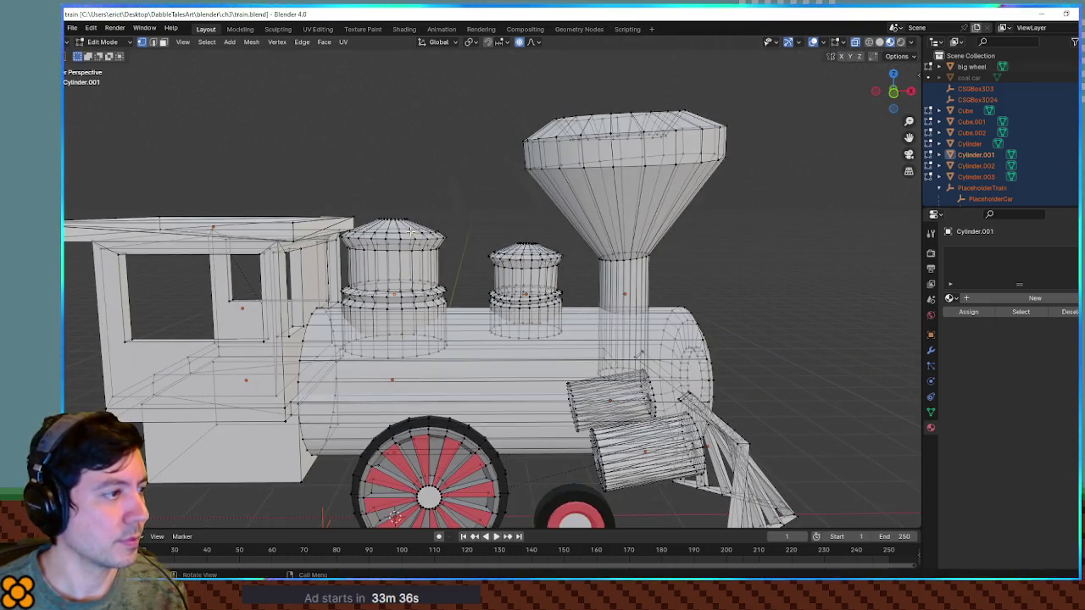
# Move the larger dome's top and tilt it about 4 degrees.
pyautogui.press('g')
pyautogui.rightClick(442, 202)
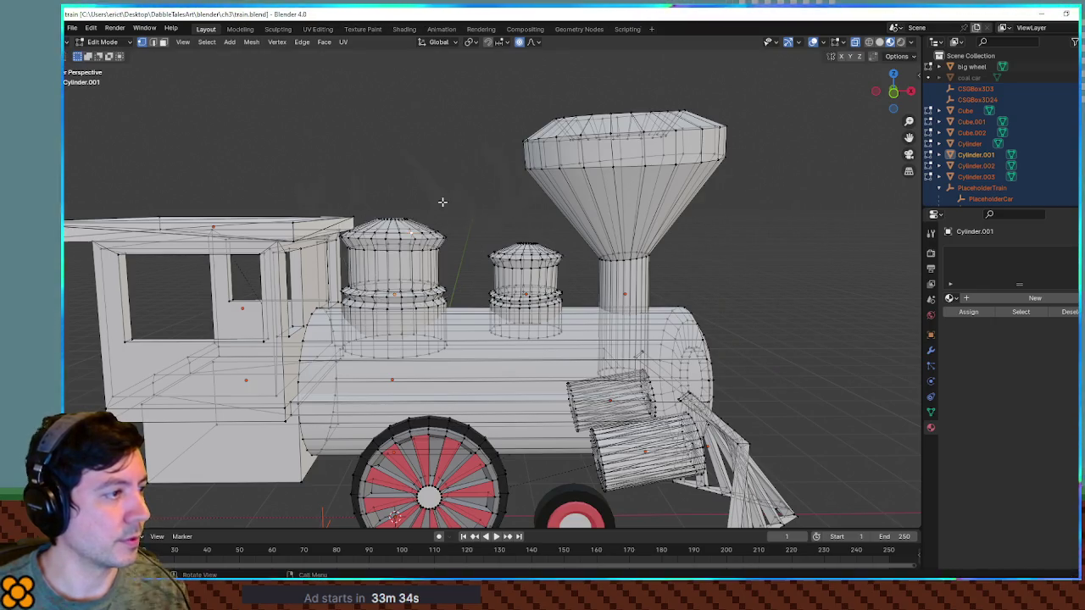
pyautogui.scroll(2, 447, 226)
pyautogui.press('g')
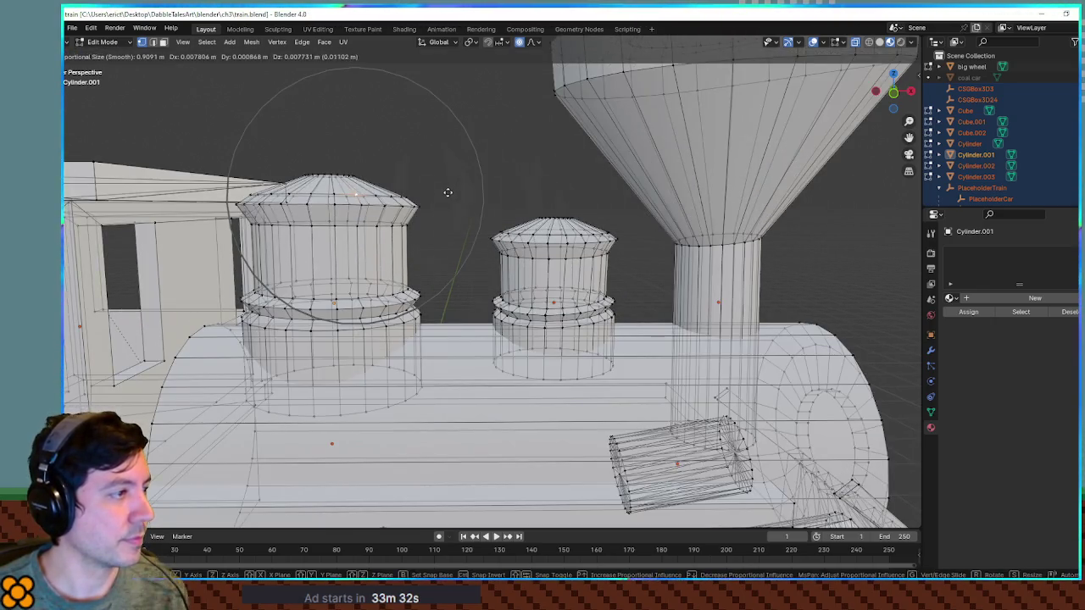
pyautogui.click(452, 191)
pyautogui.press('r')
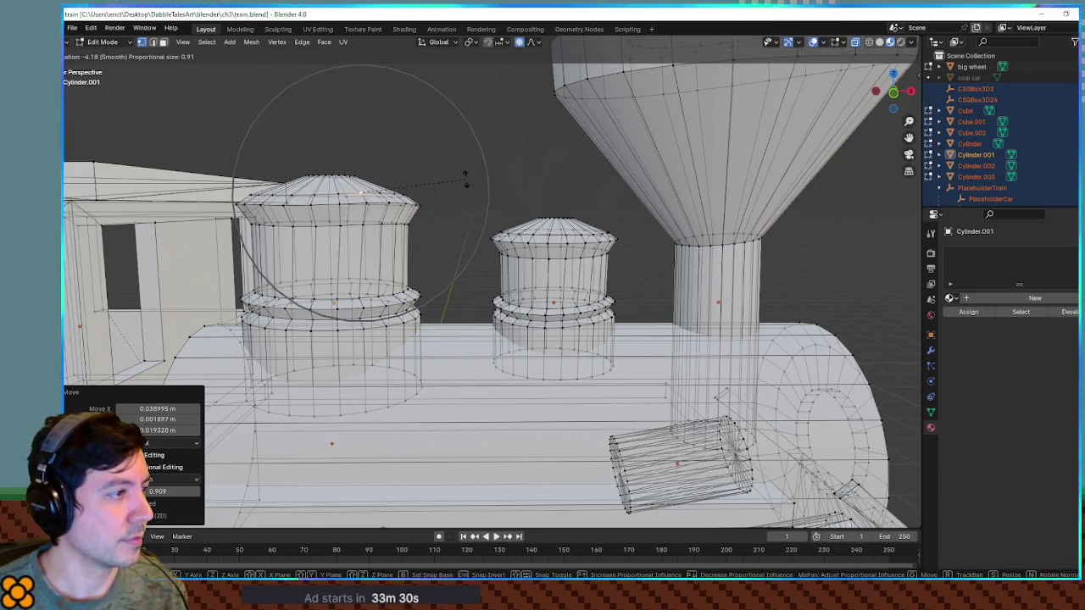
pyautogui.click(464, 178)
# In side view, tilt, enlarge and shift the left dome's top and upper ring.
pyautogui.press('KP_1')
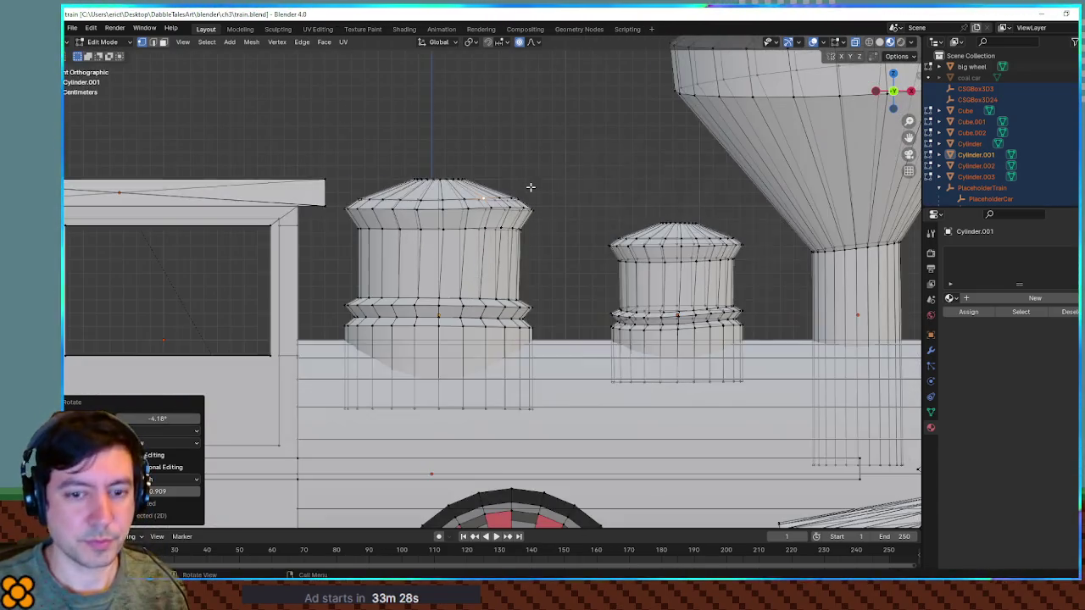
pyautogui.scroll(2, 531, 186)
pyautogui.moveTo(277, 106); pyautogui.dragTo(592, 237)
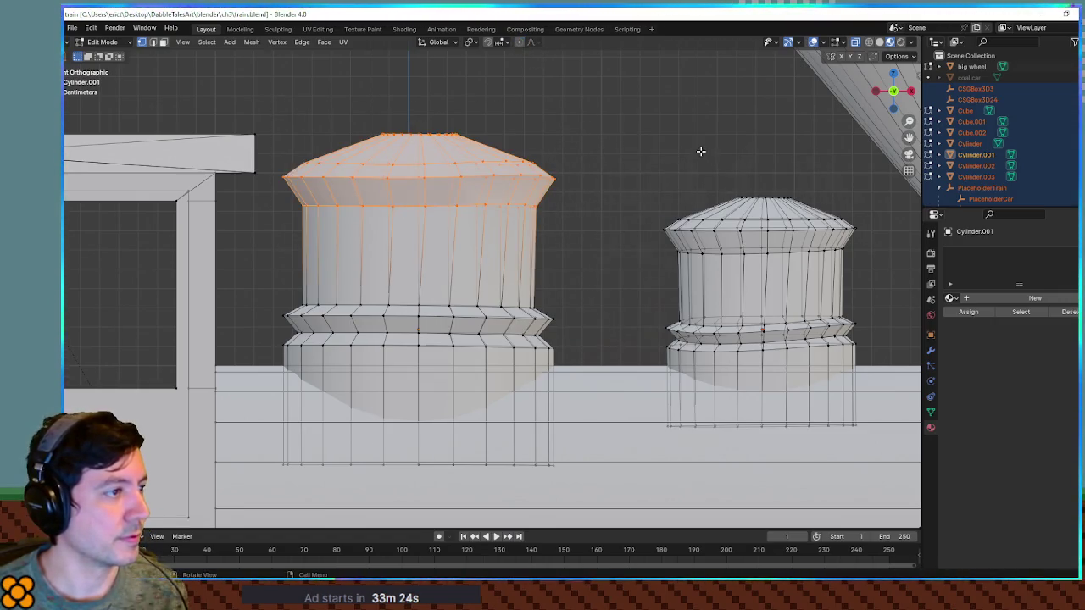
pyautogui.press('r')
pyautogui.click(673, 145)
pyautogui.press('s')
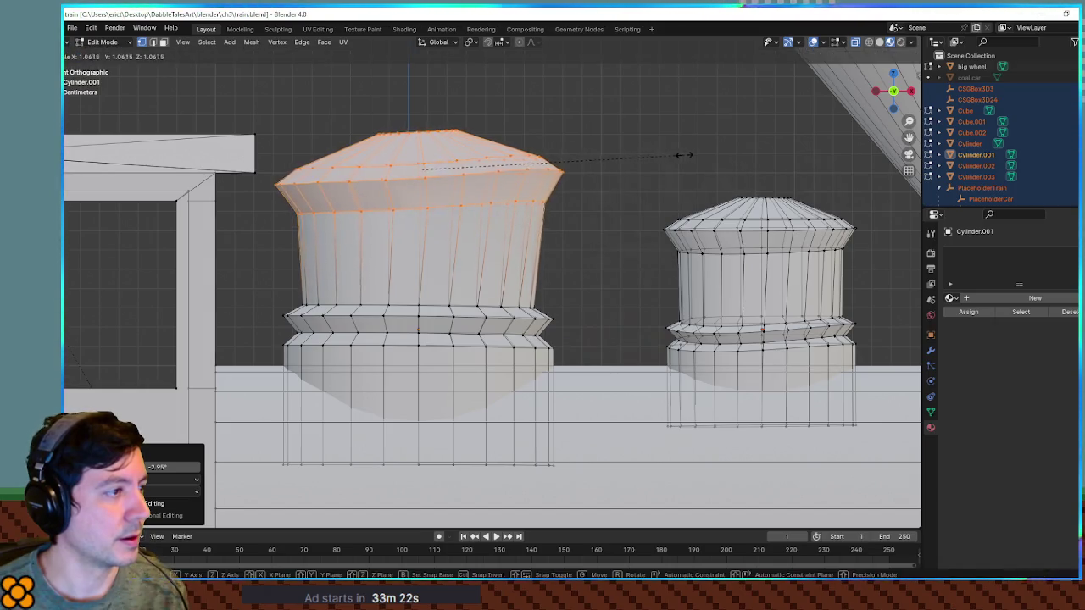
pyautogui.click(678, 155)
pyautogui.press('g')
pyautogui.click(693, 163)
# Enlarge the left dome's lower rings, tilt them 2.34° and nudge them right.
pyautogui.moveTo(255, 272)
pyautogui.mouseDown()
pyautogui.moveTo(307, 344)
pyautogui.moveTo(593, 361)
pyautogui.mouseUp()
pyautogui.press('r')
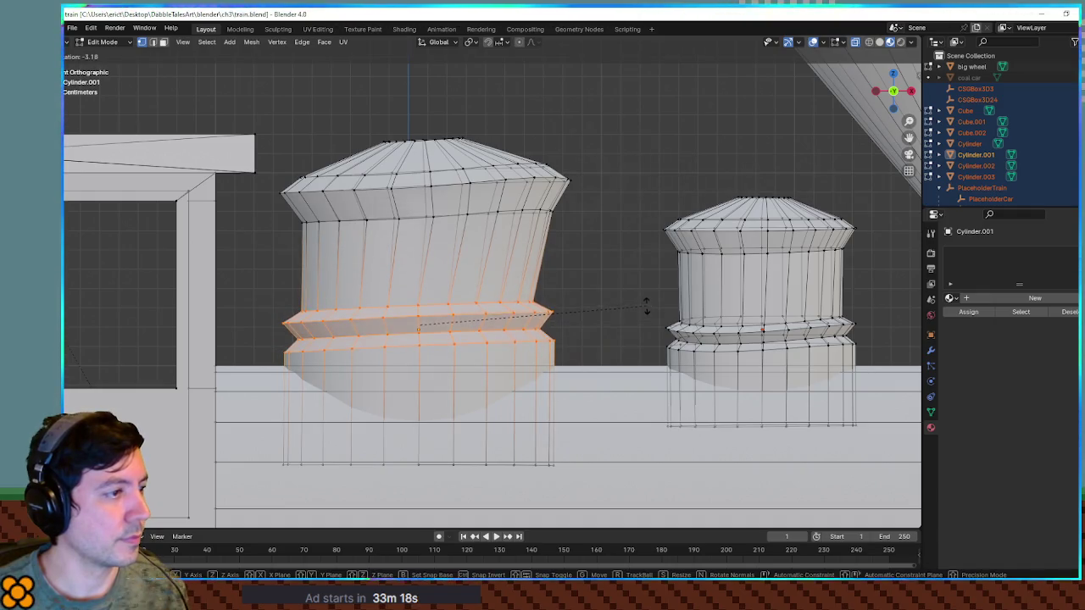
pyautogui.press('Escape')
pyautogui.press('s')
pyautogui.click(655, 307)
pyautogui.press('r')
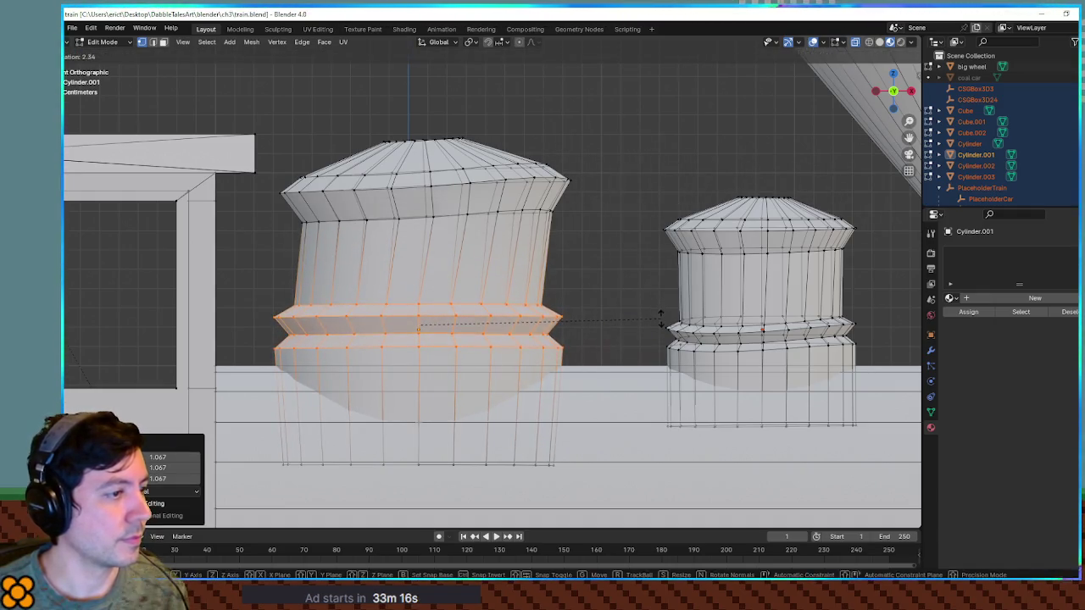
pyautogui.click(660, 319)
pyautogui.click(628, 314)
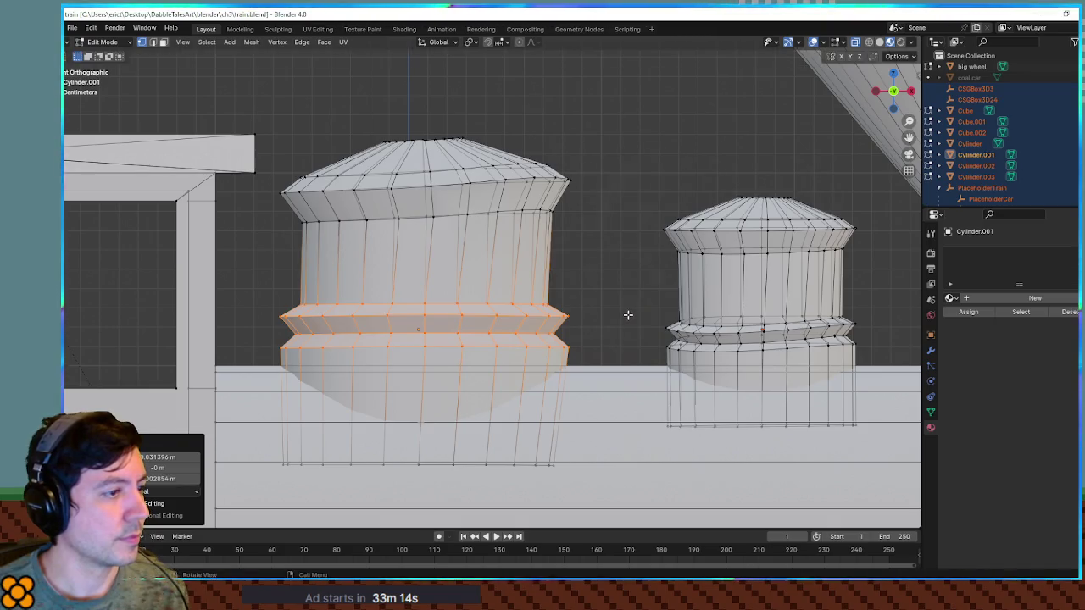
# Enlarge the right dome's lower rings, then move and tilt its top cap.
pyautogui.moveTo(649, 304); pyautogui.dragTo(896, 420)
pyautogui.press('s')
pyautogui.click(665, 153)
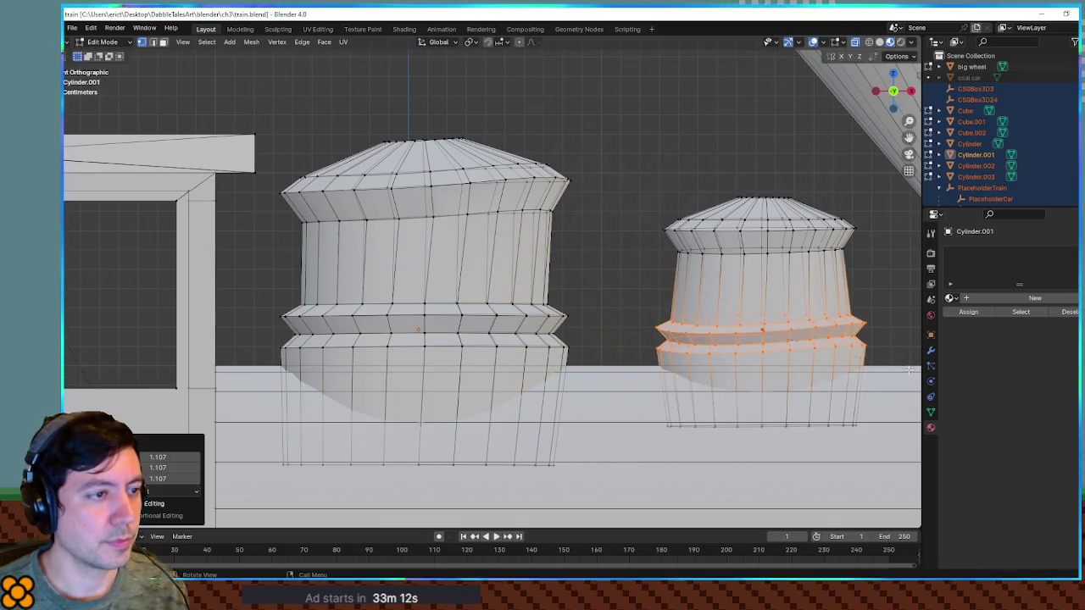
pyautogui.moveTo(664, 152); pyautogui.dragTo(885, 274)
pyautogui.press('g')
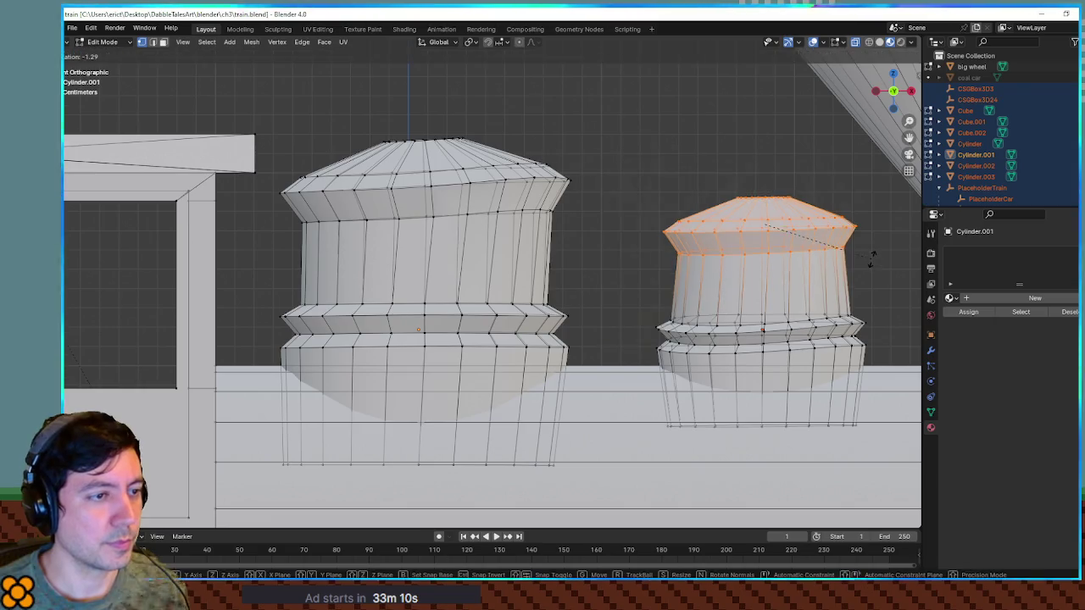
pyautogui.click(873, 251)
pyautogui.press('g')
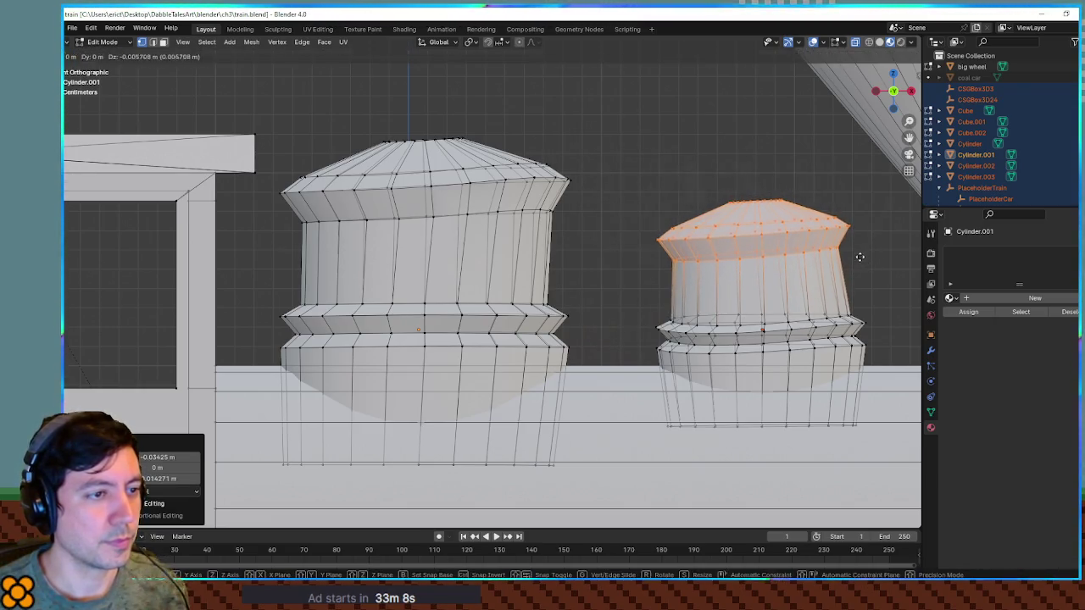
pyautogui.click(859, 259)
pyautogui.press('r')
pyautogui.click(875, 219)
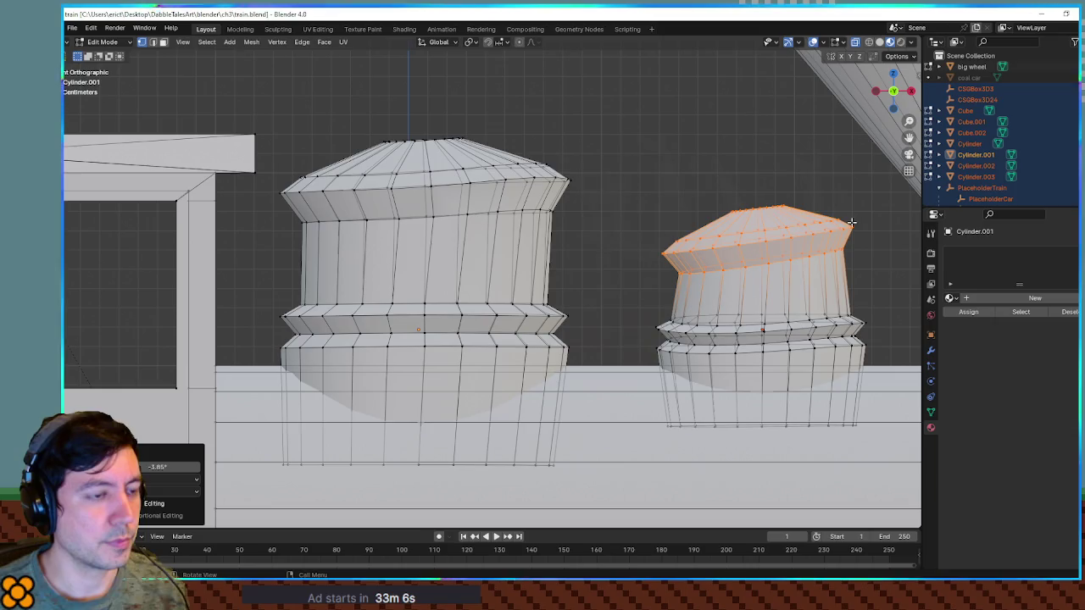
# Select the front cylinder's outer end, scale it to 1.12 and tilt it 5.47°, then deselect.
pyautogui.scroll(-6, 780, 226)
pyautogui.scroll(-6, 797, 306)
pyautogui.scroll(6, 693, 242)
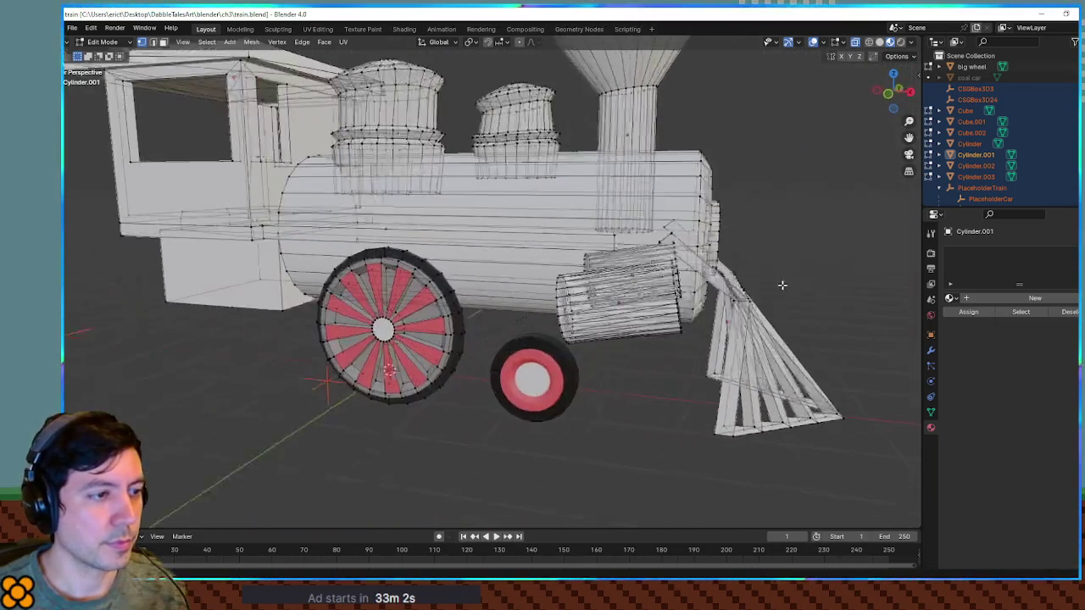
pyautogui.moveTo(691, 272); pyautogui.dragTo(679, 269)
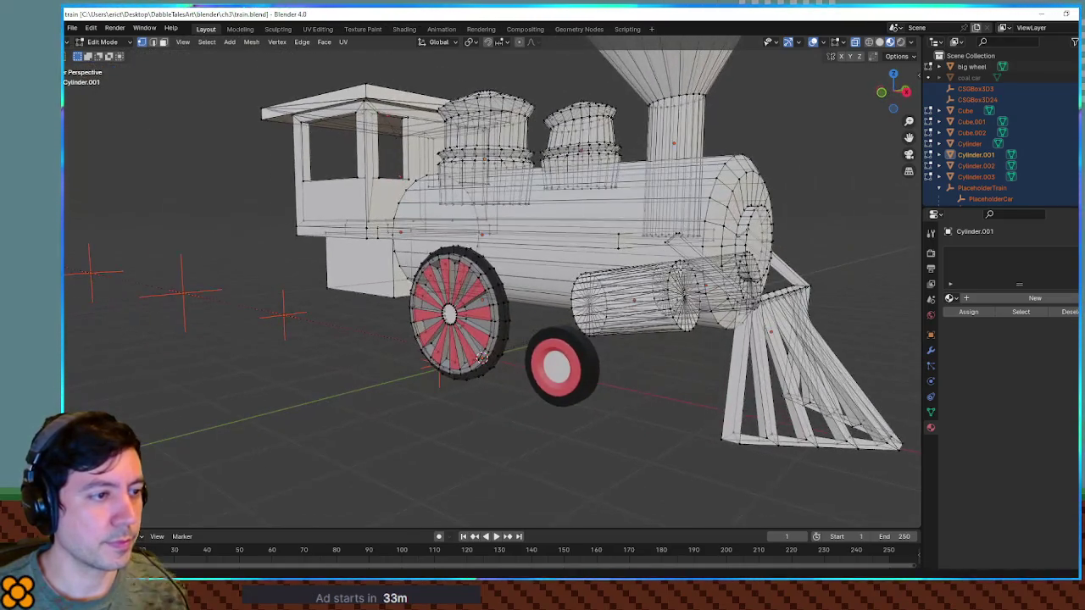
pyautogui.scroll(5, 674, 271)
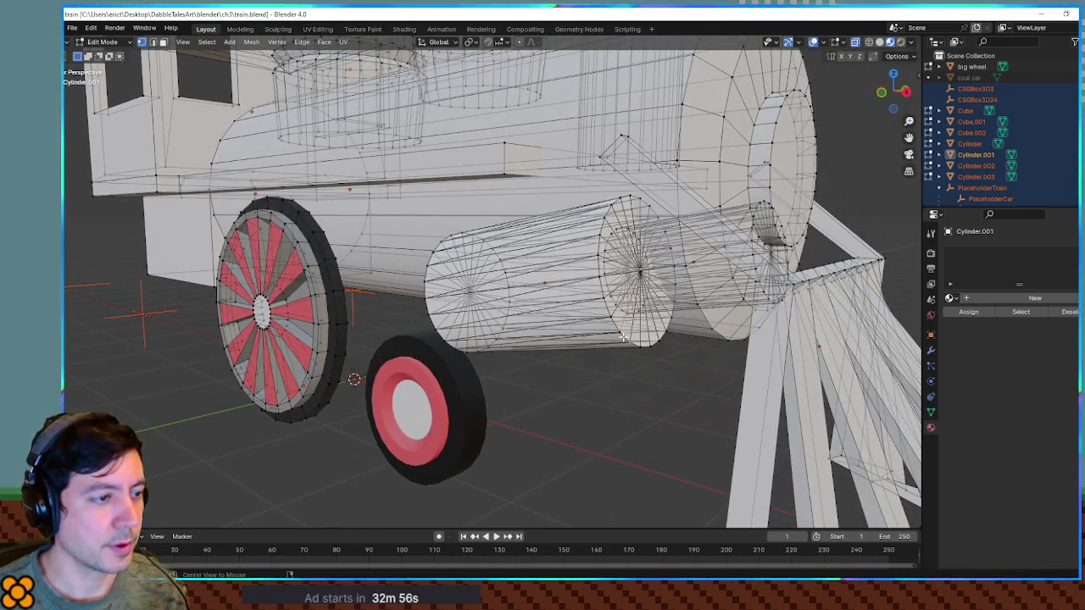
pyautogui.moveTo(624, 338); pyautogui.dragTo(610, 167)
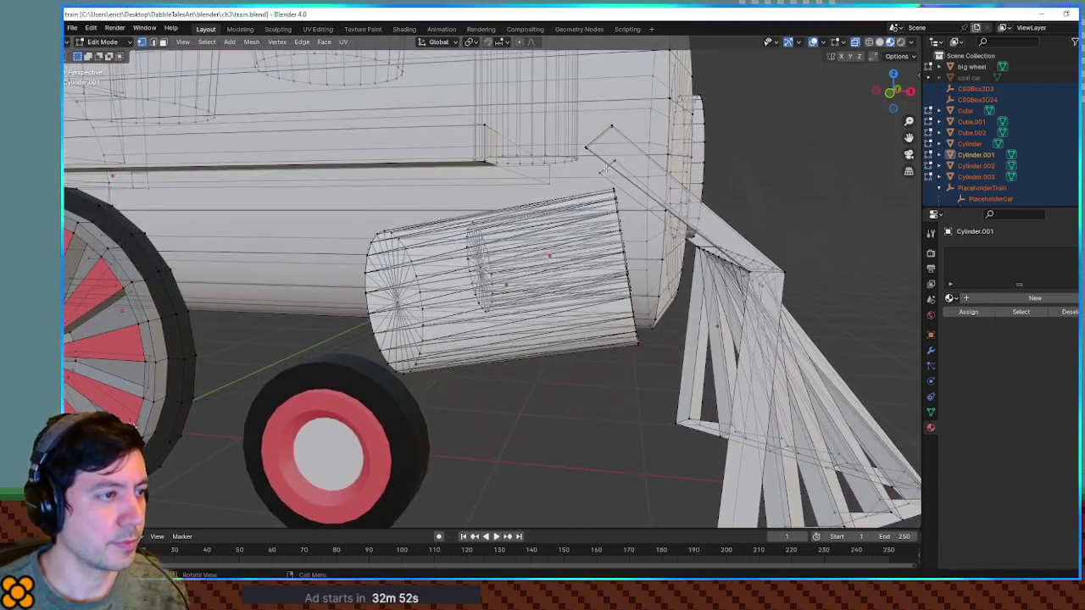
pyautogui.moveTo(642, 351); pyautogui.dragTo(678, 305)
pyautogui.press('s')
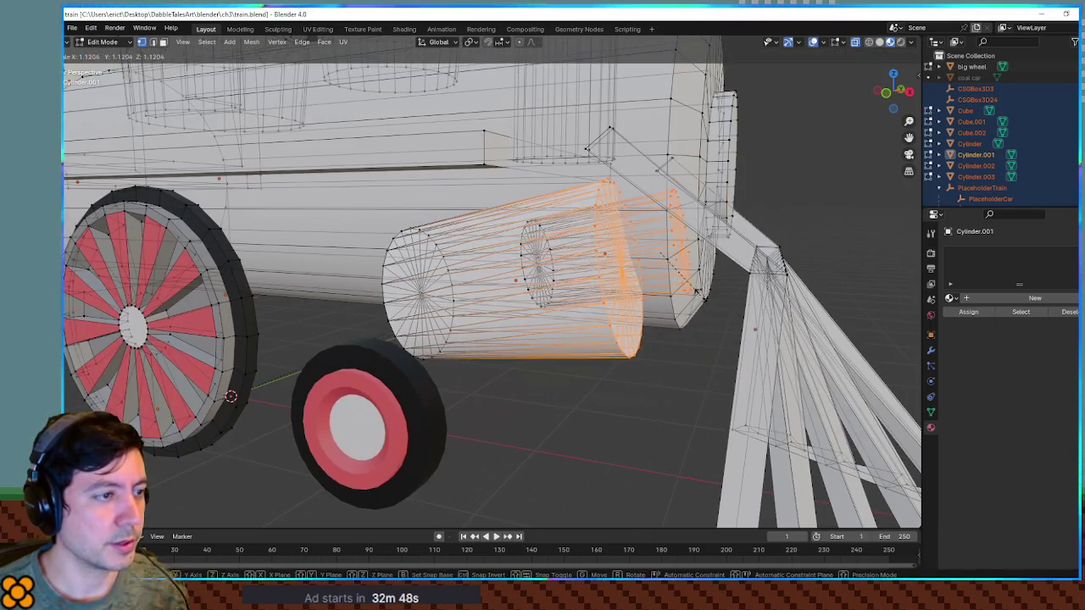
pyautogui.click(717, 267)
pyautogui.moveTo(720, 265)
pyautogui.mouseDown()
pyautogui.moveTo(743, 217)
pyautogui.moveTo(657, 194)
pyautogui.moveTo(715, 212)
pyautogui.mouseUp()
pyautogui.press('r')
pyautogui.click(768, 232)
pyautogui.hotkey('alt', 'a')
pyautogui.scroll(3, 654, 194)
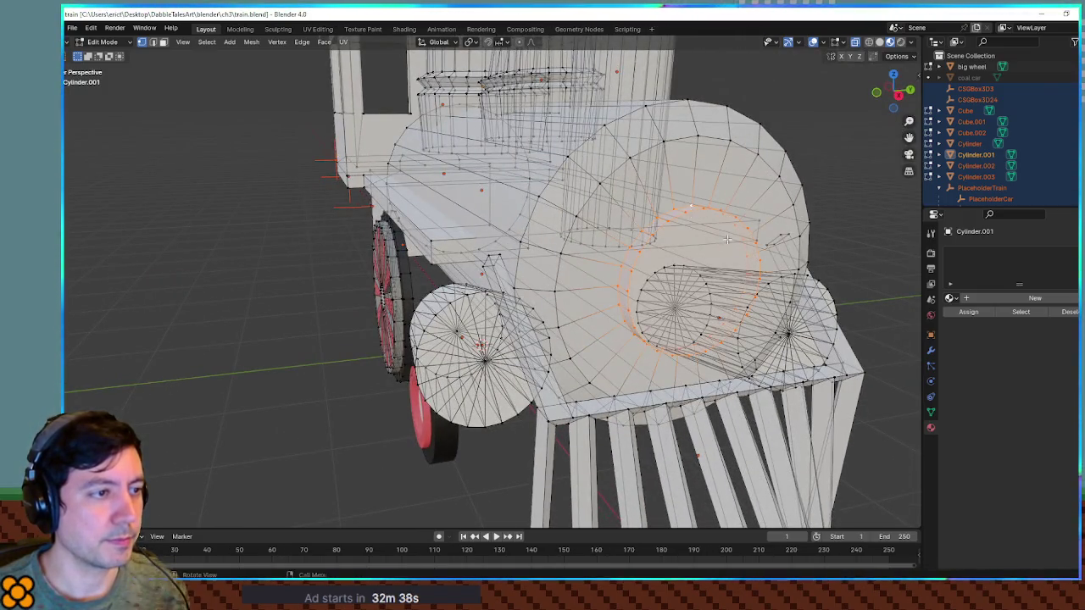
# Enlarge the selected front ring to 1.064, move it and rotate it -3.24°.
pyautogui.scroll(-4, 685, 206)
pyautogui.press('s')
pyautogui.click(786, 224)
pyautogui.moveTo(806, 215)
pyautogui.mouseDown()
pyautogui.moveTo(755, 235)
pyautogui.moveTo(807, 249)
pyautogui.mouseUp()
pyautogui.press('g')
pyautogui.click(752, 234)
pyautogui.scroll(5, 860, 230)
pyautogui.press('r')
pyautogui.click(837, 225)
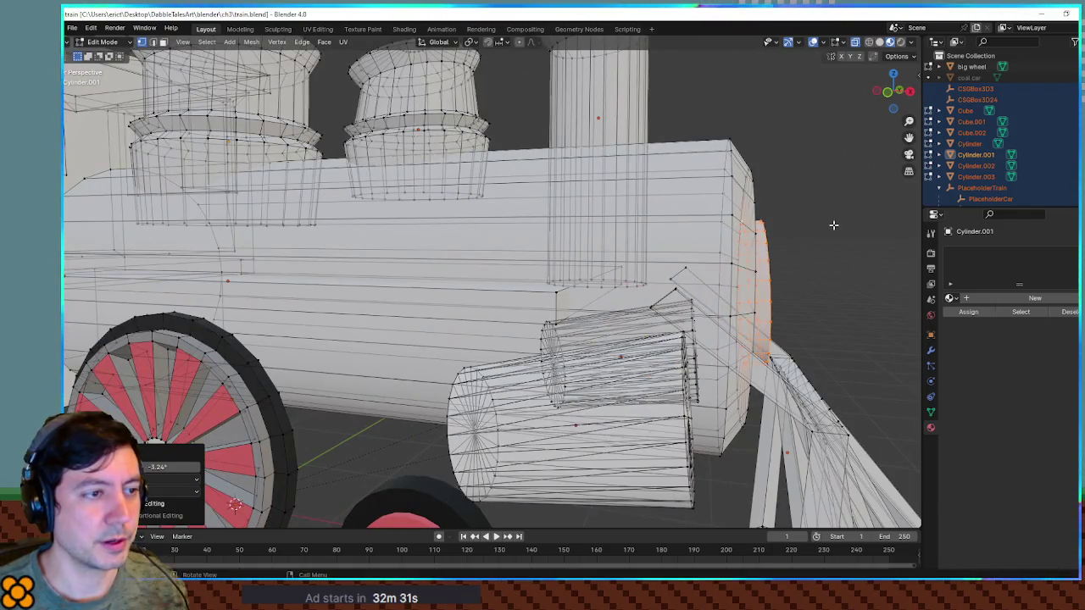
# Select the boiler's front end, scale it to 1.172 and raise it 0.088 m along Z.
pyautogui.moveTo(737, 441)
pyautogui.mouseDown()
pyautogui.moveTo(760, 466)
pyautogui.moveTo(770, 460)
pyautogui.mouseUp()
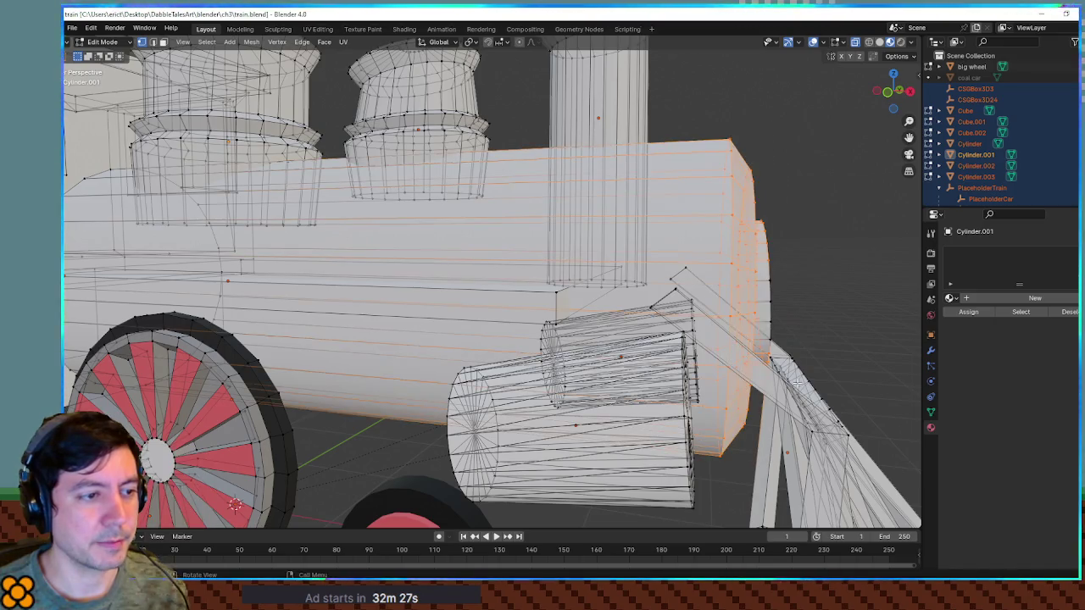
pyautogui.moveTo(807, 331); pyautogui.dragTo(744, 294)
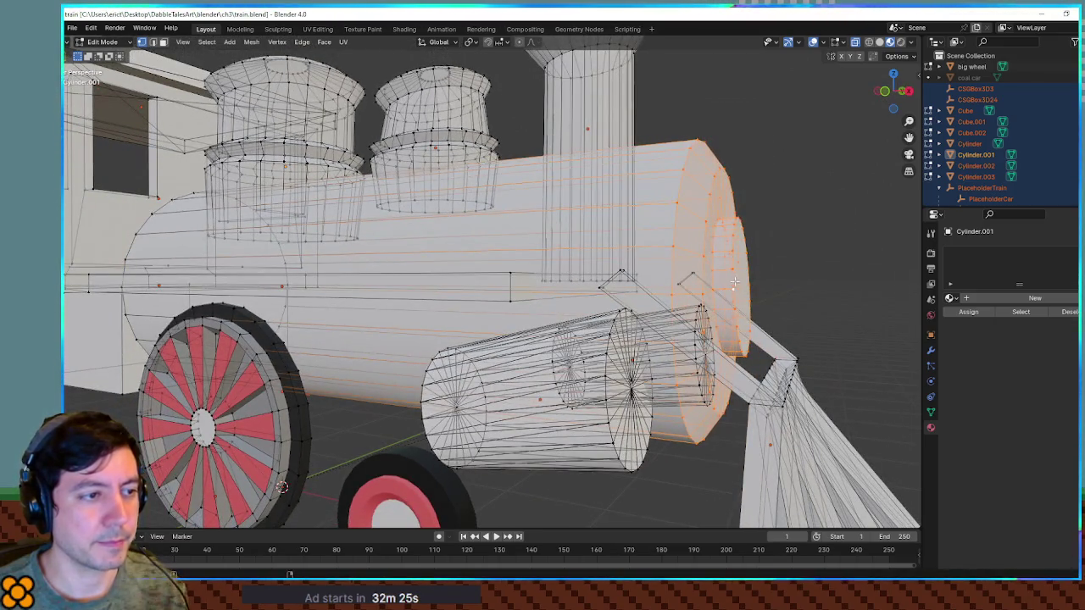
pyautogui.scroll(1, 734, 279)
pyautogui.press('s')
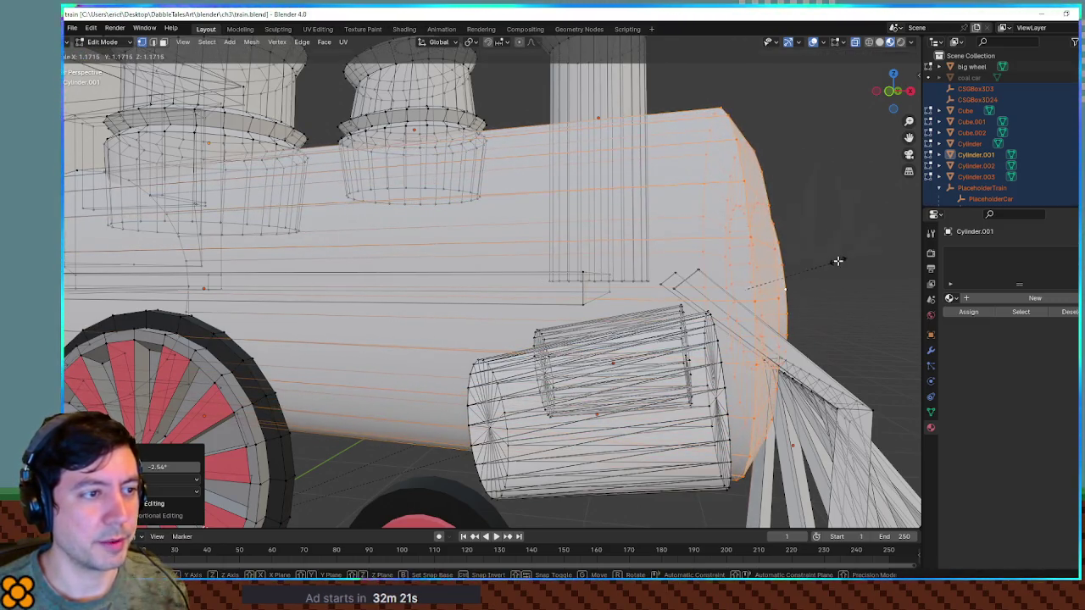
pyautogui.click(837, 261)
pyautogui.press('KP_1')
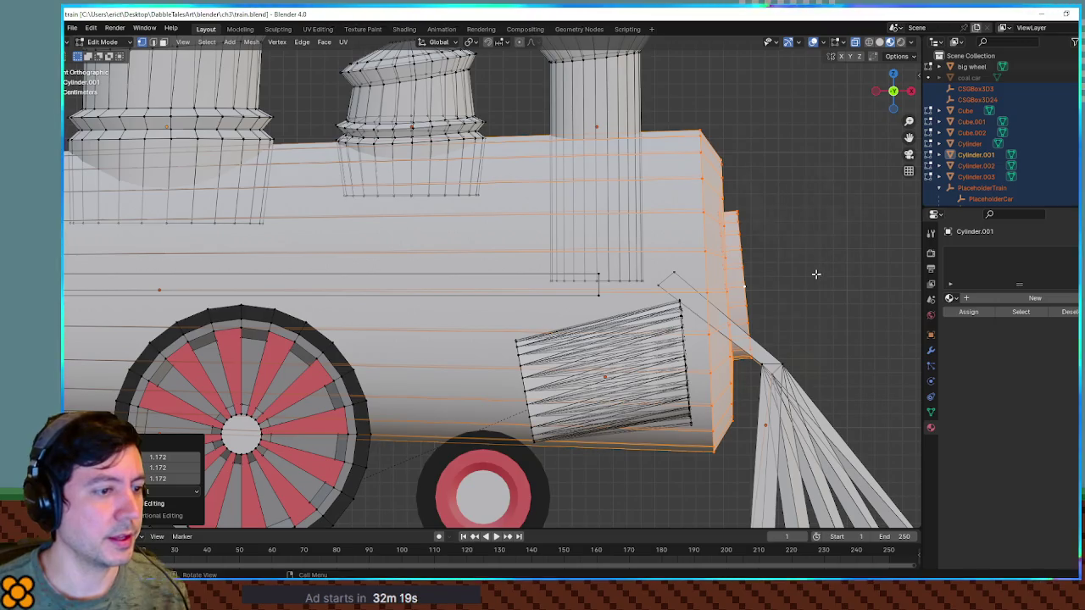
pyautogui.press('g')
pyautogui.press('z')
pyautogui.click(814, 260)
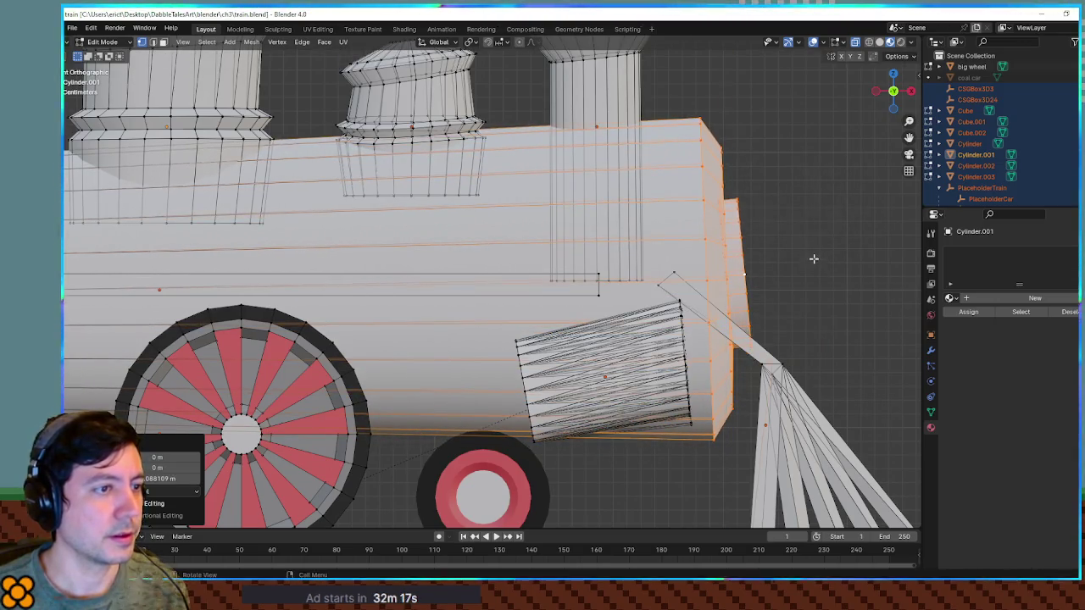
pyautogui.scroll(-2, 805, 251)
pyautogui.scroll(-1, 731, 287)
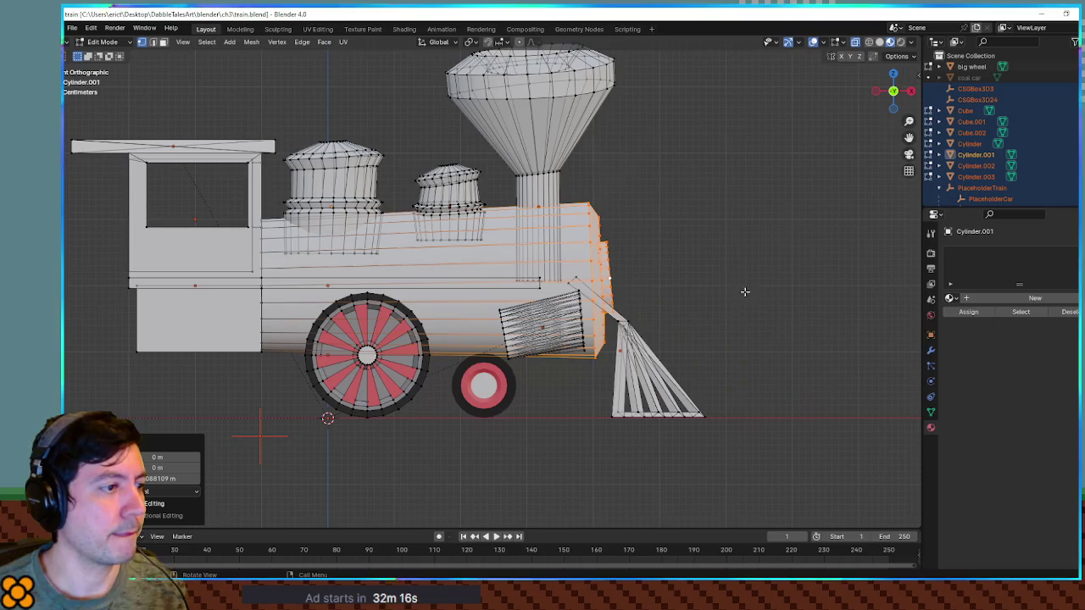
# Lower the cab roof's front end along Z and push it forward along X.
pyautogui.scroll(3, 568, 171)
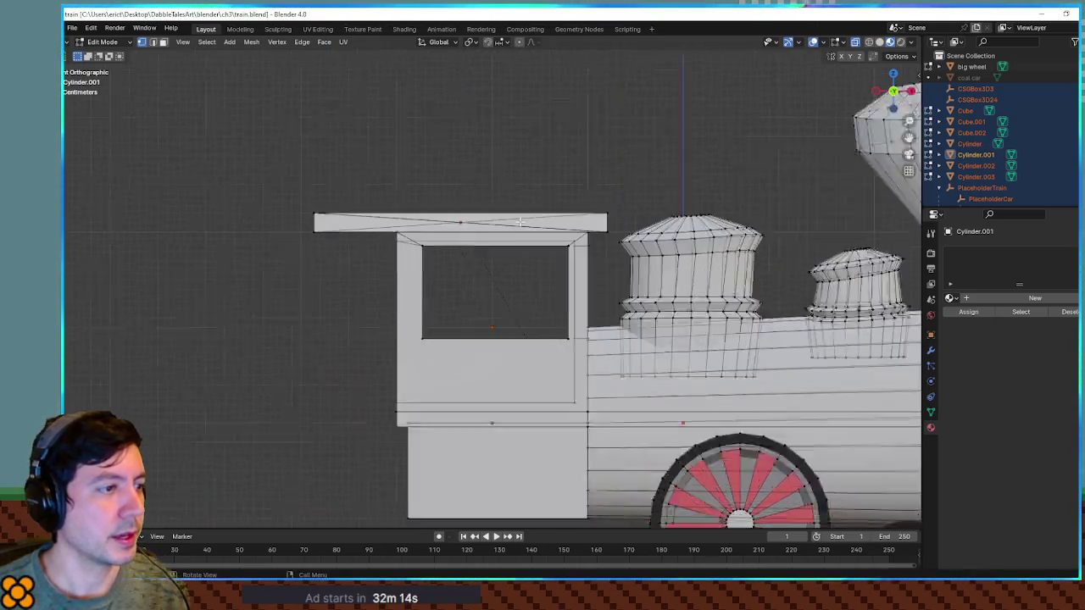
pyautogui.moveTo(637, 174)
pyautogui.mouseDown()
pyautogui.moveTo(545, 263)
pyautogui.moveTo(524, 259)
pyautogui.mouseUp()
pyautogui.press('g')
pyautogui.press('z')
pyautogui.click(687, 210)
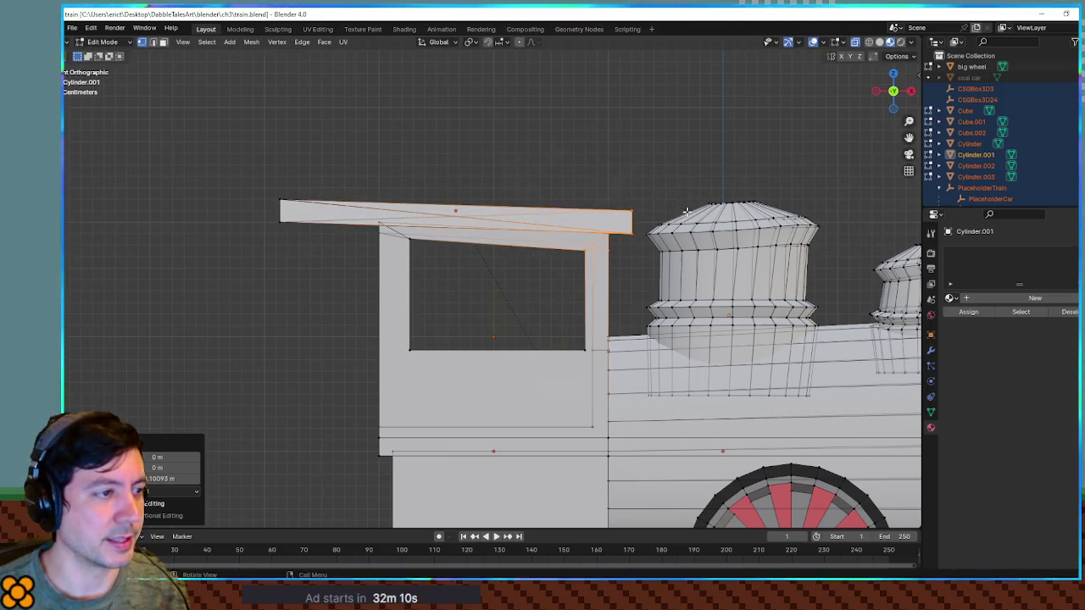
pyautogui.press('g')
pyautogui.press('x')
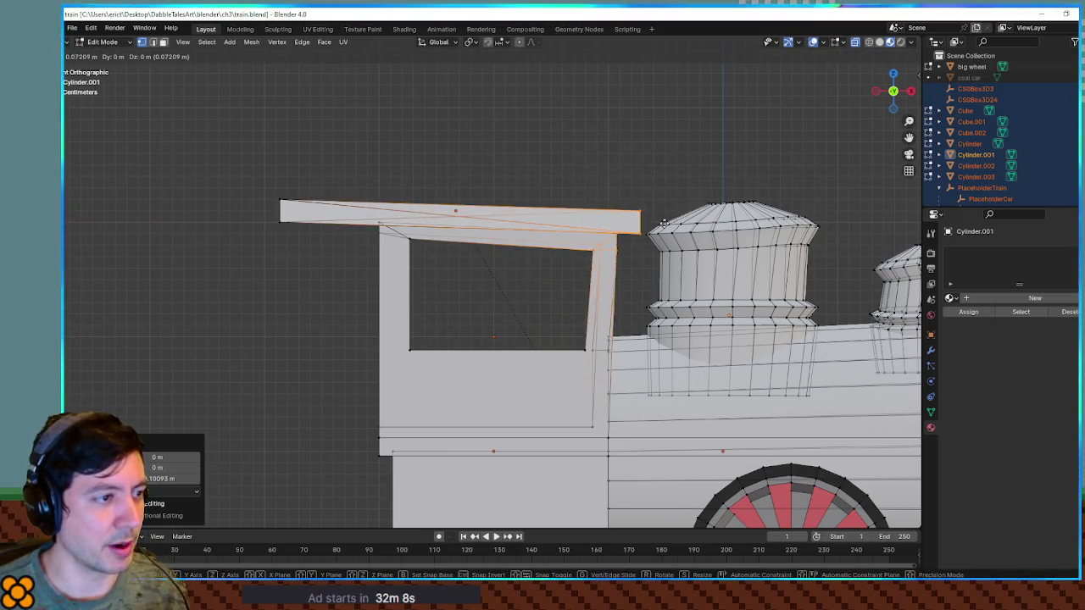
pyautogui.click(666, 226)
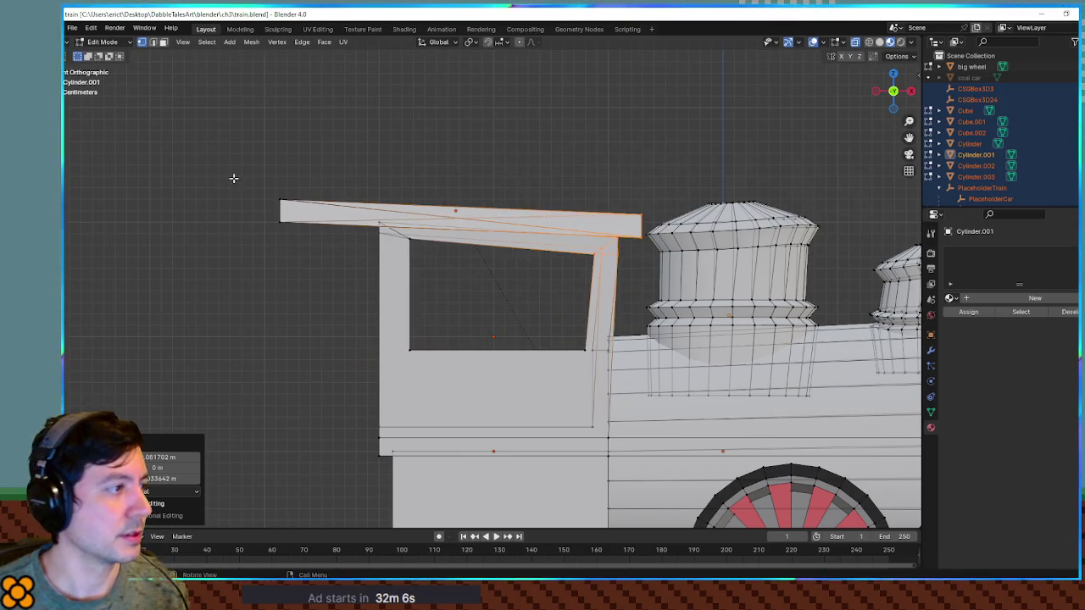
# Reshape and reposition the back end of the cab roof.
pyautogui.scroll(-1, 399, 261)
pyautogui.scroll(1, 259, 160)
pyautogui.moveTo(259, 160); pyautogui.dragTo(327, 257)
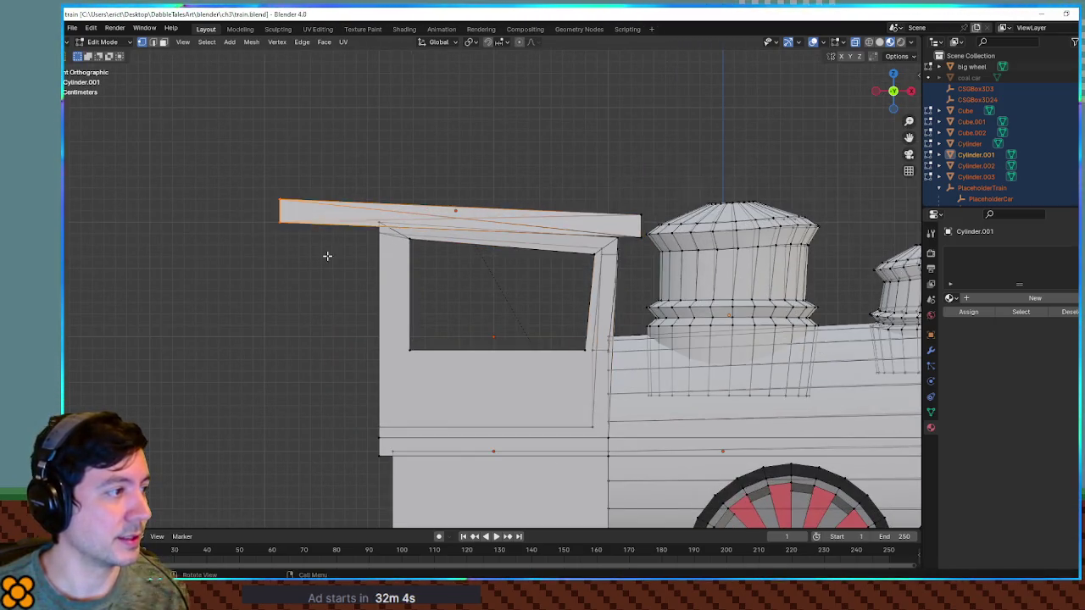
pyautogui.press('s')
pyautogui.press('g')
pyautogui.click(339, 250)
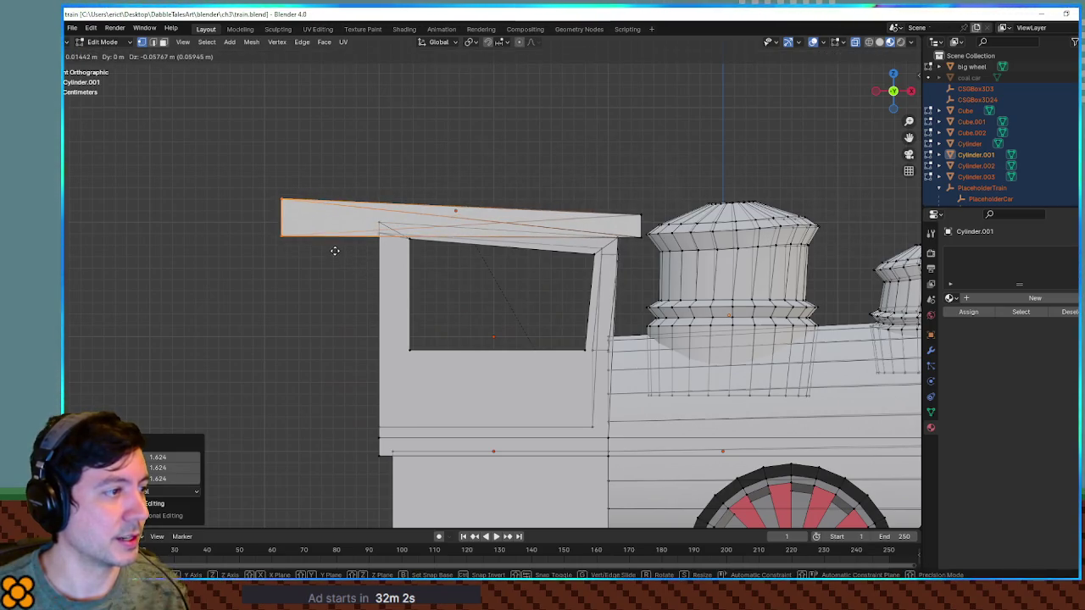
# Move the cab window's top-left and top-right corners so its top edge follows the roof.
pyautogui.click(413, 240)
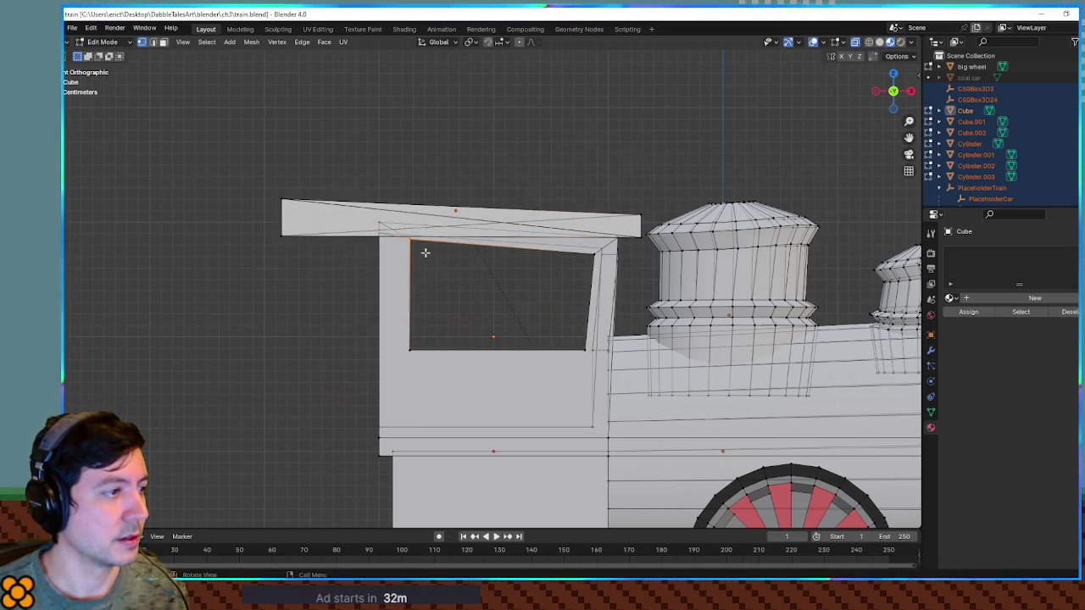
pyautogui.press('g')
pyautogui.click(425, 260)
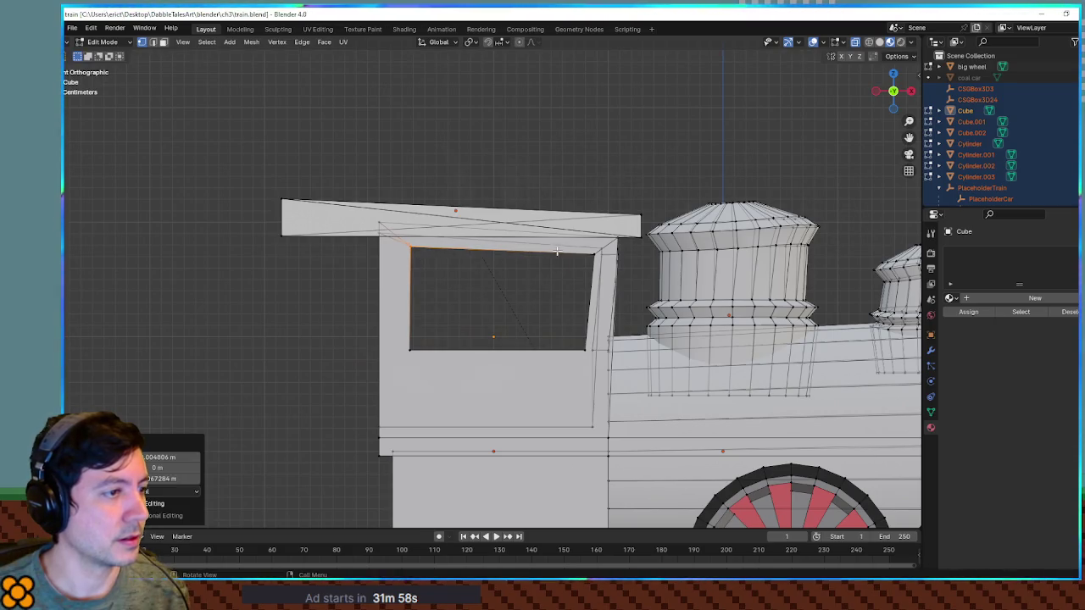
pyautogui.press('g')
pyautogui.moveTo(609, 268)
pyautogui.mouseDown()
pyautogui.moveTo(660, 283)
pyautogui.moveTo(550, 279)
pyautogui.moveTo(517, 293)
pyautogui.mouseUp()
pyautogui.click(607, 281)
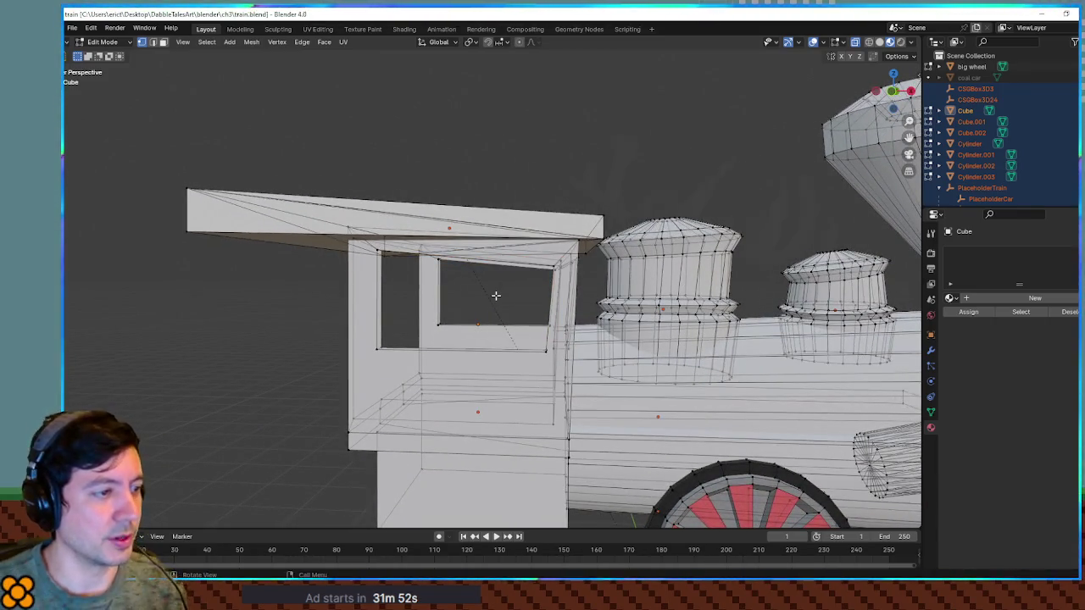
# In front orthographic view, move the cowcatcher's top vertices forward and scale them in.
pyautogui.press('KP_1')
pyautogui.hscroll(10, 512, 324)
pyautogui.scroll(-5, 512, 325)
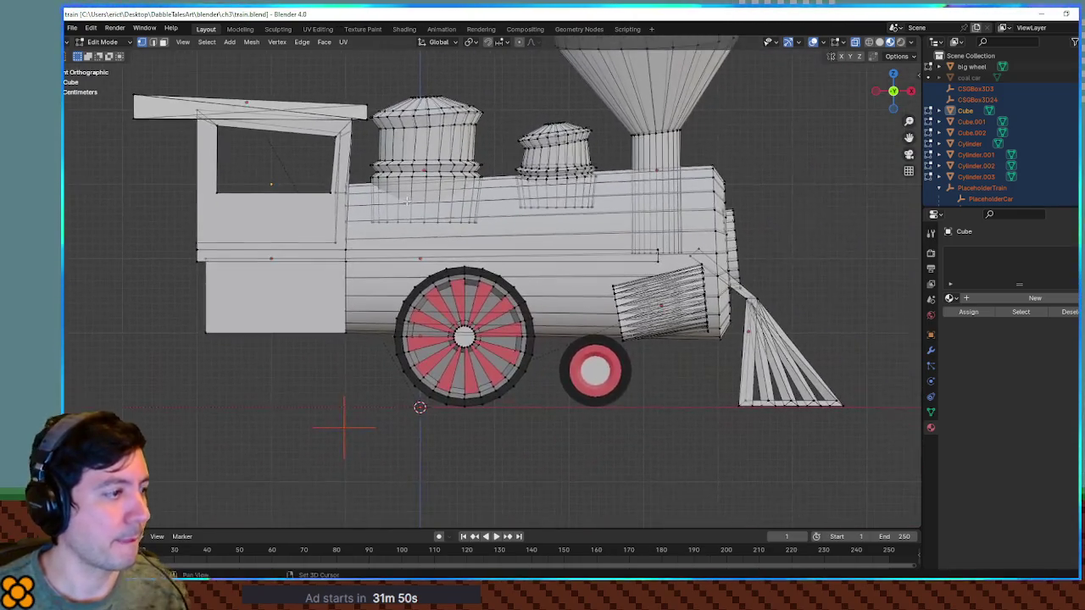
pyautogui.scroll(3, 646, 295)
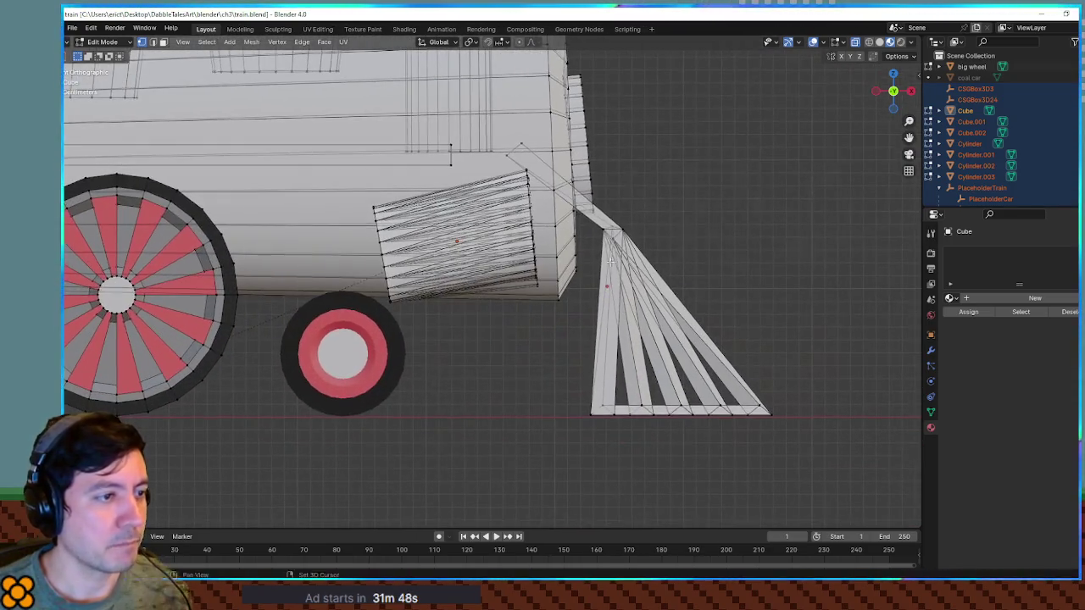
pyautogui.press('g')
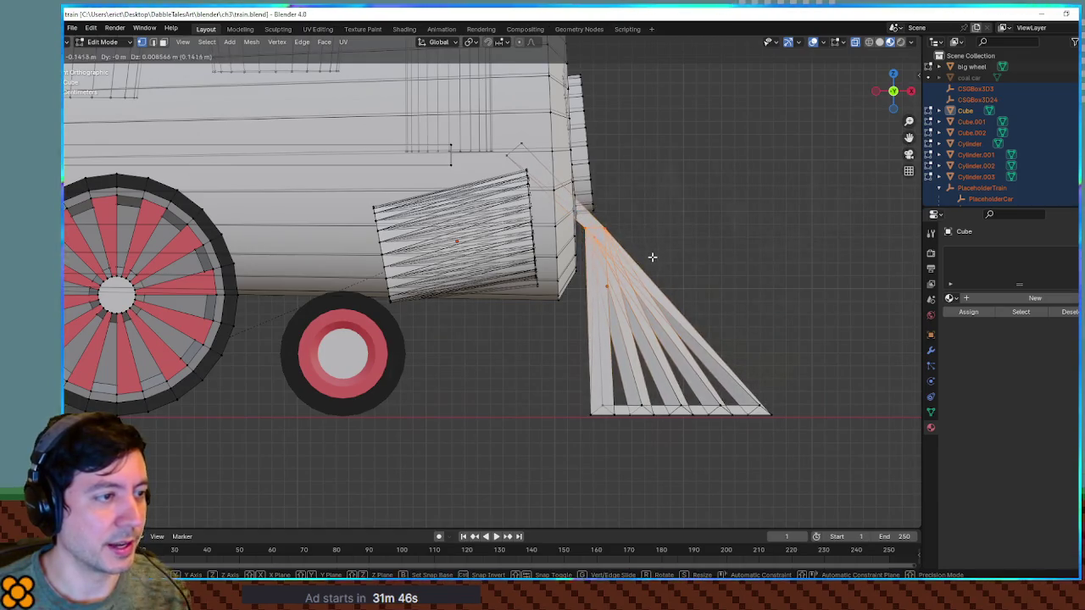
pyautogui.click(652, 257)
pyautogui.press('s')
pyautogui.click(755, 262)
# Box-select the cowcatcher's bottom edge vertices and scale them wider.
pyautogui.hscroll(-5, 755, 262)
pyautogui.hscroll(-10, 601, 255)
pyautogui.scroll(5, 577, 257)
pyautogui.moveTo(570, 368); pyautogui.dragTo(787, 453)
pyautogui.press('s')
pyautogui.click(808, 435)
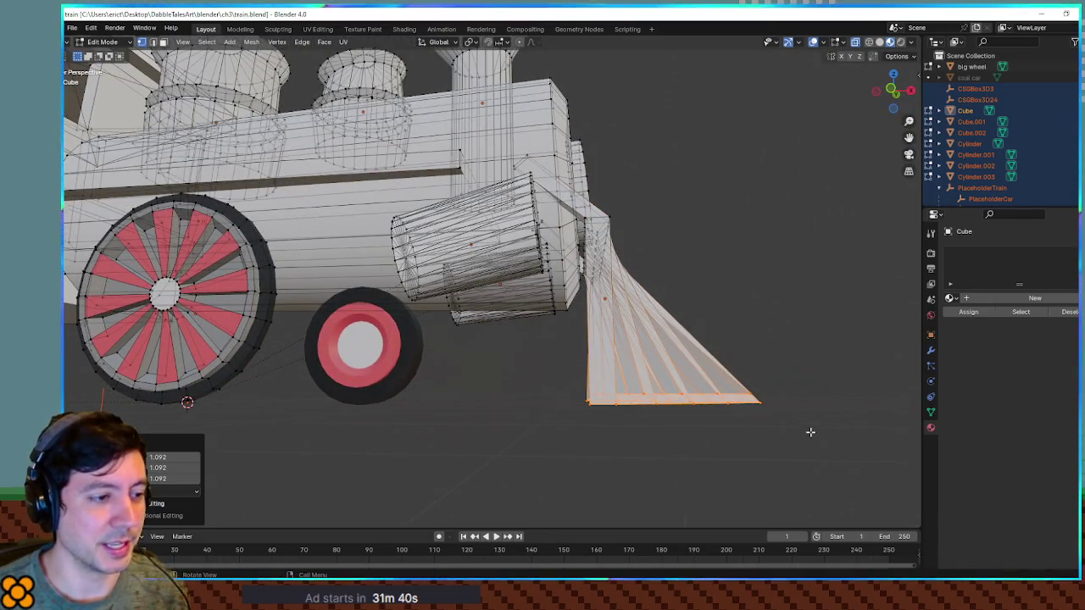
pyautogui.hscroll(-8, 809, 432)
pyautogui.scroll(5, 874, 373)
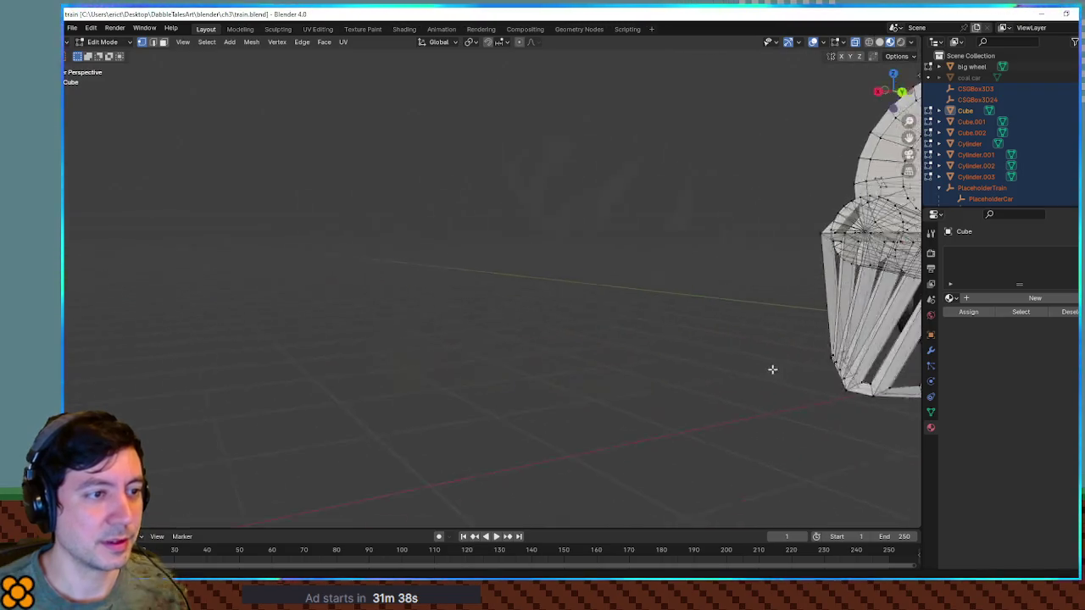
pyautogui.scroll(-5, 867, 373)
pyautogui.hscroll(-8, 857, 375)
pyautogui.scroll(-2, 839, 378)
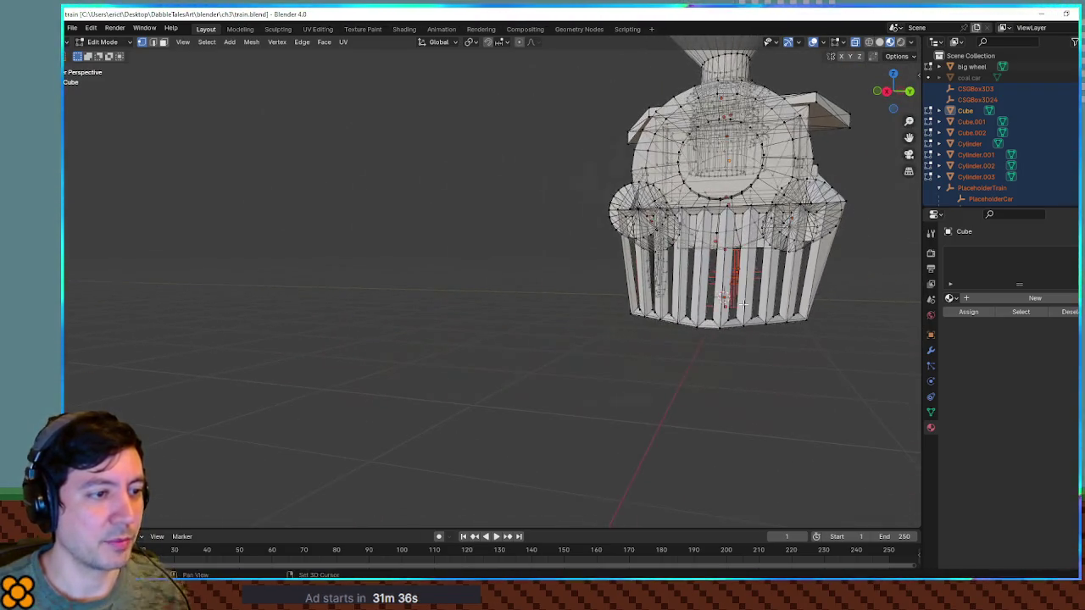
pyautogui.hscroll(-8, 651, 304)
pyautogui.scroll(4, 661, 306)
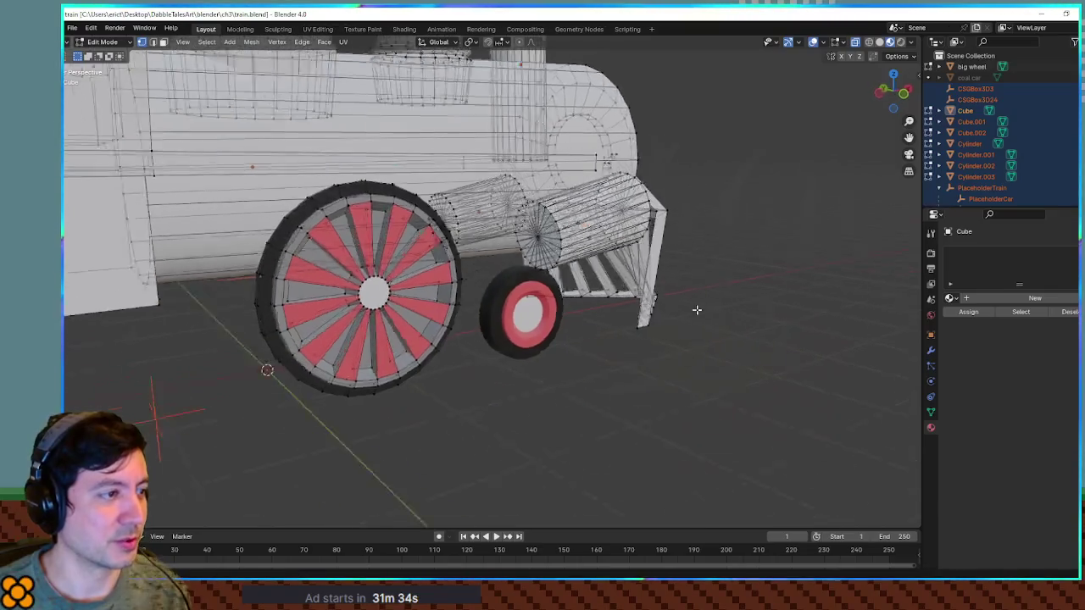
pyautogui.scroll(-4, 670, 309)
pyautogui.hscroll(-5, 678, 301)
pyautogui.scroll(4, 687, 288)
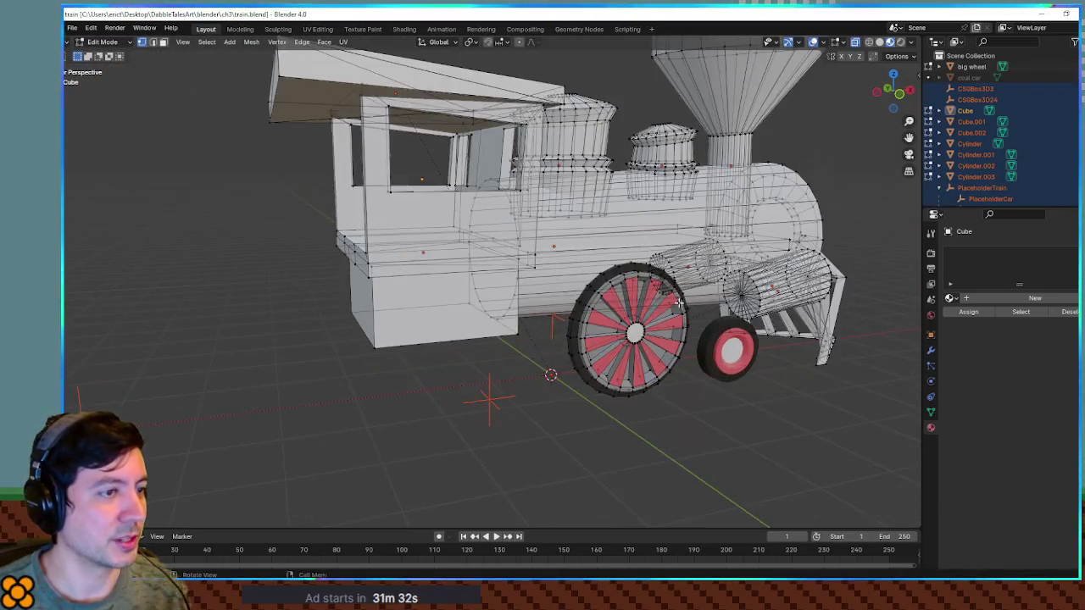
pyautogui.hscroll(-3, 691, 284)
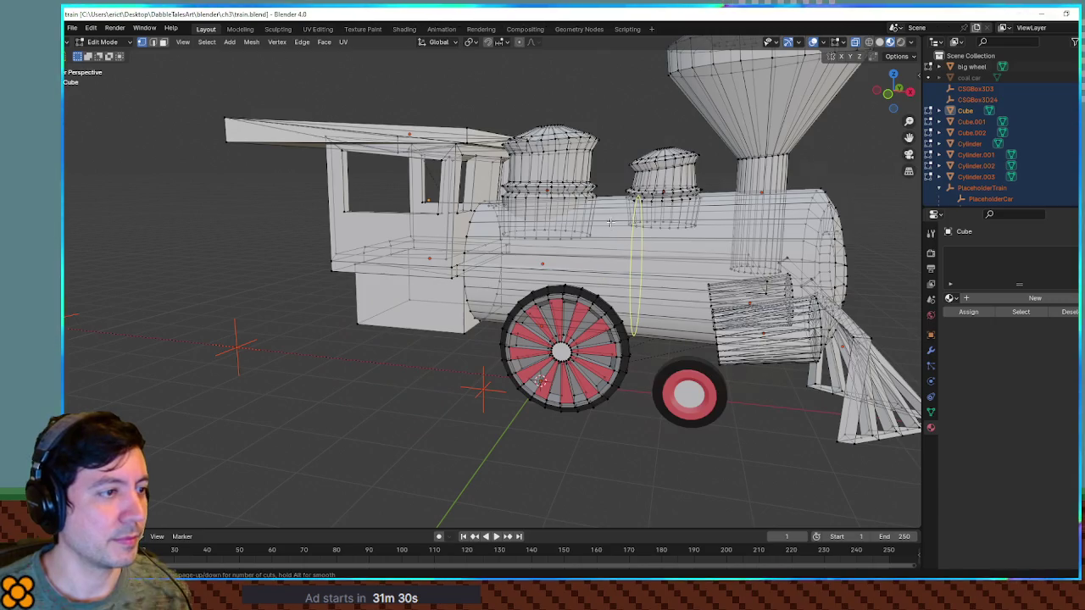
# Place the new boiler edge loop, then enlarge and reposition the selected boiler loops.
pyautogui.press('g')
pyautogui.press('g')
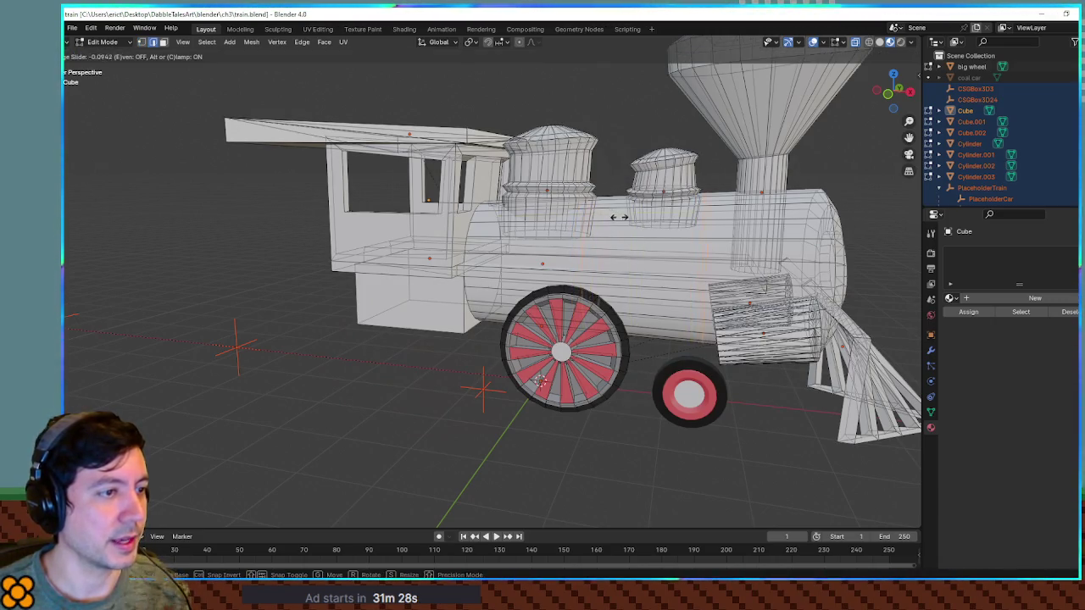
pyautogui.click(639, 225)
pyautogui.keyDown('alt'); pyautogui.click(609, 198); pyautogui.keyUp('alt')
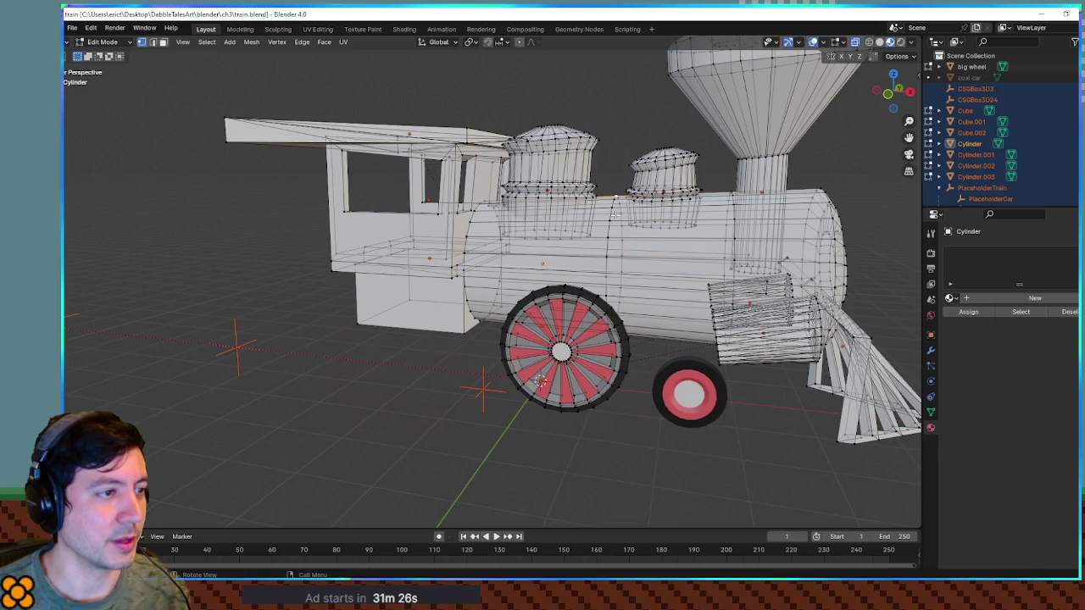
pyautogui.press('g')
pyautogui.press('s')
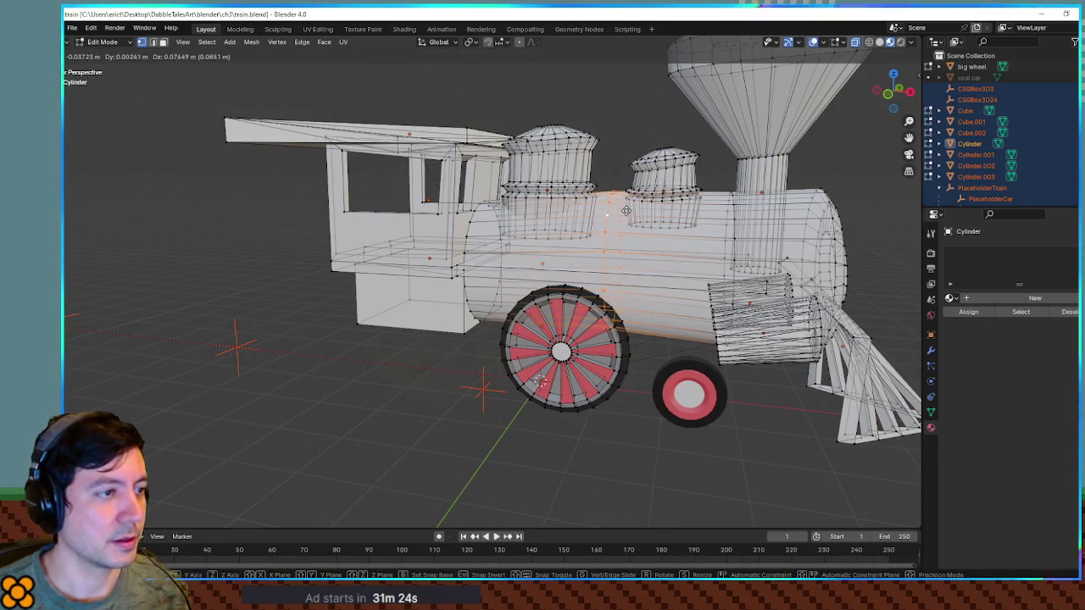
pyautogui.click(630, 208)
pyautogui.press('g')
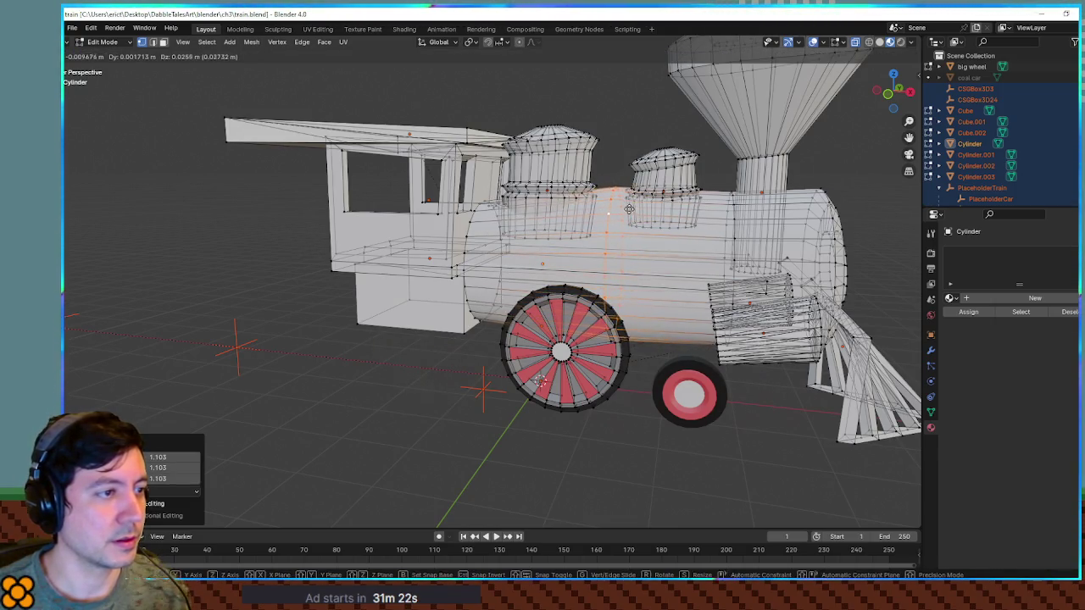
pyautogui.click(621, 214)
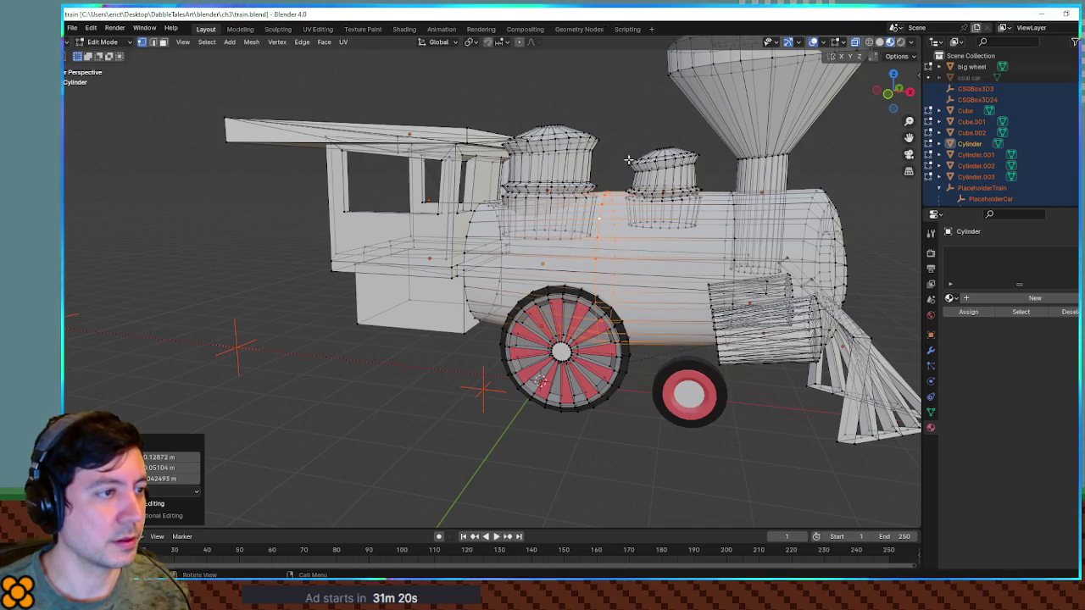
# Select the smaller dome near the funnel and move it to a new position.
pyautogui.moveTo(712, 251); pyautogui.dragTo(712, 251)
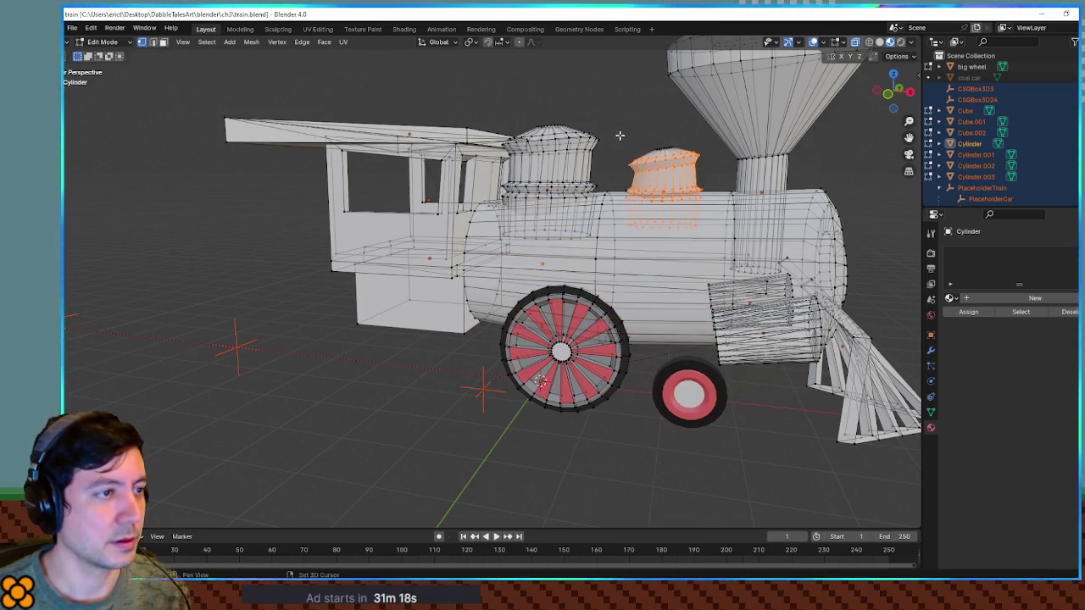
pyautogui.press('g')
pyautogui.click(701, 183)
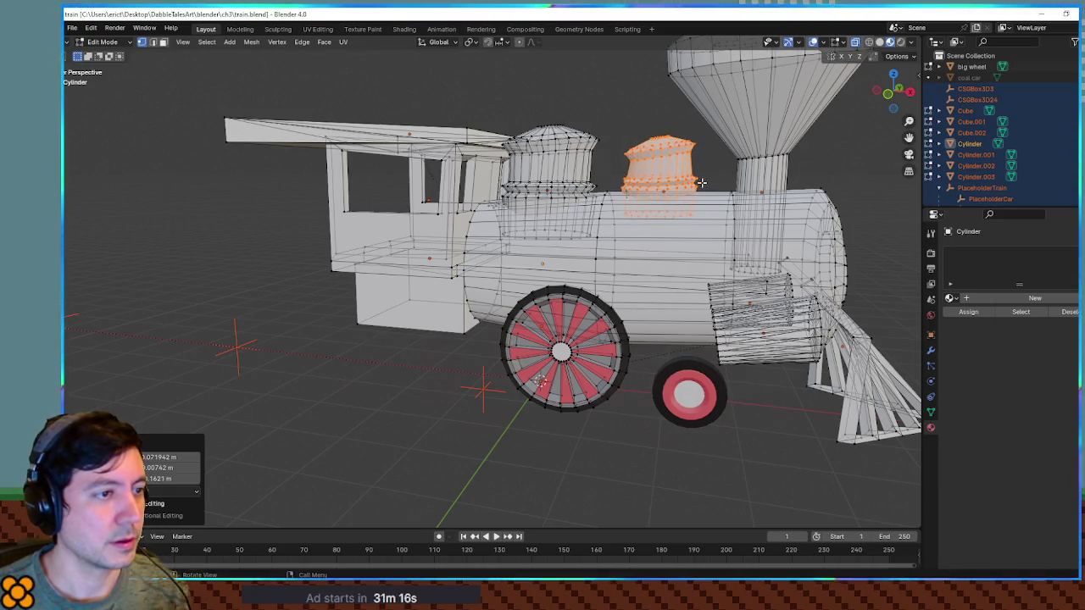
# Shrink and shift the boiler's front edge loop, then return to Object Mode.
pyautogui.keyDown('alt'); pyautogui.click(734, 213); pyautogui.keyUp('alt')
pyautogui.press('s')
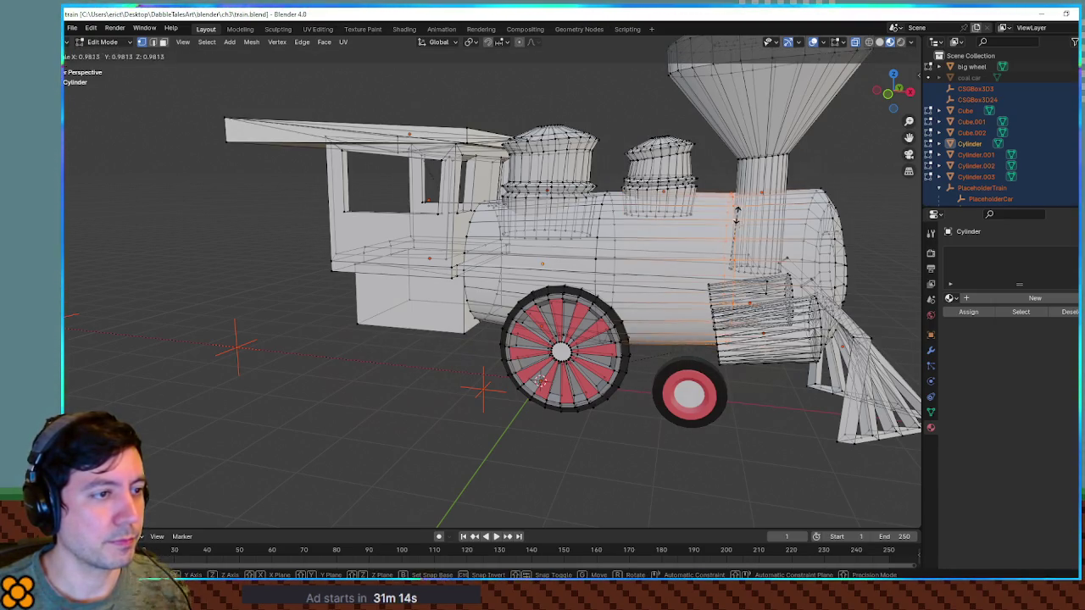
pyautogui.click(729, 216)
pyautogui.press('g')
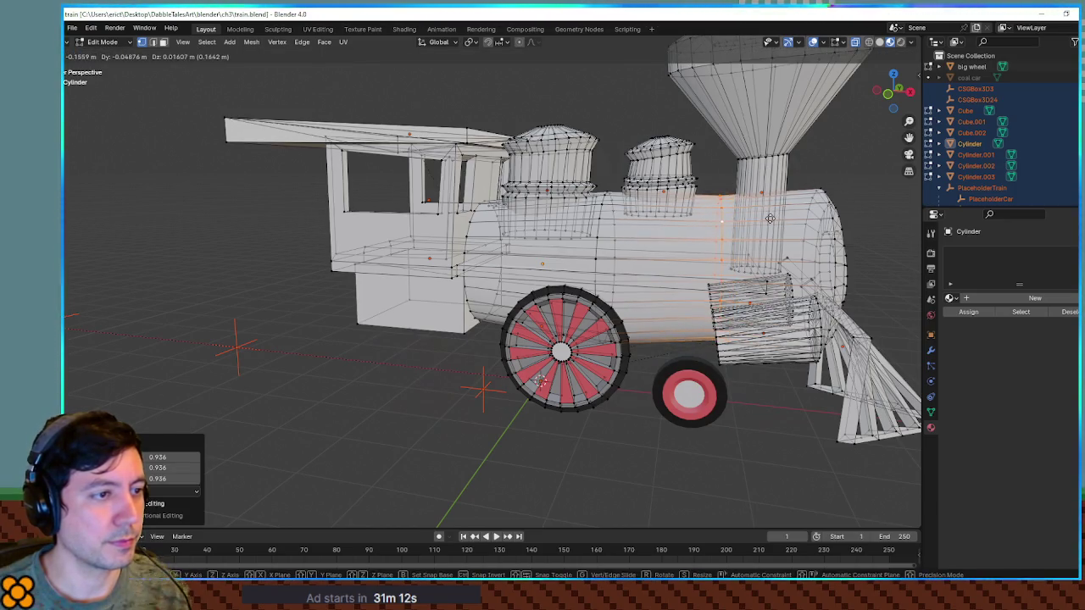
pyautogui.click(769, 219)
pyautogui.press('Tab')
pyautogui.scroll(-2, 812, 239)
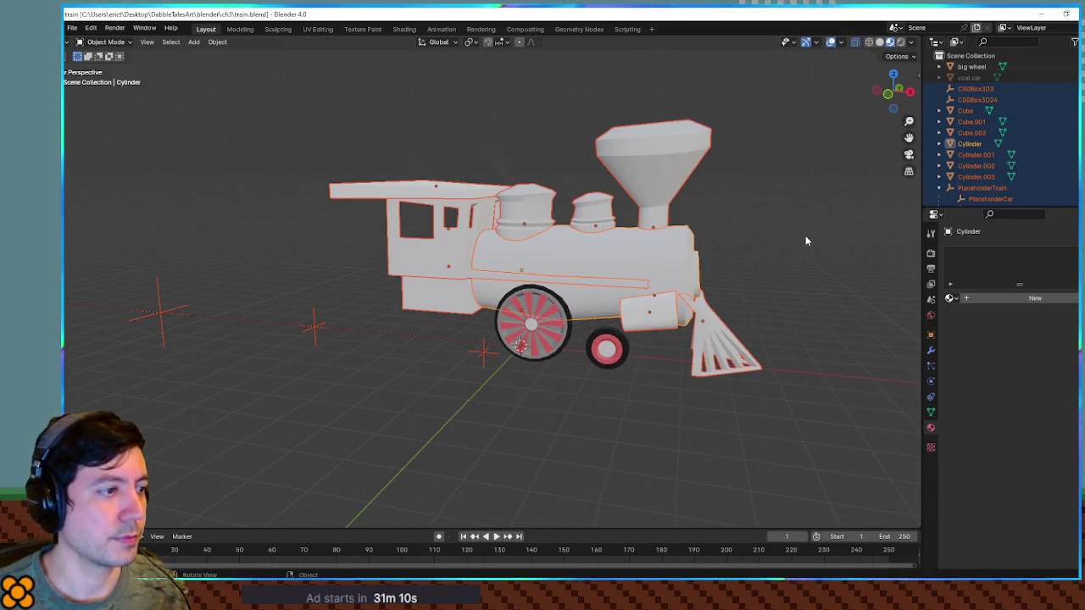
# Switch to solid shading, select the cab, and enable X-ray in side orthographic view.
pyautogui.click(806, 240)
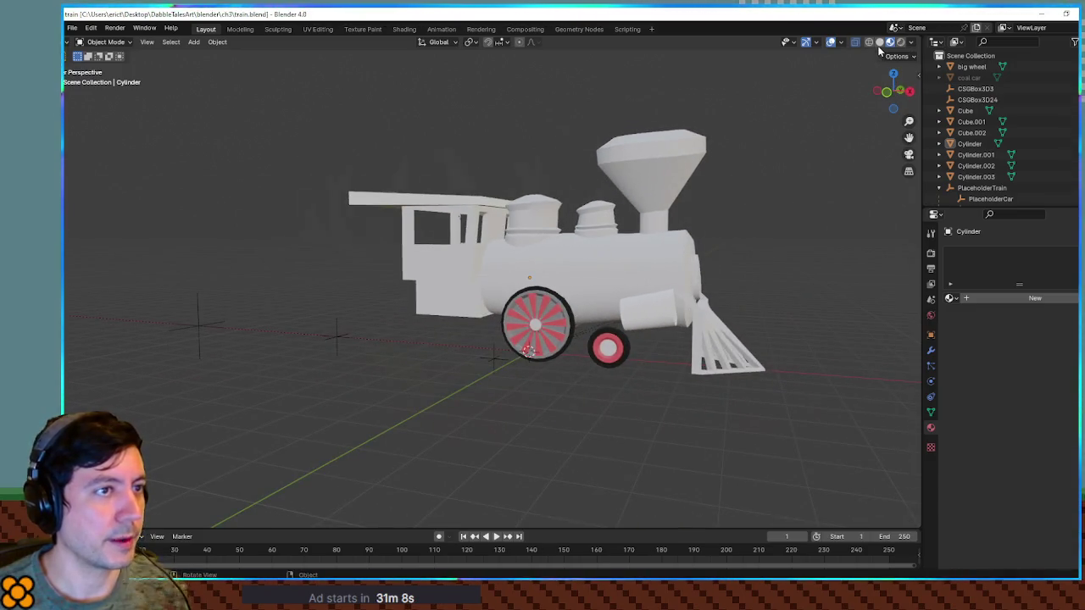
pyautogui.click(879, 42)
pyautogui.scroll(3, 737, 202)
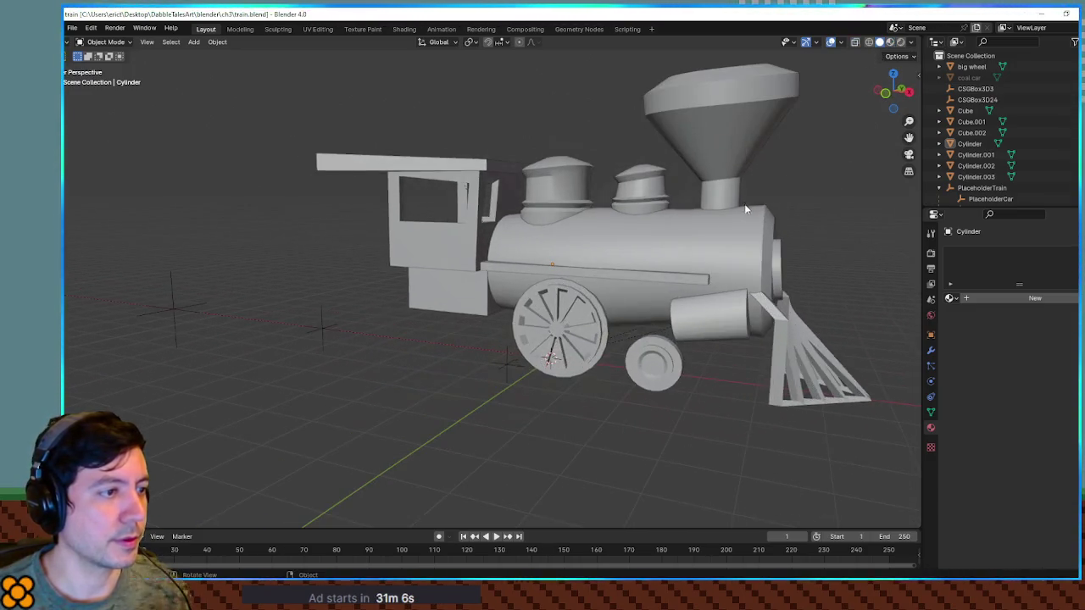
pyautogui.scroll(3, 746, 206)
pyautogui.moveTo(715, 225)
pyautogui.mouseDown()
pyautogui.moveTo(783, 226)
pyautogui.moveTo(641, 221)
pyautogui.mouseUp()
pyautogui.scroll(-1, 783, 226)
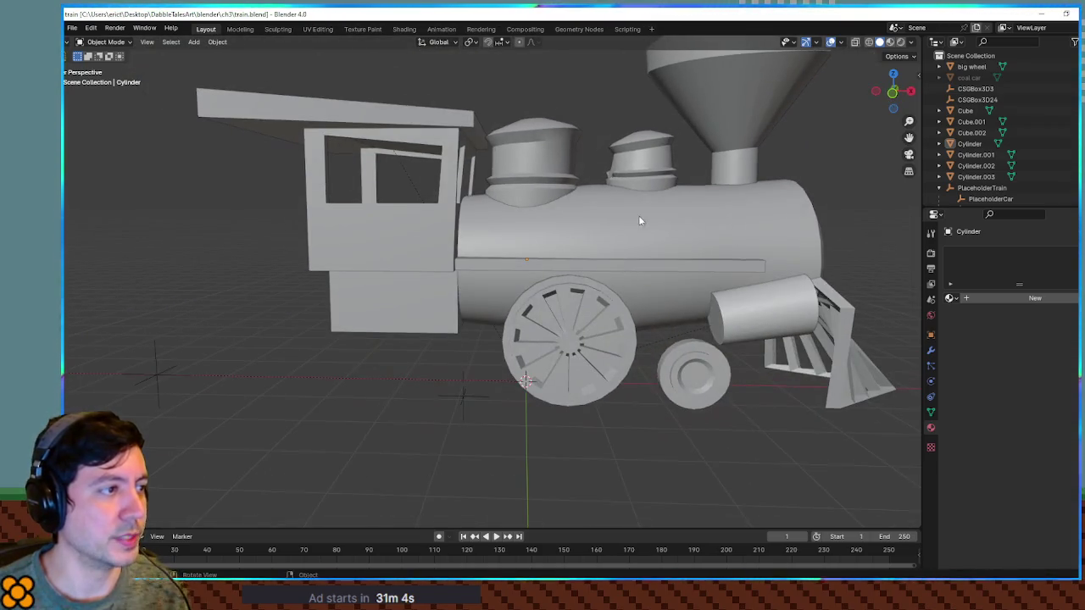
pyautogui.press('Tab')
pyautogui.press('Tab')
pyautogui.click(411, 236)
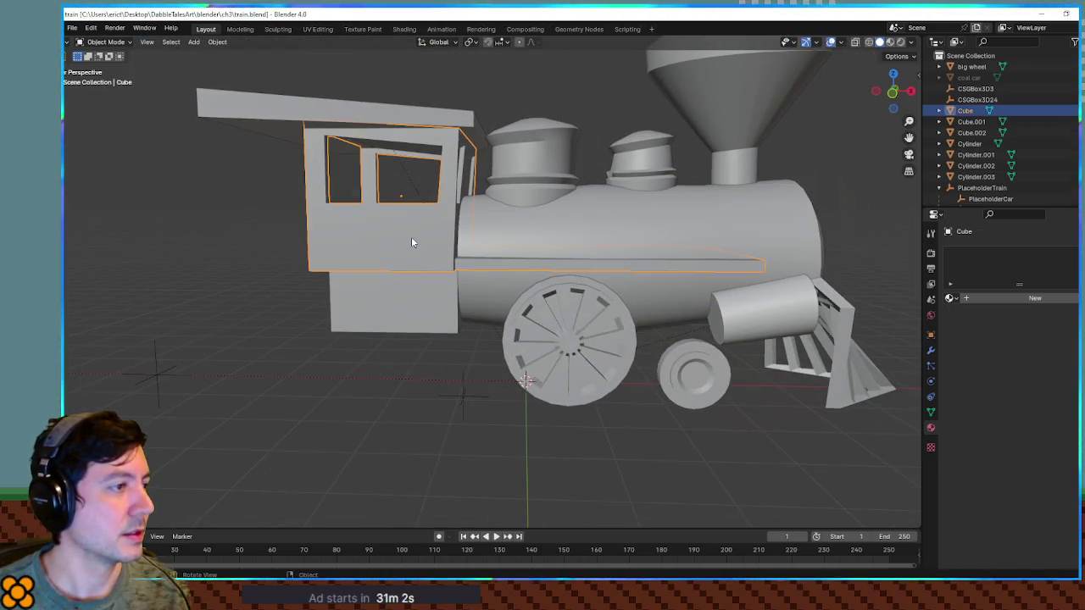
pyautogui.press('Tab')
pyautogui.scroll(2, 413, 235)
pyautogui.moveTo(416, 234); pyautogui.dragTo(494, 244)
pyautogui.hotkey('alt', 'z')
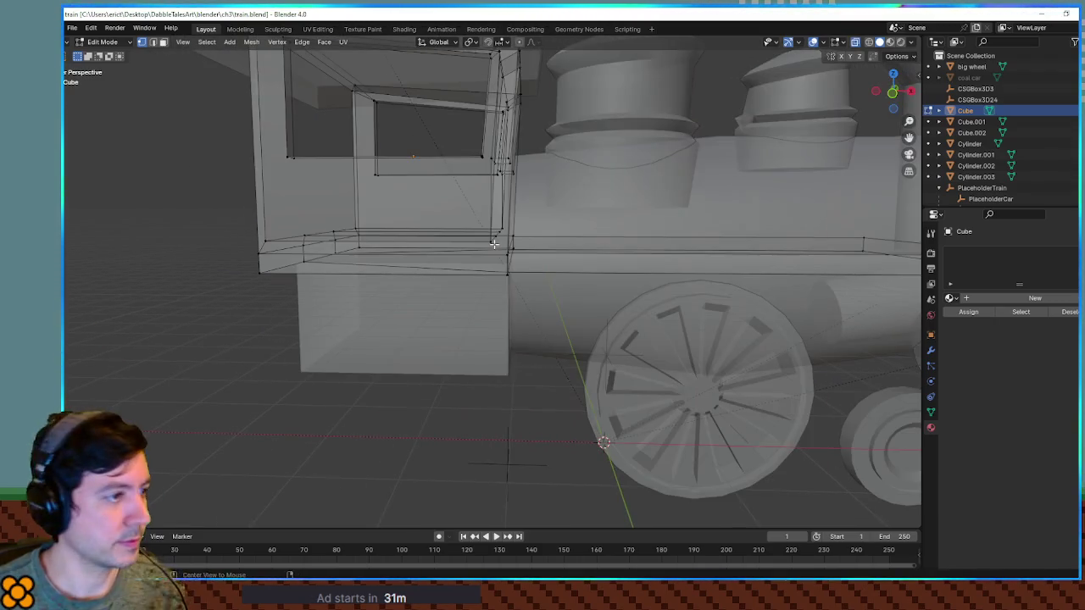
pyautogui.press('KP_1')
# In front view, select the left and right cab window edges and reposition each window.
pyautogui.moveTo(474, 154)
pyautogui.mouseDown()
pyautogui.moveTo(521, 283)
pyautogui.moveTo(536, 275)
pyautogui.mouseUp()
pyautogui.press('KP_3')
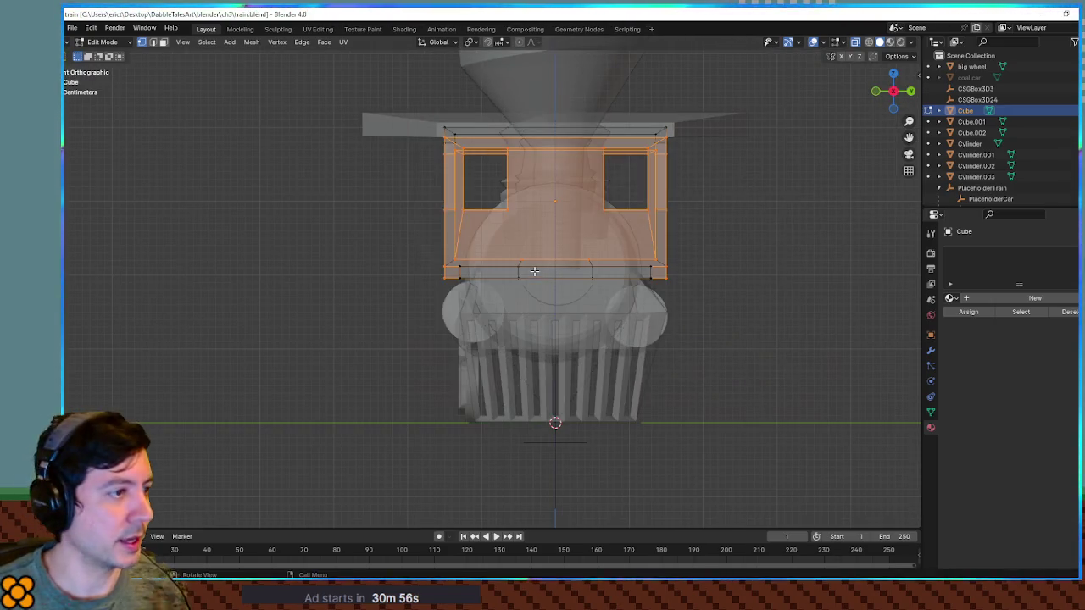
pyautogui.moveTo(424, 113)
pyautogui.mouseDown()
pyautogui.moveTo(484, 302)
pyautogui.moveTo(517, 288)
pyautogui.moveTo(517, 225)
pyautogui.moveTo(528, 224)
pyautogui.mouseUp()
pyautogui.click(469, 152)
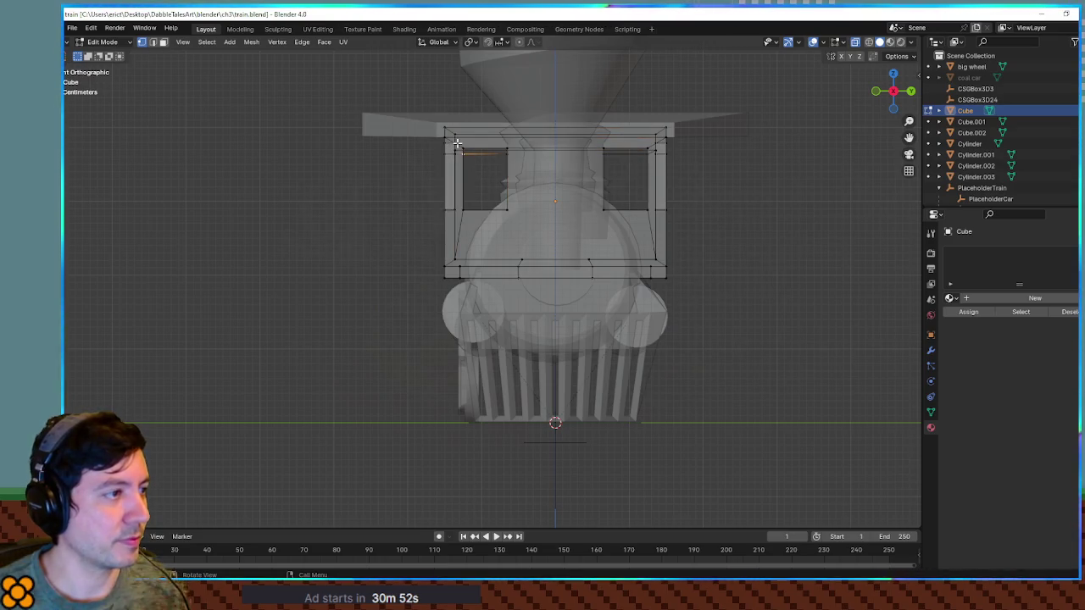
pyautogui.moveTo(432, 139); pyautogui.dragTo(537, 230)
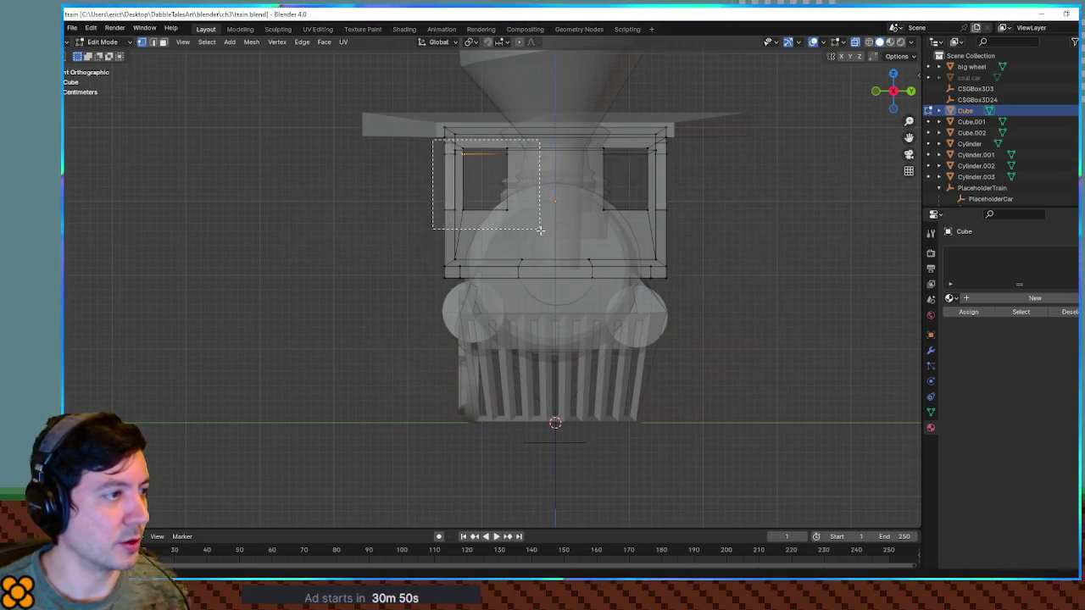
pyautogui.press('g')
pyautogui.click(605, 217)
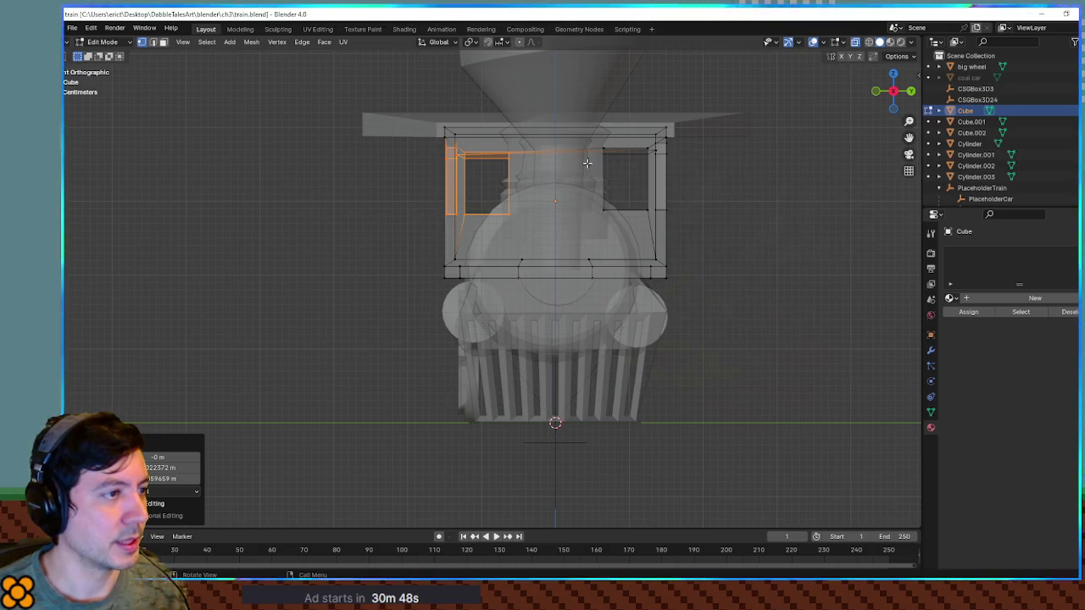
pyautogui.moveTo(630, 177); pyautogui.dragTo(690, 221)
pyautogui.press('g')
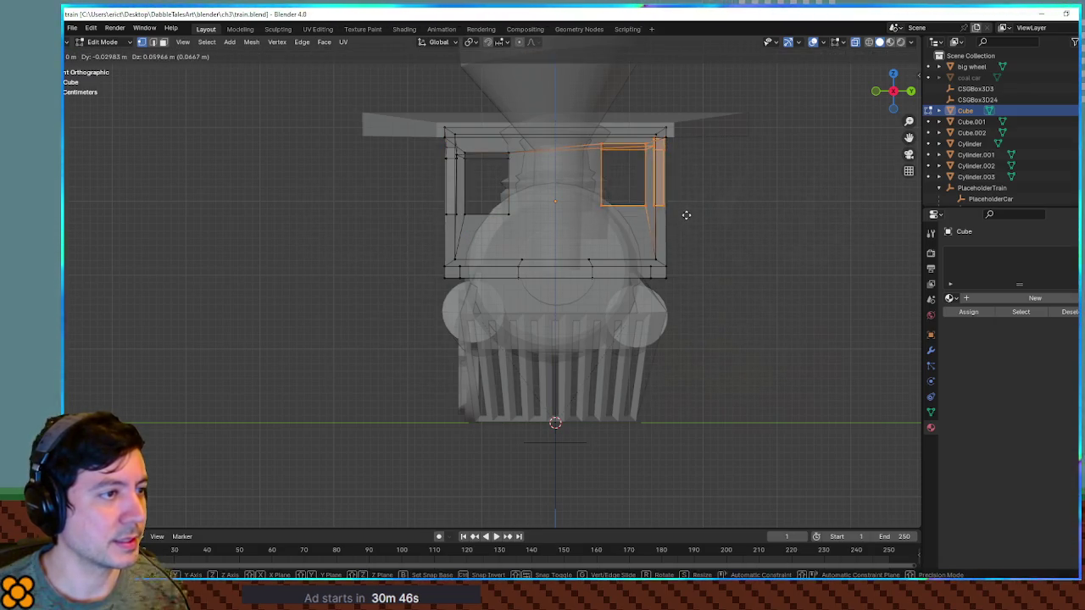
pyautogui.click(689, 215)
# Rotate the left window about -1.9° and the right about 1.85°, then return to Object Mode.
pyautogui.click(570, 147)
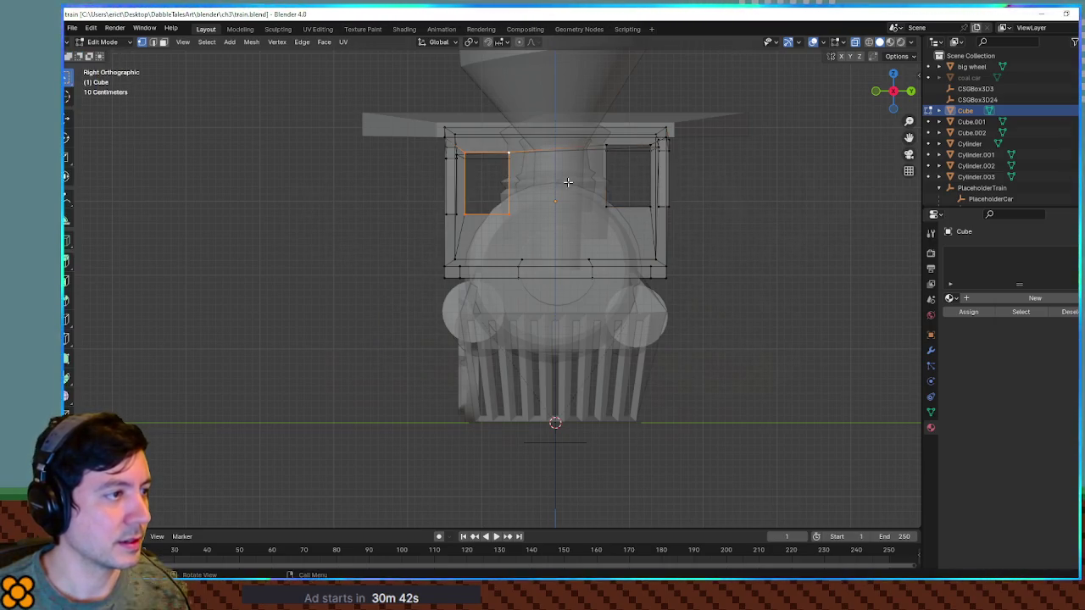
pyautogui.press('r')
pyautogui.click(570, 180)
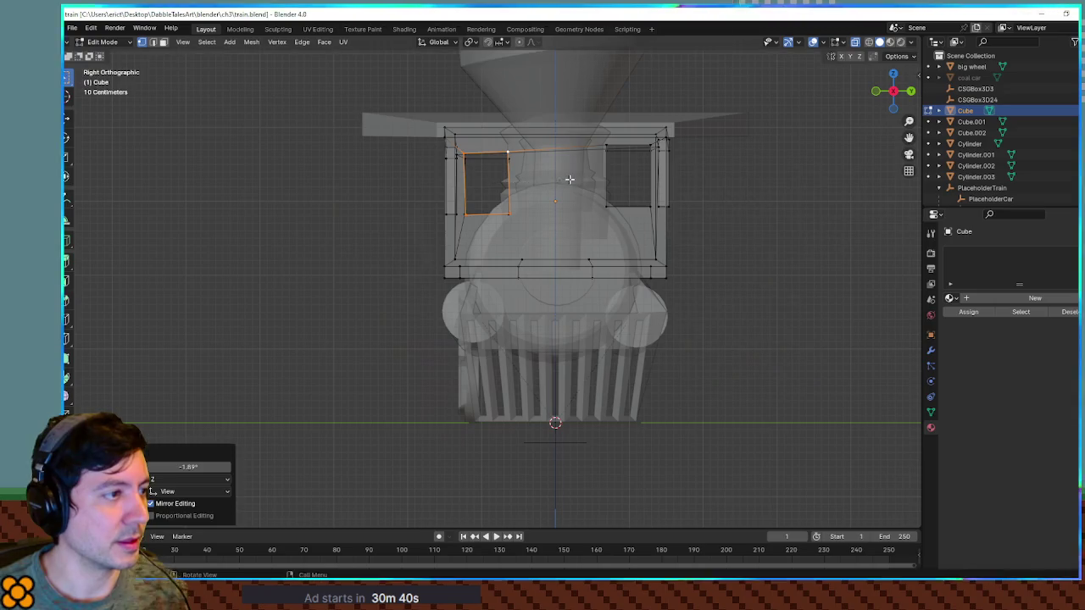
pyautogui.keyDown('alt'); pyautogui.click(607, 169); pyautogui.keyUp('alt')
pyautogui.press('r')
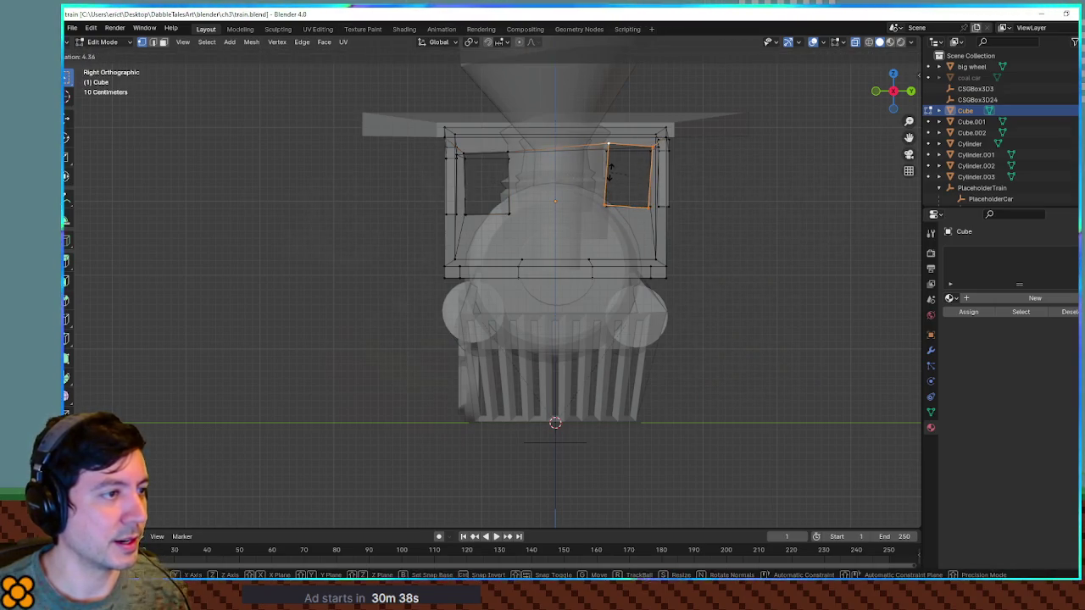
pyautogui.click(609, 168)
pyautogui.press('a')
pyautogui.press('Tab')
# Orbit around the cab to inspect the skewed window openings.
pyautogui.scroll(-3, 578, 229)
pyautogui.scroll(6, 361, 235)
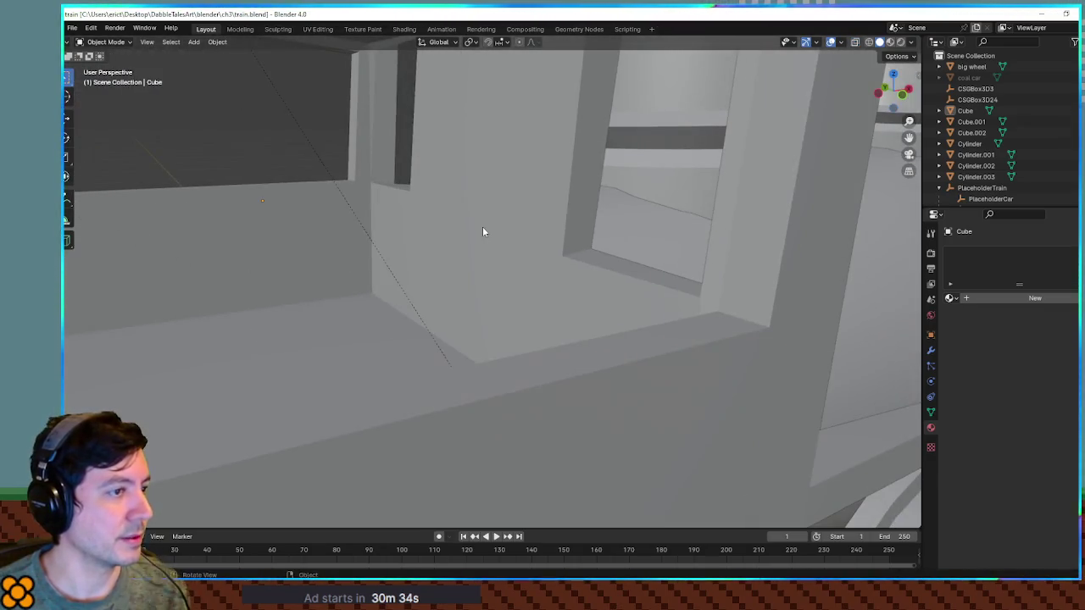
pyautogui.scroll(-4, 483, 226)
pyautogui.scroll(3, 460, 235)
pyautogui.moveTo(427, 211)
pyautogui.mouseDown()
pyautogui.moveTo(382, 226)
pyautogui.moveTo(673, 223)
pyautogui.mouseUp()
pyautogui.scroll(2, 669, 225)
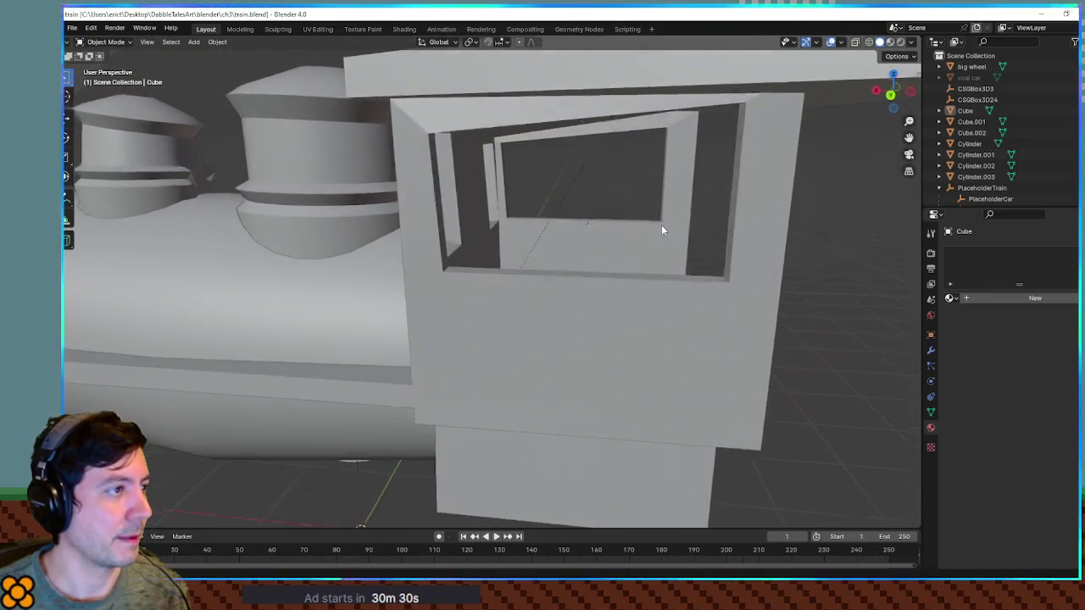
pyautogui.scroll(-3, 662, 224)
pyautogui.scroll(3, 618, 230)
pyautogui.moveTo(582, 226); pyautogui.dragTo(481, 213)
pyautogui.scroll(-8, 427, 208)
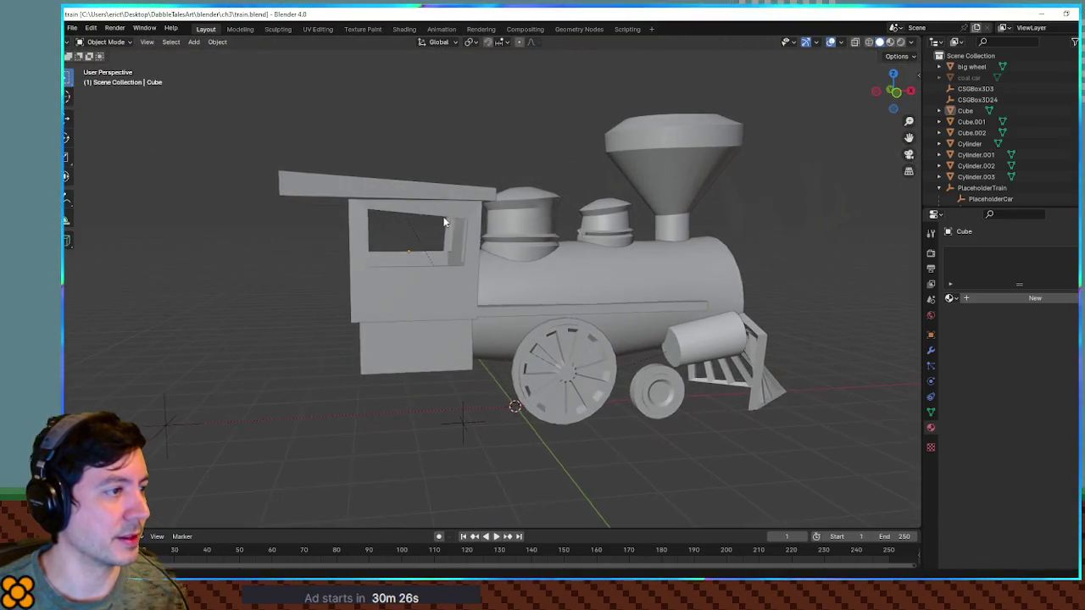
pyautogui.scroll(5, 508, 207)
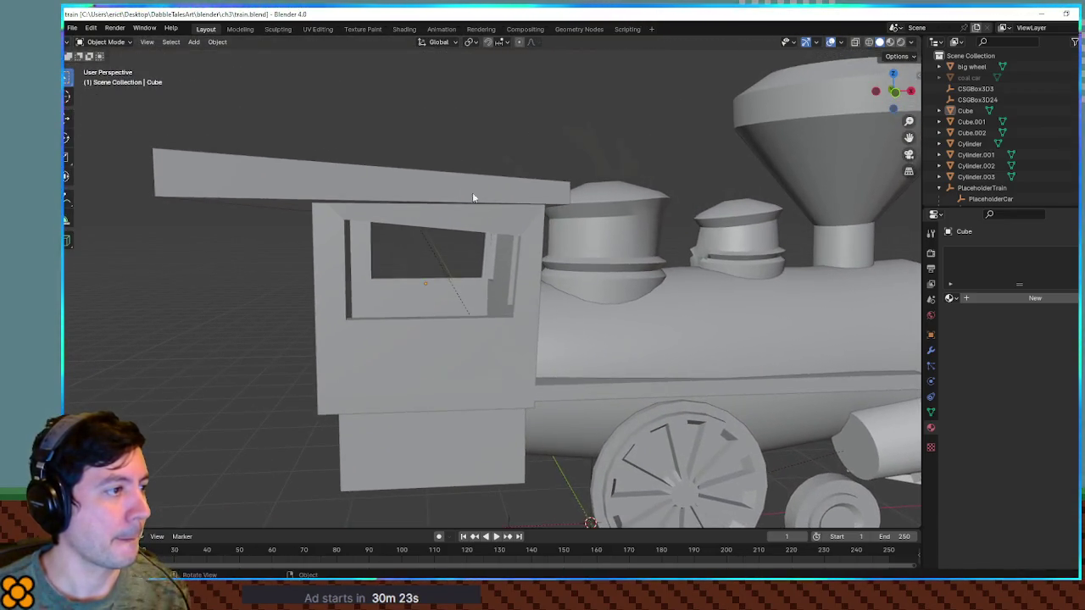
# Cut a new edge loop across the cab roof and view it from three-quarters.
pyautogui.press('Tab')
pyautogui.hotkey('alt', 'q')
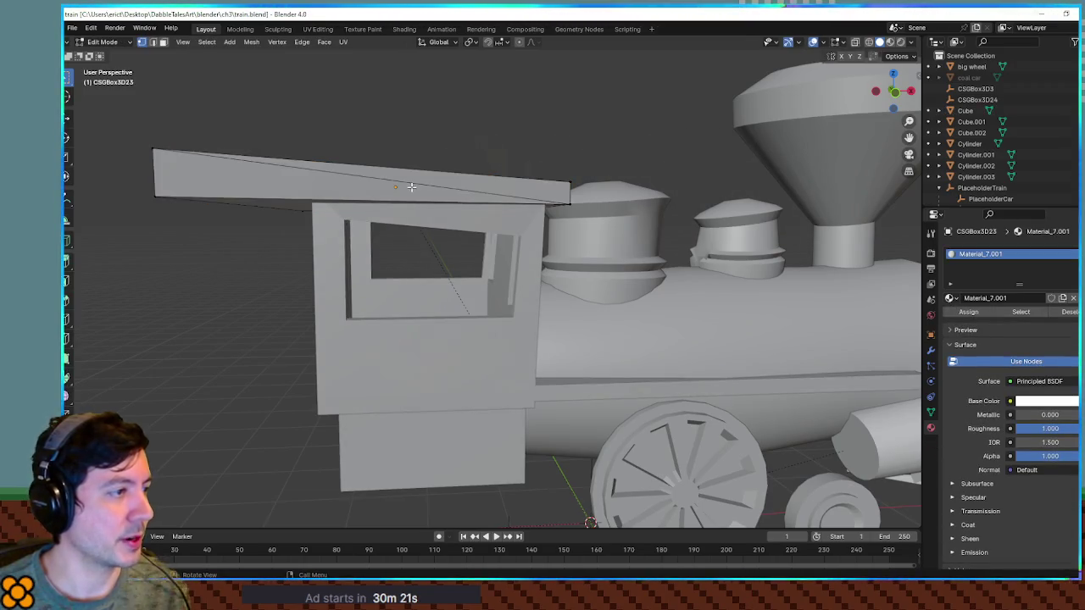
pyautogui.hotkey('ctrl', 'r')
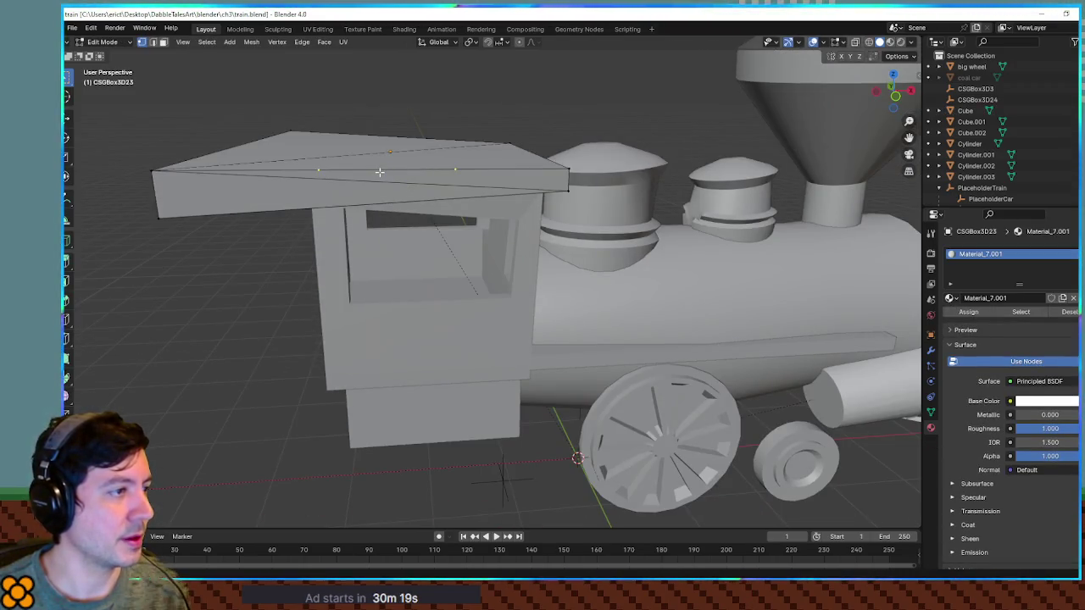
pyautogui.click(469, 126)
pyautogui.moveTo(469, 126)
pyautogui.mouseDown()
pyautogui.moveTo(674, 201)
pyautogui.moveTo(576, 175)
pyautogui.moveTo(649, 213)
pyautogui.moveTo(645, 236)
pyautogui.moveTo(618, 166)
pyautogui.moveTo(589, 157)
pyautogui.moveTo(561, 178)
pyautogui.moveTo(551, 216)
pyautogui.moveTo(594, 216)
pyautogui.moveTo(565, 217)
pyautogui.moveTo(625, 191)
pyautogui.moveTo(635, 198)
pyautogui.mouseUp()
pyautogui.scroll(4, 616, 210)
pyautogui.scroll(2, 599, 146)
# Select the larger front dome (Cylinder.001) and enter its Edit Mode.
pyautogui.press('Tab')
pyautogui.click(551, 219)
pyautogui.press('Tab')
# Shift the larger dome's ring below its cap and scale it down to 0.913.
pyautogui.press('g')
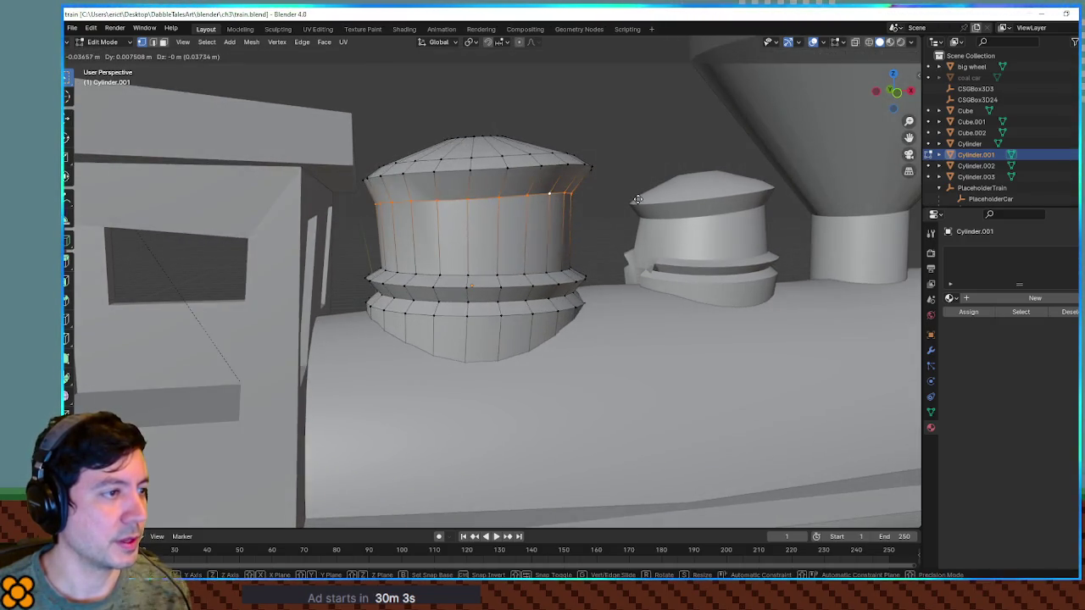
pyautogui.click(638, 200)
pyautogui.press('s')
pyautogui.click(625, 194)
pyautogui.press('g')
pyautogui.press('Tab')
# On the smaller dome (Cylinder.002), move a rim vertex along Z and then along X.
pyautogui.moveTo(624, 184)
pyautogui.mouseDown()
pyautogui.moveTo(607, 206)
pyautogui.moveTo(557, 211)
pyautogui.moveTo(661, 209)
pyautogui.moveTo(671, 247)
pyautogui.moveTo(569, 240)
pyautogui.mouseUp()
pyautogui.scroll(5, 677, 190)
pyautogui.click(678, 192)
pyautogui.press('Tab')
pyautogui.moveTo(662, 209)
pyautogui.mouseDown()
pyautogui.moveTo(375, 447)
pyautogui.moveTo(647, 294)
pyautogui.moveTo(668, 161)
pyautogui.moveTo(635, 223)
pyautogui.moveTo(701, 243)
pyautogui.moveTo(681, 225)
pyautogui.moveTo(647, 227)
pyautogui.moveTo(704, 230)
pyautogui.mouseUp()
pyautogui.click(643, 269)
pyautogui.press('g')
pyautogui.press('z')
pyautogui.click(681, 230)
pyautogui.press('g')
pyautogui.press('x')
pyautogui.click(668, 229)
# Freely reposition another rim vertex on the small dome and orbit to check both domes.
pyautogui.click(689, 236)
pyautogui.press('g')
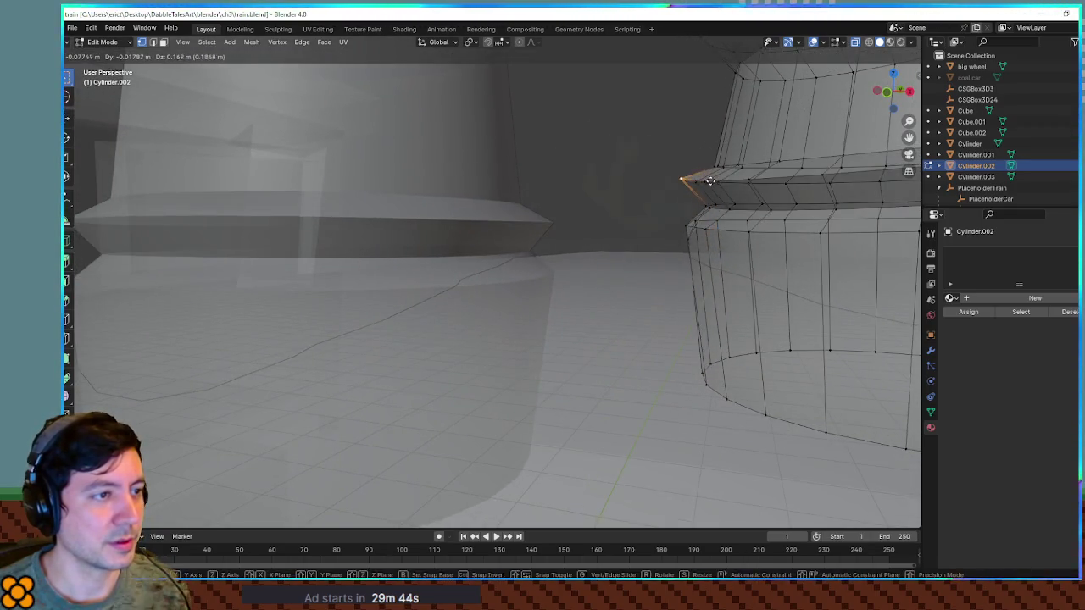
pyautogui.click(714, 182)
pyautogui.press('Tab')
pyautogui.moveTo(715, 181)
pyautogui.mouseDown()
pyautogui.moveTo(654, 160)
pyautogui.moveTo(707, 174)
pyautogui.moveTo(653, 164)
pyautogui.moveTo(667, 173)
pyautogui.mouseUp()
pyautogui.press('Tab')
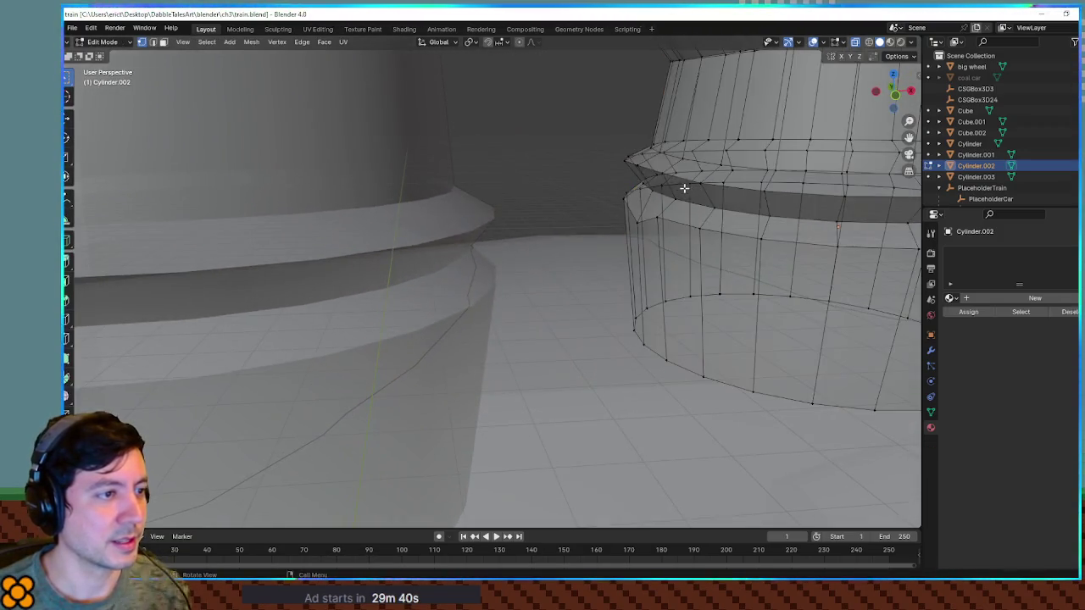
pyautogui.moveTo(729, 156)
pyautogui.mouseDown()
pyautogui.moveTo(763, 177)
pyautogui.moveTo(700, 196)
pyautogui.moveTo(630, 165)
pyautogui.moveTo(669, 162)
pyautogui.moveTo(710, 186)
pyautogui.moveTo(599, 192)
pyautogui.moveTo(700, 195)
pyautogui.moveTo(332, 194)
pyautogui.mouseUp()
pyautogui.click(698, 172)
pyautogui.press('Tab')
pyautogui.press('Tab')
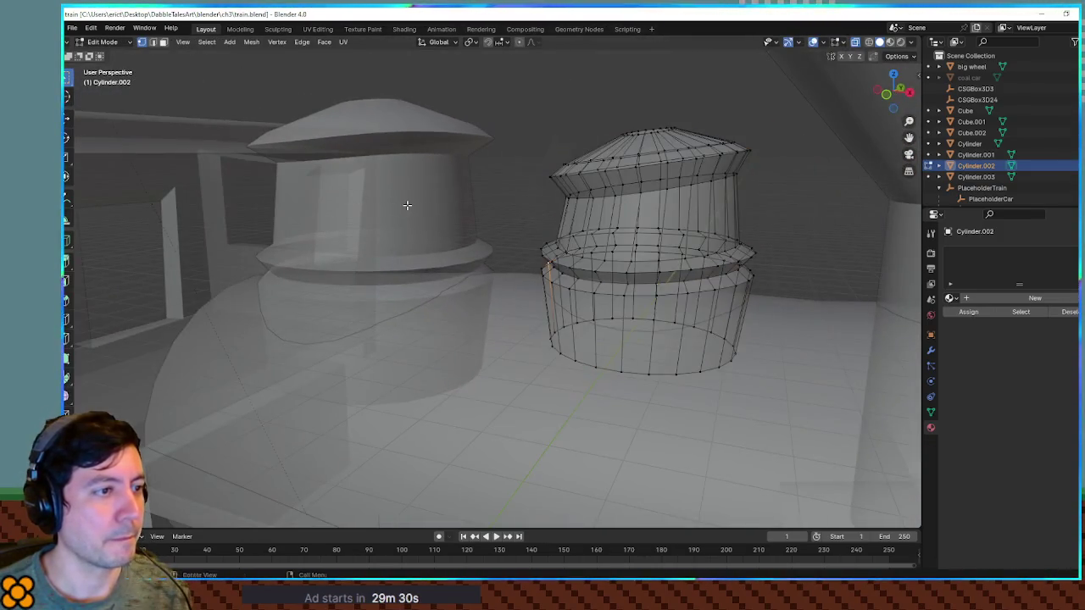
pyautogui.scroll(-3, 407, 205)
pyautogui.press('Tab')
pyautogui.moveTo(508, 223)
pyautogui.mouseDown()
pyautogui.moveTo(497, 223)
pyautogui.moveTo(618, 233)
pyautogui.moveTo(735, 215)
pyautogui.moveTo(484, 235)
pyautogui.moveTo(399, 218)
pyautogui.moveTo(406, 210)
pyautogui.mouseUp()
pyautogui.scroll(5, 437, 204)
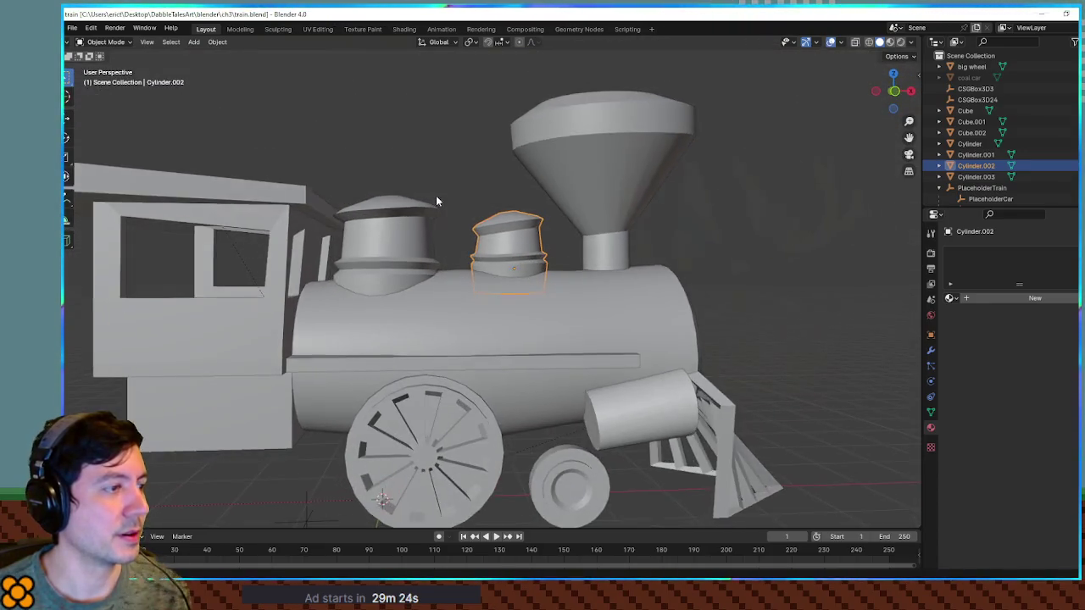
# Move from the small dome to the larger boiler dome and add a loop cut around its body.
pyautogui.press('Tab')
pyautogui.press('Tab')
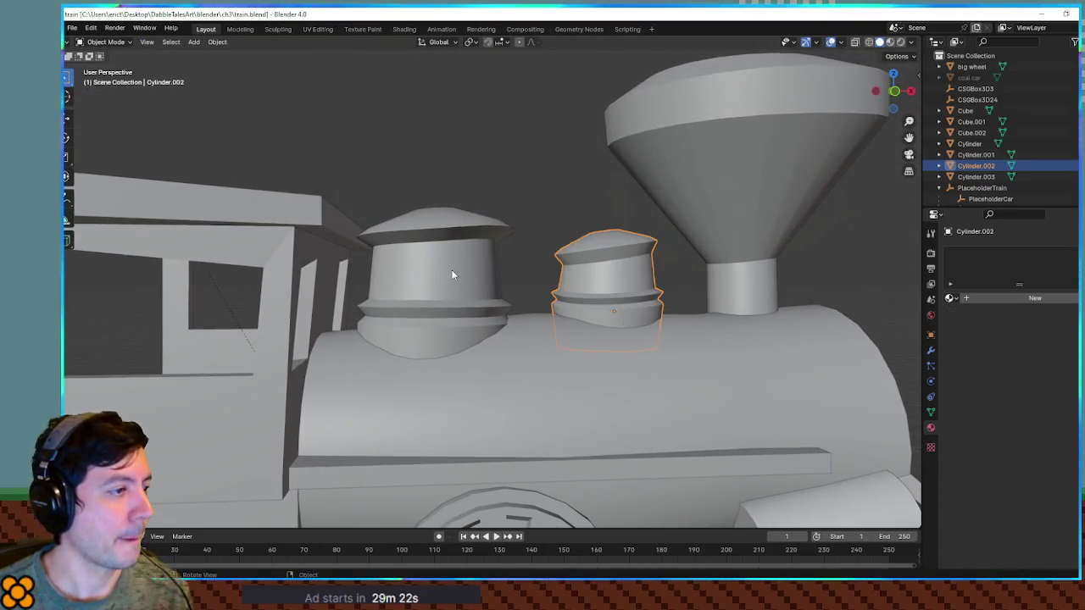
pyautogui.click(451, 269)
pyautogui.press('Tab')
pyautogui.hotkey('ctrl', 'r')
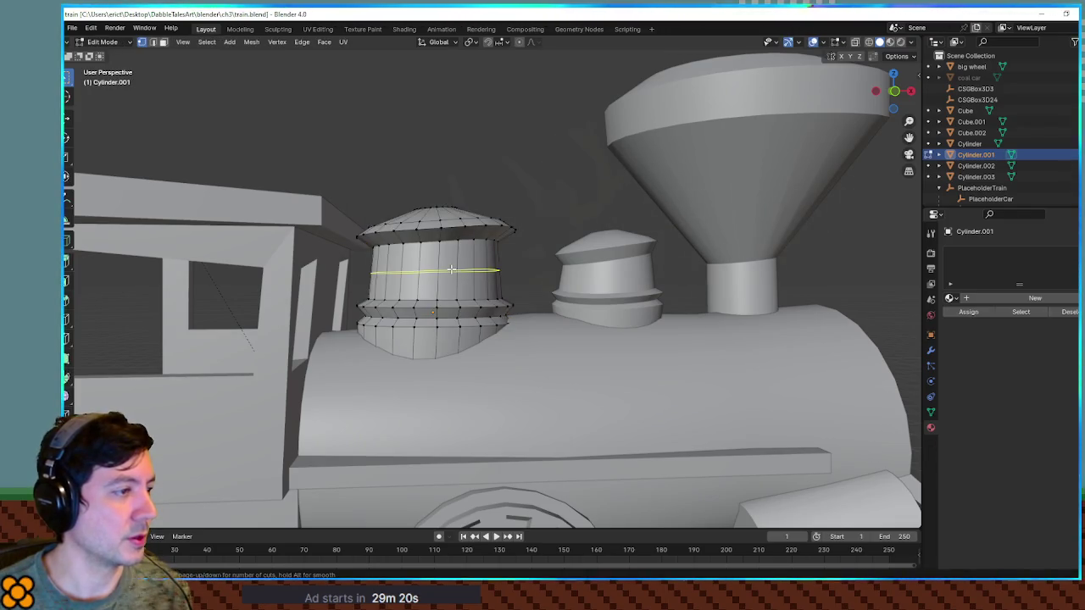
pyautogui.click(452, 269)
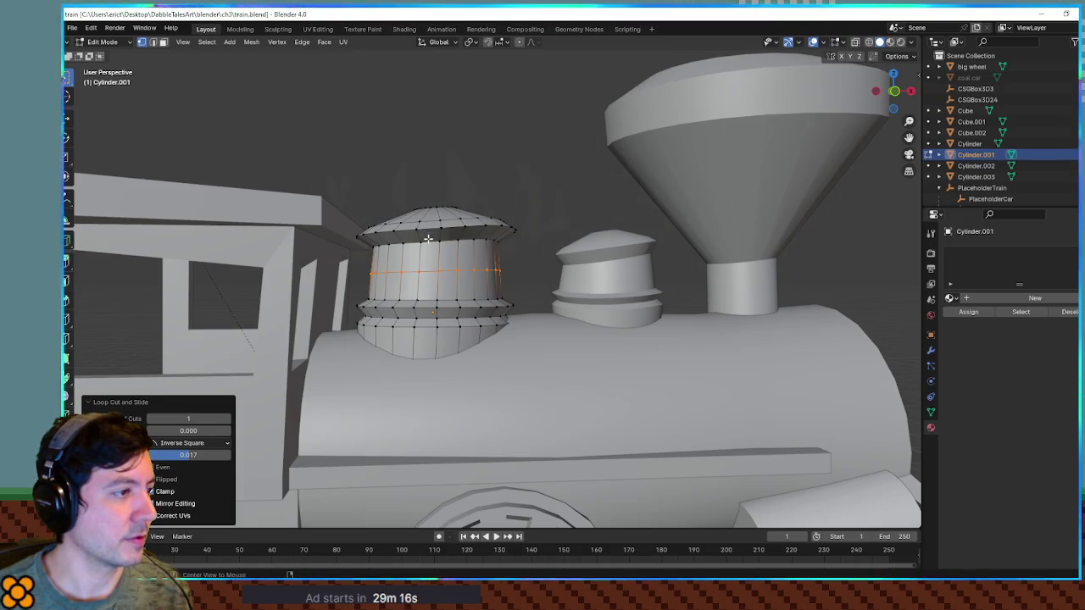
# In X-ray view, box-select the larger dome's cap and scale it slightly smaller.
pyautogui.hotkey('alt', 'z')
pyautogui.moveTo(348, 169)
pyautogui.mouseDown()
pyautogui.moveTo(513, 227)
pyautogui.moveTo(527, 247)
pyautogui.mouseUp()
pyautogui.press('s')
pyautogui.click(564, 225)
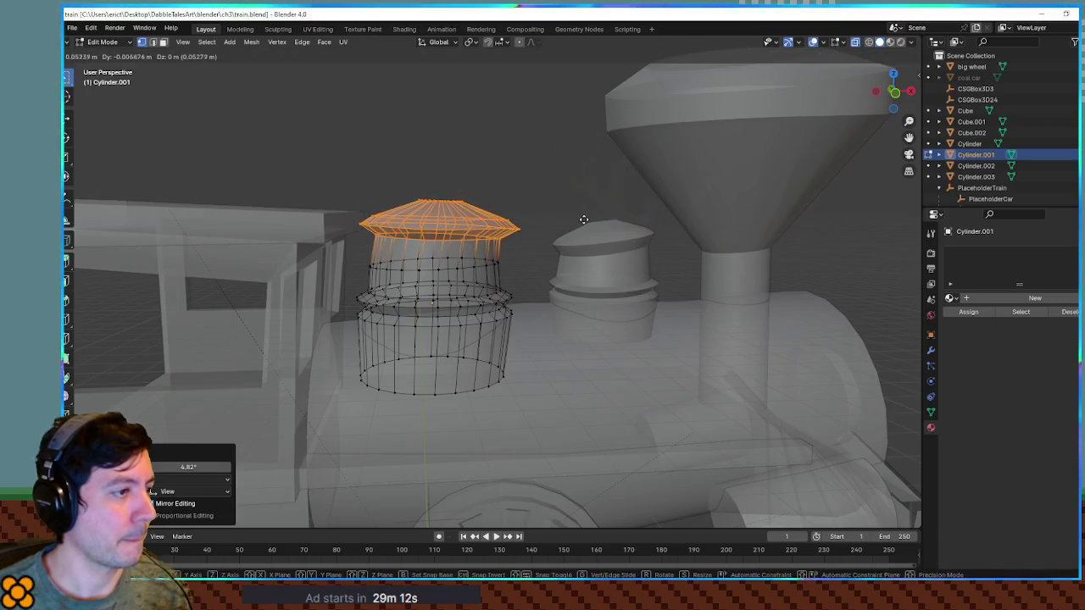
pyautogui.press('Tab')
# Check the dome's mesh, turn X-ray off, and deselect the dome in Object Mode.
pyautogui.scroll(-2, 562, 228)
pyautogui.press('Tab')
pyautogui.press('Tab')
pyautogui.hotkey('alt', 'z')
pyautogui.scroll(-2, 551, 214)
pyautogui.click(505, 206)
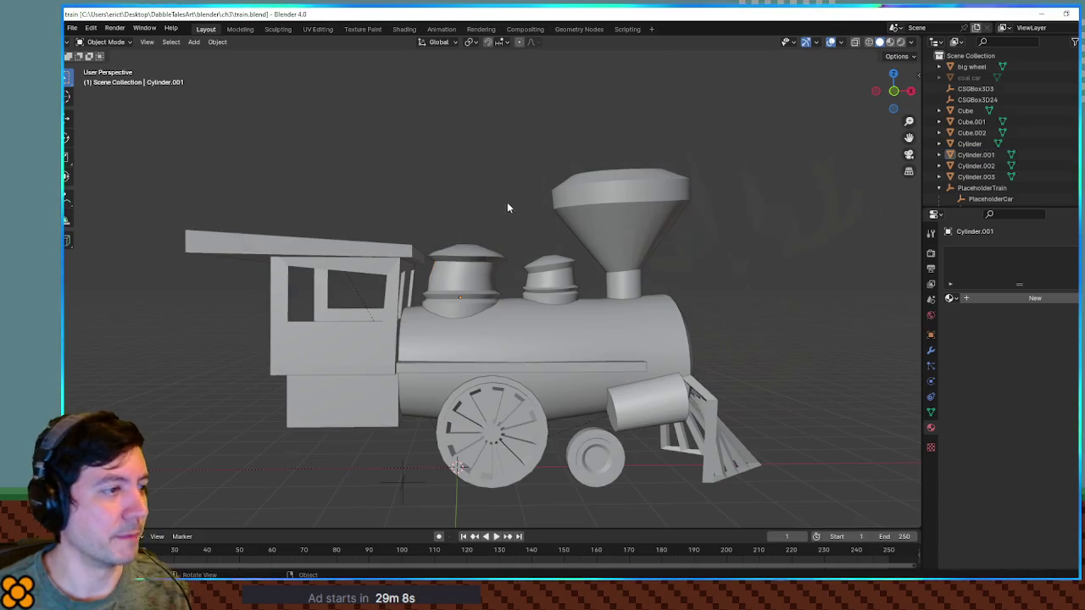
# Orbit round the finished locomotive from three-quarter, side and front views, then return to Godot.
pyautogui.scroll(-2, 509, 211)
pyautogui.moveTo(509, 211)
pyautogui.mouseDown()
pyautogui.moveTo(542, 218)
pyautogui.moveTo(515, 223)
pyautogui.mouseUp()
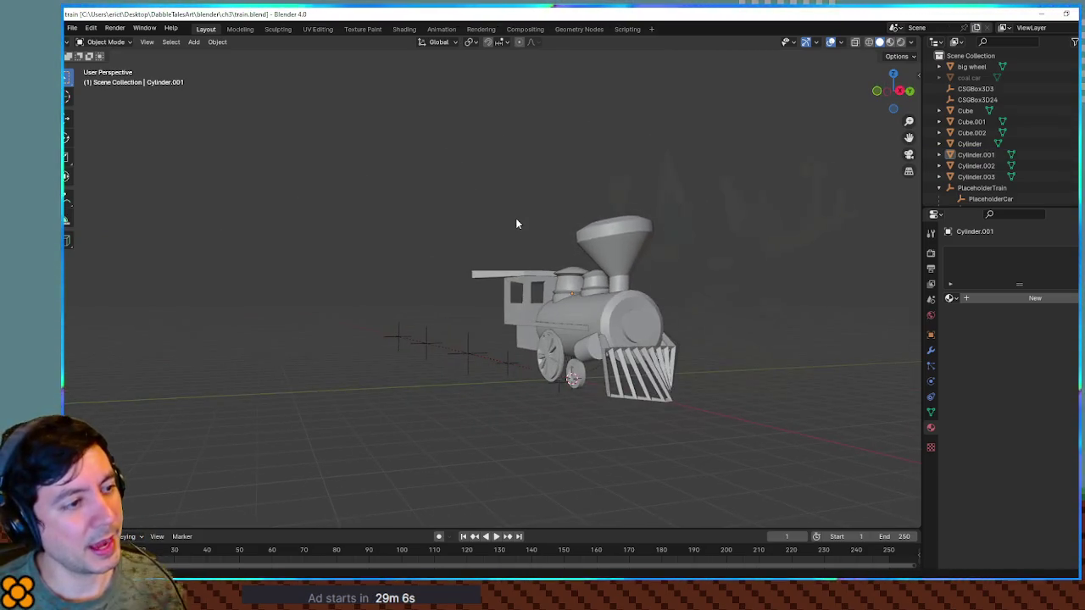
pyautogui.scroll(2, 656, 236)
pyautogui.moveTo(656, 236)
pyautogui.mouseDown()
pyautogui.moveTo(697, 235)
pyautogui.moveTo(599, 234)
pyautogui.mouseUp()
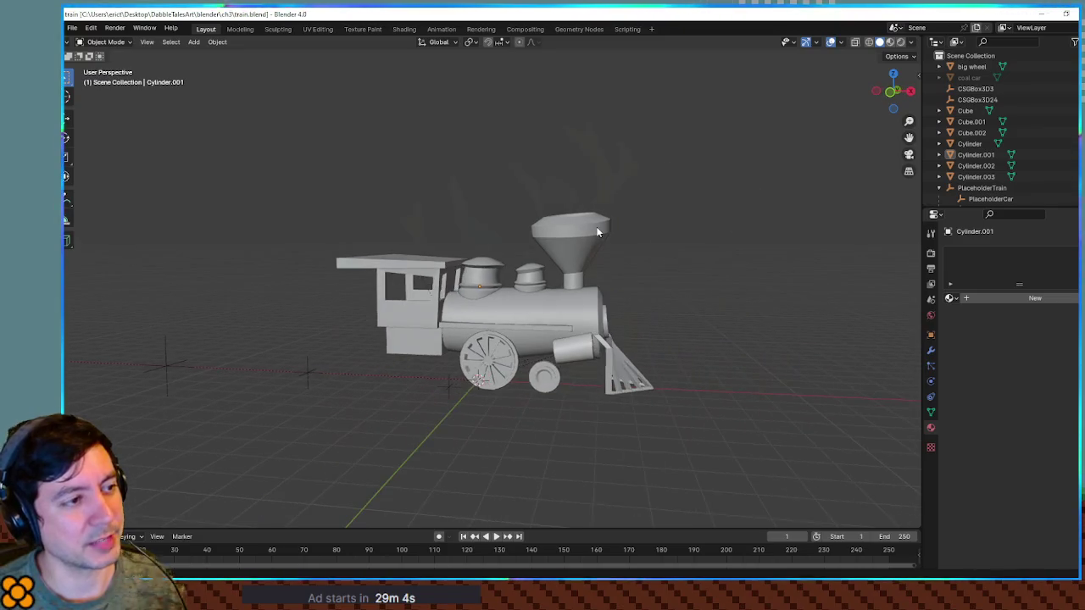
pyautogui.scroll(2, 599, 235)
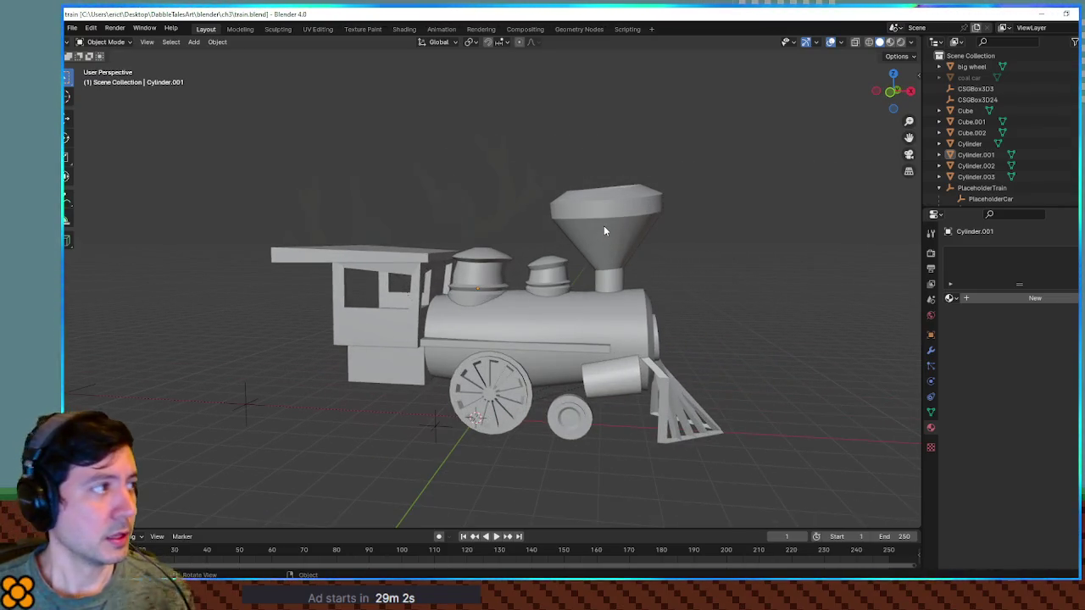
pyautogui.scroll(3, 655, 252)
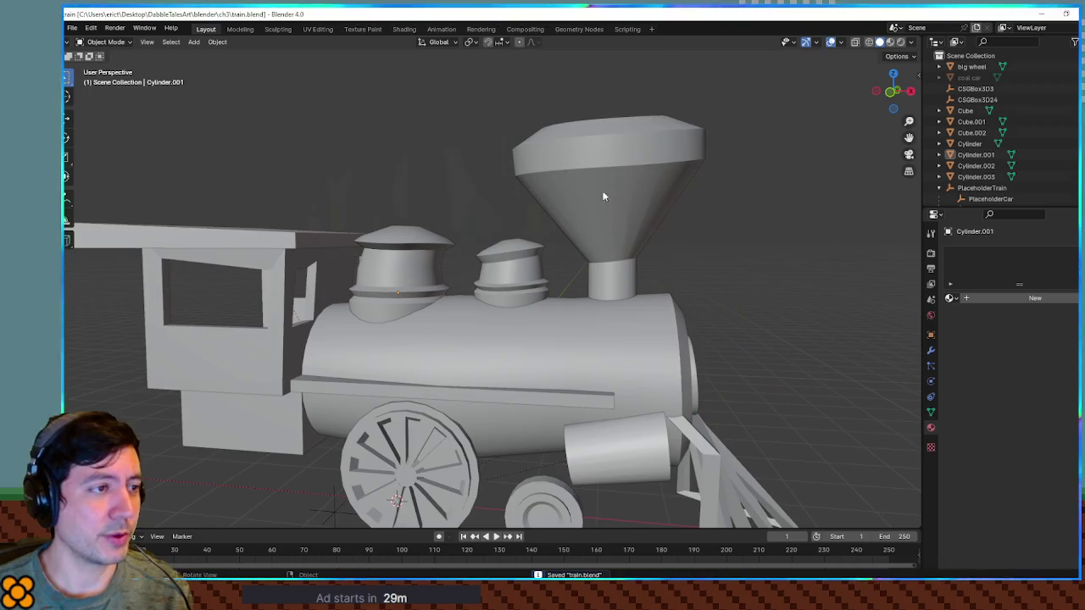
pyautogui.scroll(2, 712, 247)
pyautogui.moveTo(748, 257)
pyautogui.mouseDown()
pyautogui.moveTo(642, 244)
pyautogui.moveTo(778, 254)
pyautogui.mouseUp()
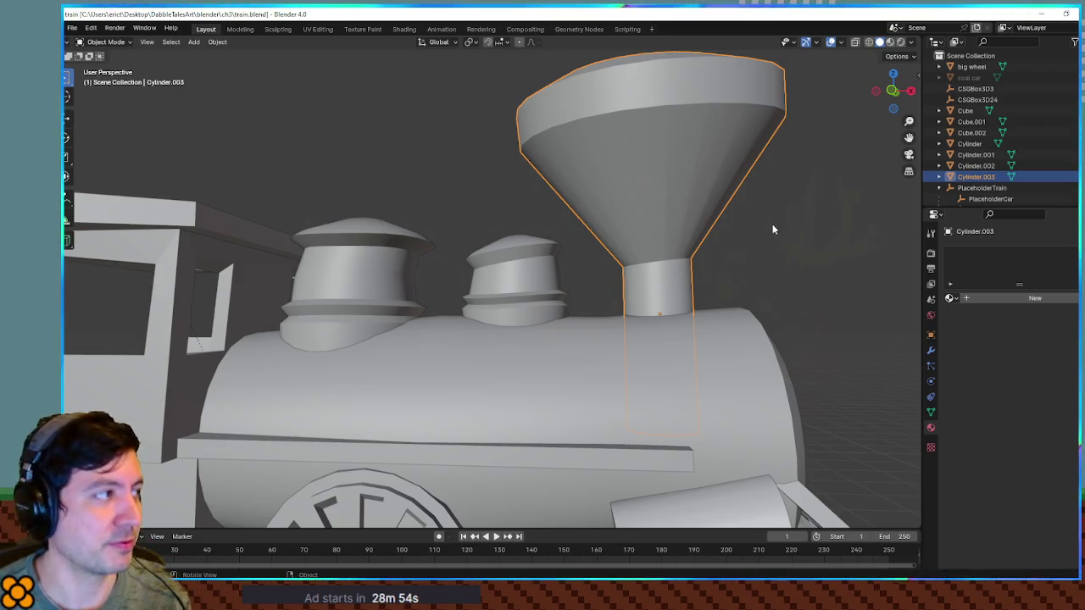
pyautogui.moveTo(780, 218)
pyautogui.mouseDown()
pyautogui.moveTo(625, 218)
pyautogui.moveTo(763, 235)
pyautogui.mouseUp()
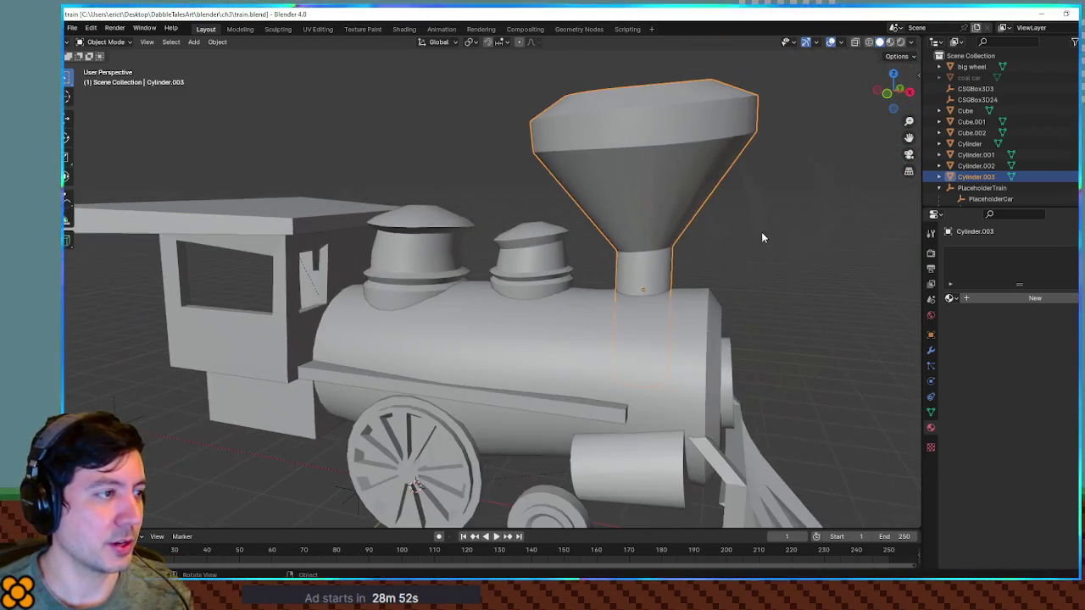
pyautogui.hotkey('alt', 'Tab')
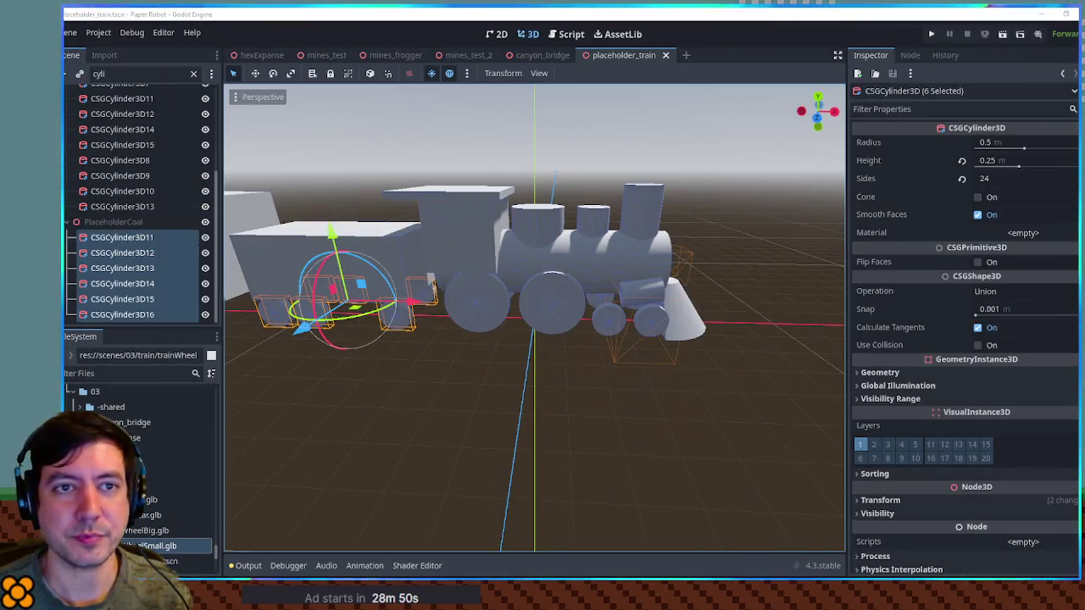
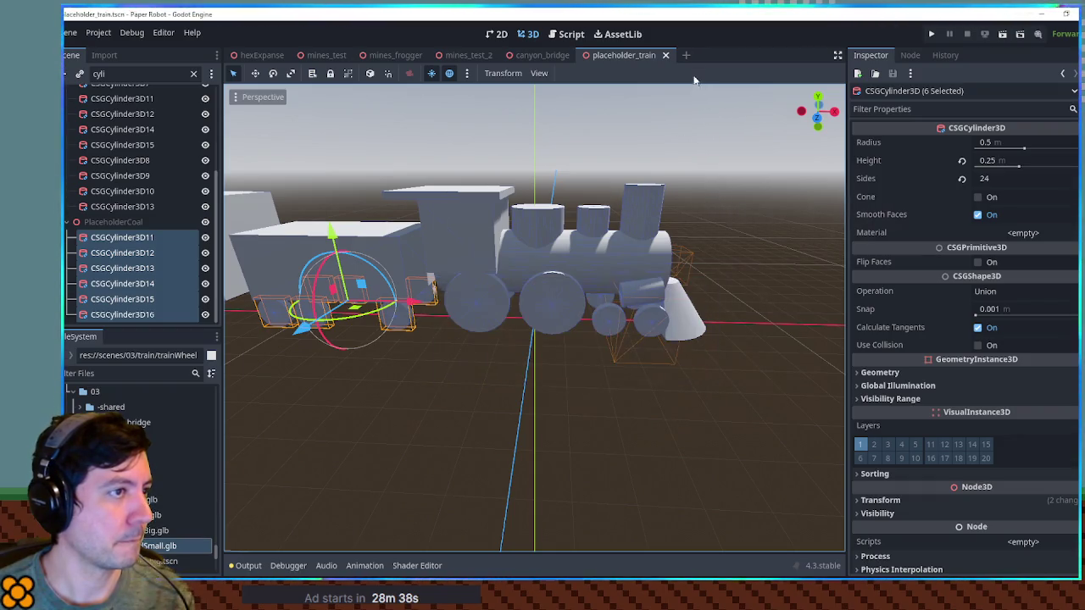
# Create a new scene with a Node3D root renamed Locomotive.
pyautogui.click(688, 55)
pyautogui.click(137, 129)
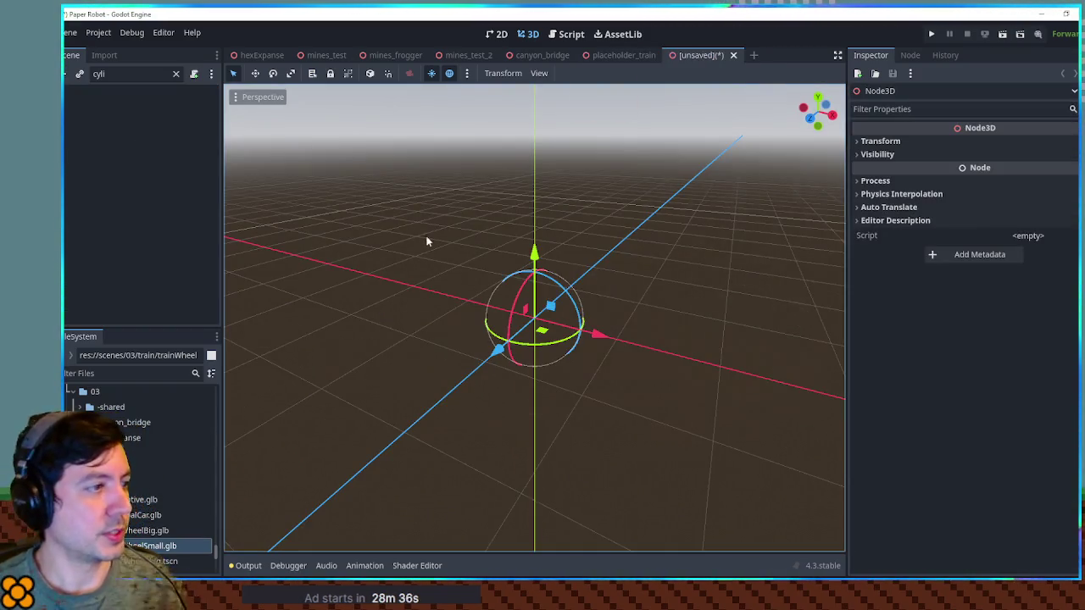
pyautogui.click(175, 74)
pyautogui.doubleClick(145, 92)
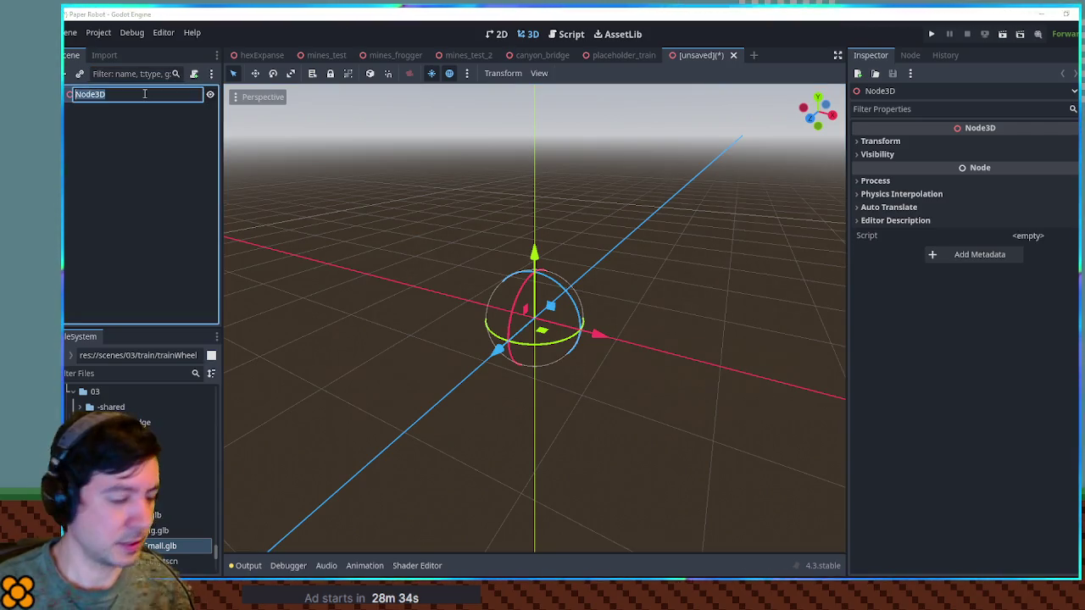
pyautogui.write('Locomotive')
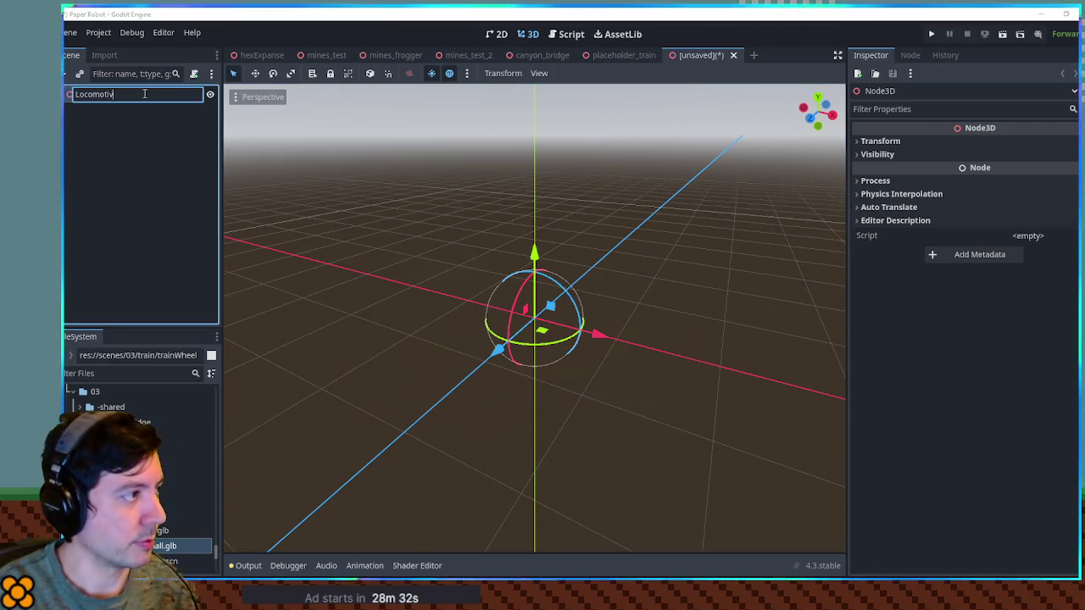
pyautogui.press('Return')
# Add locomotive.glb under Locomotive, enable Editable Children, and duplicate its parts down to the small wheel.
pyautogui.moveTo(152, 500); pyautogui.dragTo(126, 99)
pyautogui.rightClick(104, 110)
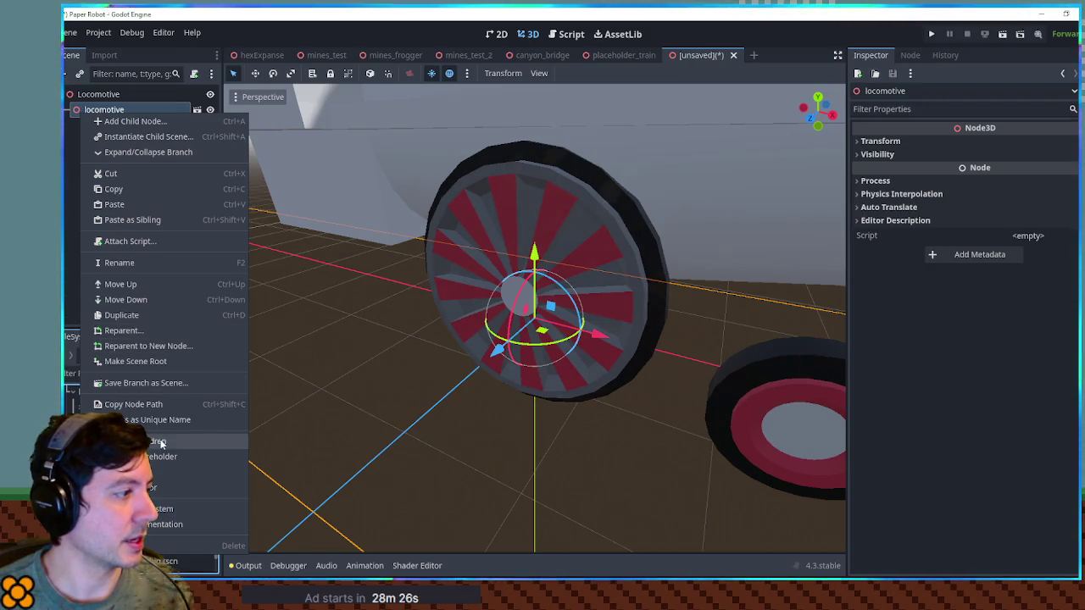
pyautogui.click(127, 441)
pyautogui.click(75, 126)
pyautogui.click(97, 125)
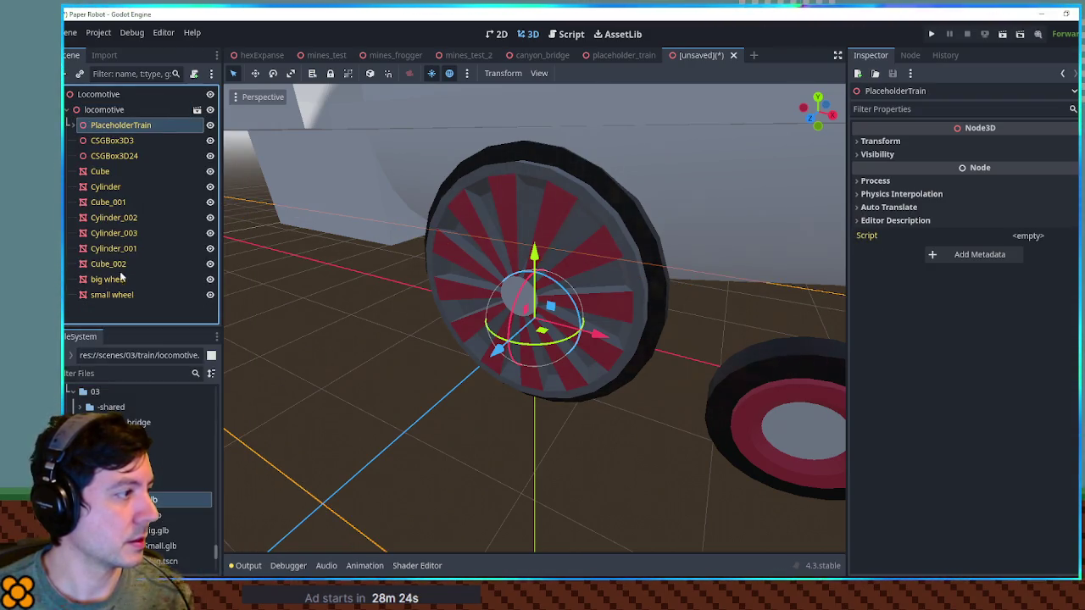
pyautogui.keyDown('shift'); pyautogui.click(115, 295); pyautogui.keyUp('shift')
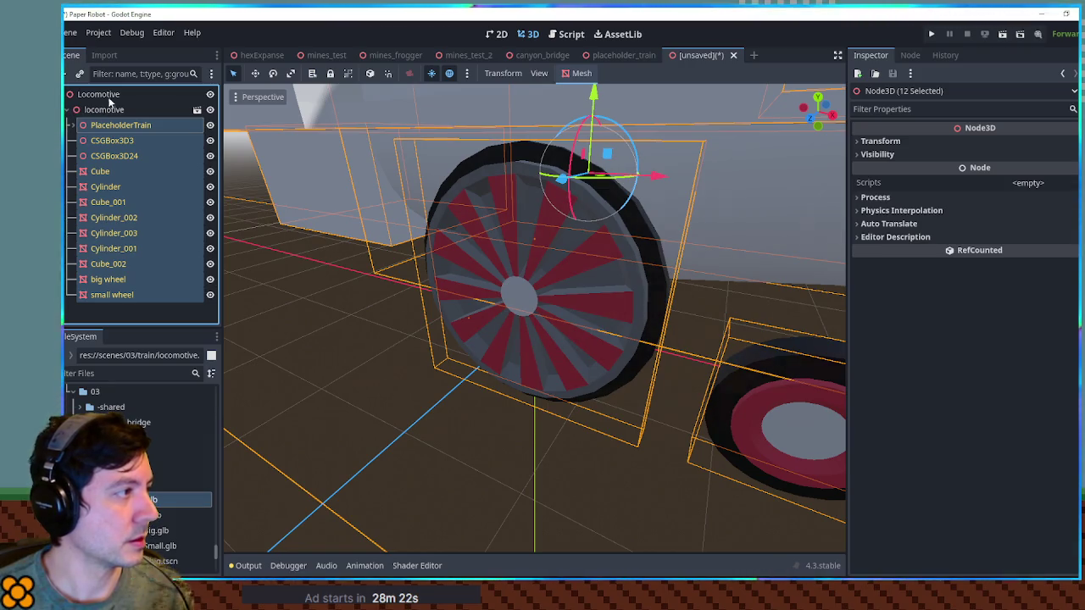
pyautogui.hotkey('ctrl', 'd')
# Select the big wheel node of the locomotive model.
pyautogui.click(99, 114)
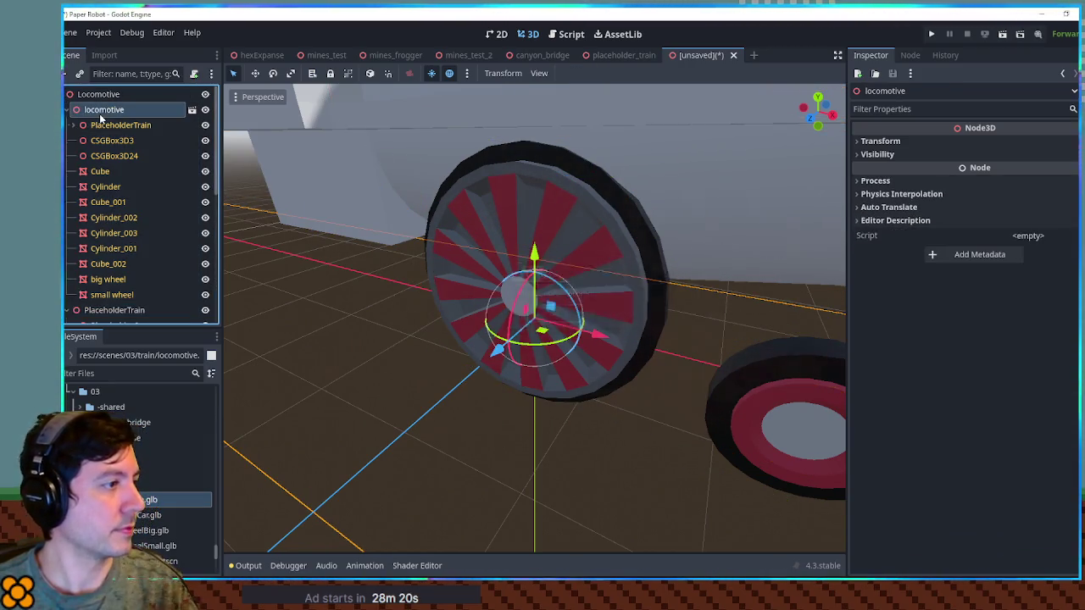
pyautogui.scroll(-5, 465, 211)
pyautogui.click(549, 329)
# Delete the big wheel node from the scene.
pyautogui.press('Delete')
pyautogui.press('Return')
pyautogui.hotkey('ctrl', 'z')
pyautogui.press('Delete')
pyautogui.press('Return')
# Orbit to a side view of the boiler and select the boiler cylinder.
pyautogui.moveTo(563, 317)
pyautogui.mouseDown()
pyautogui.moveTo(613, 295)
pyautogui.moveTo(397, 370)
pyautogui.moveTo(441, 310)
pyautogui.moveTo(562, 315)
pyautogui.moveTo(559, 396)
pyautogui.moveTo(490, 350)
pyautogui.mouseUp()
pyautogui.scroll(3, 594, 301)
pyautogui.scroll(2, 441, 310)
pyautogui.scroll(3, 556, 365)
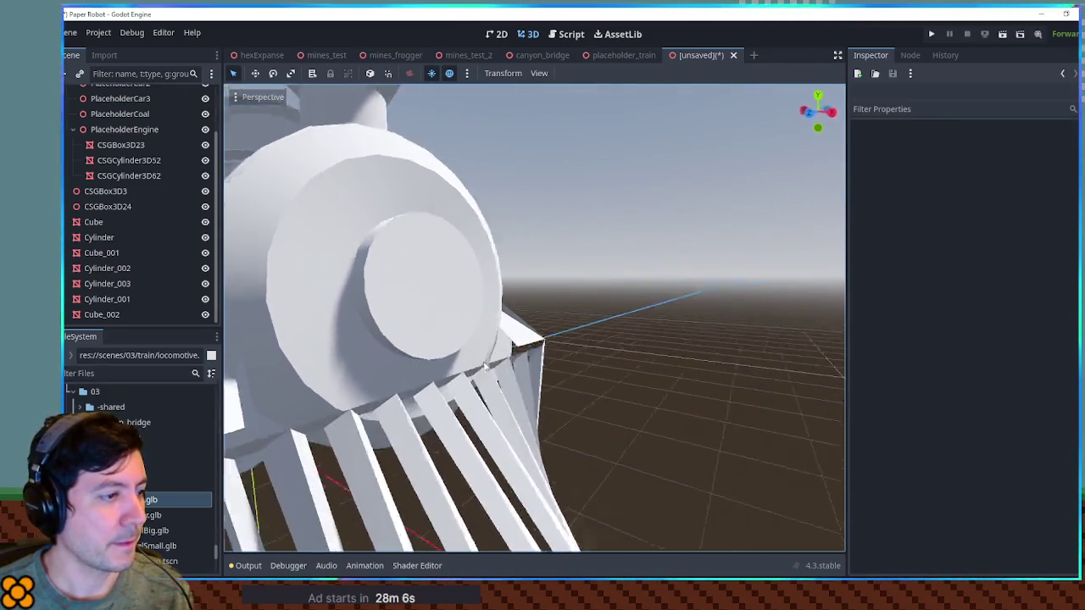
pyautogui.scroll(-3, 504, 360)
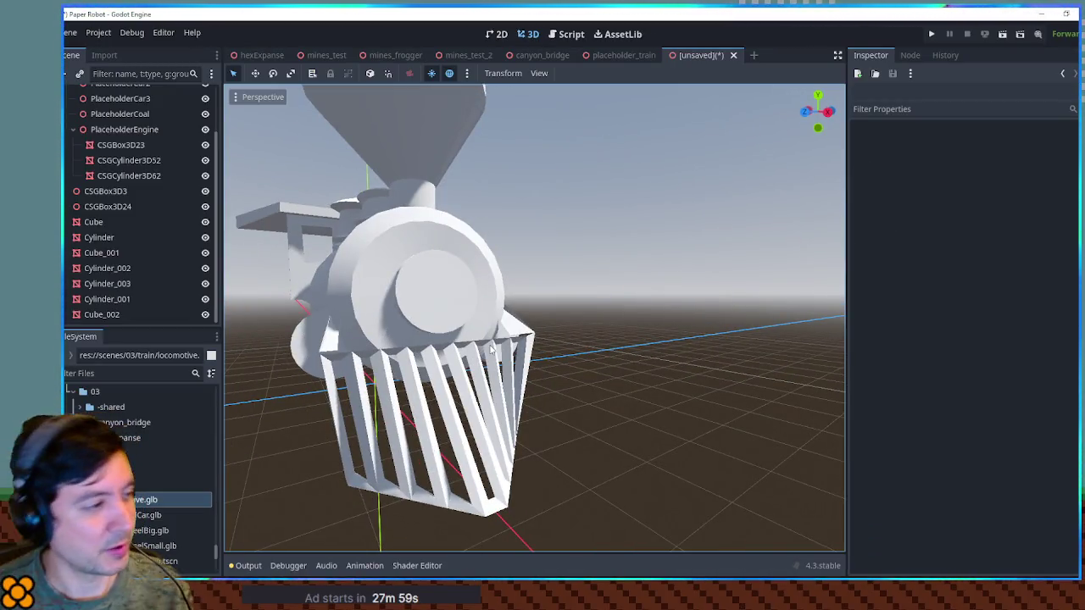
pyautogui.moveTo(376, 335)
pyautogui.mouseDown()
pyautogui.moveTo(712, 321)
pyautogui.moveTo(640, 312)
pyautogui.mouseUp()
pyautogui.scroll(-2, 640, 313)
pyautogui.click(576, 275)
# Check the boiler's surface material override from a front view, then focus the FileSystem filter.
pyautogui.moveTo(576, 275); pyautogui.dragTo(777, 285)
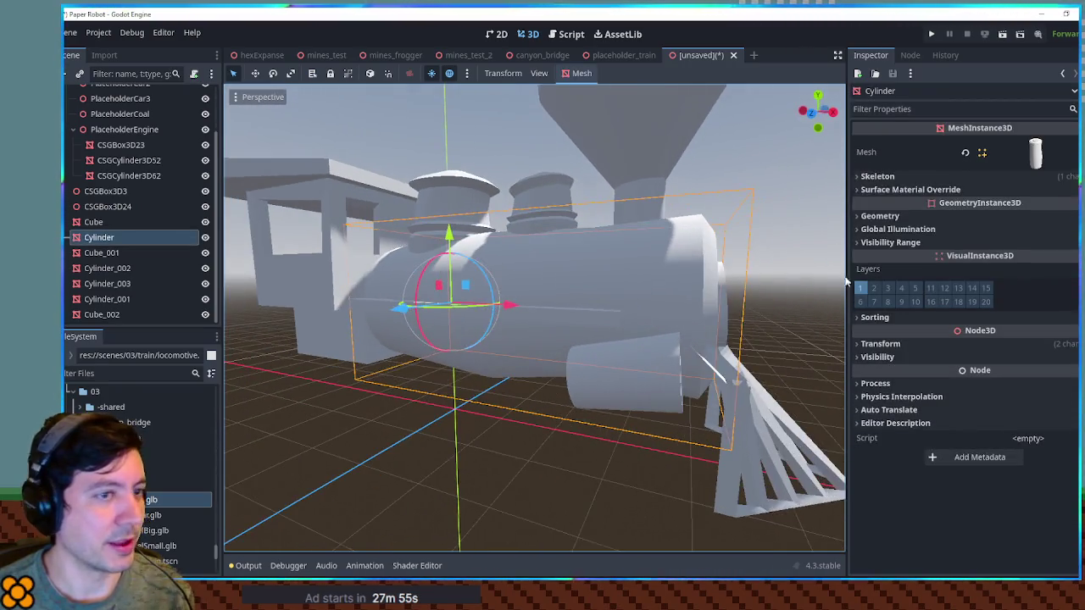
pyautogui.moveTo(950, 234)
pyautogui.mouseDown()
pyautogui.moveTo(684, 202)
pyautogui.moveTo(1006, 165)
pyautogui.mouseUp()
pyautogui.click(982, 185)
pyautogui.click(982, 185)
pyautogui.click(81, 374)
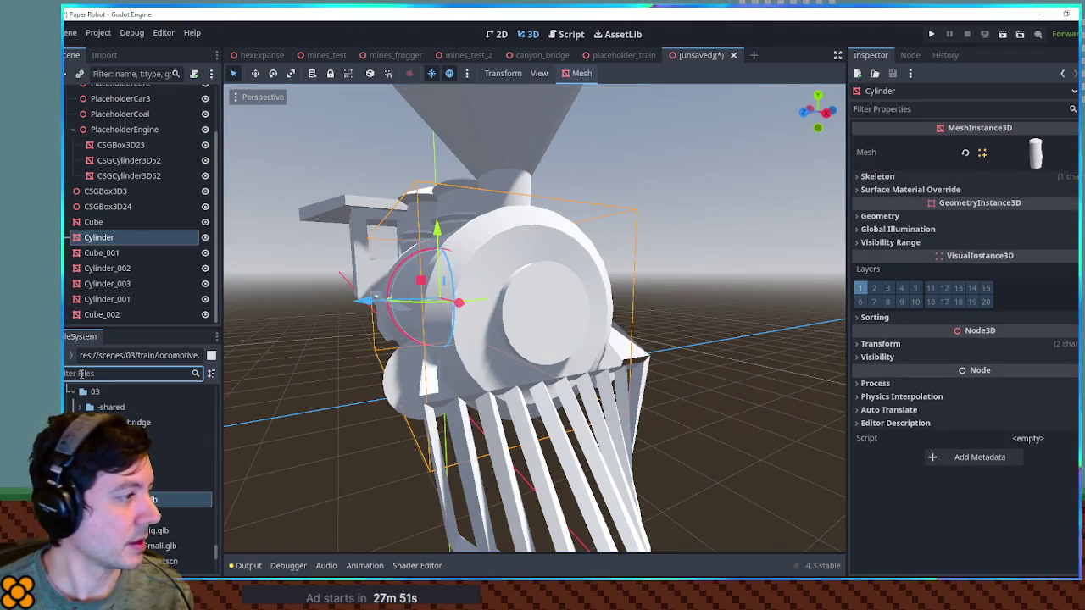
# Apply shinyBlack.tres to the boiler and the funnel.
pyautogui.moveTo(136, 440)
pyautogui.mouseDown()
pyautogui.moveTo(195, 407)
pyautogui.moveTo(967, 185)
pyautogui.moveTo(1011, 191)
pyautogui.moveTo(1021, 206)
pyautogui.mouseUp()
pyautogui.moveTo(541, 281)
pyautogui.mouseDown()
pyautogui.moveTo(558, 285)
pyautogui.moveTo(483, 293)
pyautogui.moveTo(547, 289)
pyautogui.moveTo(572, 300)
pyautogui.mouseUp()
pyautogui.scroll(-3, 560, 402)
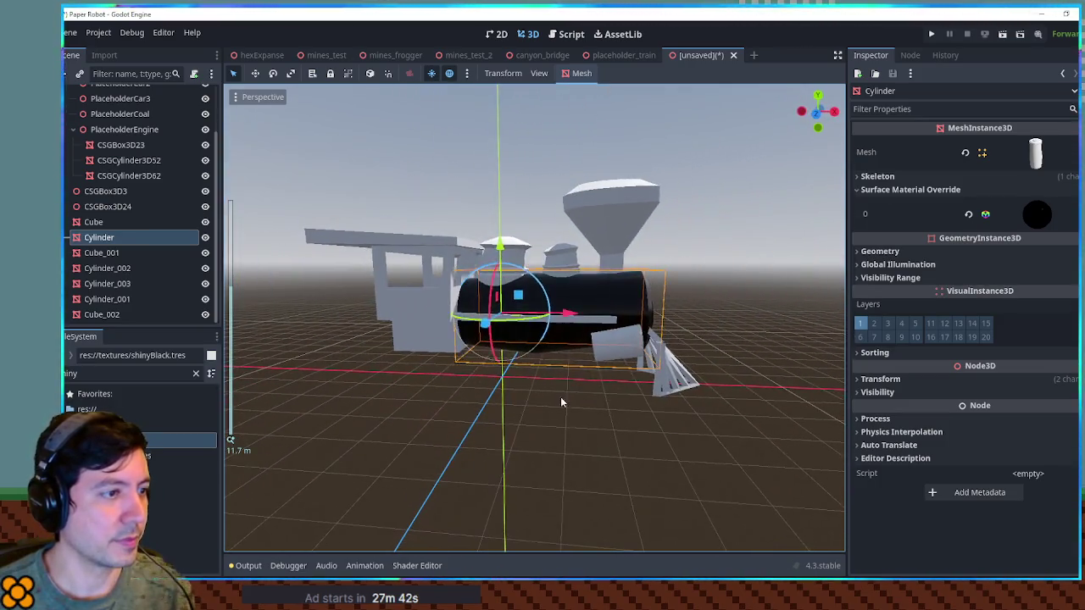
pyautogui.click(633, 205)
pyautogui.moveTo(677, 217); pyautogui.dragTo(151, 424)
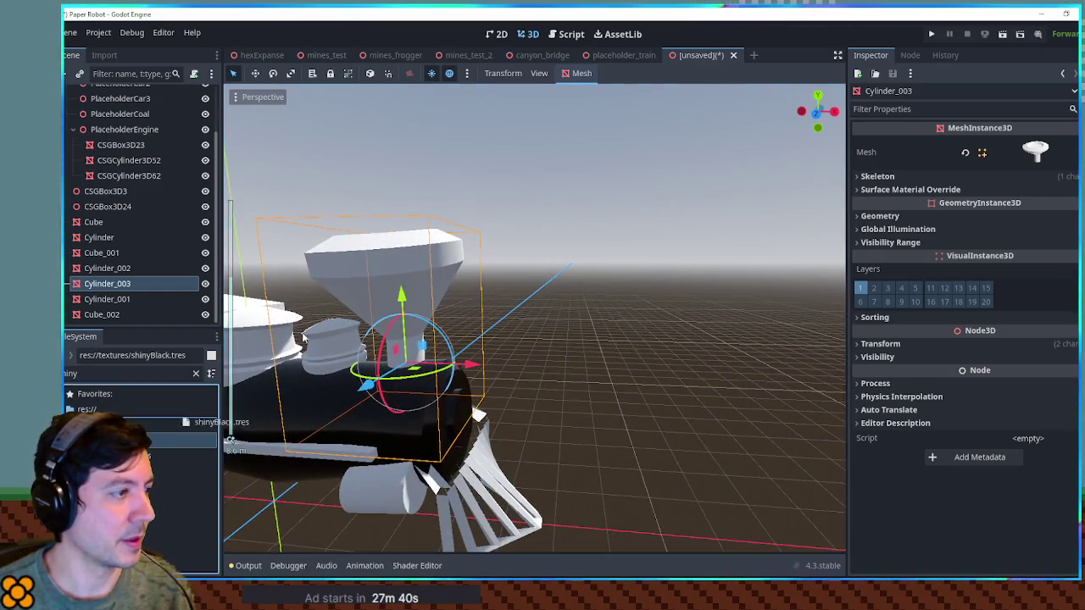
pyautogui.moveTo(273, 360); pyautogui.dragTo(388, 272)
pyautogui.moveTo(525, 310); pyautogui.dragTo(475, 297)
pyautogui.scroll(3, 436, 293)
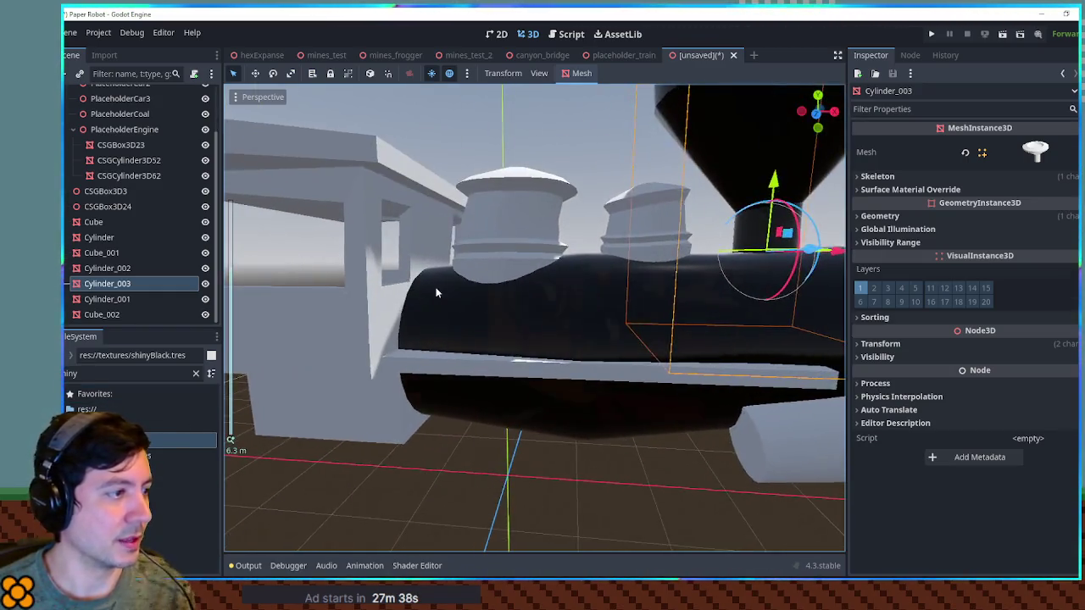
pyautogui.scroll(-2, 437, 293)
# Make the cab, the box under it, and the left and middle domes shiny black.
pyautogui.moveTo(182, 440)
pyautogui.mouseDown()
pyautogui.moveTo(461, 311)
pyautogui.moveTo(487, 320)
pyautogui.mouseUp()
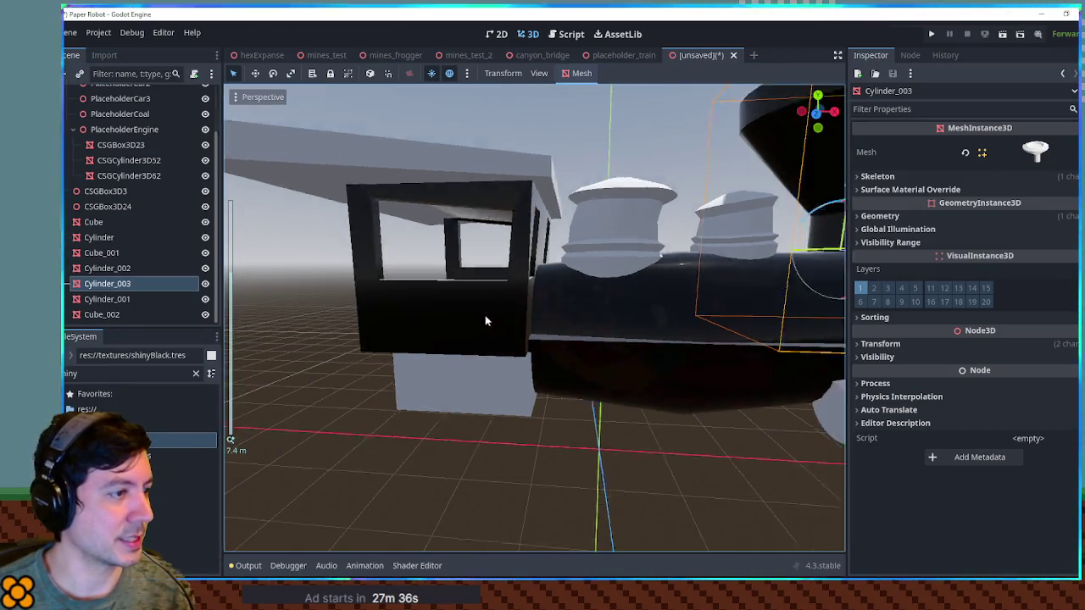
pyautogui.scroll(-2, 488, 321)
pyautogui.moveTo(183, 440)
pyautogui.mouseDown()
pyautogui.moveTo(255, 374)
pyautogui.moveTo(465, 382)
pyautogui.moveTo(416, 214)
pyautogui.mouseUp()
pyautogui.scroll(3, 455, 295)
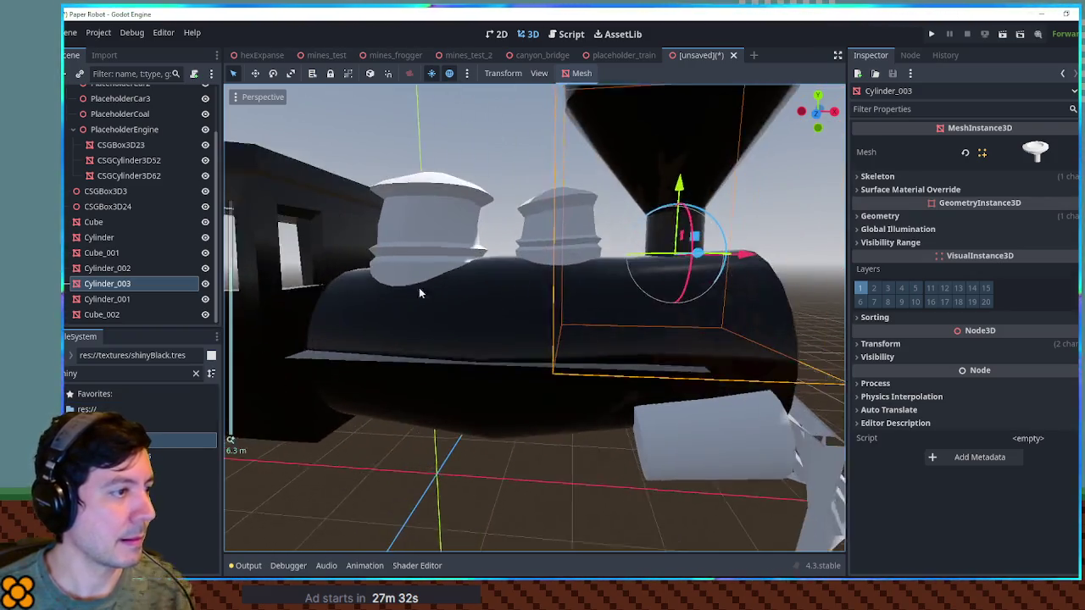
pyautogui.moveTo(182, 440); pyautogui.dragTo(458, 226)
pyautogui.moveTo(183, 440); pyautogui.dragTo(552, 230)
# Give the front cowcatcher cylinder the shinyCopper.tres material.
pyautogui.moveTo(620, 281)
pyautogui.mouseDown()
pyautogui.moveTo(438, 250)
pyautogui.moveTo(398, 272)
pyautogui.mouseUp()
pyautogui.moveTo(344, 341)
pyautogui.mouseDown()
pyautogui.moveTo(589, 204)
pyautogui.moveTo(475, 254)
pyautogui.mouseUp()
pyautogui.moveTo(264, 426)
pyautogui.mouseDown()
pyautogui.moveTo(523, 277)
pyautogui.moveTo(416, 351)
pyautogui.moveTo(426, 339)
pyautogui.moveTo(650, 315)
pyautogui.moveTo(436, 301)
pyautogui.moveTo(609, 305)
pyautogui.moveTo(488, 305)
pyautogui.moveTo(625, 348)
pyautogui.moveTo(552, 322)
pyautogui.moveTo(266, 382)
pyautogui.moveTo(356, 377)
pyautogui.mouseUp()
pyautogui.scroll(3, 470, 318)
pyautogui.scroll(5, 625, 343)
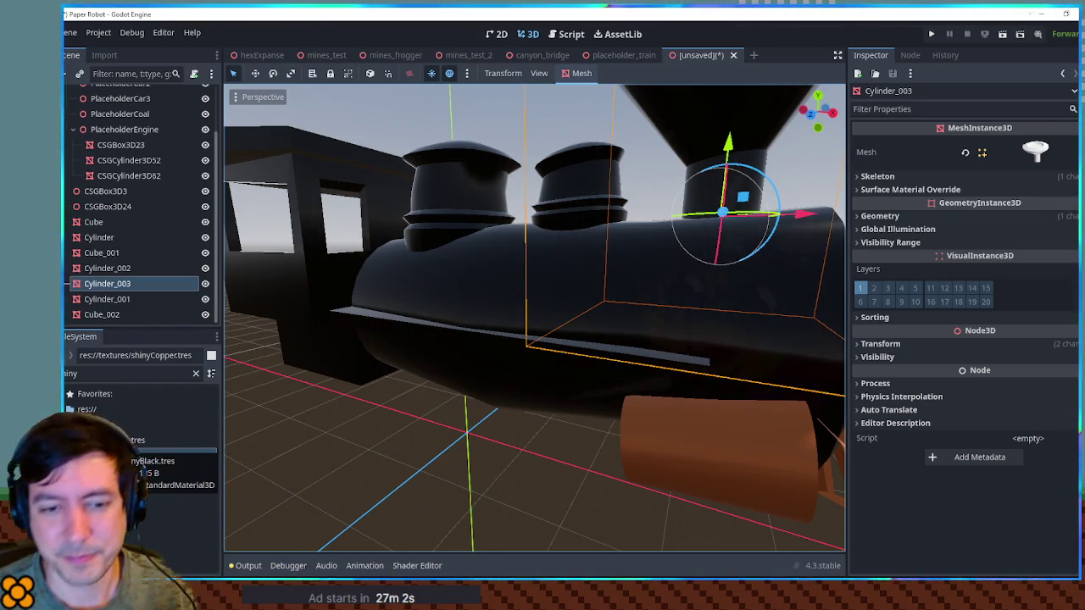
pyautogui.scroll(-5, 327, 382)
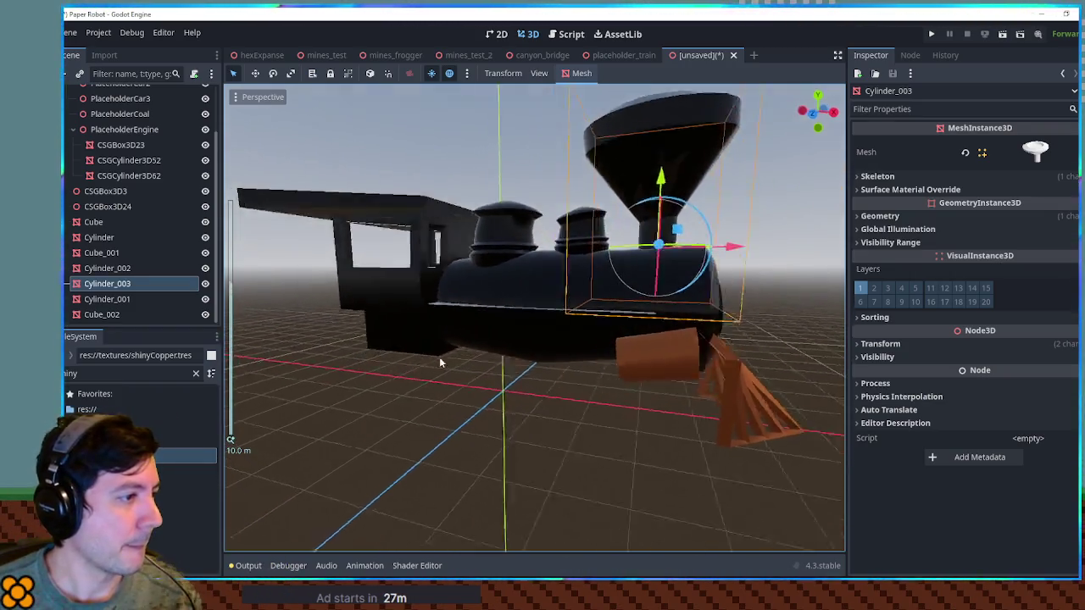
pyautogui.scroll(6, 437, 369)
pyautogui.moveTo(436, 370)
pyautogui.mouseDown()
pyautogui.moveTo(484, 357)
pyautogui.moveTo(287, 367)
pyautogui.mouseUp()
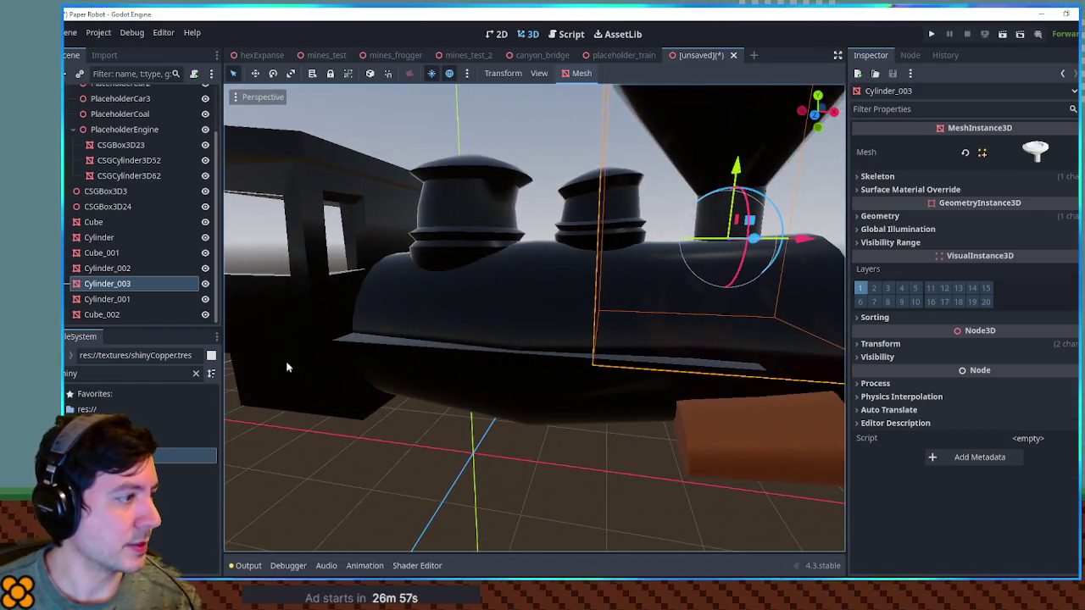
# Apply shingles-red.tres to the train body.
pyautogui.click(196, 374)
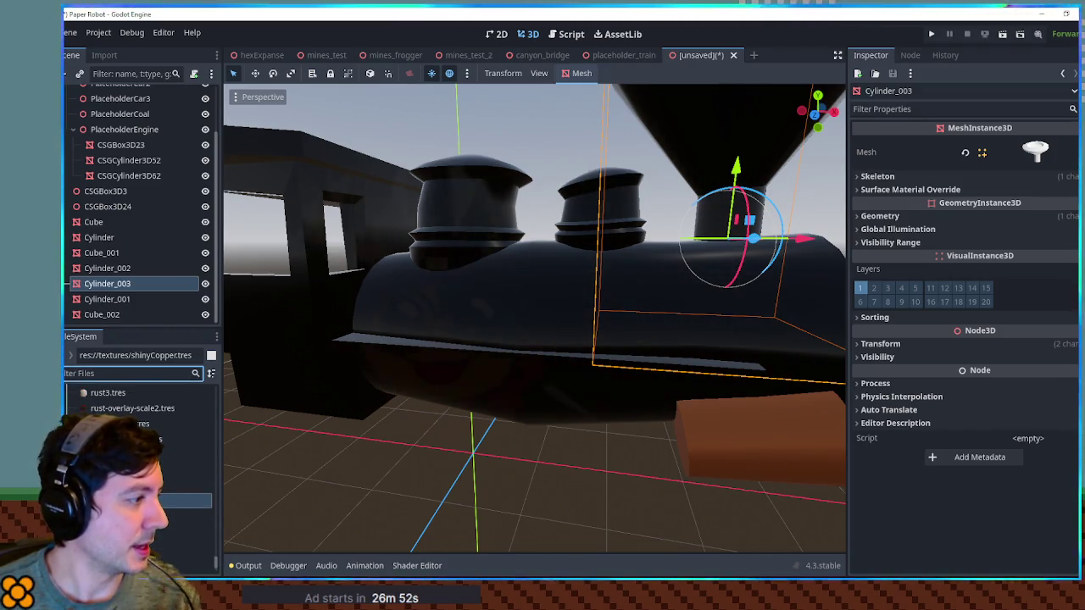
pyautogui.moveTo(174, 439); pyautogui.dragTo(485, 331)
pyautogui.moveTo(485, 331)
pyautogui.mouseDown()
pyautogui.moveTo(568, 337)
pyautogui.moveTo(347, 339)
pyautogui.moveTo(584, 329)
pyautogui.moveTo(570, 320)
pyautogui.moveTo(647, 339)
pyautogui.moveTo(498, 307)
pyautogui.mouseUp()
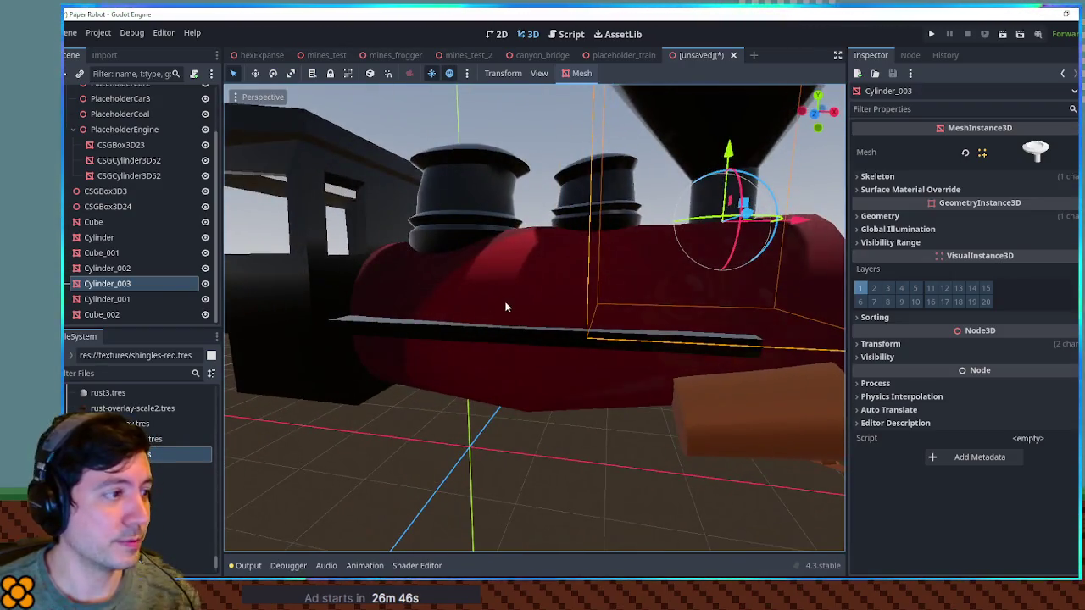
pyautogui.moveTo(170, 454)
pyautogui.mouseDown()
pyautogui.moveTo(284, 336)
pyautogui.moveTo(424, 368)
pyautogui.moveTo(229, 358)
pyautogui.moveTo(639, 351)
pyautogui.moveTo(254, 351)
pyautogui.moveTo(513, 339)
pyautogui.mouseUp()
pyautogui.scroll(-3, 322, 352)
pyautogui.scroll(4, 514, 339)
# Make the cowcatcher grille shiny black with shinyBlack.tres.
pyautogui.moveTo(611, 311)
pyautogui.mouseDown()
pyautogui.moveTo(509, 309)
pyautogui.moveTo(455, 286)
pyautogui.mouseUp()
pyautogui.scroll(-3, 293, 439)
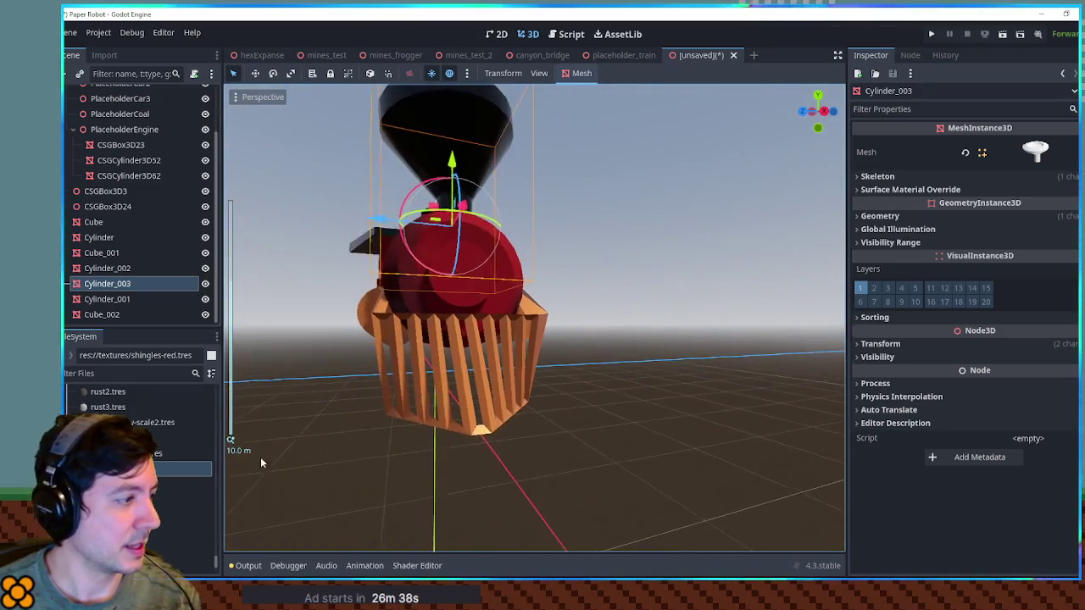
pyautogui.moveTo(203, 500)
pyautogui.mouseDown()
pyautogui.moveTo(280, 407)
pyautogui.moveTo(558, 412)
pyautogui.moveTo(802, 377)
pyautogui.moveTo(645, 365)
pyautogui.mouseUp()
pyautogui.scroll(3, 703, 378)
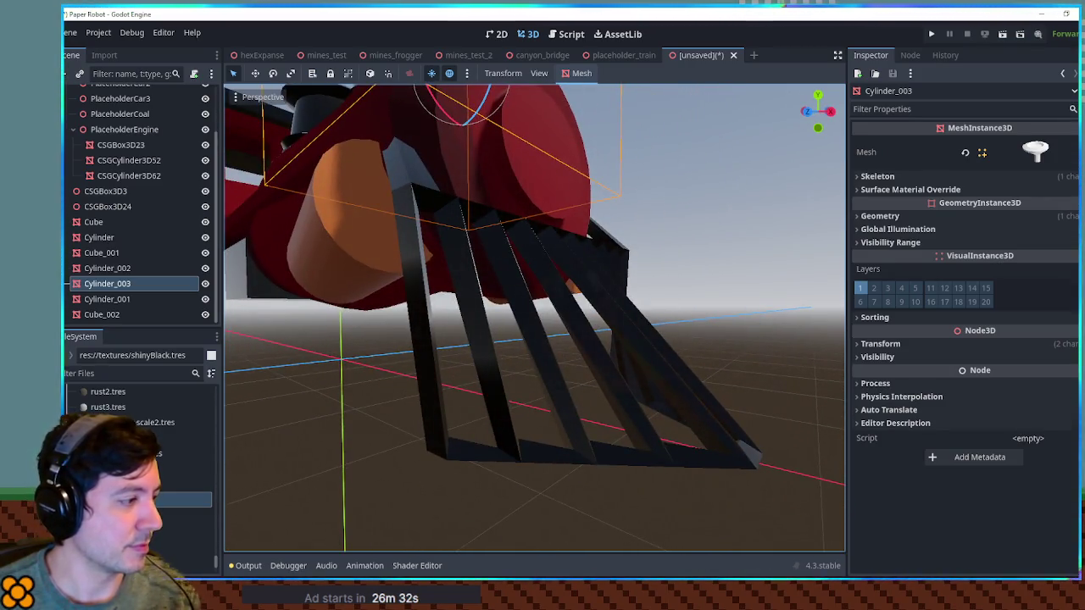
pyautogui.rightClick(110, 499)
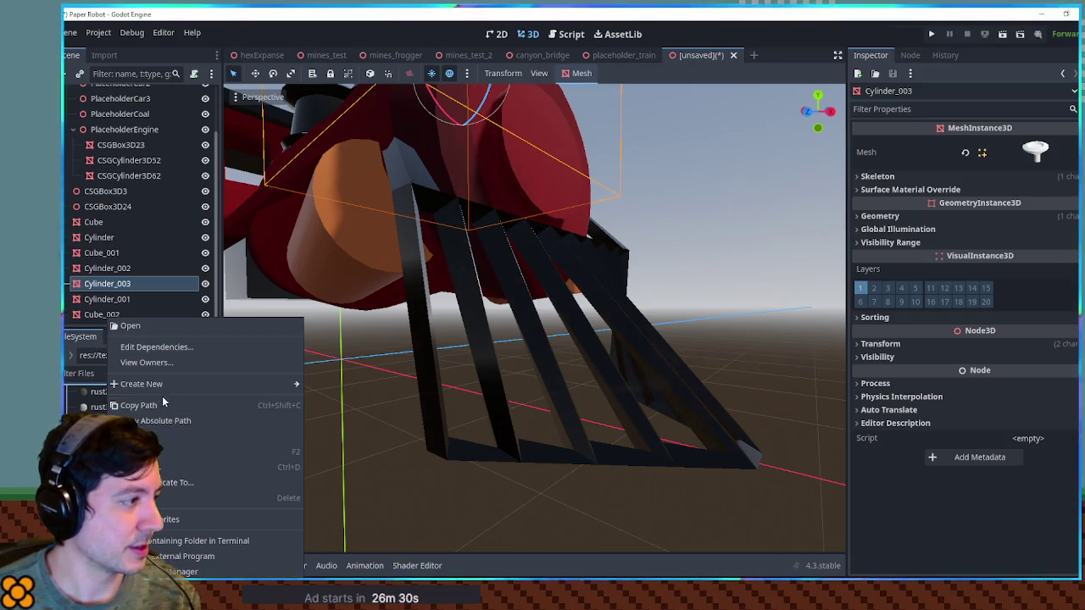
# Duplicate the shinyBlack material as shinySilver.tres.
pyautogui.click(166, 468)
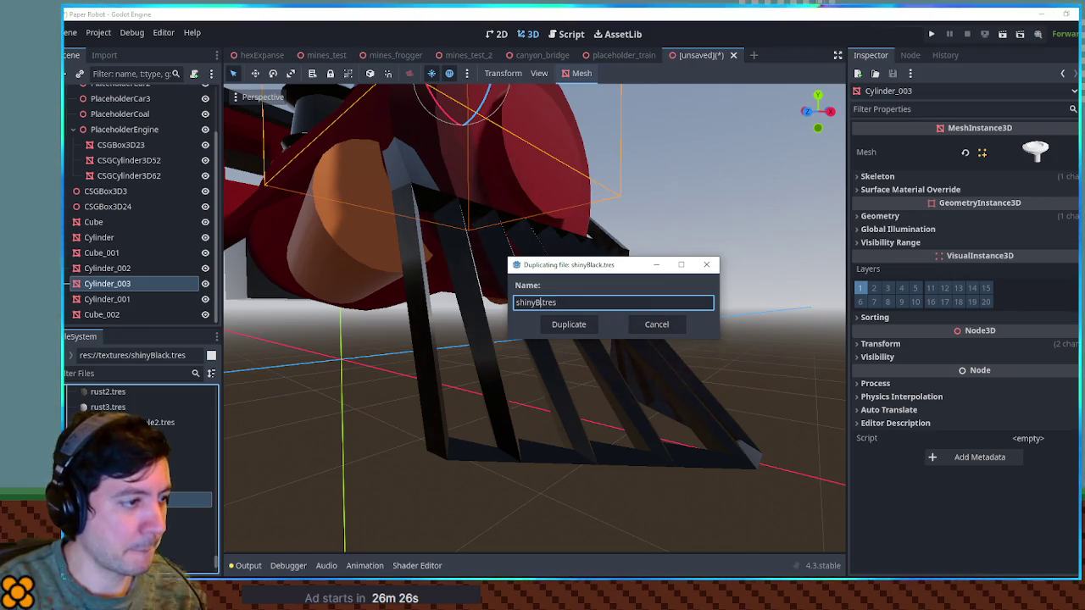
pyautogui.write('Silver')
pyautogui.press('Return')
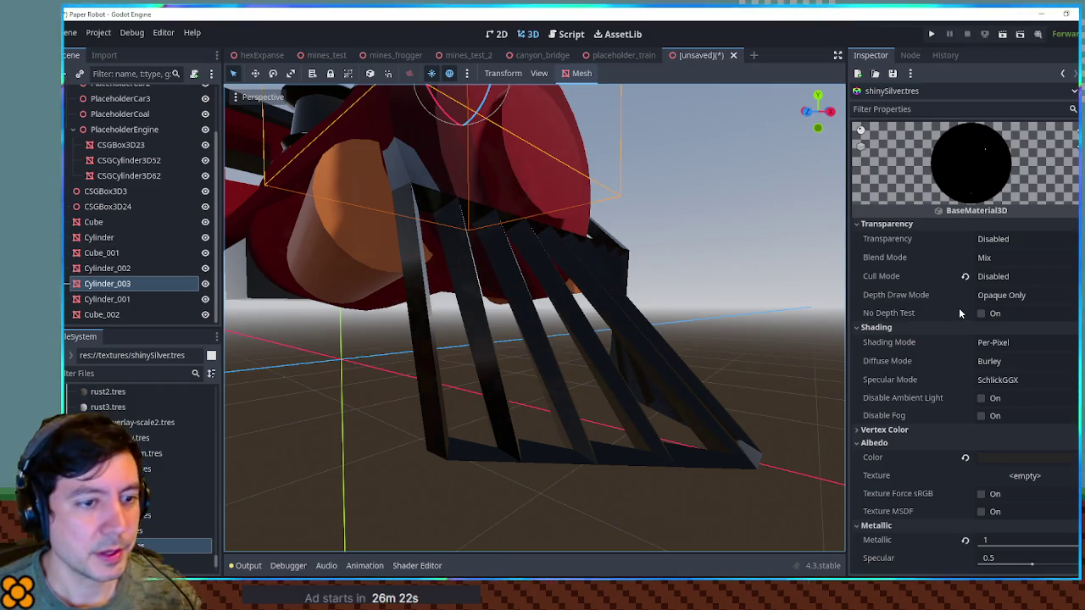
pyautogui.scroll(-5, 975, 331)
# Set shinySilver's albedo colour to the bluish grey hex 8da5bb.
pyautogui.click(1017, 288)
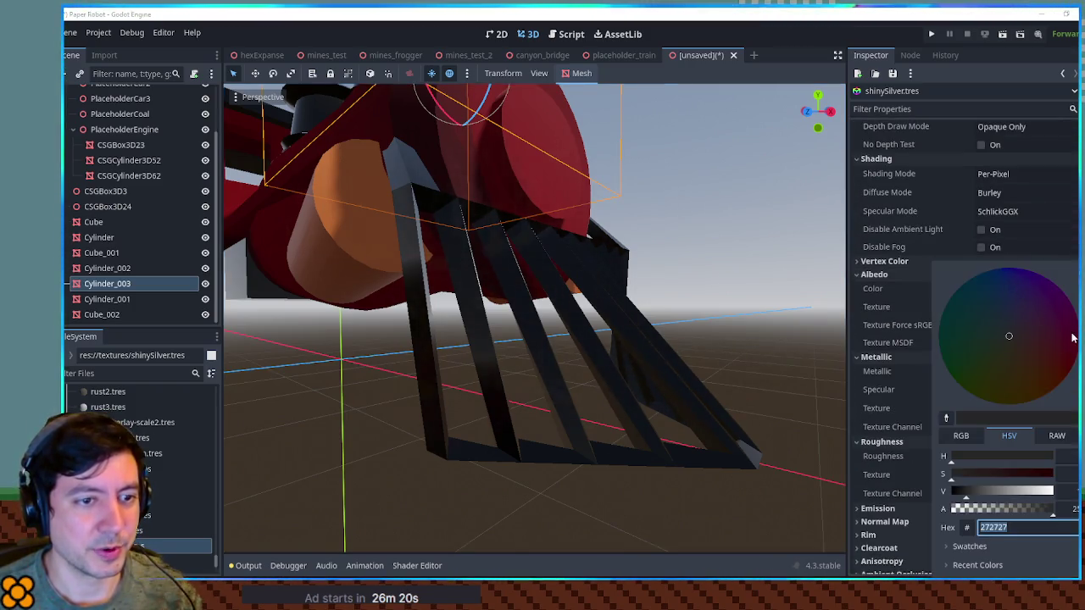
pyautogui.write('6c6c6c')
pyautogui.press('Return')
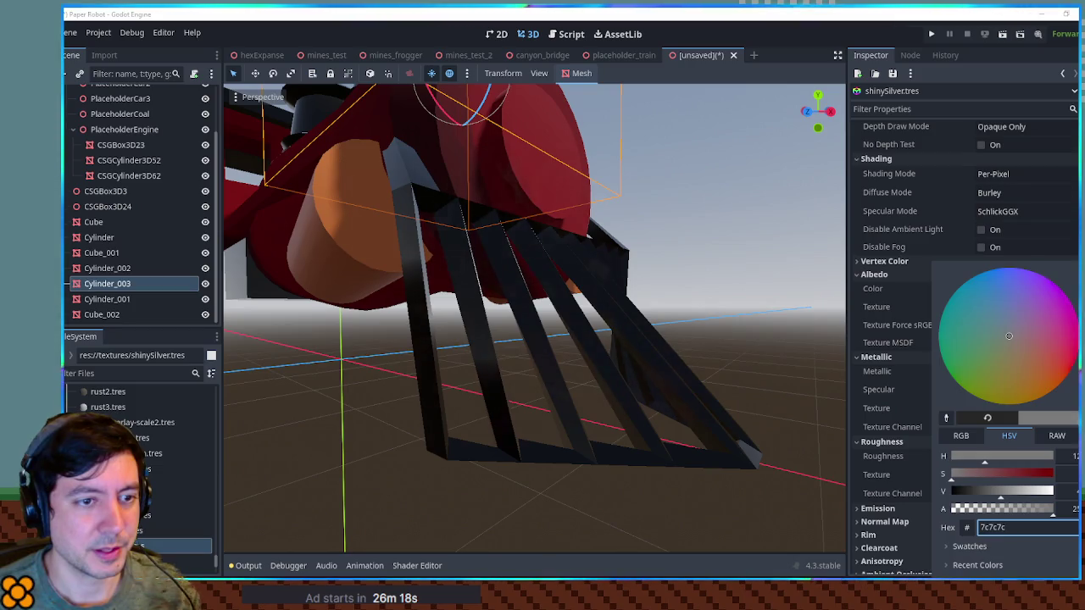
pyautogui.click(1005, 322)
pyautogui.click(1003, 322)
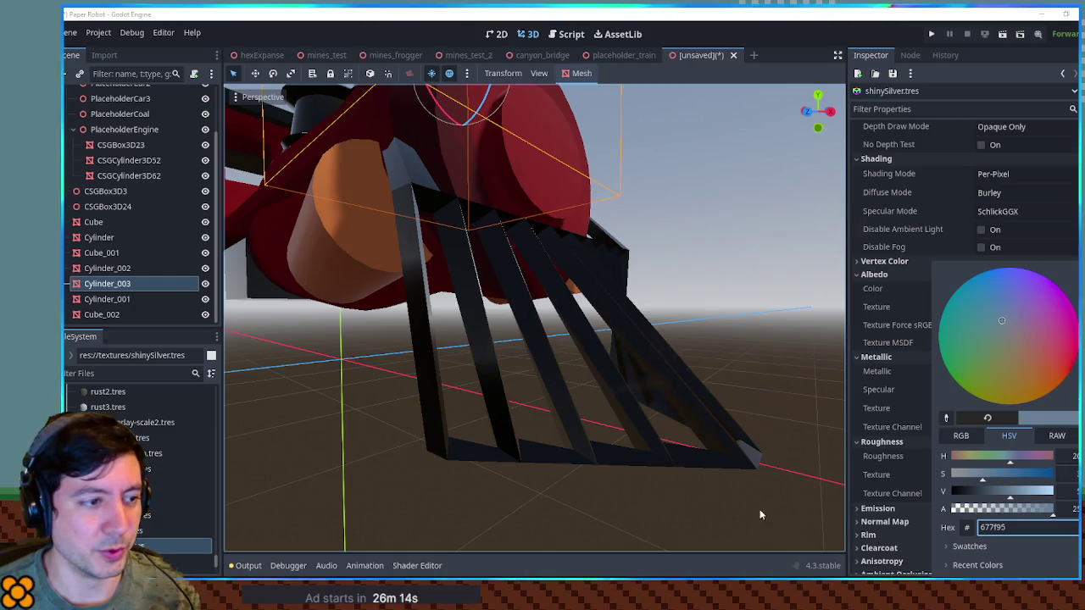
pyautogui.write('8da5bb')
pyautogui.press('Return')
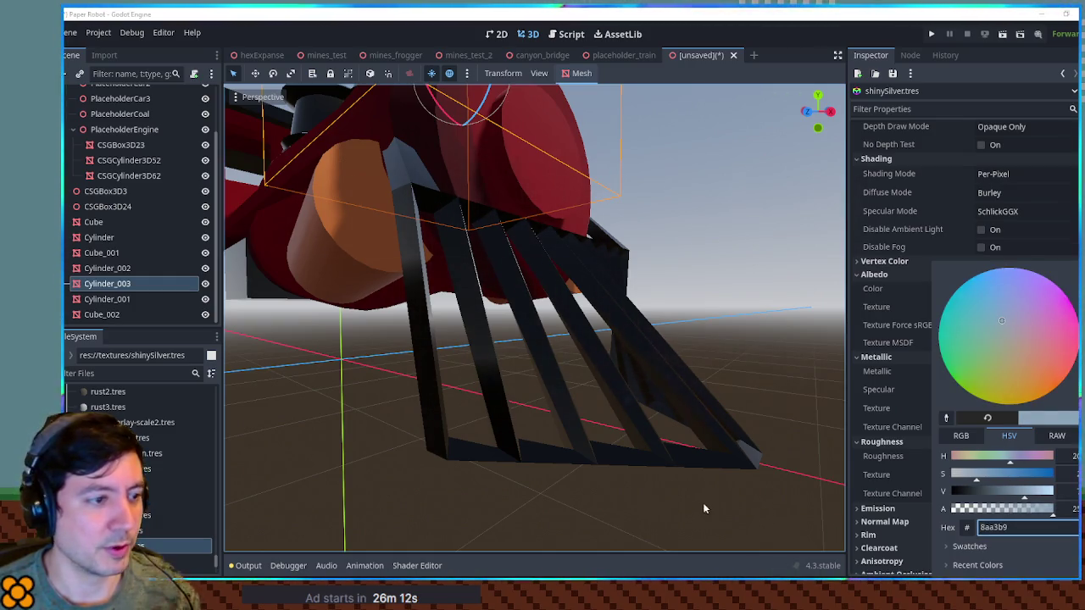
pyautogui.click(702, 511)
# Apply shinySilver to the grille and preview it on the chimney.
pyautogui.moveTo(140, 546)
pyautogui.mouseDown()
pyautogui.moveTo(549, 403)
pyautogui.moveTo(412, 418)
pyautogui.moveTo(572, 421)
pyautogui.mouseUp()
pyautogui.scroll(-5, 535, 419)
pyautogui.scroll(5, 572, 422)
pyautogui.moveTo(498, 393)
pyautogui.mouseDown()
pyautogui.moveTo(574, 396)
pyautogui.moveTo(545, 388)
pyautogui.moveTo(589, 381)
pyautogui.moveTo(525, 359)
pyautogui.mouseUp()
pyautogui.scroll(-4, 574, 396)
pyautogui.moveTo(252, 424)
pyautogui.mouseDown()
pyautogui.moveTo(354, 306)
pyautogui.moveTo(506, 195)
pyautogui.moveTo(526, 233)
pyautogui.mouseUp()
pyautogui.scroll(-3, 696, 205)
pyautogui.moveTo(695, 206)
pyautogui.mouseDown()
pyautogui.moveTo(716, 239)
pyautogui.moveTo(575, 270)
pyautogui.moveTo(744, 272)
pyautogui.moveTo(663, 316)
pyautogui.moveTo(411, 236)
pyautogui.moveTo(424, 296)
pyautogui.mouseUp()
pyautogui.scroll(2, 411, 237)
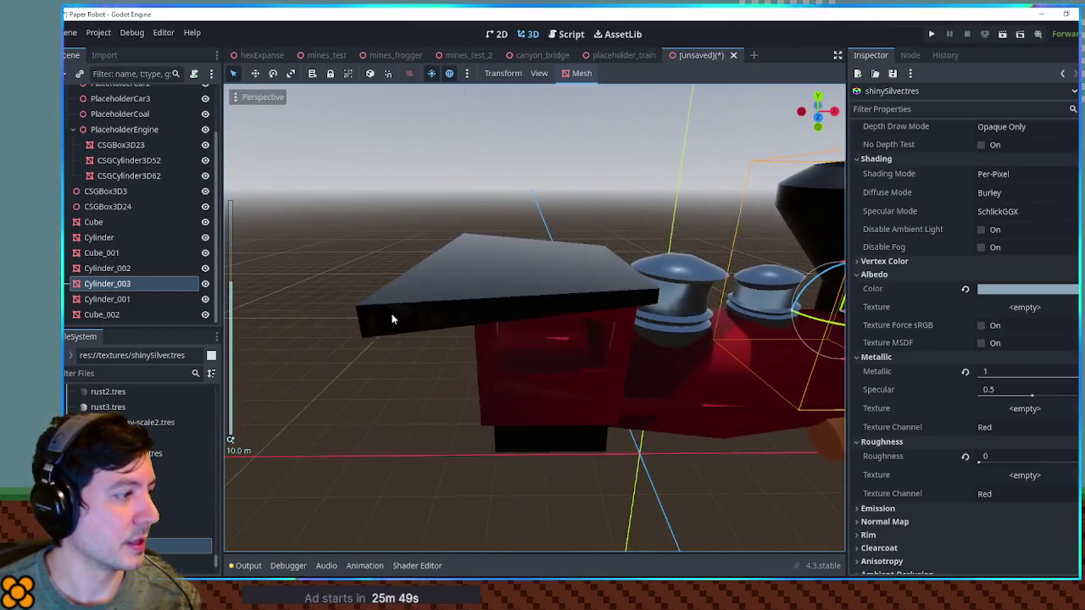
# Preview green and then brown shingles on the cab roof, discarding both.
pyautogui.moveTo(182, 484); pyautogui.dragTo(486, 305)
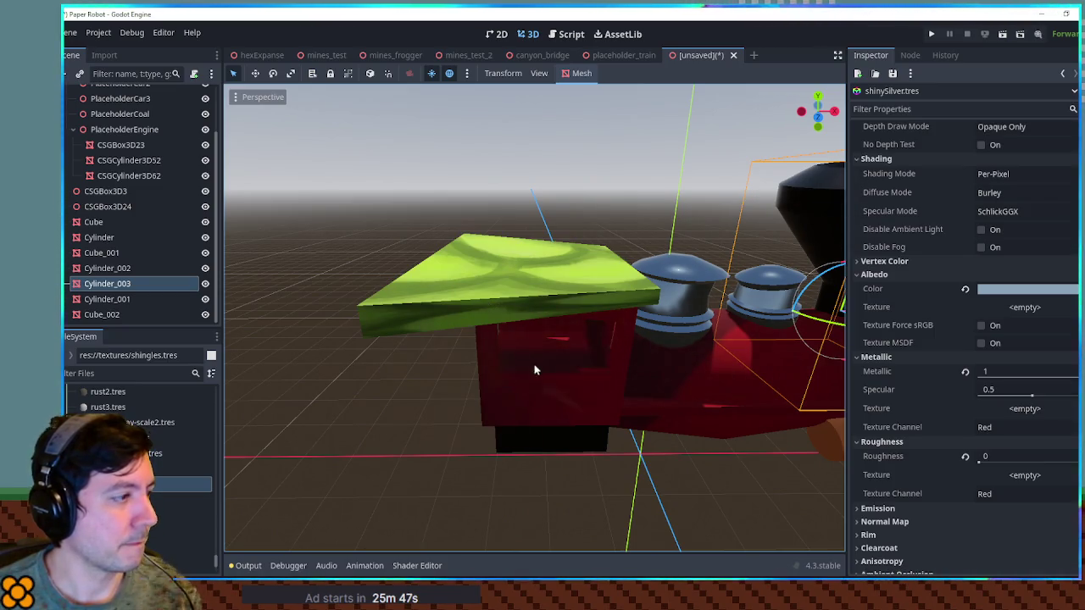
pyautogui.moveTo(536, 368); pyautogui.dragTo(535, 368)
pyautogui.moveTo(544, 278)
pyautogui.mouseDown()
pyautogui.moveTo(554, 363)
pyautogui.moveTo(177, 473)
pyautogui.mouseUp()
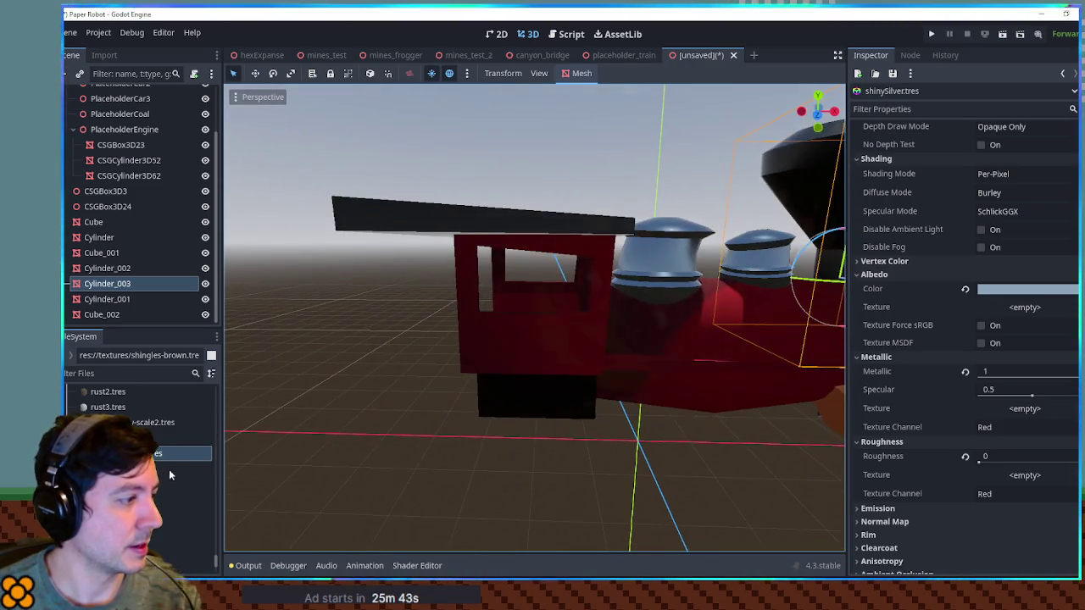
pyautogui.moveTo(402, 233)
pyautogui.mouseDown()
pyautogui.moveTo(415, 261)
pyautogui.moveTo(404, 266)
pyautogui.mouseUp()
pyautogui.scroll(-3, 506, 365)
# Apply the red shingles material to the train and select the red boiler cylinder.
pyautogui.moveTo(506, 366)
pyautogui.mouseDown()
pyautogui.moveTo(594, 446)
pyautogui.moveTo(693, 314)
pyautogui.moveTo(627, 282)
pyautogui.moveTo(374, 295)
pyautogui.moveTo(351, 392)
pyautogui.moveTo(449, 279)
pyautogui.mouseUp()
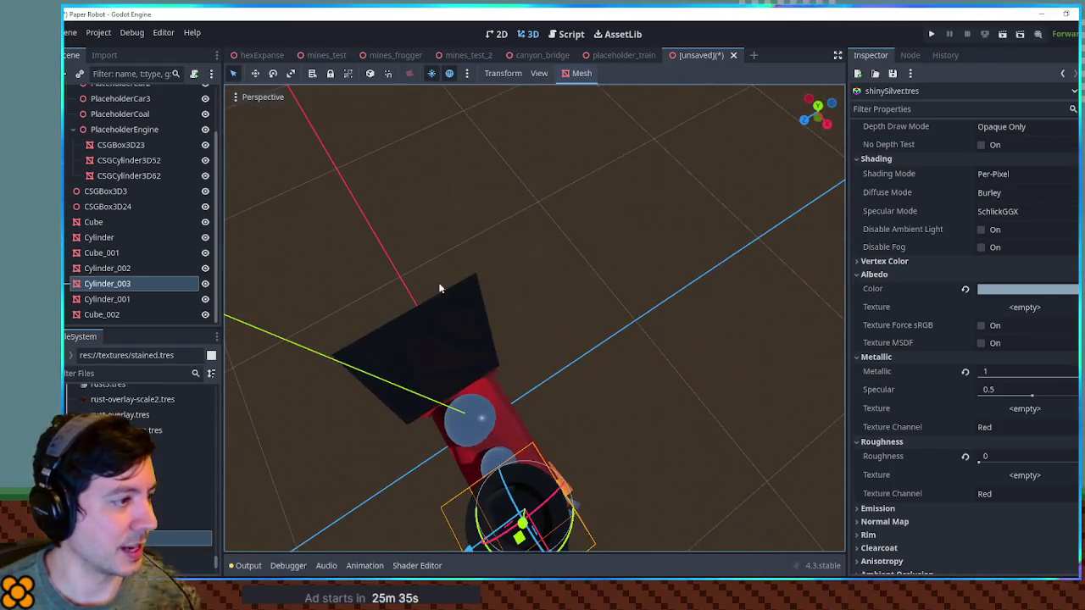
pyautogui.moveTo(390, 337)
pyautogui.mouseDown()
pyautogui.moveTo(510, 253)
pyautogui.moveTo(552, 254)
pyautogui.mouseUp()
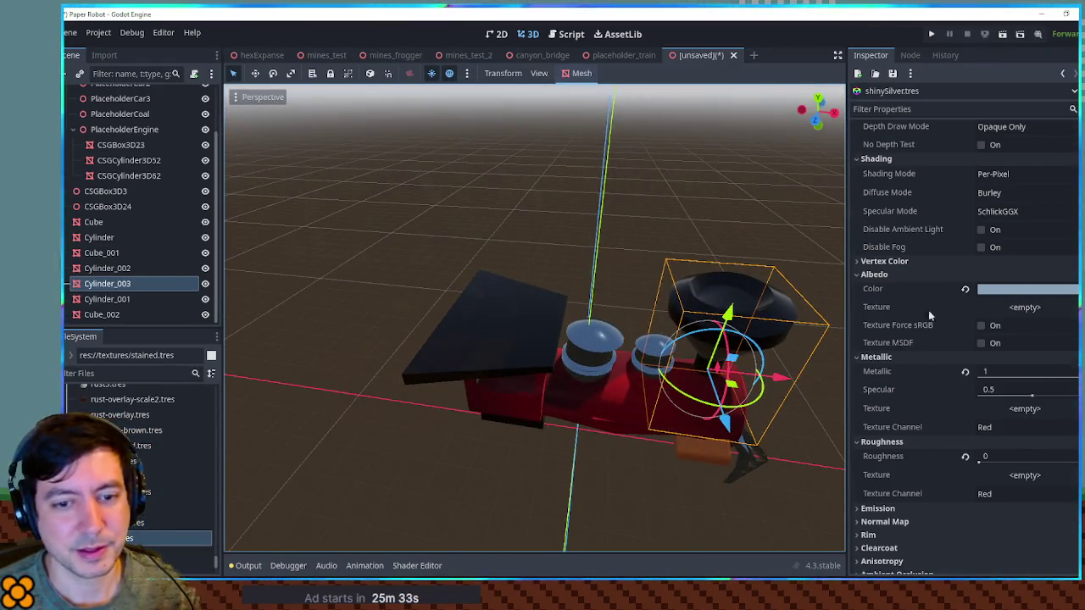
pyautogui.moveTo(652, 305)
pyautogui.mouseDown()
pyautogui.moveTo(610, 279)
pyautogui.moveTo(645, 238)
pyautogui.moveTo(758, 254)
pyautogui.moveTo(637, 253)
pyautogui.moveTo(756, 291)
pyautogui.moveTo(610, 282)
pyautogui.moveTo(788, 283)
pyautogui.moveTo(259, 268)
pyautogui.moveTo(661, 272)
pyautogui.moveTo(509, 286)
pyautogui.moveTo(751, 289)
pyautogui.moveTo(729, 254)
pyautogui.moveTo(613, 351)
pyautogui.mouseUp()
pyautogui.scroll(5, 645, 237)
pyautogui.scroll(3, 614, 351)
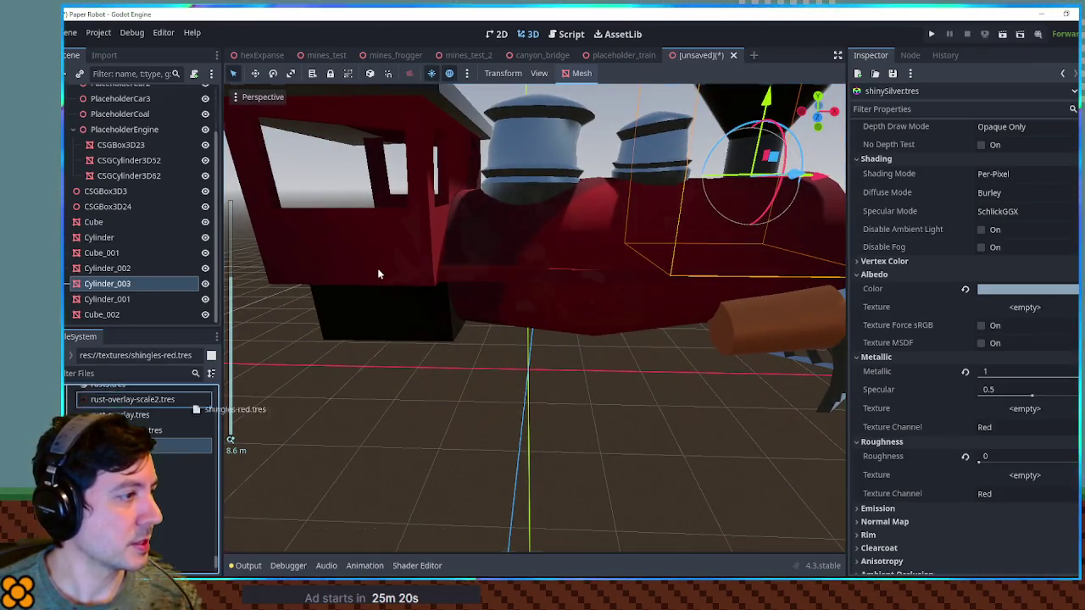
pyautogui.moveTo(379, 274)
pyautogui.mouseDown()
pyautogui.moveTo(381, 305)
pyautogui.moveTo(407, 301)
pyautogui.mouseUp()
pyautogui.moveTo(406, 301)
pyautogui.mouseDown()
pyautogui.moveTo(526, 294)
pyautogui.moveTo(517, 301)
pyautogui.moveTo(474, 296)
pyautogui.moveTo(548, 288)
pyautogui.mouseUp()
pyautogui.scroll(-2, 517, 301)
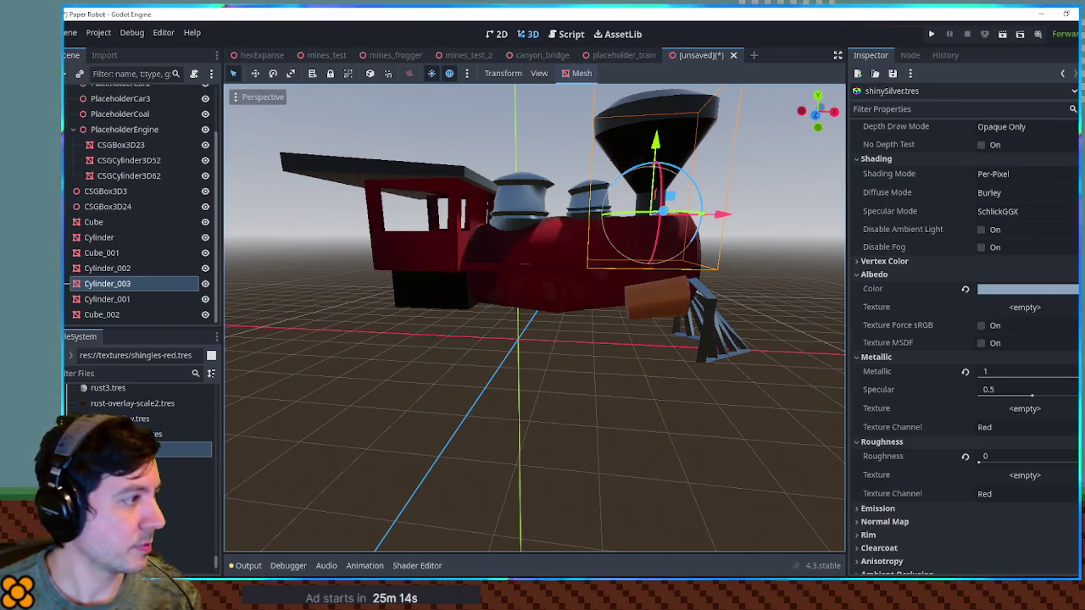
pyautogui.click(593, 280)
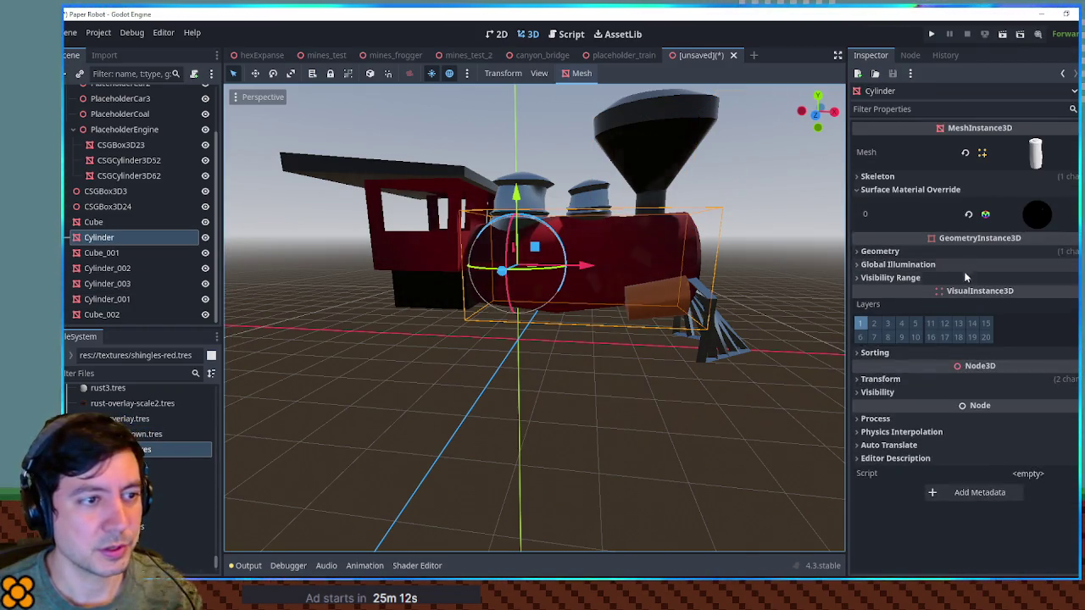
# Try rust-overlay.tres as the boiler's Material Overlay, then undo it.
pyautogui.click(880, 251)
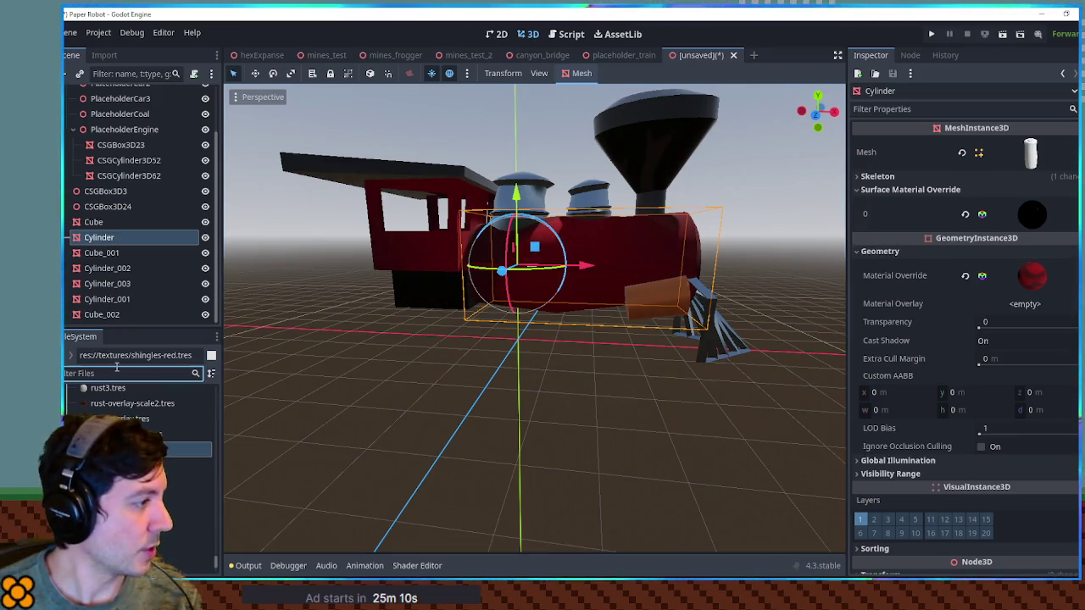
pyautogui.moveTo(133, 419); pyautogui.dragTo(144, 419)
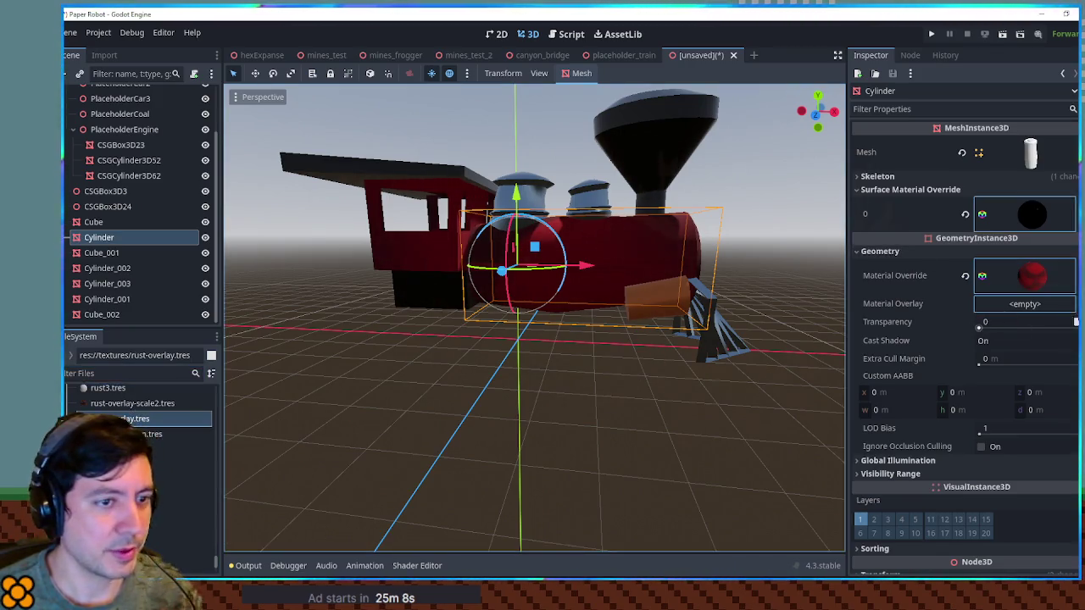
pyautogui.moveTo(1048, 311); pyautogui.dragTo(1030, 312)
pyautogui.moveTo(678, 331)
pyautogui.mouseDown()
pyautogui.moveTo(366, 328)
pyautogui.moveTo(553, 333)
pyautogui.moveTo(532, 240)
pyautogui.mouseUp()
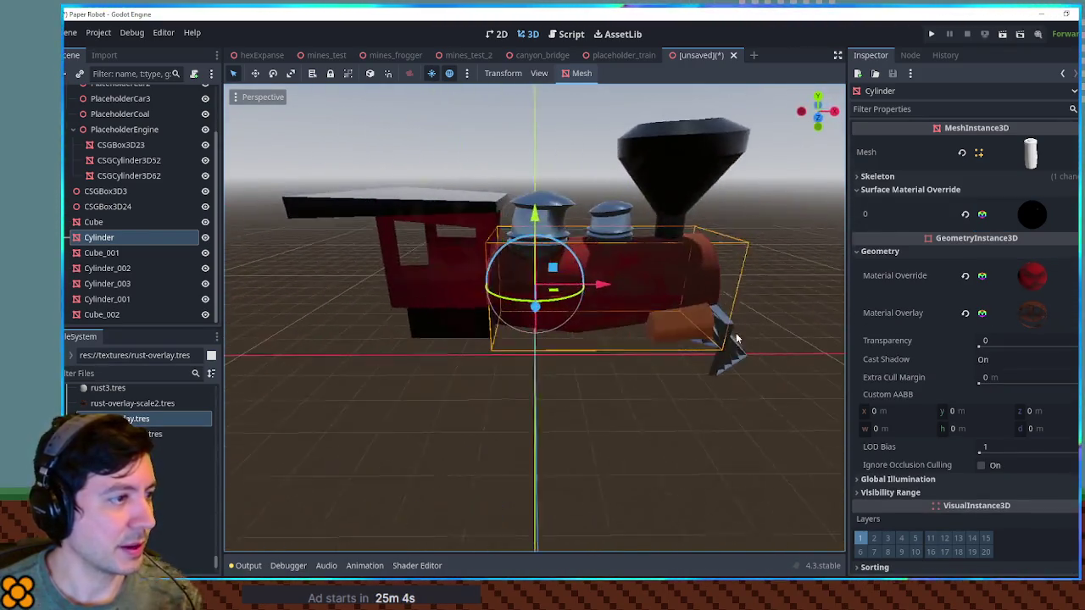
pyautogui.hotkey('ctrl', 'z')
# Set rust-overlay.tres as the front steam dome's Geometry Material Overlay.
pyautogui.click(558, 223)
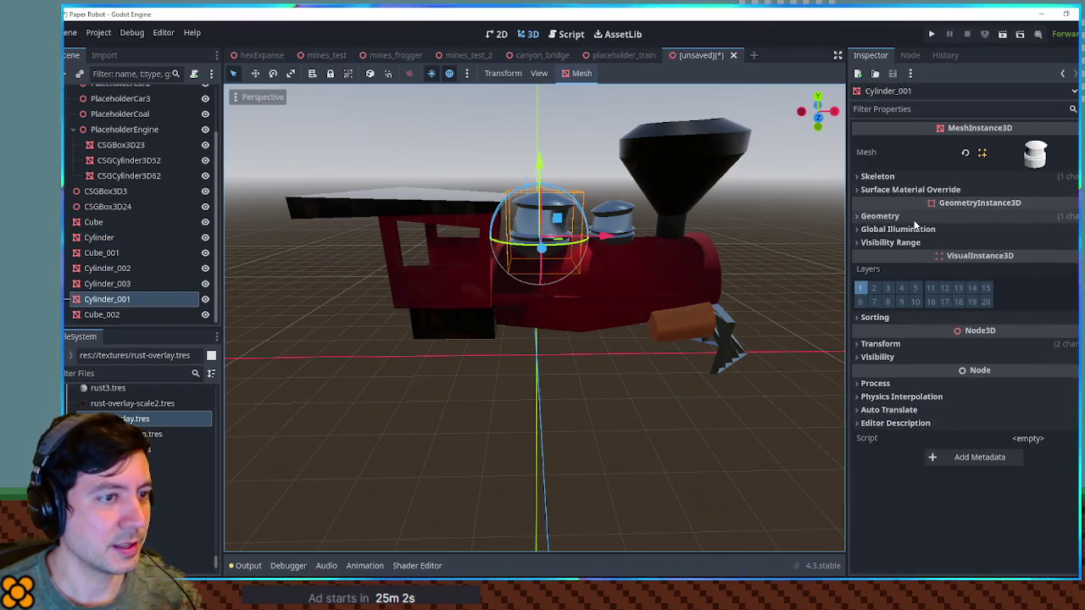
pyautogui.click(914, 219)
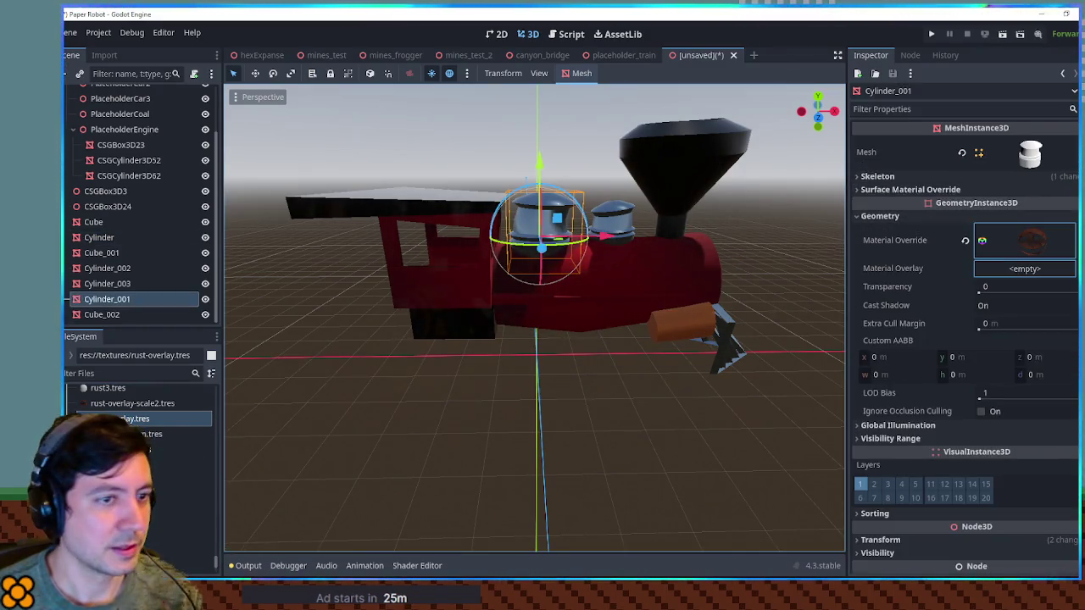
pyautogui.moveTo(1041, 283); pyautogui.dragTo(1026, 271)
pyautogui.scroll(3, 763, 322)
pyautogui.moveTo(638, 344)
pyautogui.mouseDown()
pyautogui.moveTo(584, 436)
pyautogui.moveTo(581, 387)
pyautogui.mouseUp()
pyautogui.scroll(2, 568, 420)
# Inspect the steam domes and preview the stone brick material on the boiler.
pyautogui.click(610, 175)
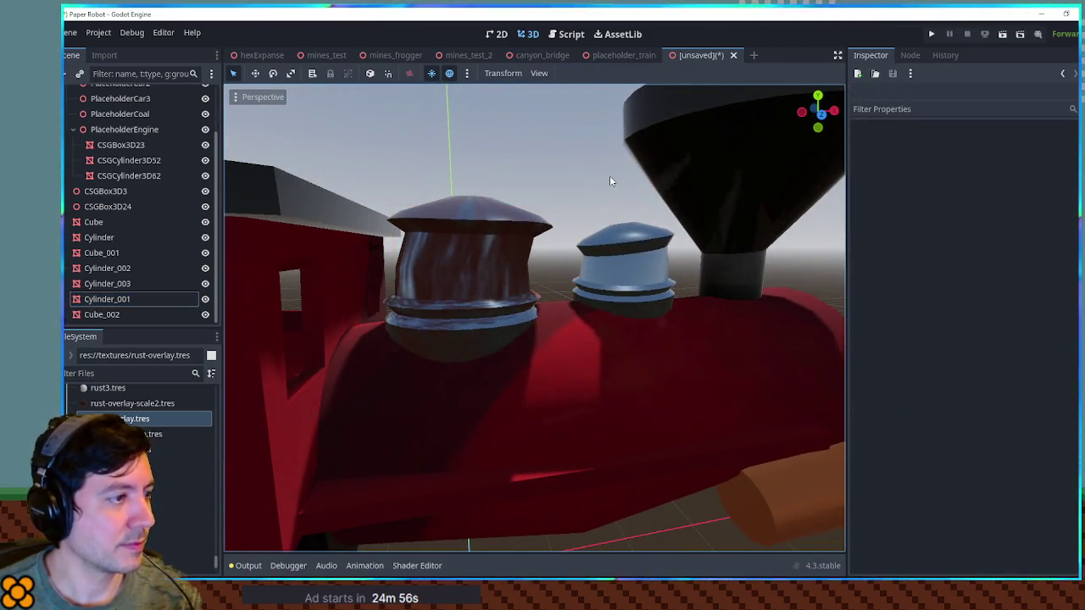
pyautogui.scroll(-2, 628, 242)
pyautogui.moveTo(628, 248)
pyautogui.mouseDown()
pyautogui.moveTo(669, 252)
pyautogui.moveTo(601, 279)
pyautogui.moveTo(581, 311)
pyautogui.moveTo(431, 347)
pyautogui.moveTo(508, 438)
pyautogui.moveTo(579, 410)
pyautogui.moveTo(586, 333)
pyautogui.moveTo(554, 320)
pyautogui.moveTo(621, 319)
pyautogui.moveTo(698, 290)
pyautogui.moveTo(693, 306)
pyautogui.moveTo(533, 307)
pyautogui.moveTo(250, 296)
pyautogui.moveTo(607, 302)
pyautogui.moveTo(584, 302)
pyautogui.moveTo(646, 359)
pyautogui.moveTo(509, 308)
pyautogui.moveTo(538, 316)
pyautogui.mouseUp()
pyautogui.scroll(-3, 582, 322)
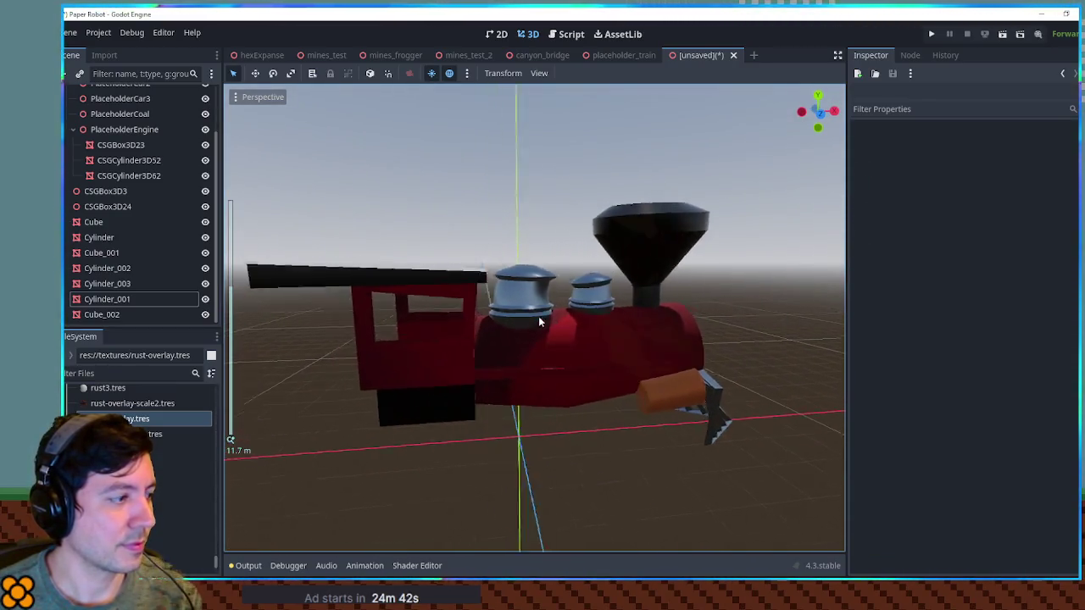
pyautogui.scroll(3, 538, 316)
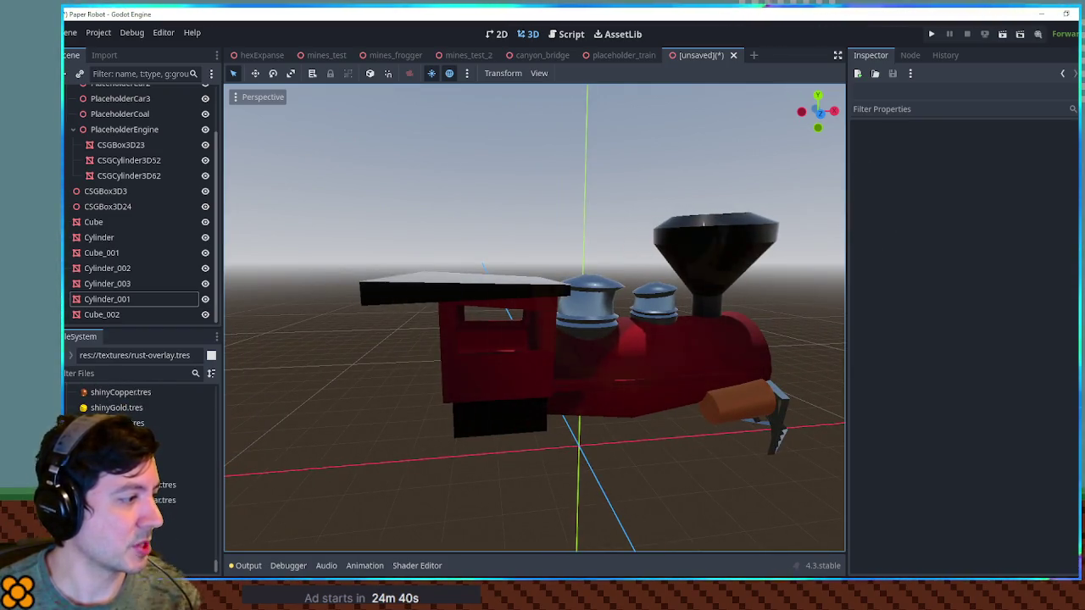
pyautogui.moveTo(182, 517)
pyautogui.mouseDown()
pyautogui.moveTo(644, 364)
pyautogui.moveTo(605, 322)
pyautogui.moveTo(568, 356)
pyautogui.moveTo(604, 384)
pyautogui.moveTo(649, 347)
pyautogui.mouseUp()
pyautogui.scroll(5, 568, 356)
# Give the steam domes stoneBrick.tres and stoneBrickTriplanar.tres.
pyautogui.scroll(2, 650, 347)
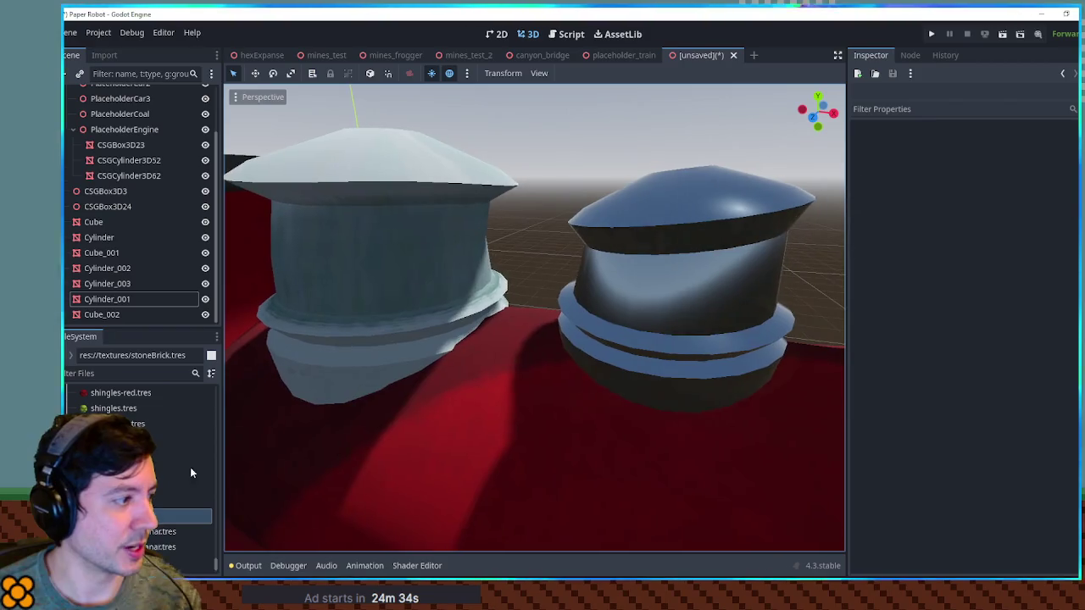
pyautogui.moveTo(183, 516)
pyautogui.mouseDown()
pyautogui.moveTo(642, 321)
pyautogui.moveTo(223, 458)
pyautogui.mouseUp()
pyautogui.scroll(-3, 642, 321)
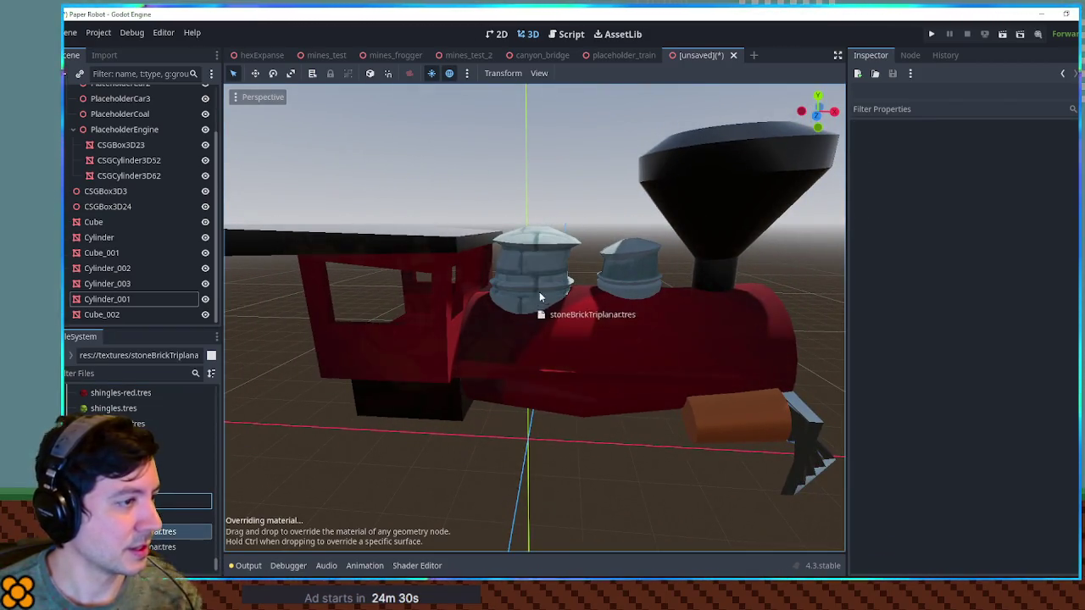
pyautogui.moveTo(533, 329)
pyautogui.mouseDown()
pyautogui.moveTo(622, 310)
pyautogui.moveTo(455, 319)
pyautogui.moveTo(593, 322)
pyautogui.mouseUp()
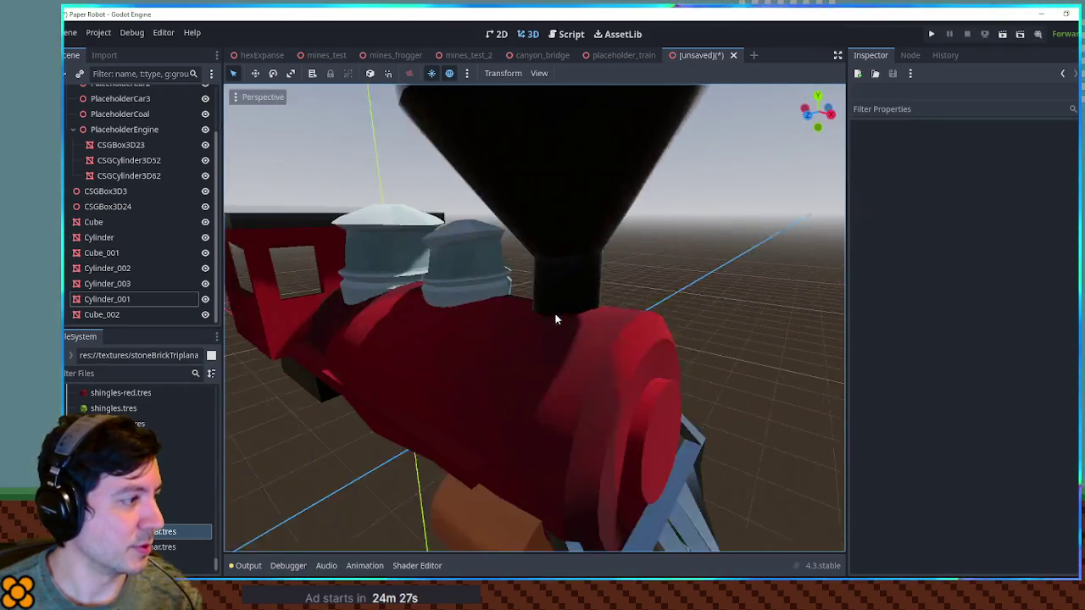
pyautogui.scroll(-3, 554, 320)
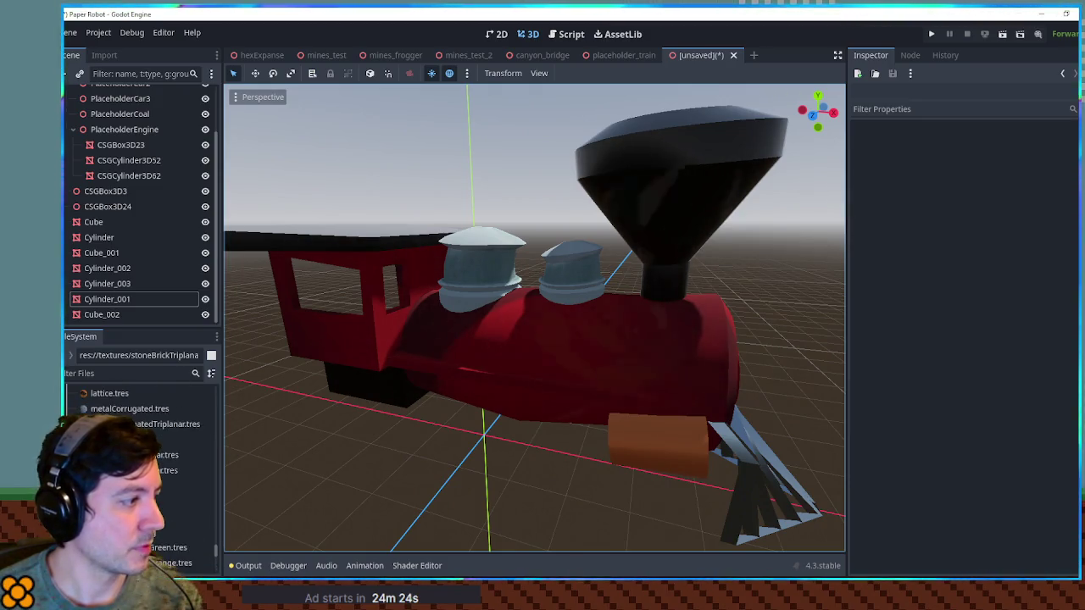
# Apply oxide-dark-triplanar.tres to the funnel, cab roof and front grill.
pyautogui.moveTo(670, 225)
pyautogui.mouseDown()
pyautogui.moveTo(685, 213)
pyautogui.moveTo(605, 245)
pyautogui.moveTo(599, 274)
pyautogui.moveTo(678, 263)
pyautogui.moveTo(708, 247)
pyautogui.mouseUp()
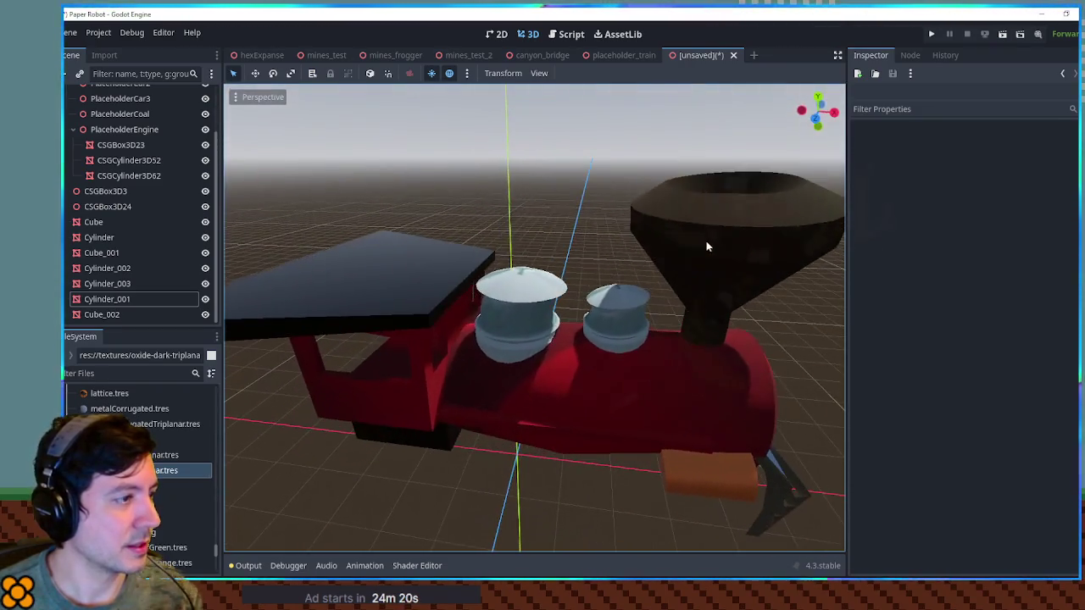
pyautogui.moveTo(392, 279); pyautogui.dragTo(395, 281)
pyautogui.moveTo(395, 281)
pyautogui.mouseDown()
pyautogui.moveTo(498, 356)
pyautogui.moveTo(249, 481)
pyautogui.mouseUp()
pyautogui.moveTo(166, 471)
pyautogui.mouseDown()
pyautogui.moveTo(438, 368)
pyautogui.moveTo(407, 390)
pyautogui.moveTo(508, 389)
pyautogui.moveTo(298, 382)
pyautogui.moveTo(594, 399)
pyautogui.mouseUp()
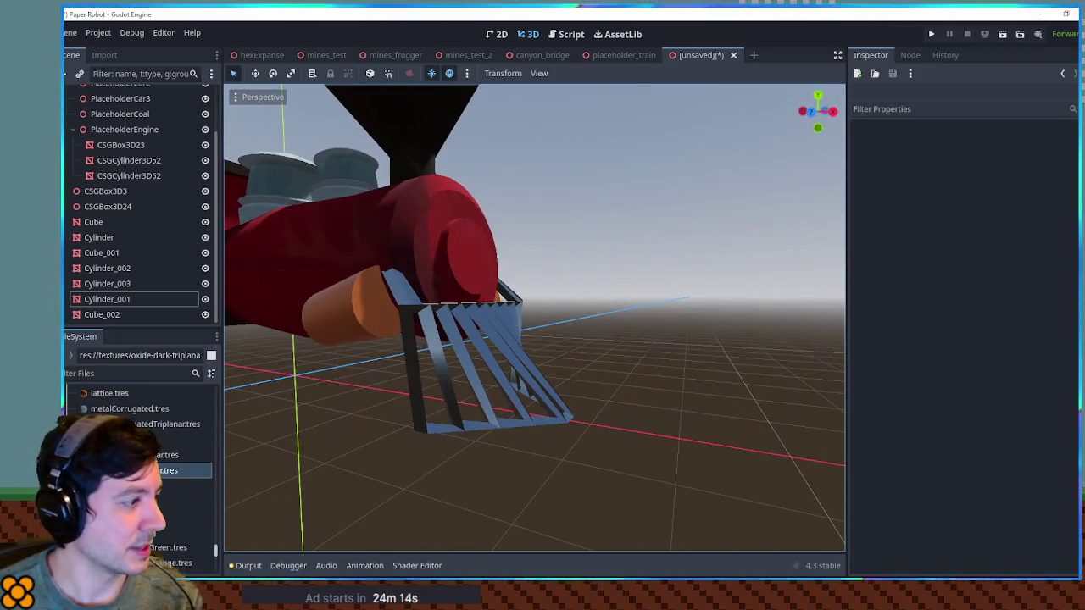
pyautogui.moveTo(478, 401)
pyautogui.mouseDown()
pyautogui.moveTo(383, 421)
pyautogui.moveTo(661, 390)
pyautogui.mouseUp()
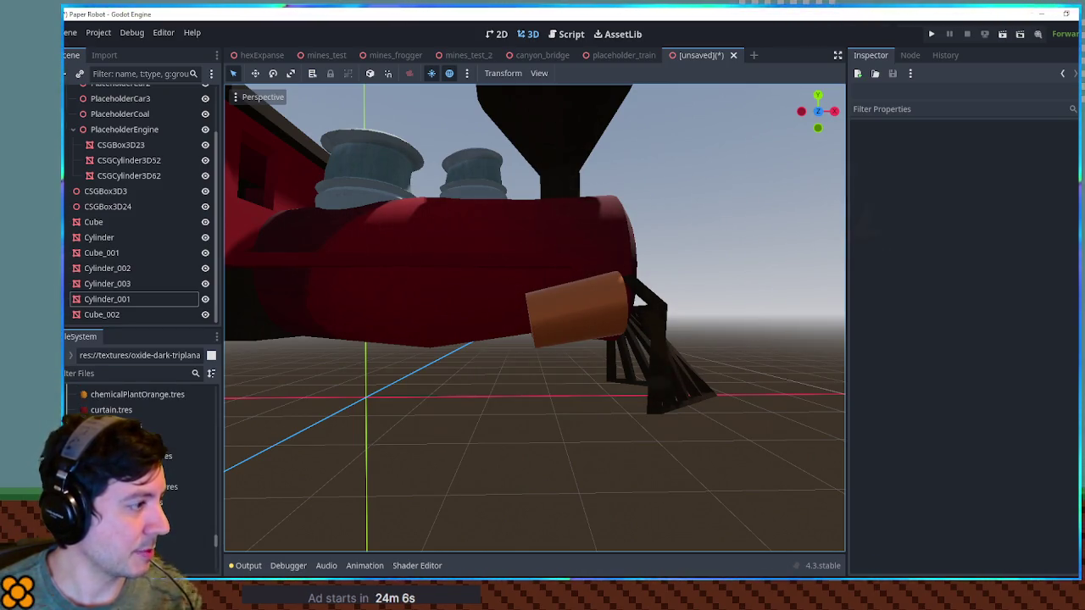
# Apply chemicalPlantOrange to the front cylinder, after previewing materials on the boiler and cab box.
pyautogui.moveTo(138, 401)
pyautogui.mouseDown()
pyautogui.moveTo(620, 330)
pyautogui.moveTo(613, 340)
pyautogui.mouseUp()
pyautogui.scroll(-5, 613, 340)
pyautogui.moveTo(164, 404)
pyautogui.mouseDown()
pyautogui.moveTo(469, 302)
pyautogui.moveTo(640, 319)
pyautogui.moveTo(551, 359)
pyautogui.mouseUp()
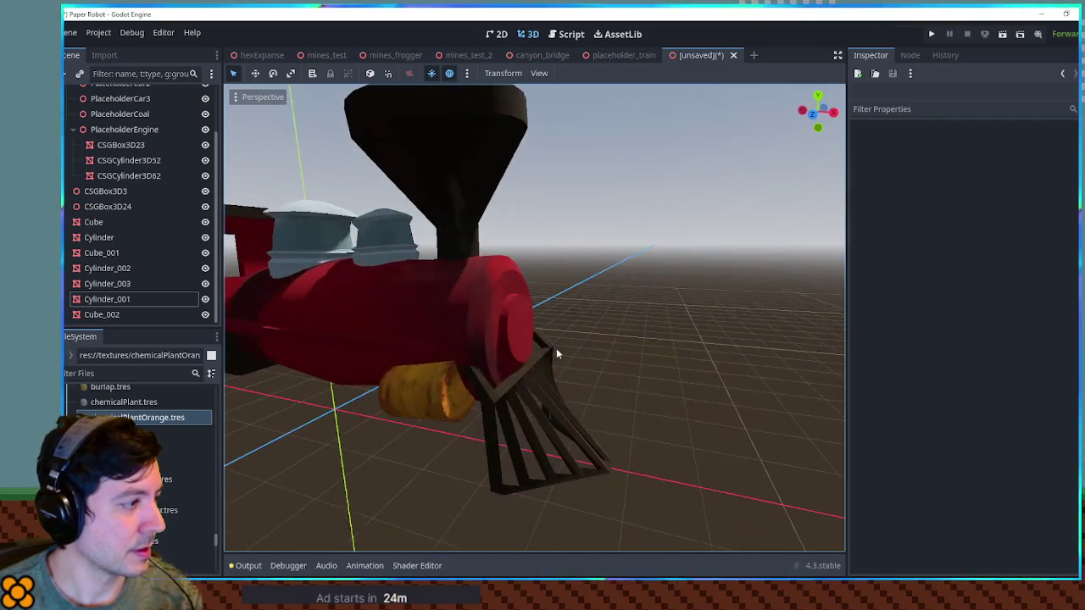
pyautogui.scroll(3, 550, 359)
pyautogui.moveTo(146, 402)
pyautogui.mouseDown()
pyautogui.moveTo(394, 261)
pyautogui.moveTo(404, 280)
pyautogui.moveTo(267, 315)
pyautogui.moveTo(495, 311)
pyautogui.moveTo(180, 402)
pyautogui.moveTo(386, 416)
pyautogui.moveTo(138, 426)
pyautogui.mouseUp()
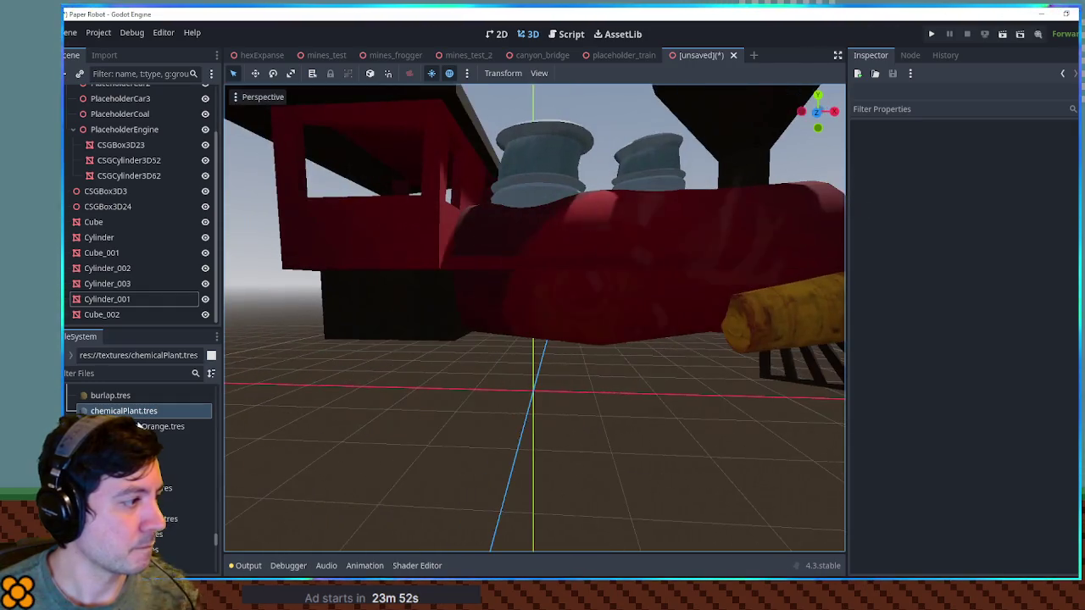
pyautogui.scroll(3, 144, 415)
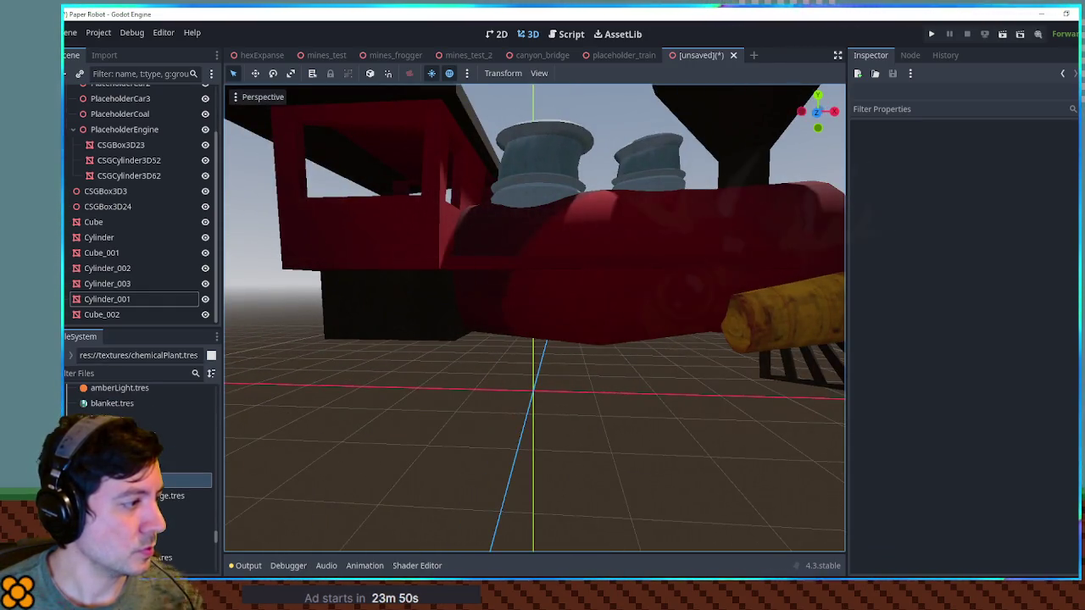
pyautogui.moveTo(169, 434)
pyautogui.mouseDown()
pyautogui.moveTo(404, 293)
pyautogui.moveTo(367, 295)
pyautogui.moveTo(380, 245)
pyautogui.moveTo(415, 263)
pyautogui.moveTo(356, 283)
pyautogui.moveTo(355, 270)
pyautogui.mouseUp()
# Try amberLight on the funnel, then undo it so the funnel stays black.
pyautogui.moveTo(169, 445)
pyautogui.mouseDown()
pyautogui.moveTo(752, 144)
pyautogui.moveTo(639, 223)
pyautogui.moveTo(661, 187)
pyautogui.moveTo(703, 186)
pyautogui.moveTo(682, 228)
pyautogui.moveTo(710, 223)
pyautogui.moveTo(622, 226)
pyautogui.moveTo(628, 273)
pyautogui.moveTo(577, 203)
pyautogui.moveTo(610, 229)
pyautogui.mouseUp()
pyautogui.scroll(-3, 746, 152)
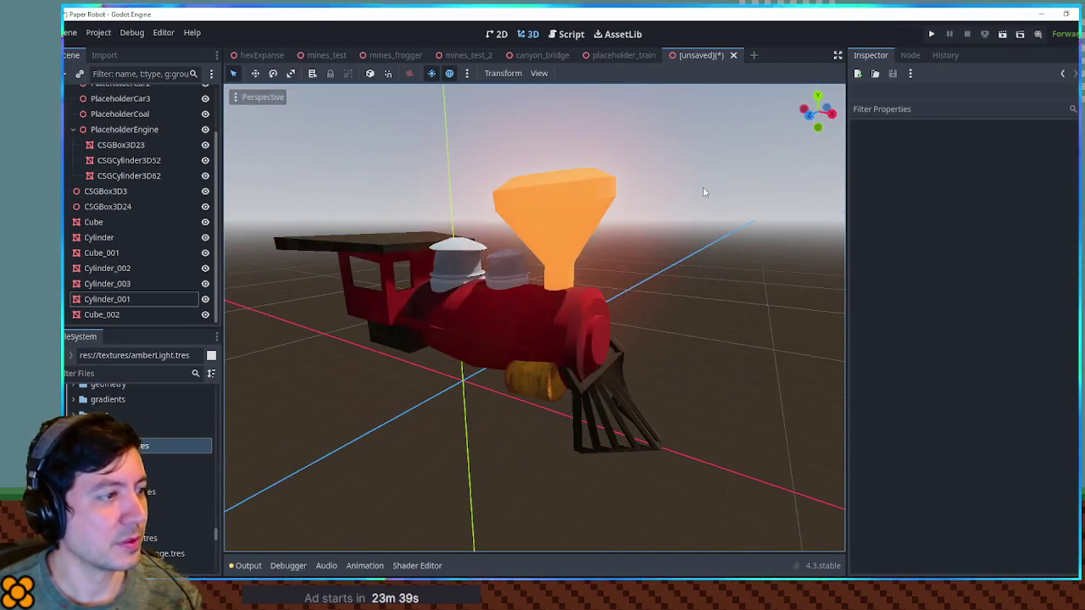
pyautogui.hotkey('ctrl', 'z')
pyautogui.scroll(-2, 578, 208)
pyautogui.scroll(2, 75, 136)
pyautogui.click(69, 110)
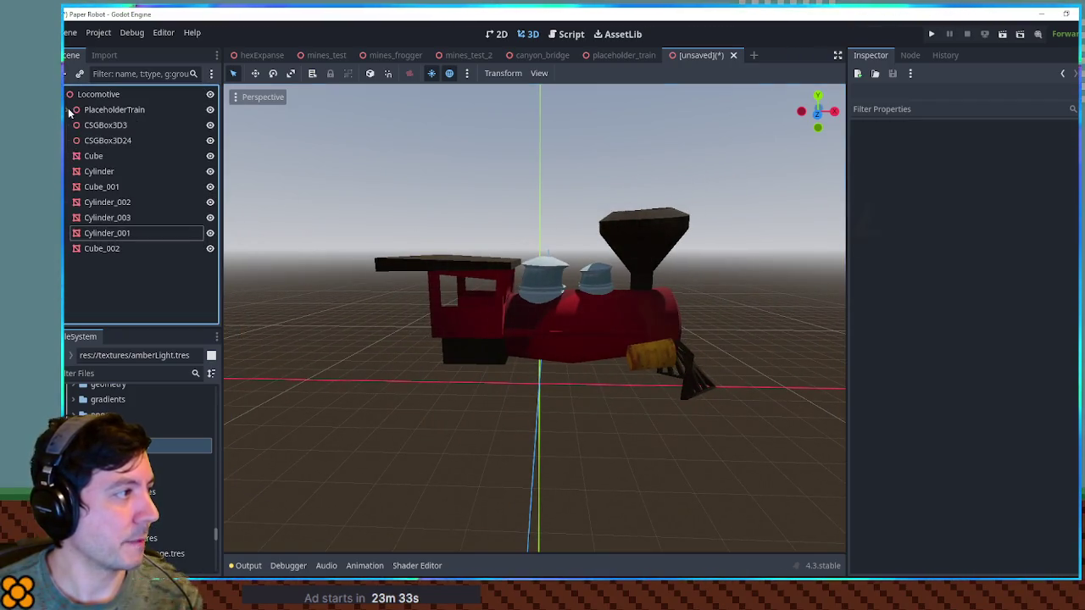
# Add a Node3D child named Model under the Locomotive root.
pyautogui.click(114, 94)
pyautogui.hotkey('ctrl', 'a')
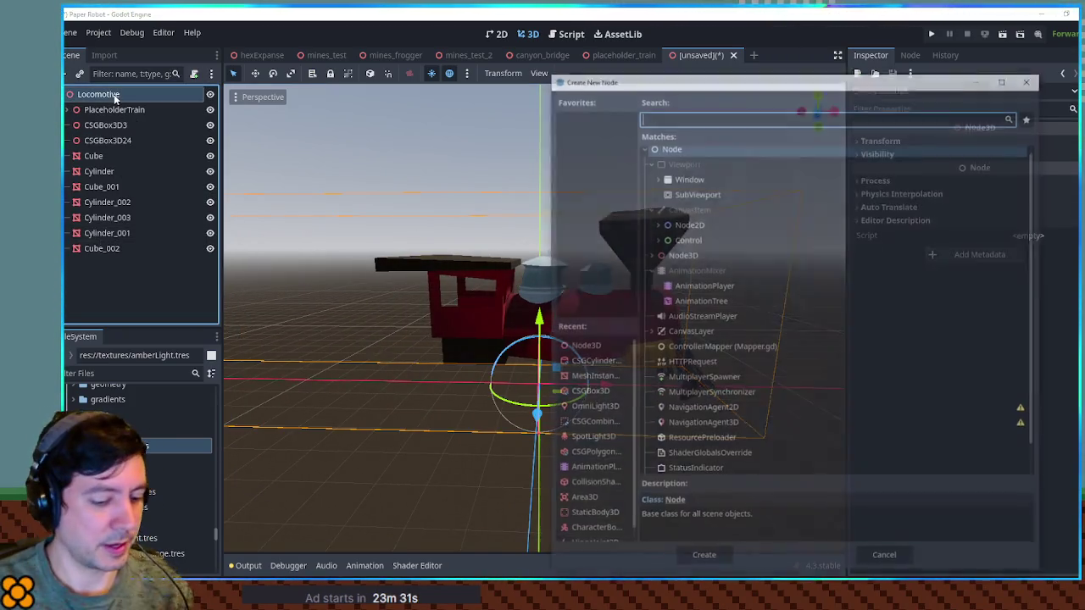
pyautogui.write('Node3D')
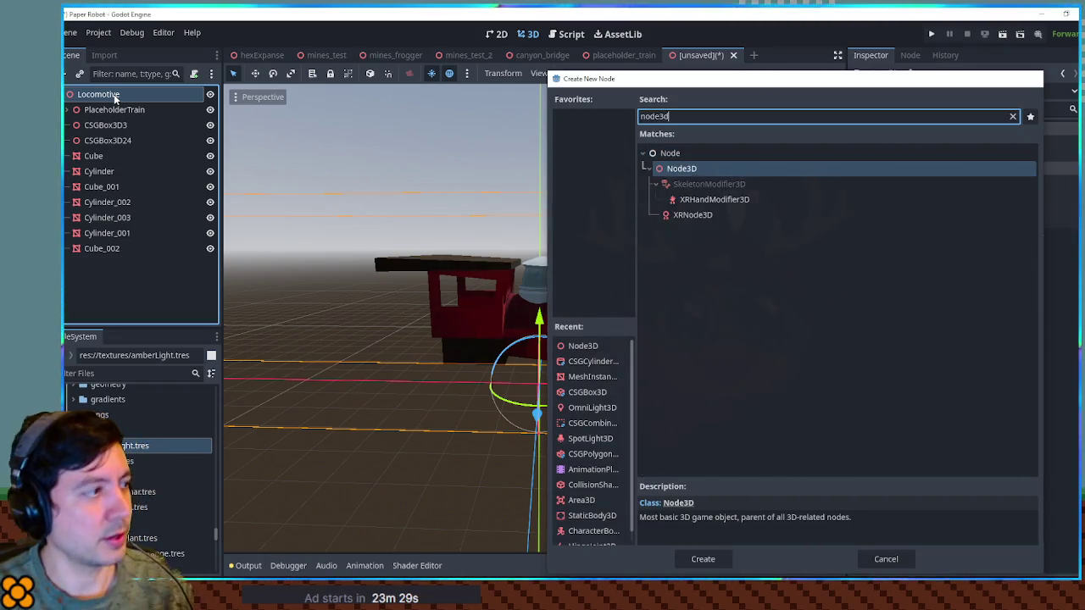
pyautogui.press('Return')
pyautogui.write('Model')
pyautogui.press('Return')
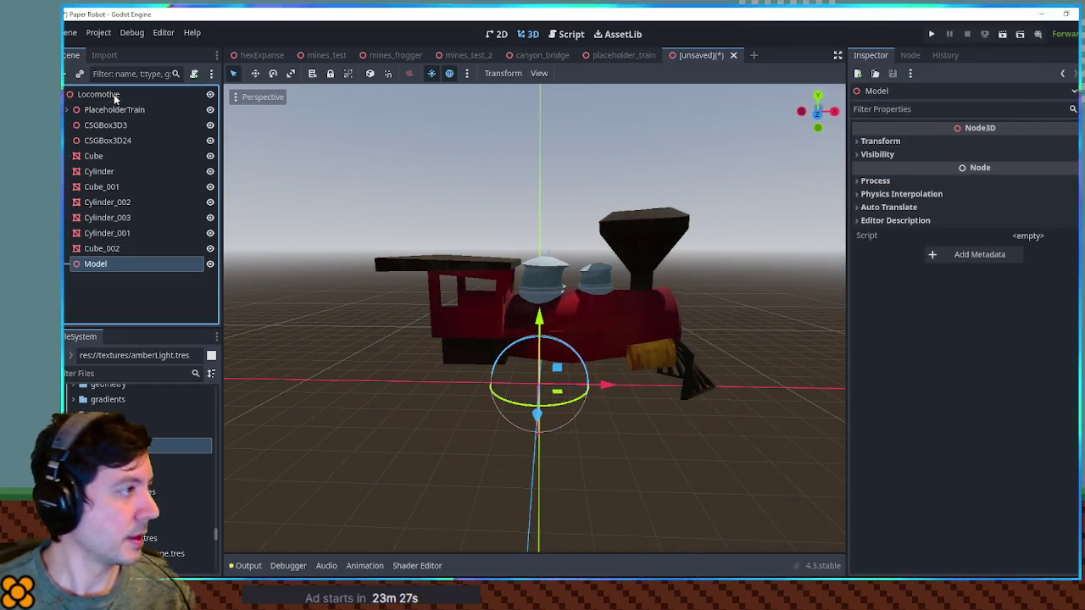
# Move the parts from PlaceholderTrain through Cube_002 under Model.
pyautogui.click(112, 106)
pyautogui.keyDown('shift'); pyautogui.click(101, 250); pyautogui.keyUp('shift')
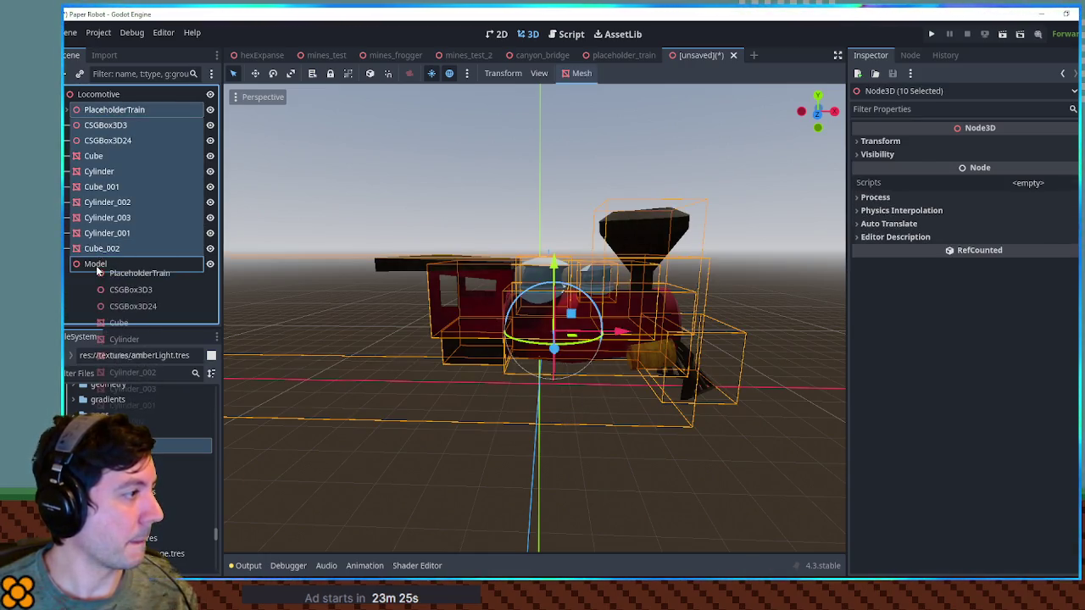
pyautogui.moveTo(97, 270); pyautogui.dragTo(96, 266)
pyautogui.click(67, 109)
# Start adding a 'gpu' child node to Locomotive, then cancel without adding it.
pyautogui.click(99, 95)
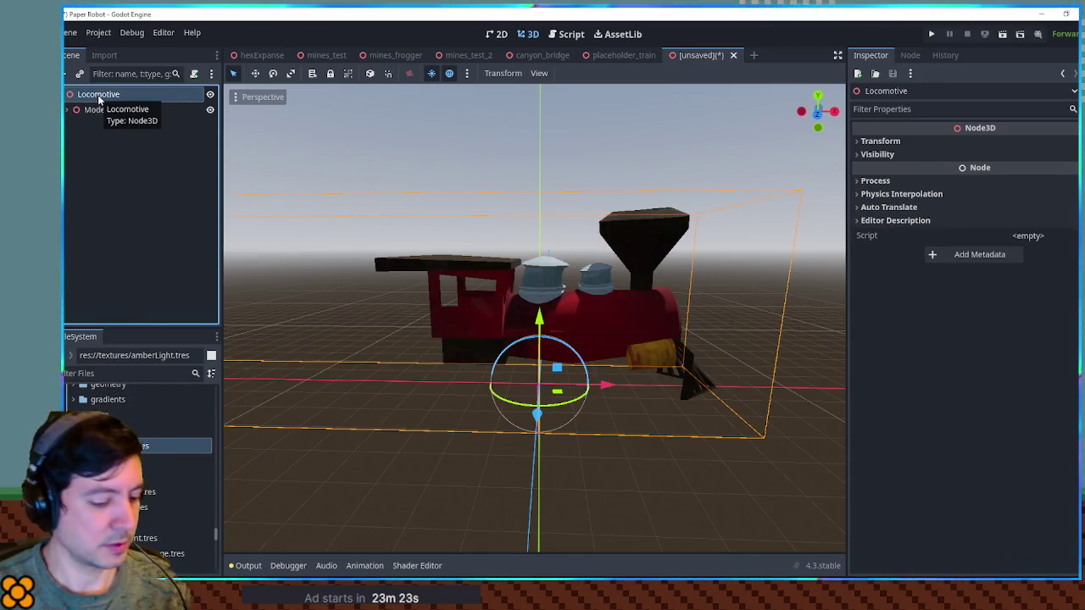
pyautogui.hotkey('ctrl', 'a')
pyautogui.write('gpu')
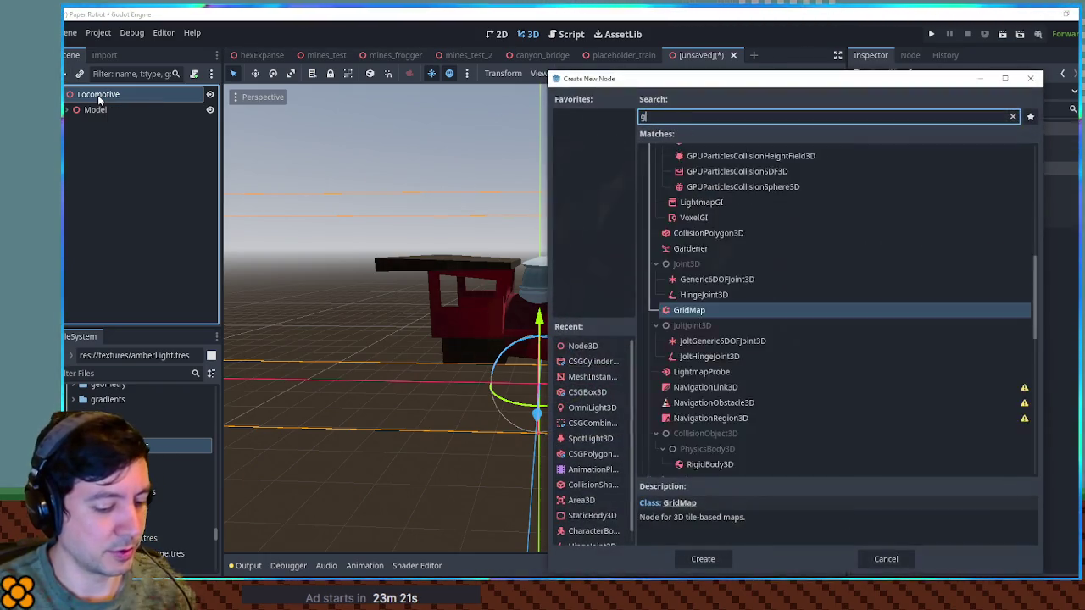
pyautogui.press('Escape')
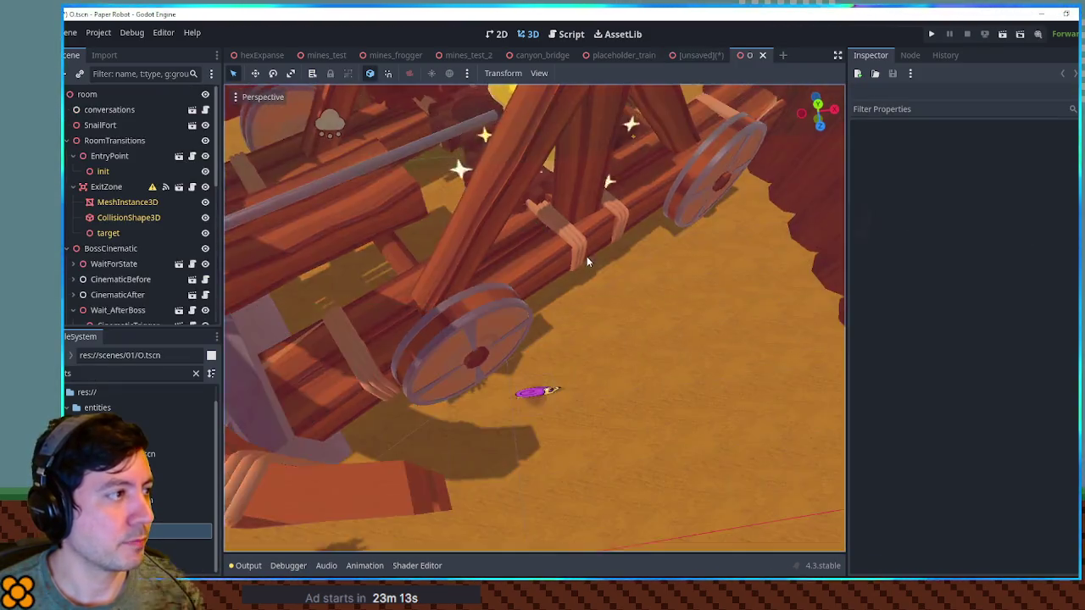
# Copy the level's GPUParticles3D smoke emitter, paste it under Locomotive and raise it onto the chimney.
pyautogui.moveTo(586, 261)
pyautogui.mouseDown()
pyautogui.moveTo(476, 269)
pyautogui.moveTo(435, 244)
pyautogui.mouseUp()
pyautogui.click(436, 240)
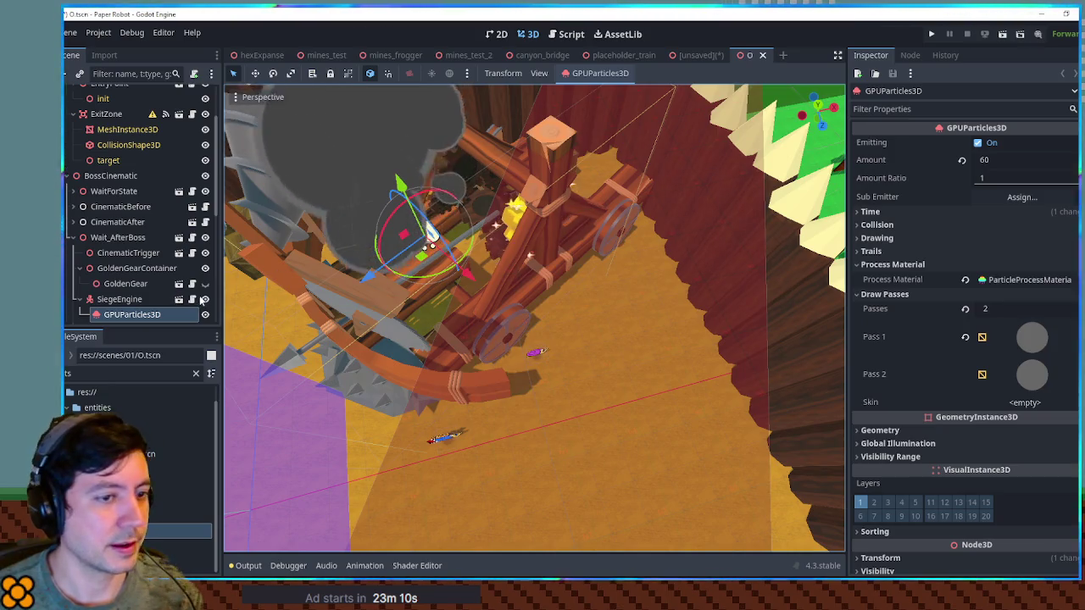
pyautogui.click(763, 55)
pyautogui.hotkey('ctrl', 'v')
pyautogui.moveTo(541, 306)
pyautogui.mouseDown()
pyautogui.moveTo(546, 286)
pyautogui.moveTo(666, 206)
pyautogui.moveTo(653, 166)
pyautogui.mouseUp()
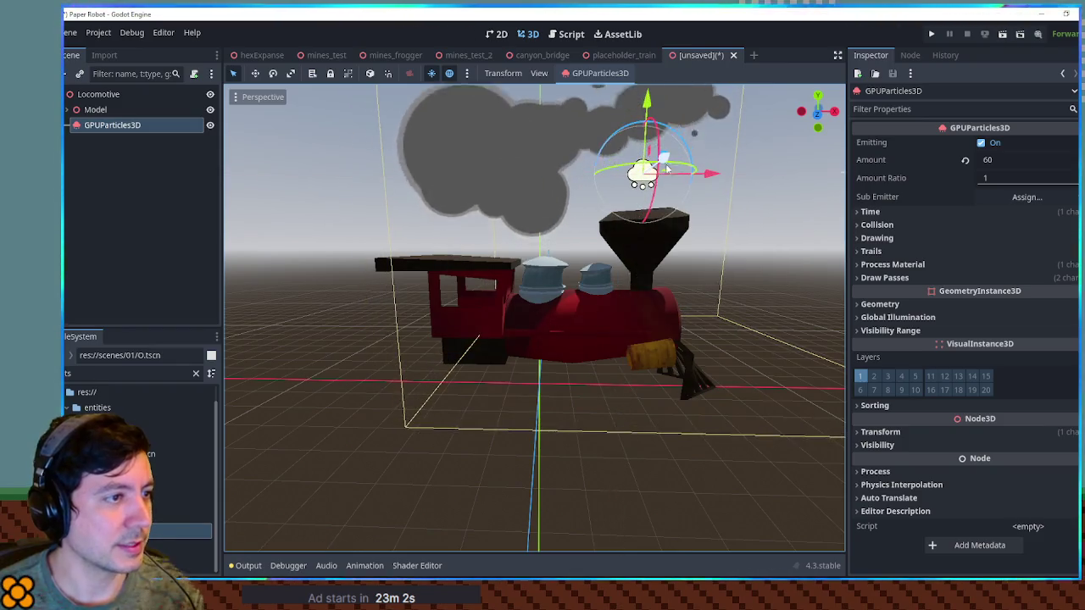
pyautogui.scroll(3, 674, 248)
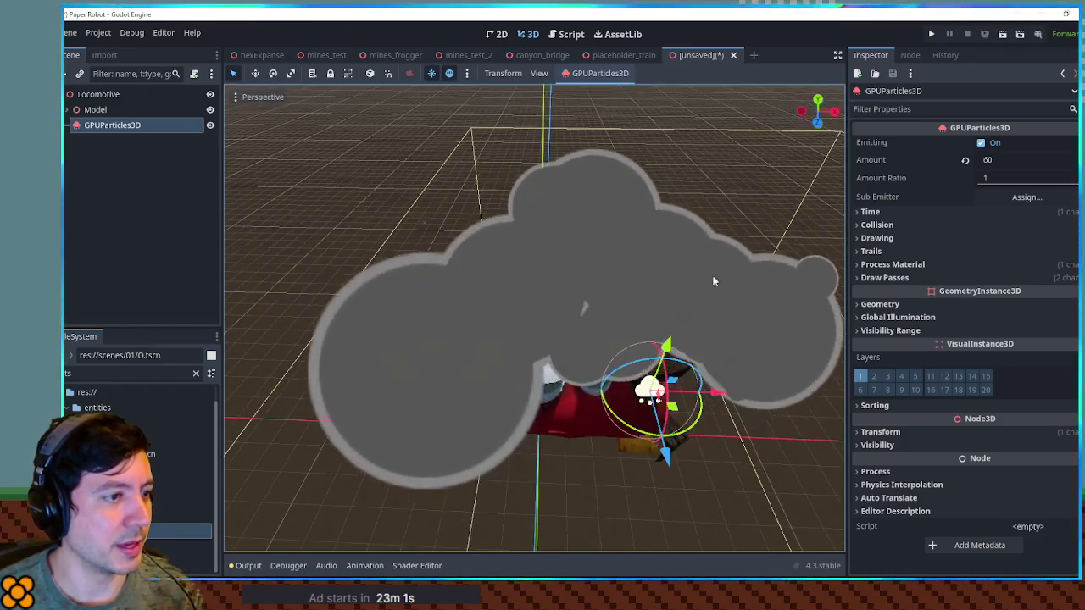
pyautogui.scroll(-3, 696, 233)
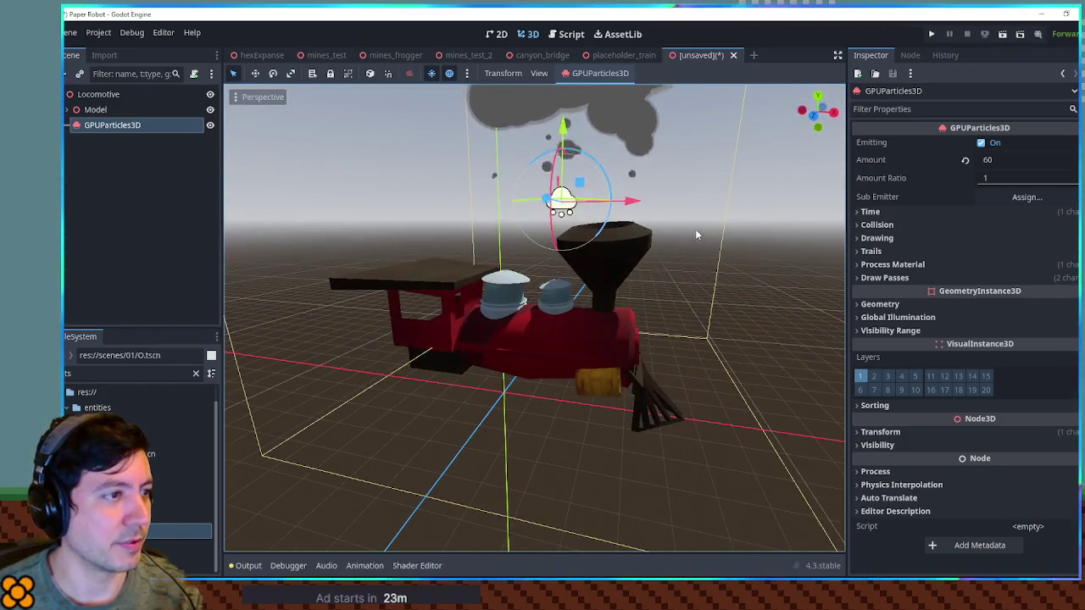
# Make the smoke's process material unique with Make Unique (Recursive).
pyautogui.moveTo(695, 229); pyautogui.dragTo(645, 254)
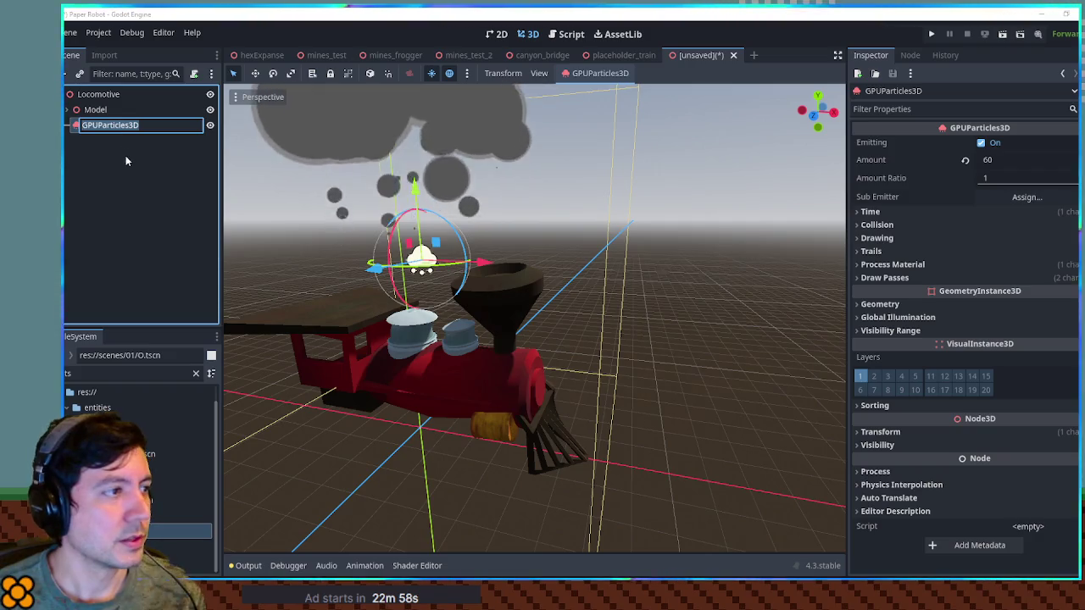
pyautogui.click(923, 267)
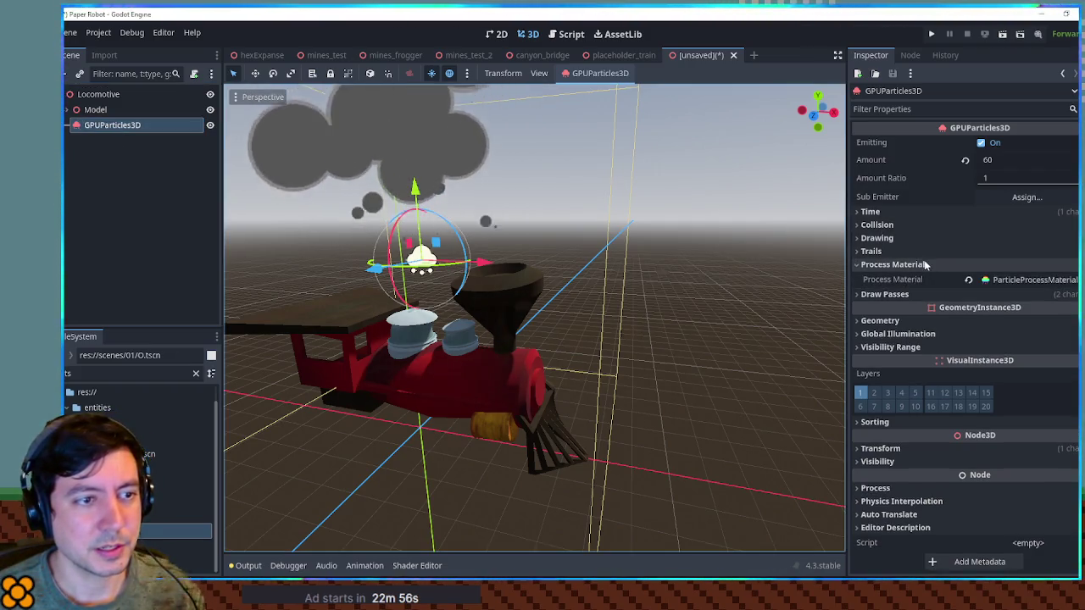
pyautogui.rightClick(1023, 280)
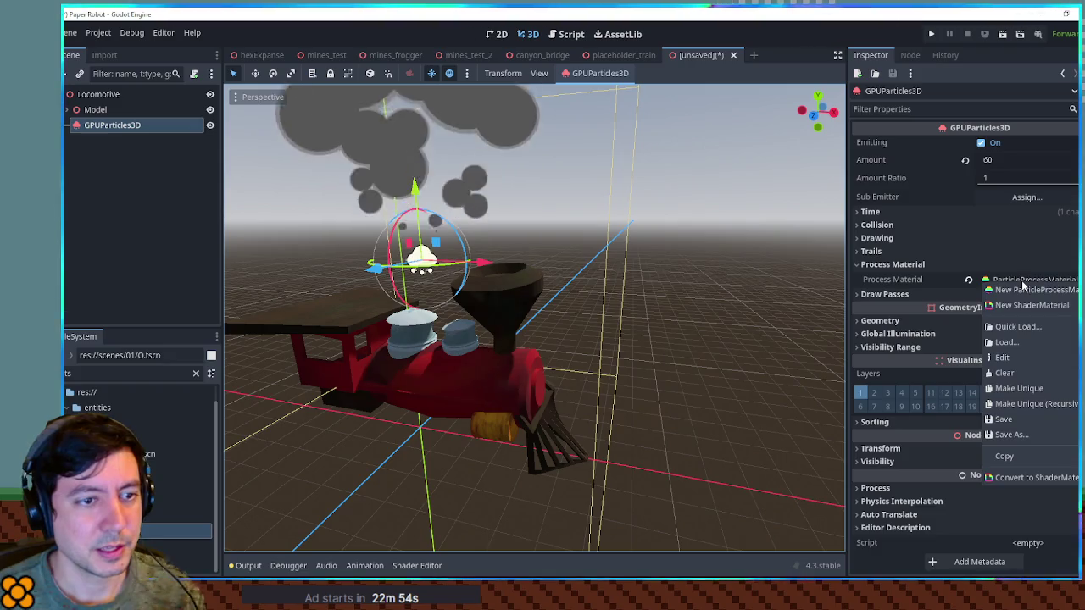
pyautogui.click(1026, 404)
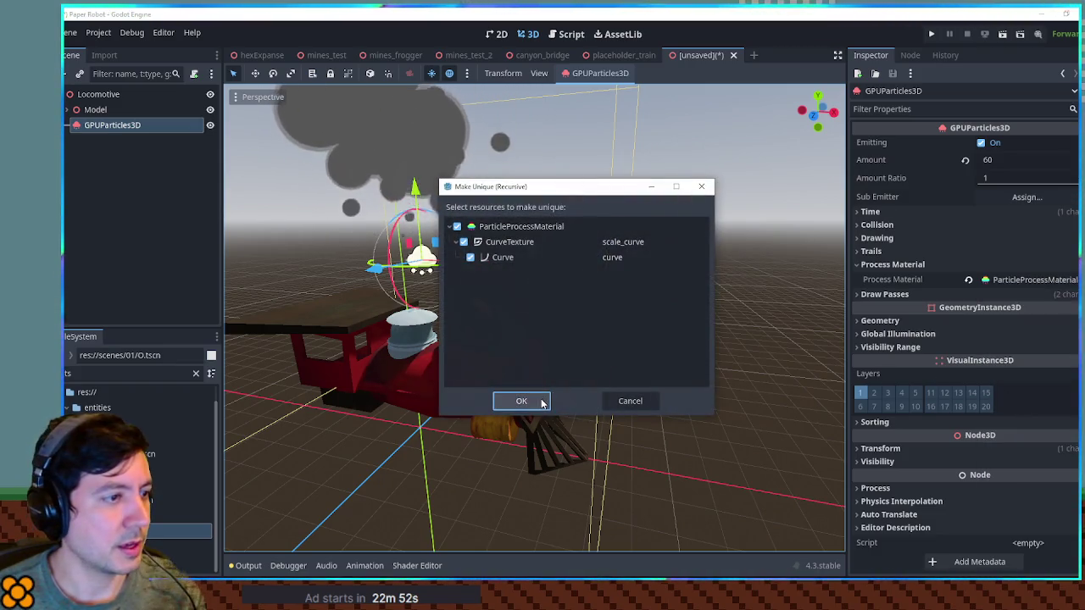
pyautogui.click(542, 402)
# Set the process material's Spawn emission shape to Point.
pyautogui.click(1017, 280)
pyautogui.scroll(-3, 1003, 277)
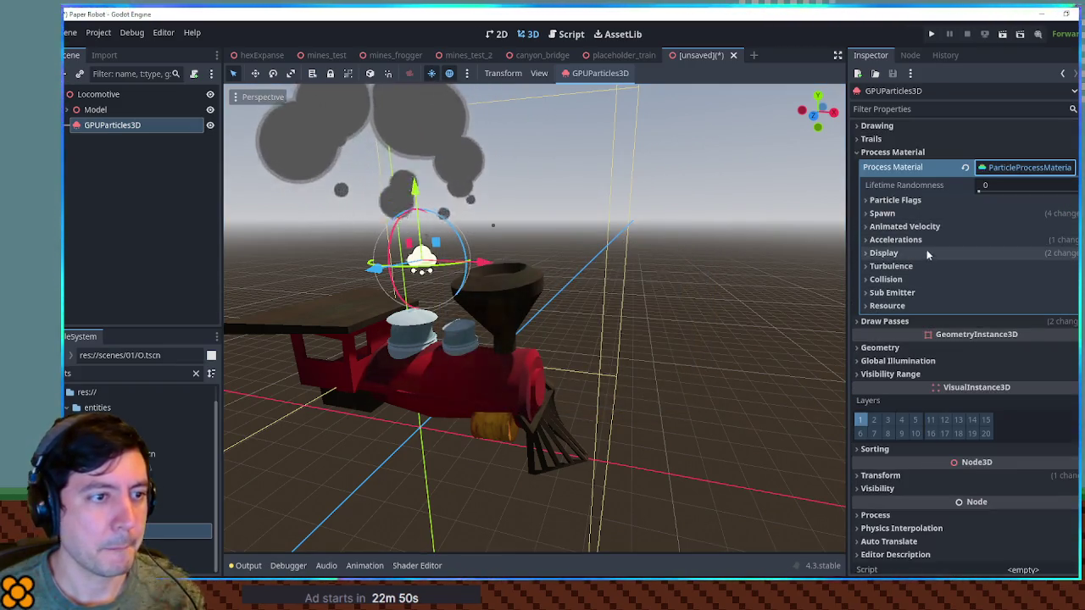
pyautogui.click(885, 213)
pyautogui.click(933, 226)
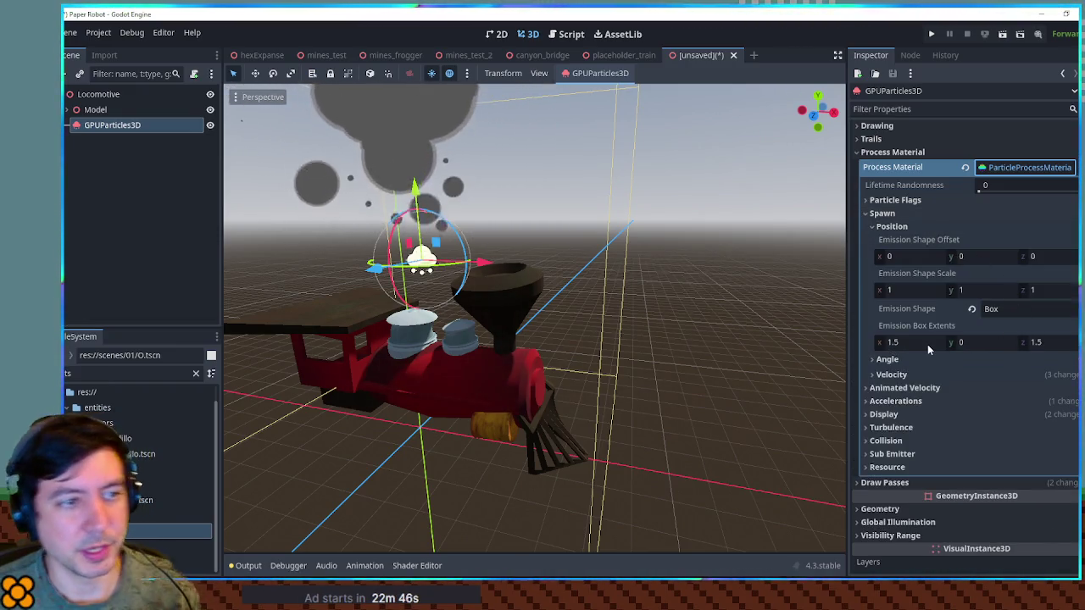
pyautogui.click(1019, 310)
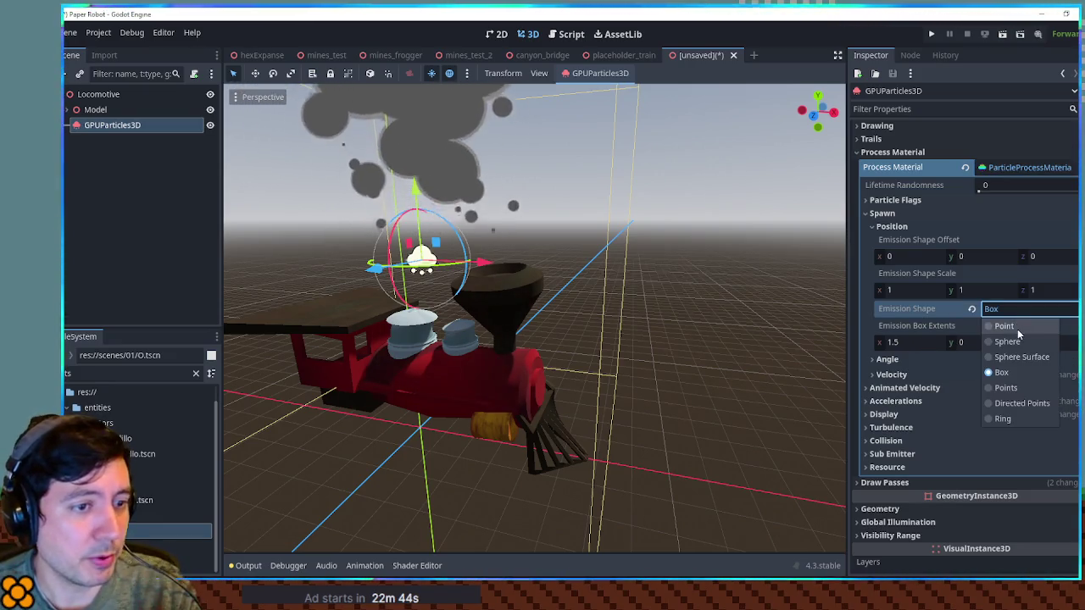
pyautogui.click(1009, 327)
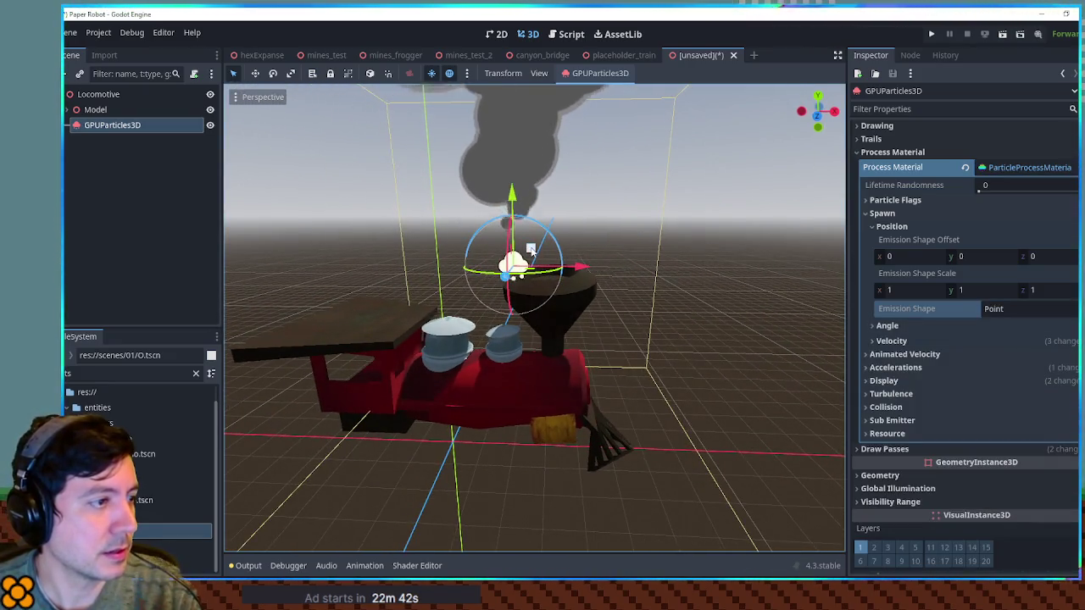
# Centre the smoke emitter over the chimney in the front orthogonal view.
pyautogui.click(645, 263)
pyautogui.press('KP_1')
pyautogui.click(541, 242)
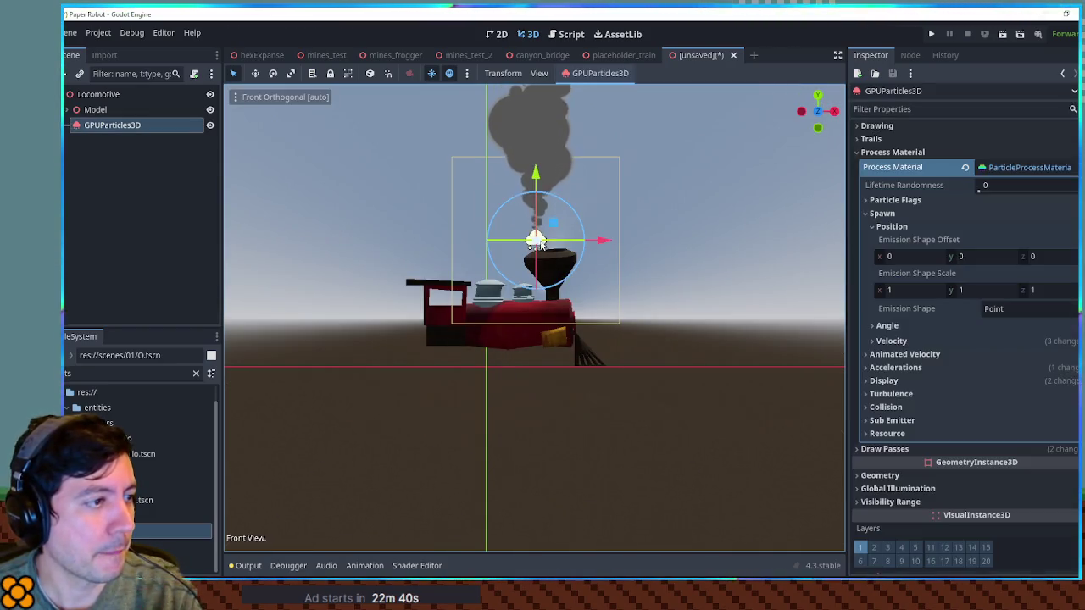
pyautogui.moveTo(555, 231); pyautogui.dragTo(573, 246)
pyautogui.click(721, 223)
pyautogui.moveTo(717, 230); pyautogui.dragTo(623, 273)
# Align the emitter with the funnel mouth in the right side view, then check the plume.
pyautogui.press('KP_3')
pyautogui.click(353, 252)
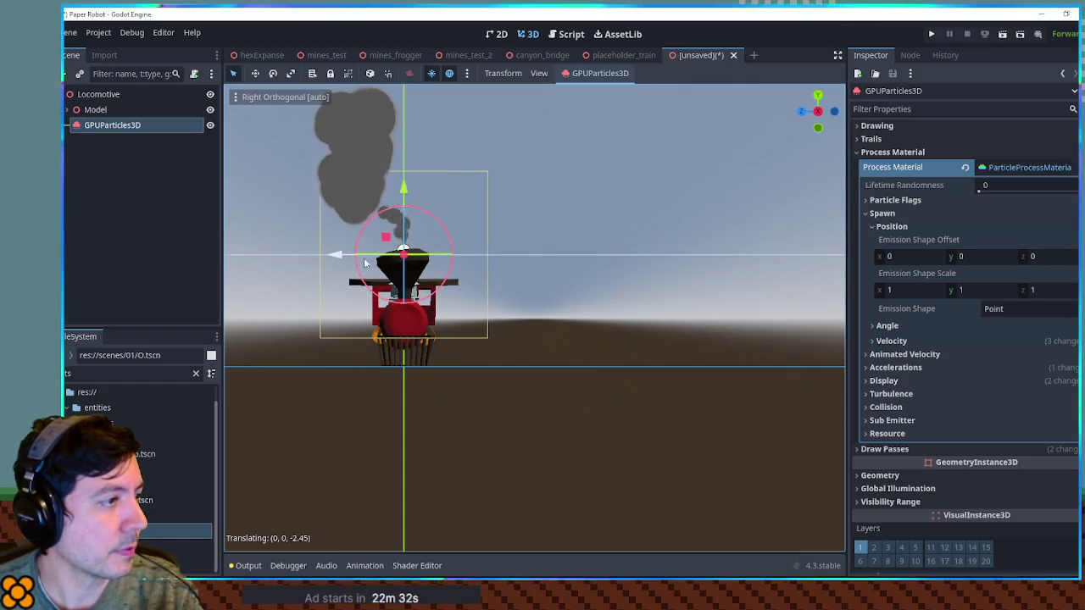
pyautogui.click(618, 252)
pyautogui.moveTo(619, 253)
pyautogui.mouseDown()
pyautogui.moveTo(819, 285)
pyautogui.moveTo(798, 262)
pyautogui.mouseUp()
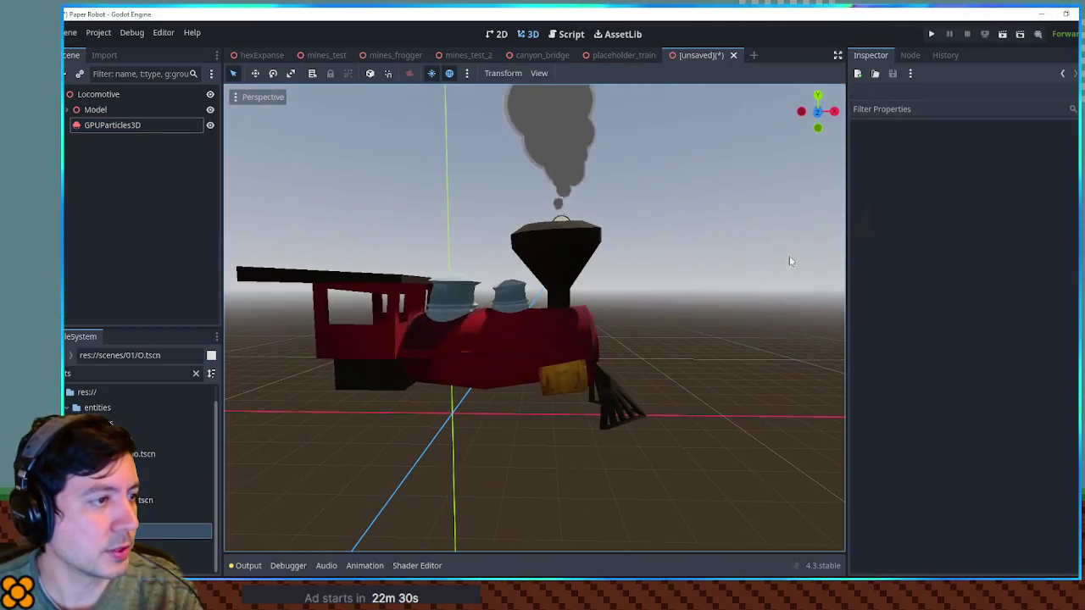
pyautogui.click(564, 225)
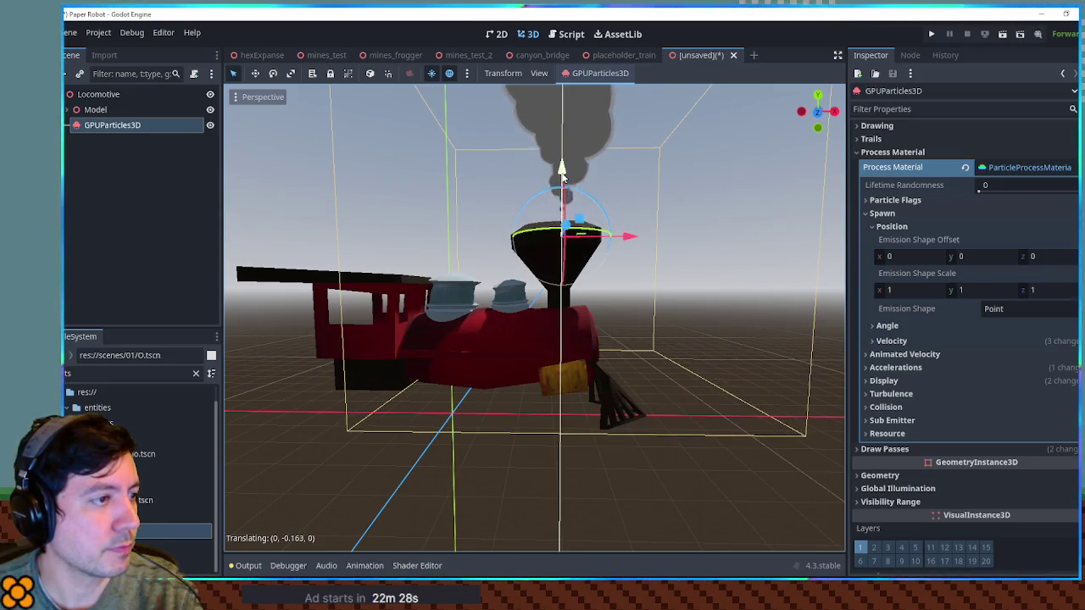
pyautogui.click(752, 232)
pyautogui.scroll(-4, 670, 256)
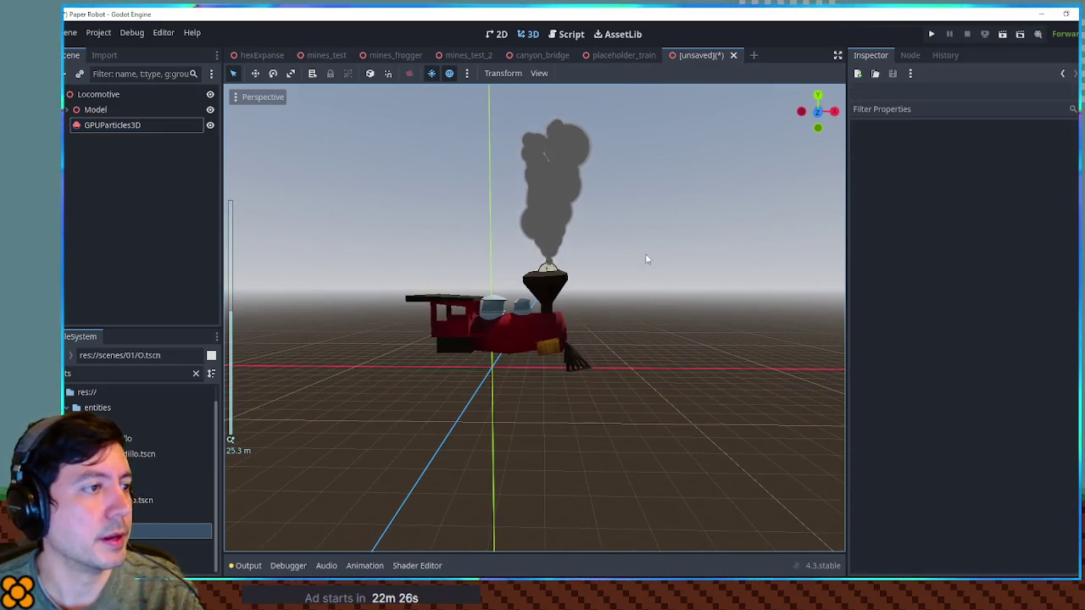
pyautogui.click(550, 256)
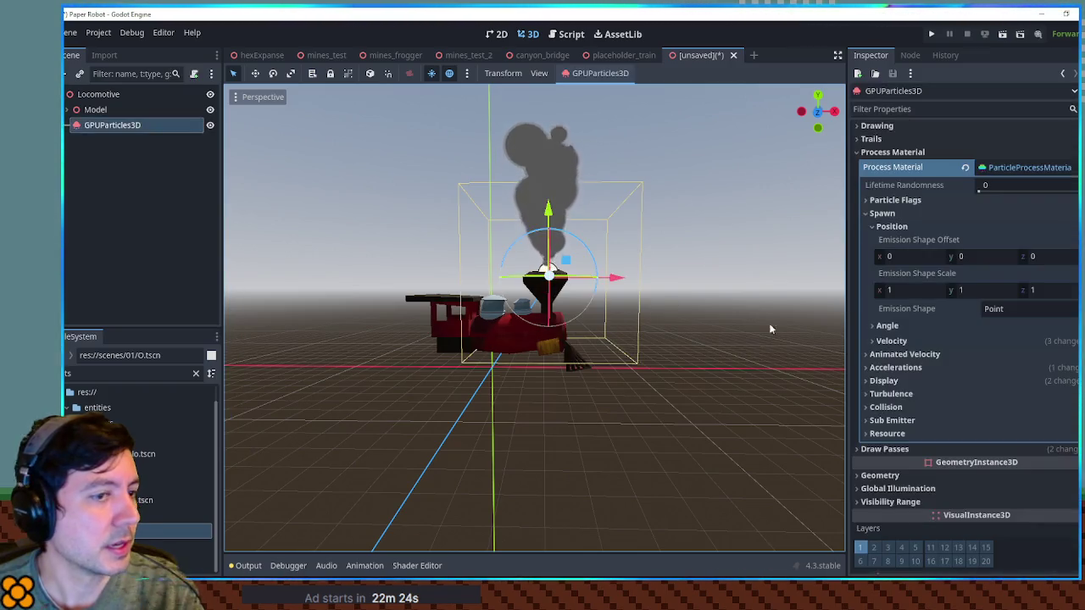
pyautogui.click(1005, 170)
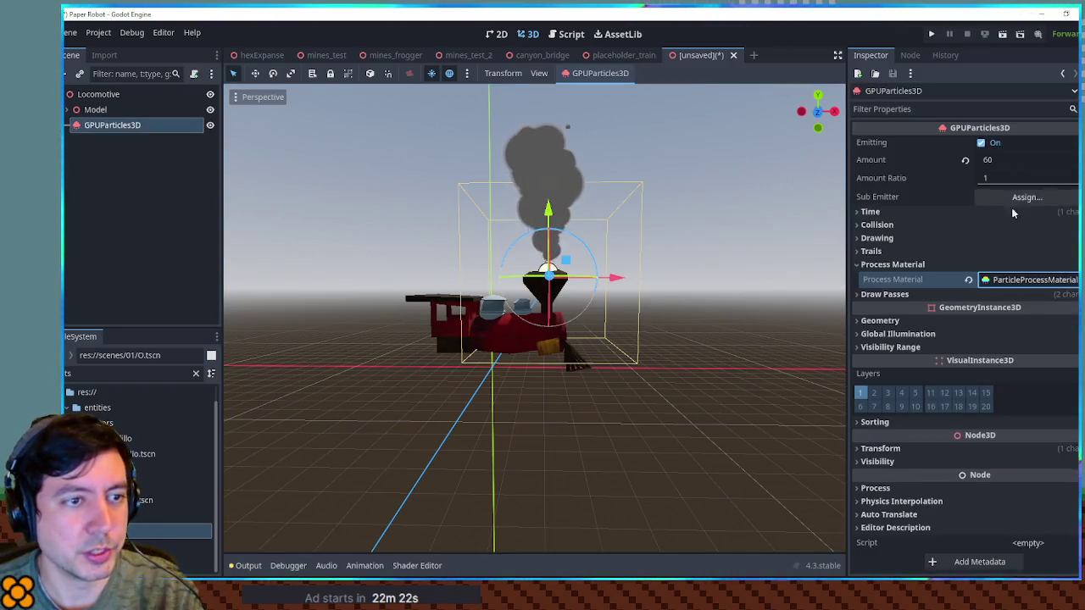
# Make the first draw-pass mesh unique with Make Unique (Recursive).
pyautogui.click(1036, 293)
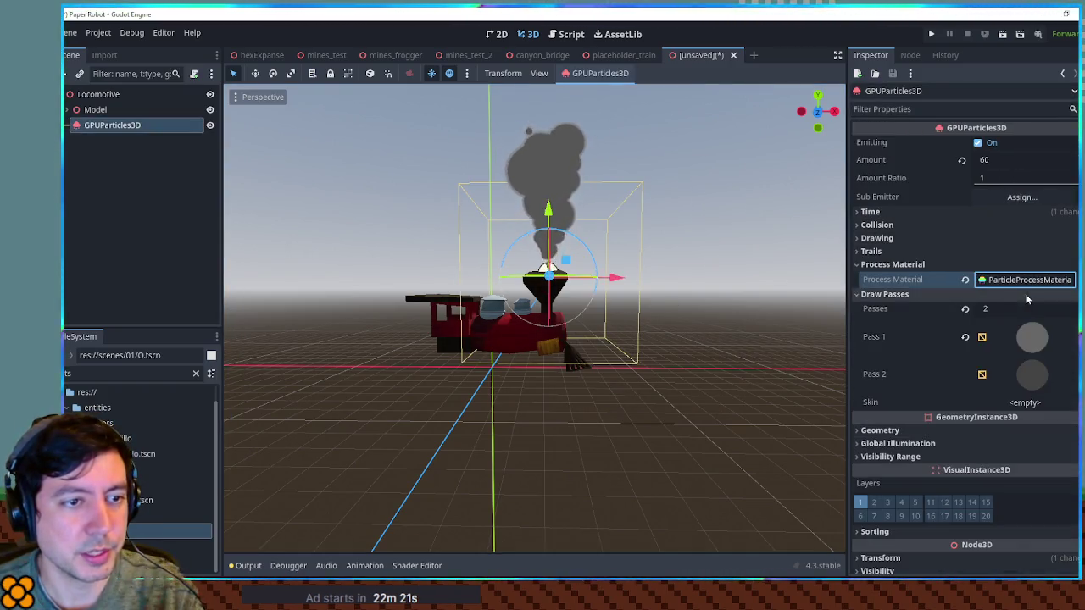
pyautogui.rightClick(1041, 352)
pyautogui.click(1041, 518)
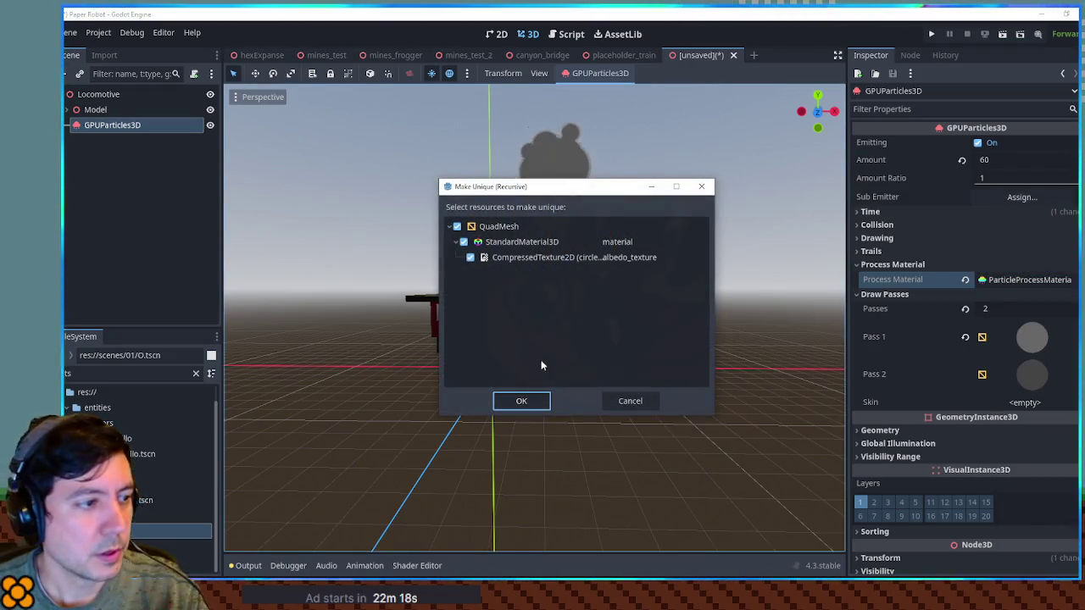
pyautogui.click(521, 401)
pyautogui.rightClick(1032, 337)
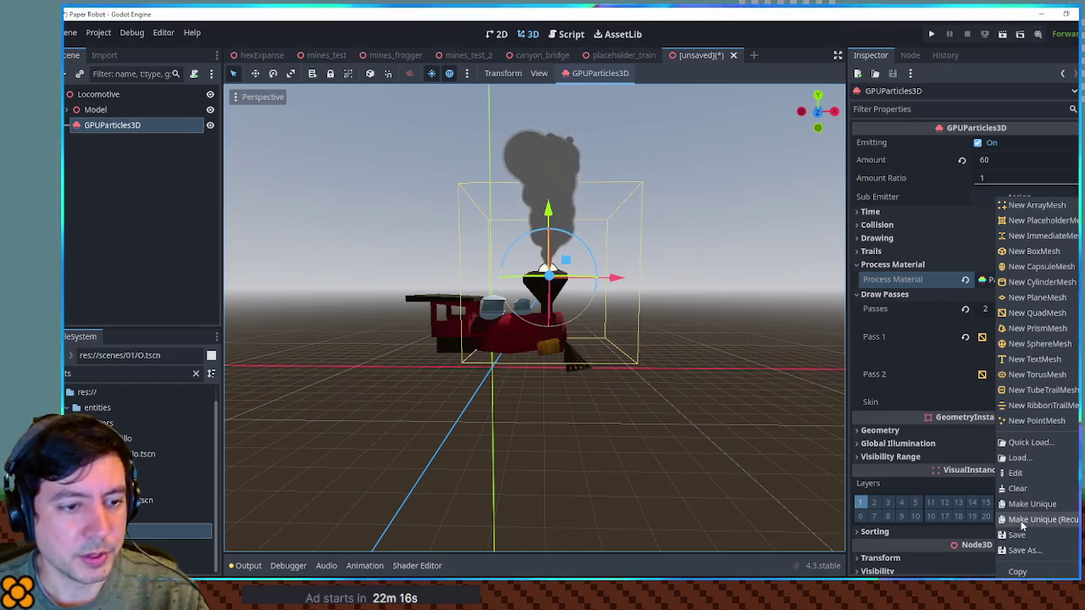
pyautogui.click(1041, 517)
pyautogui.click(521, 401)
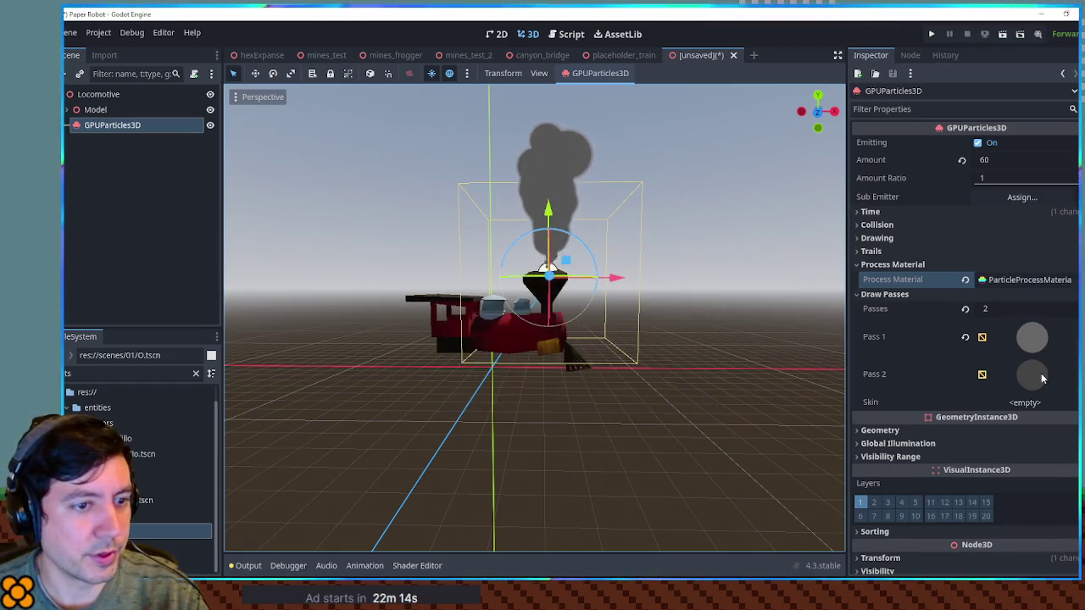
# Make the smoke mesh's material unique.
pyautogui.click(1041, 373)
pyautogui.scroll(-4, 1009, 398)
pyautogui.click(1021, 395)
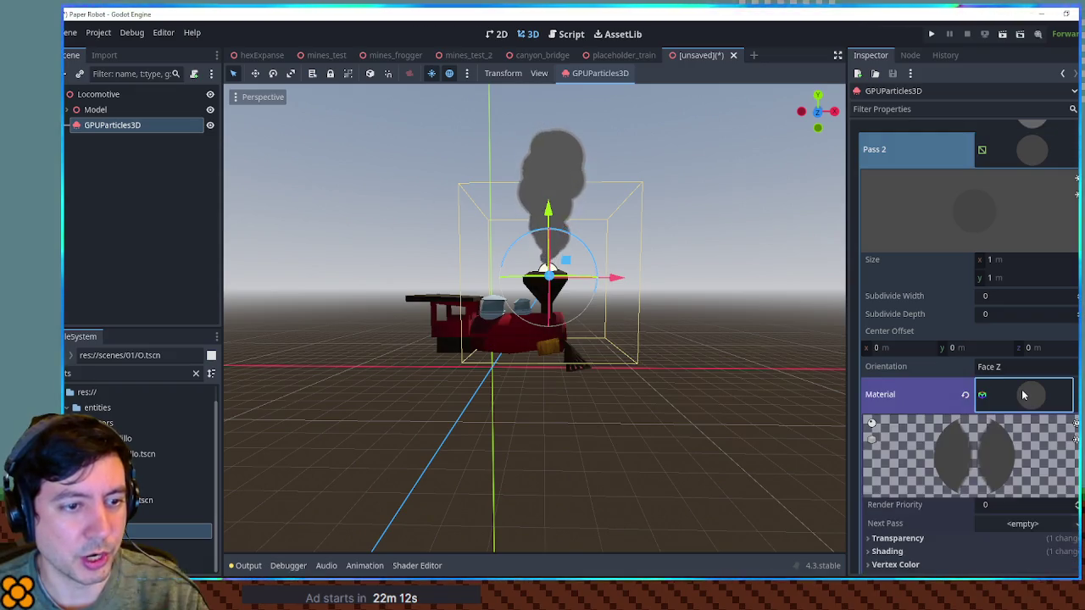
pyautogui.scroll(-3, 1020, 391)
pyautogui.rightClick(992, 227)
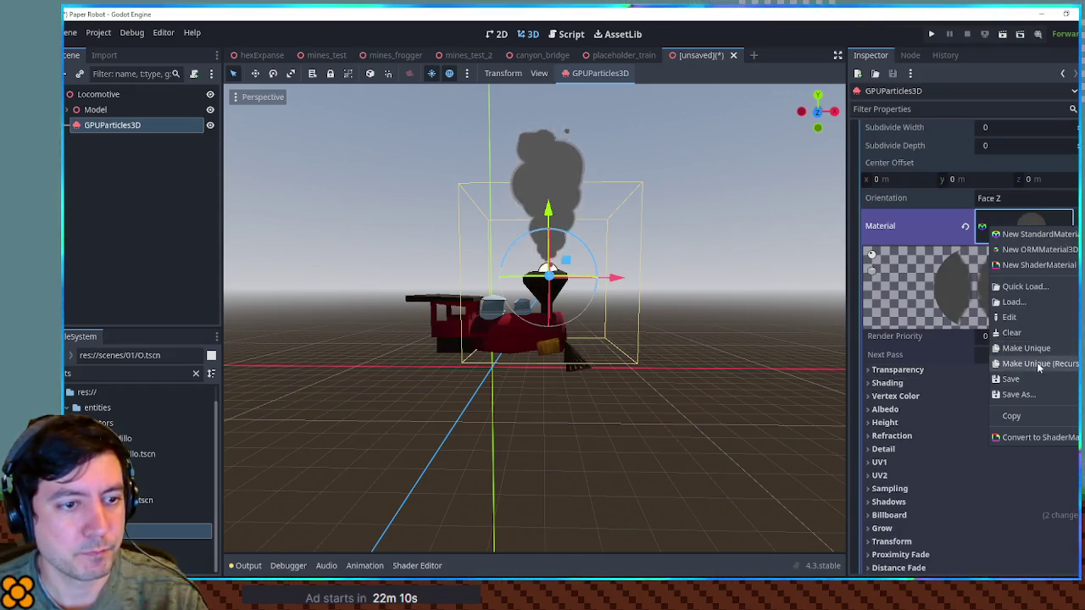
pyautogui.click(1038, 365)
pyautogui.click(518, 401)
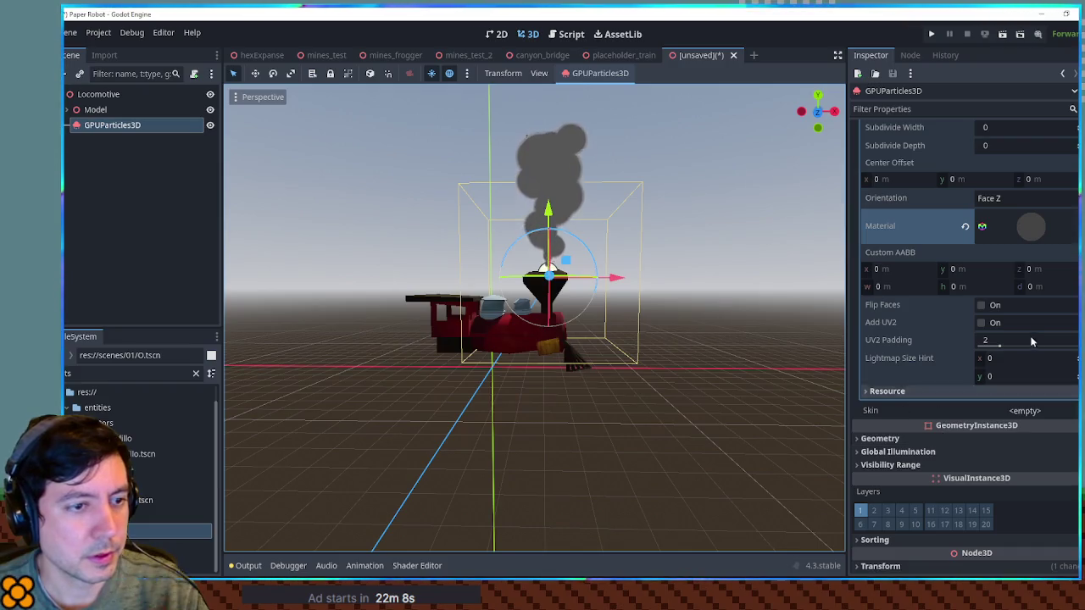
# Set the smoke material's albedo colour to 212121.
pyautogui.click(1031, 227)
pyautogui.click(966, 410)
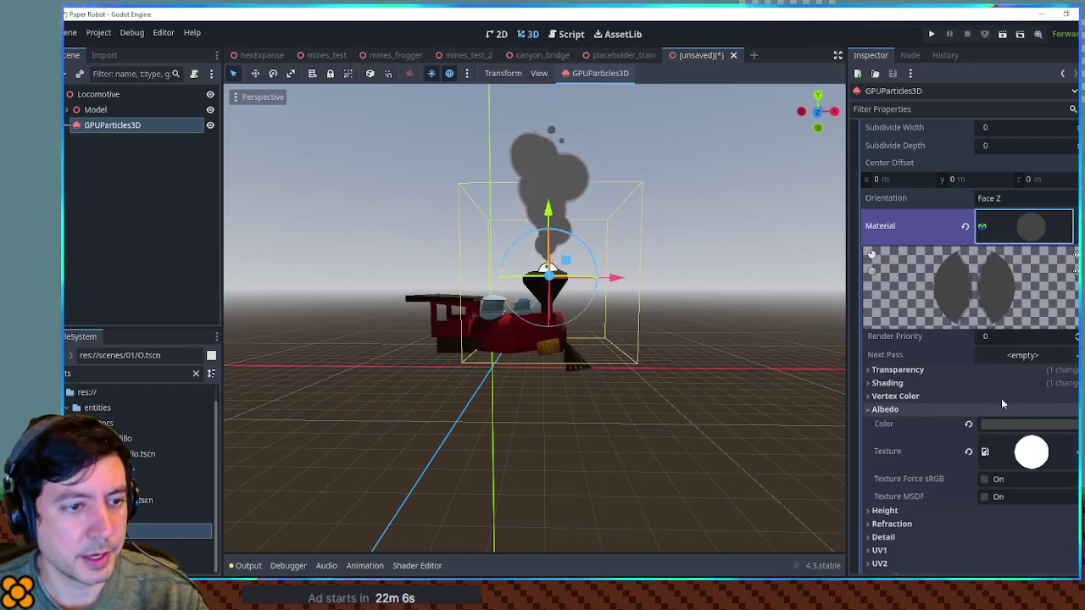
pyautogui.click(1062, 426)
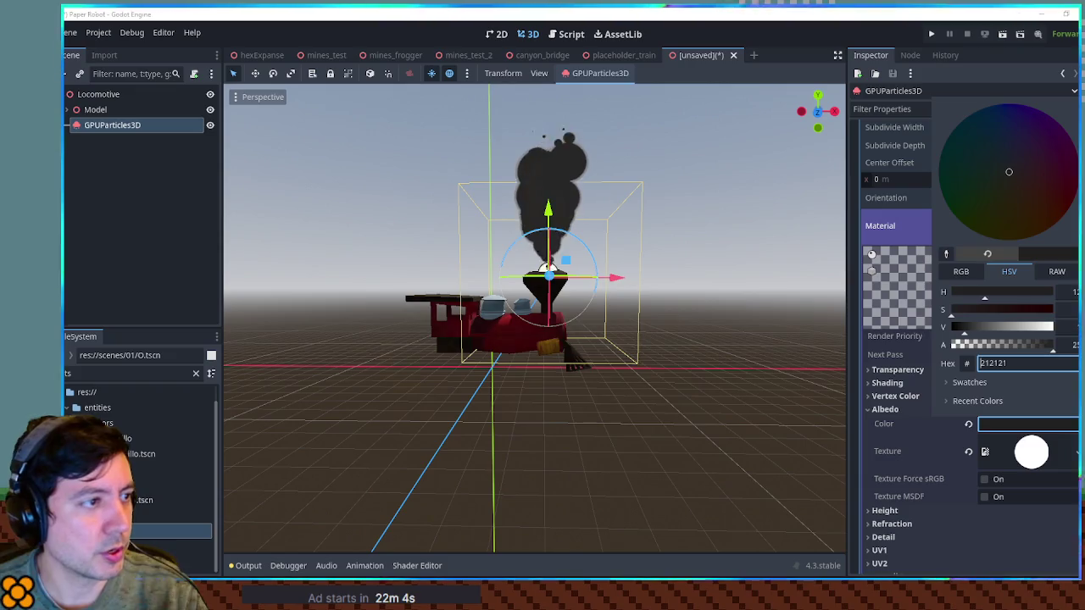
pyautogui.click(798, 278)
pyautogui.moveTo(685, 274)
pyautogui.mouseDown()
pyautogui.moveTo(846, 316)
pyautogui.moveTo(658, 283)
pyautogui.mouseUp()
# Expand the ParticleProcessMaterial in the Inspector to reveal its Spawn and Position properties.
pyautogui.scroll(3, 659, 284)
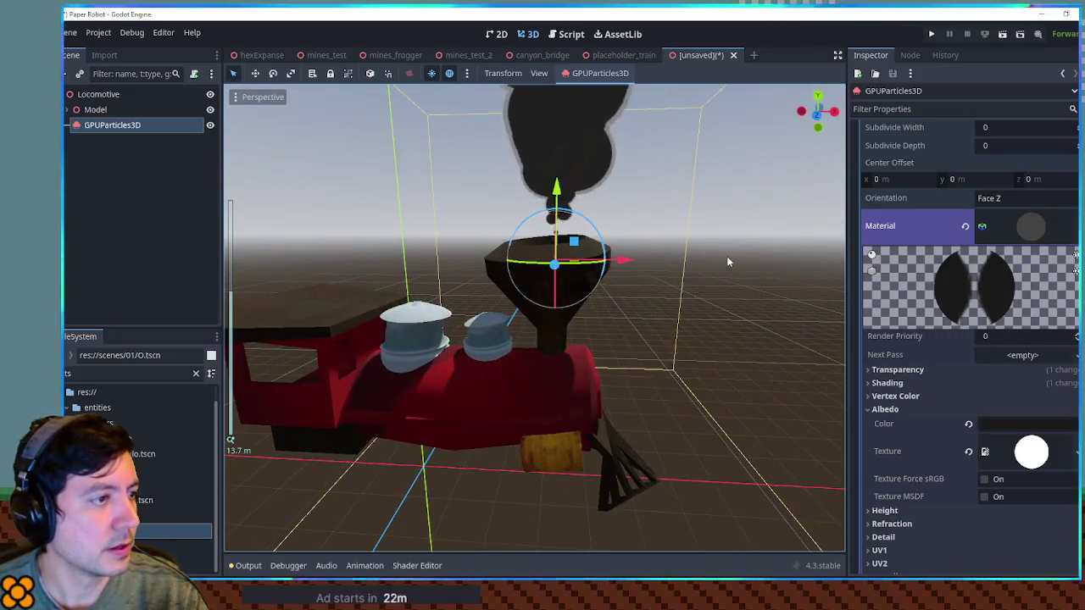
pyautogui.scroll(2, 741, 338)
pyautogui.scroll(-4, 747, 329)
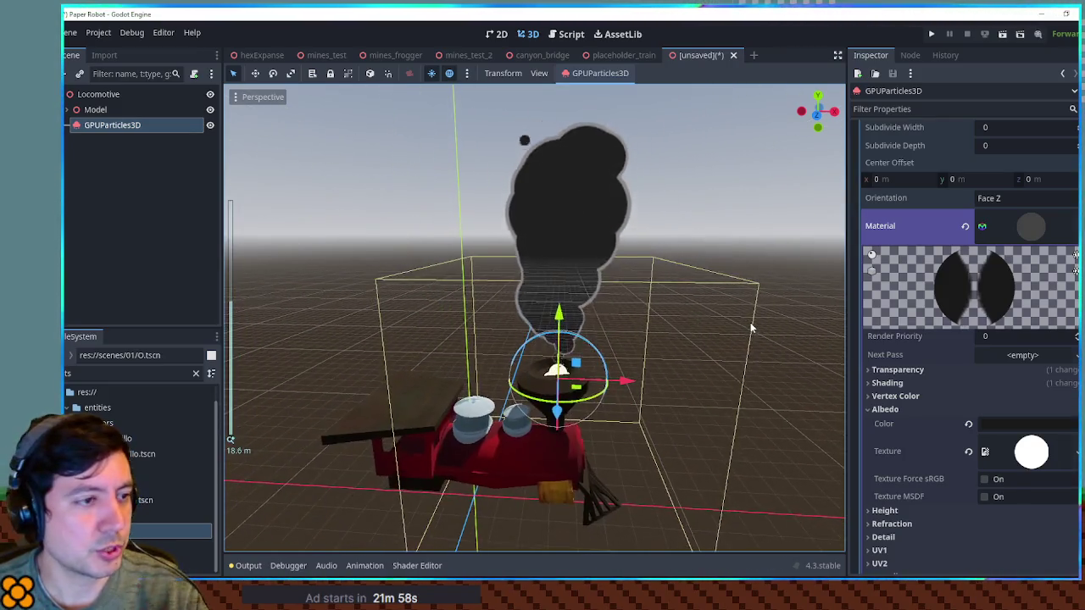
pyautogui.scroll(3, 1041, 234)
pyautogui.scroll(5, 1040, 246)
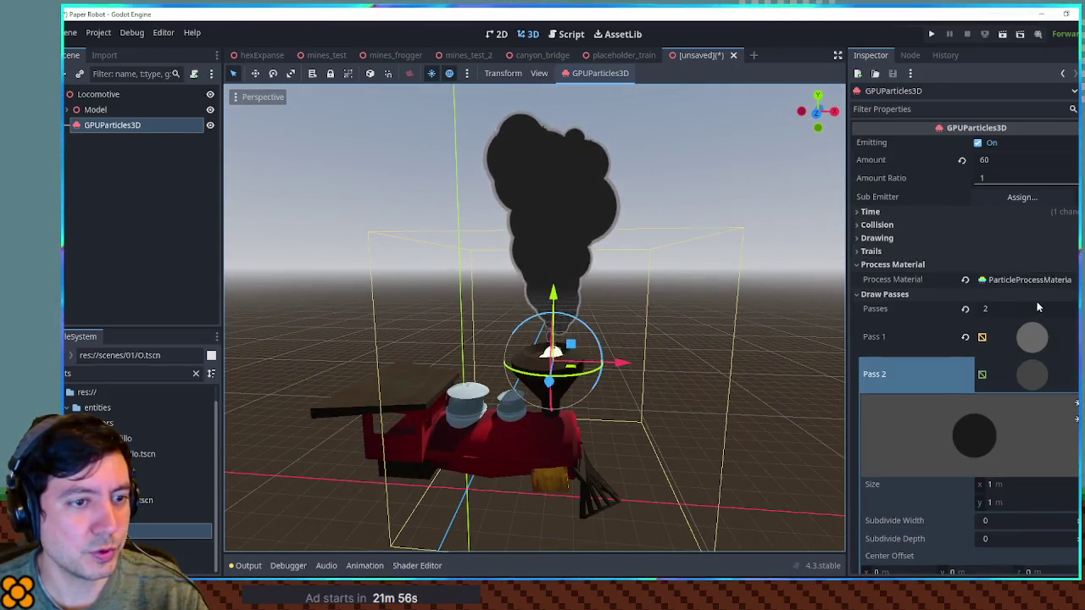
pyautogui.click(1026, 280)
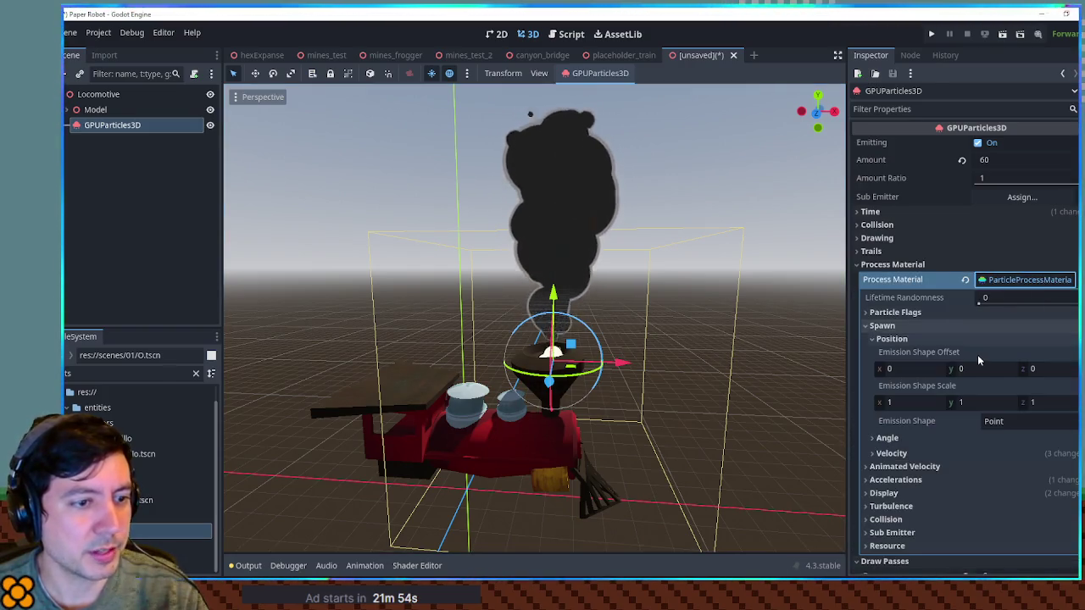
pyautogui.scroll(-3, 977, 356)
pyautogui.click(376, 448)
pyautogui.click(107, 106)
pyautogui.click(105, 95)
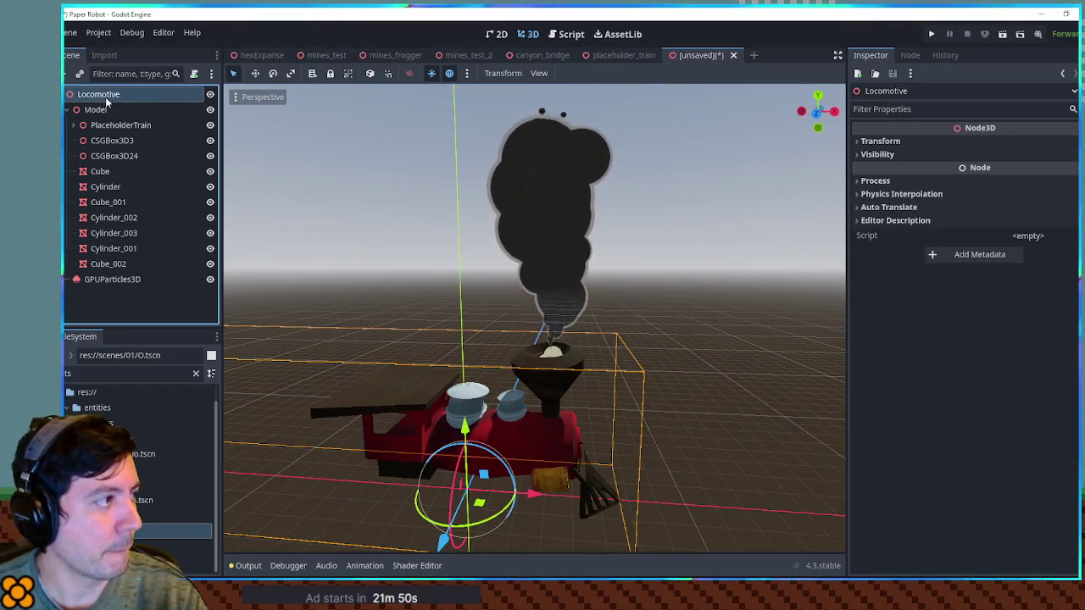
pyautogui.moveTo(480, 506)
pyautogui.mouseDown()
pyautogui.moveTo(460, 437)
pyautogui.moveTo(358, 431)
pyautogui.moveTo(703, 454)
pyautogui.mouseUp()
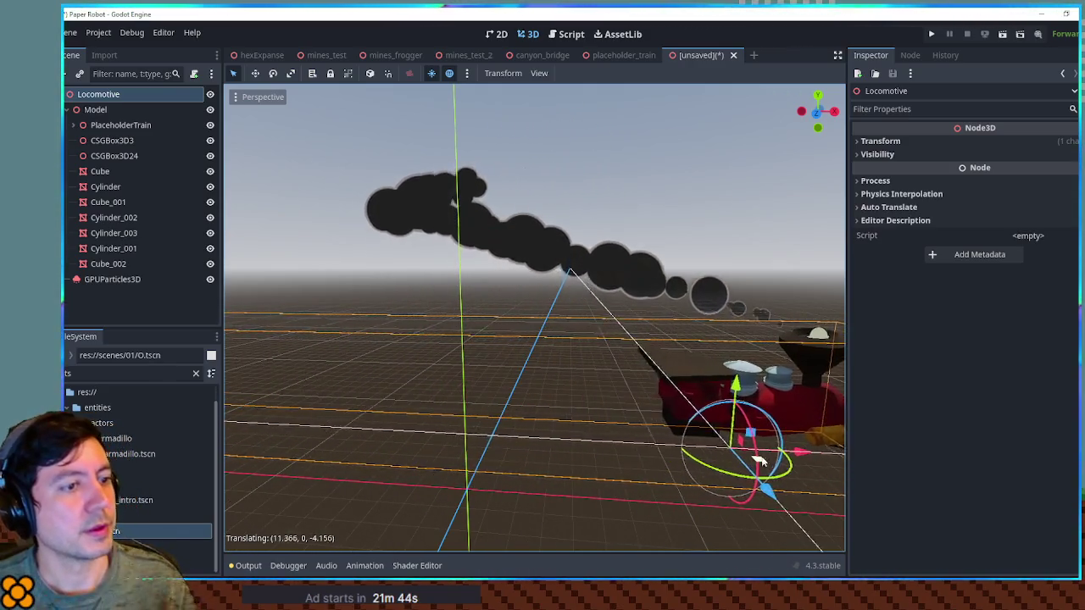
pyautogui.rightClick(703, 454)
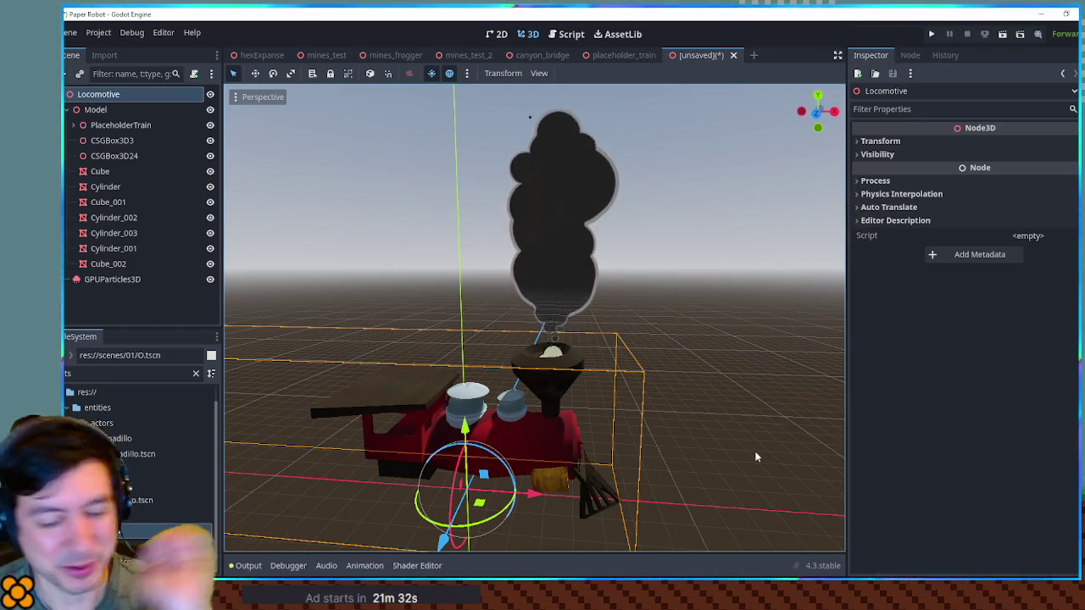
pyautogui.click(546, 228)
pyautogui.click(135, 279)
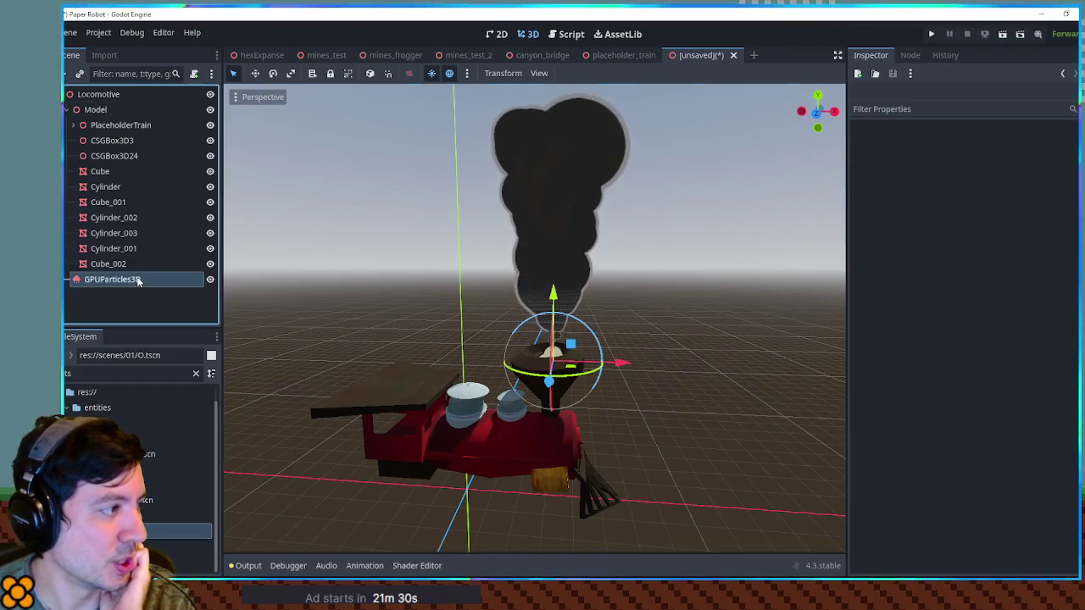
# Expand Accelerations and inspect the Linear Accel range, then collapse it.
pyautogui.scroll(2, 928, 339)
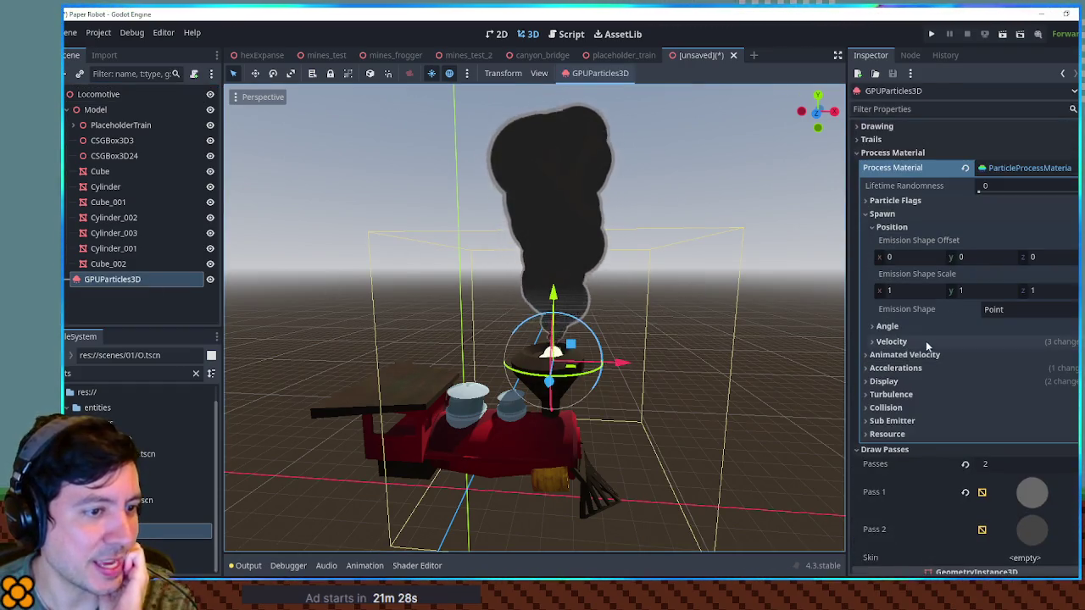
pyautogui.click(897, 368)
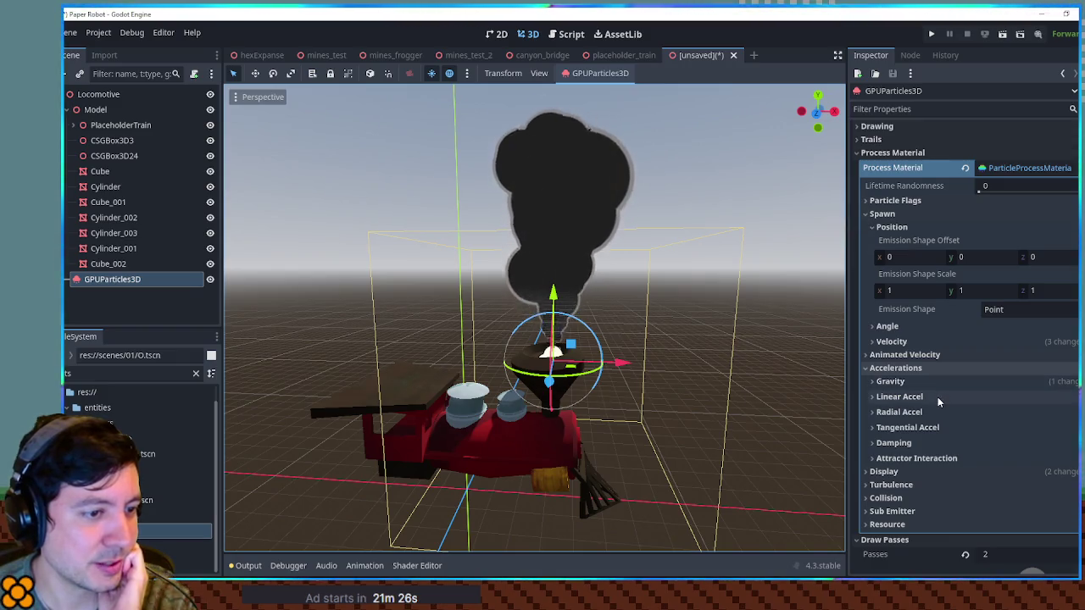
pyautogui.click(938, 397)
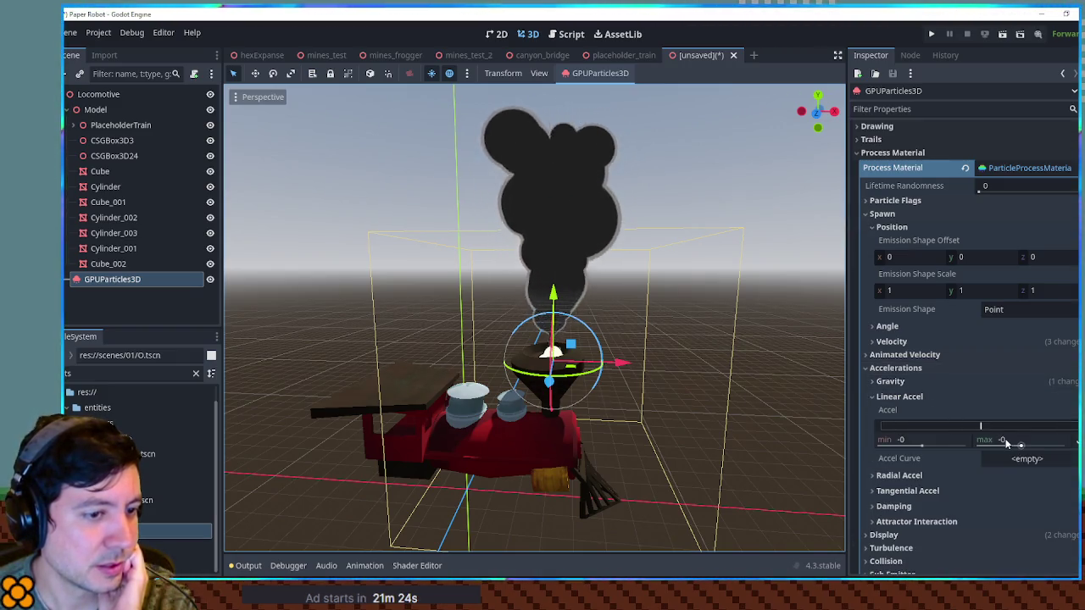
pyautogui.click(892, 403)
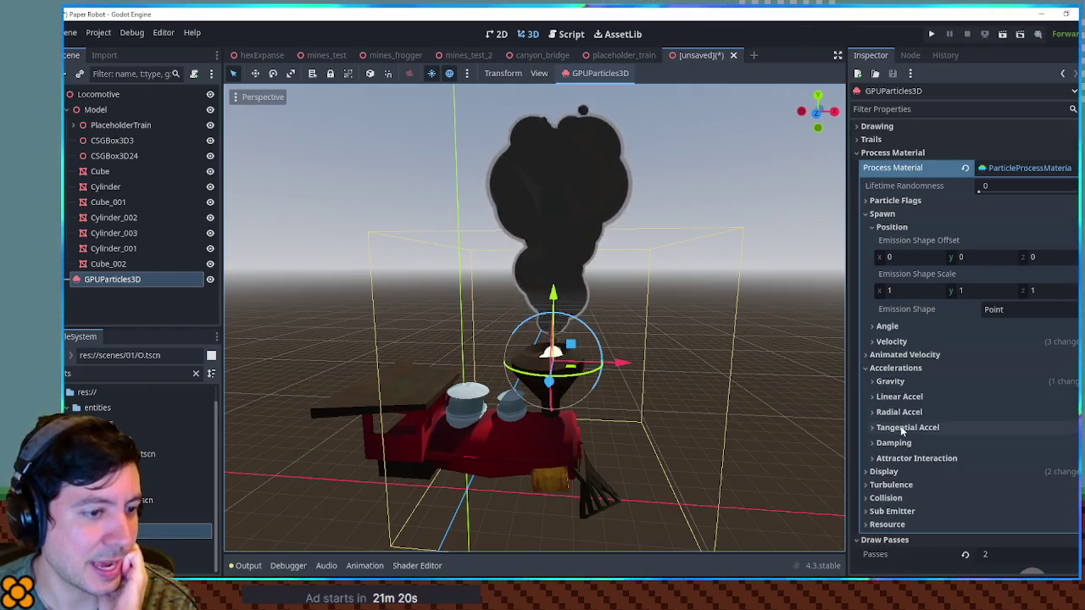
# Set the smoke's Velocity direction to x -1 with an upward y component.
pyautogui.click(915, 339)
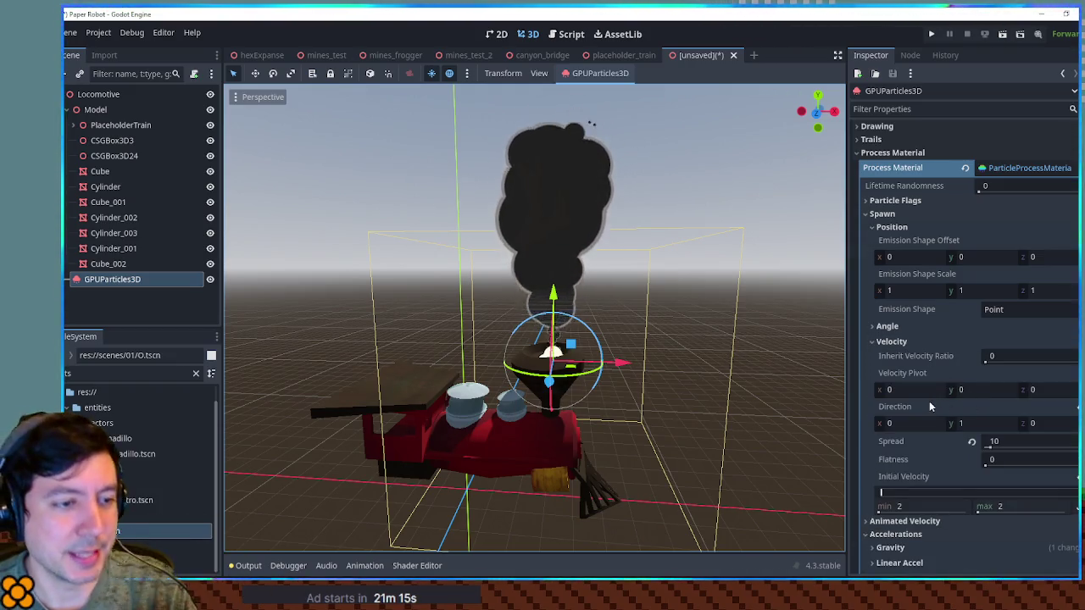
pyautogui.click(974, 424)
pyautogui.write('0')
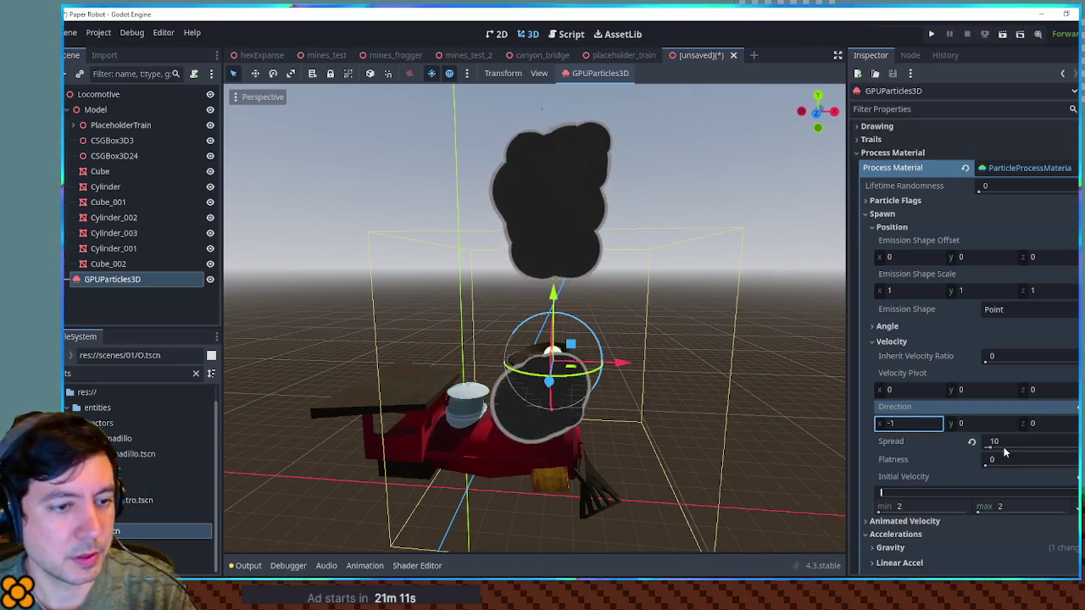
pyautogui.click(1005, 443)
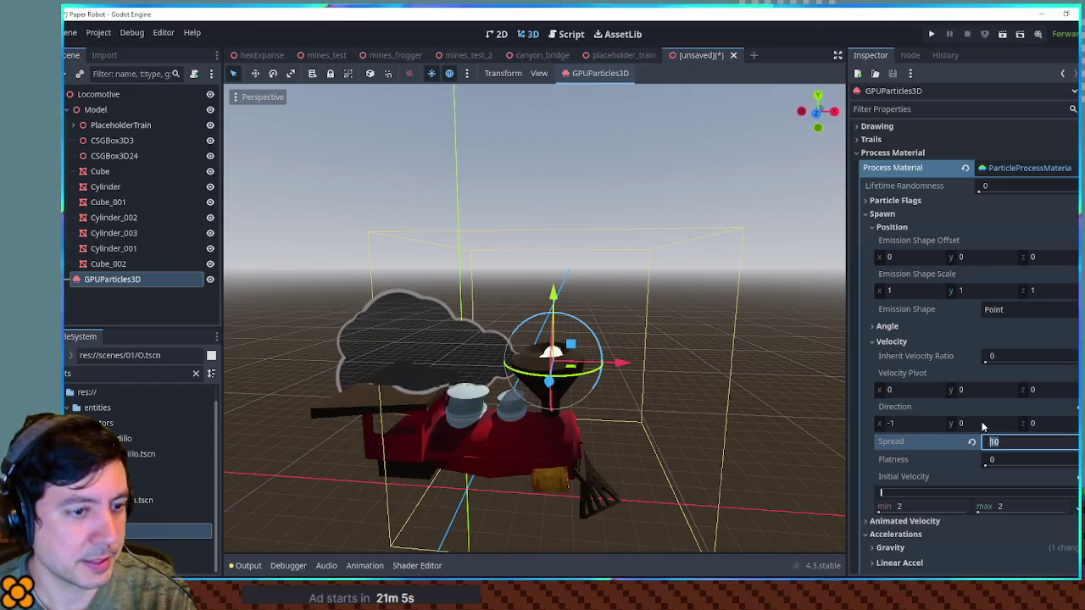
pyautogui.click(983, 424)
pyautogui.write('0.2')
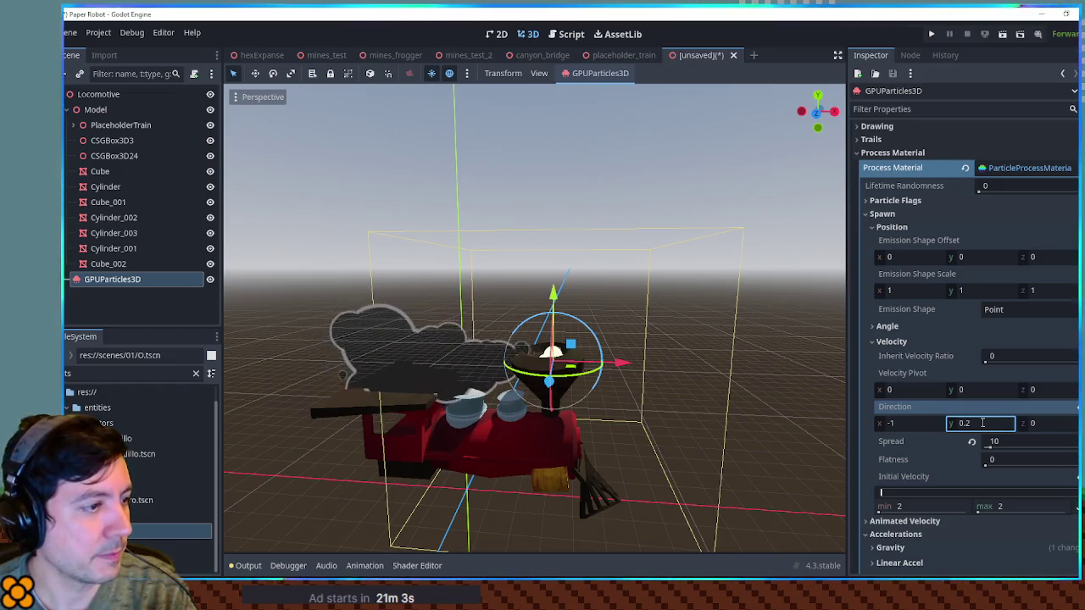
pyautogui.press('Return')
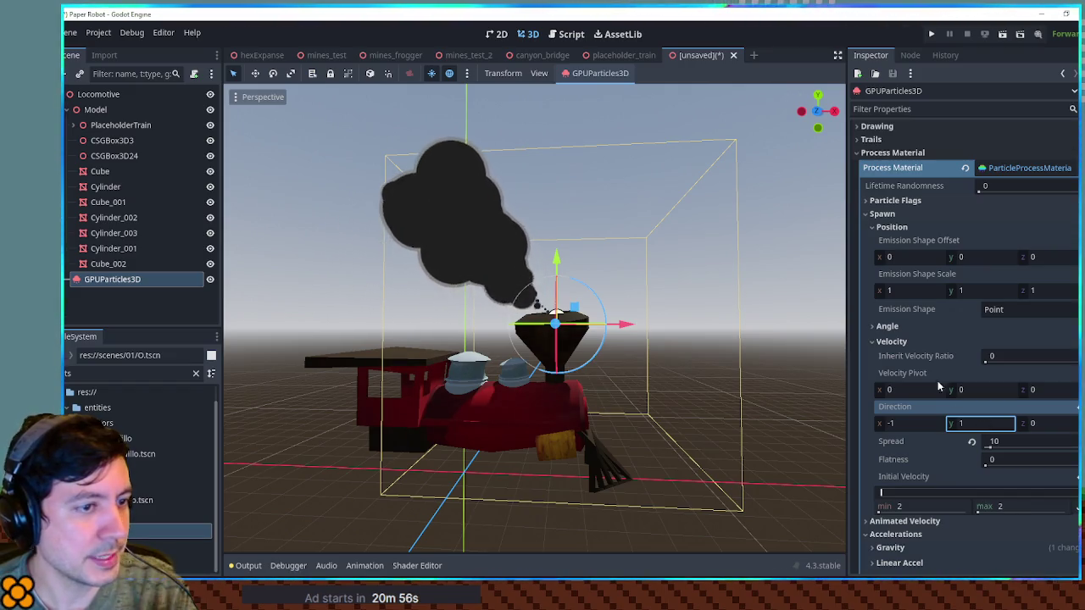
pyautogui.scroll(-2, 921, 372)
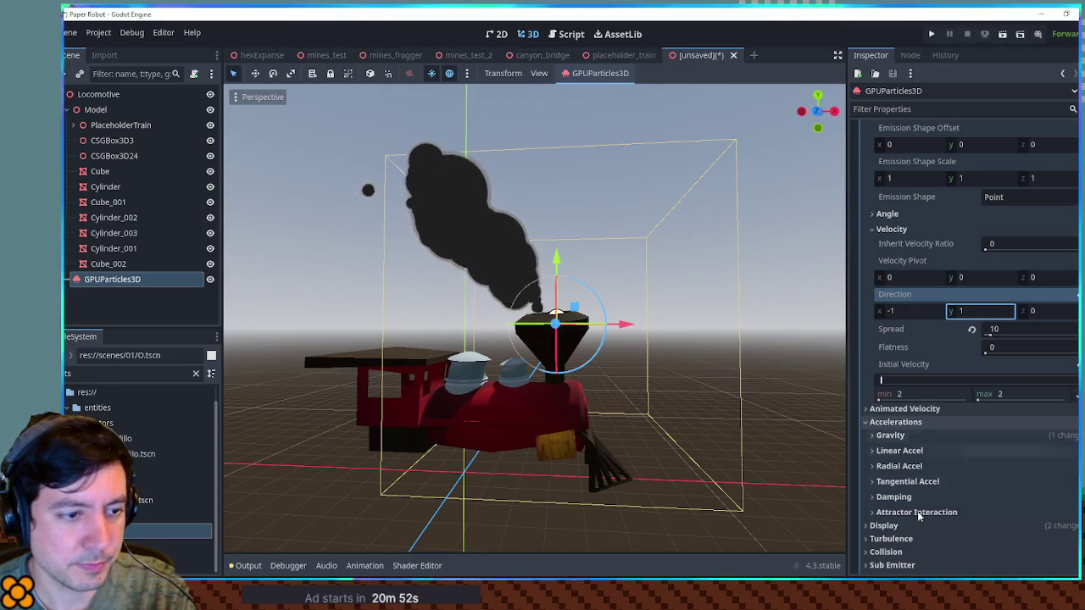
pyautogui.scroll(-1, 919, 514)
pyautogui.scroll(1, 926, 476)
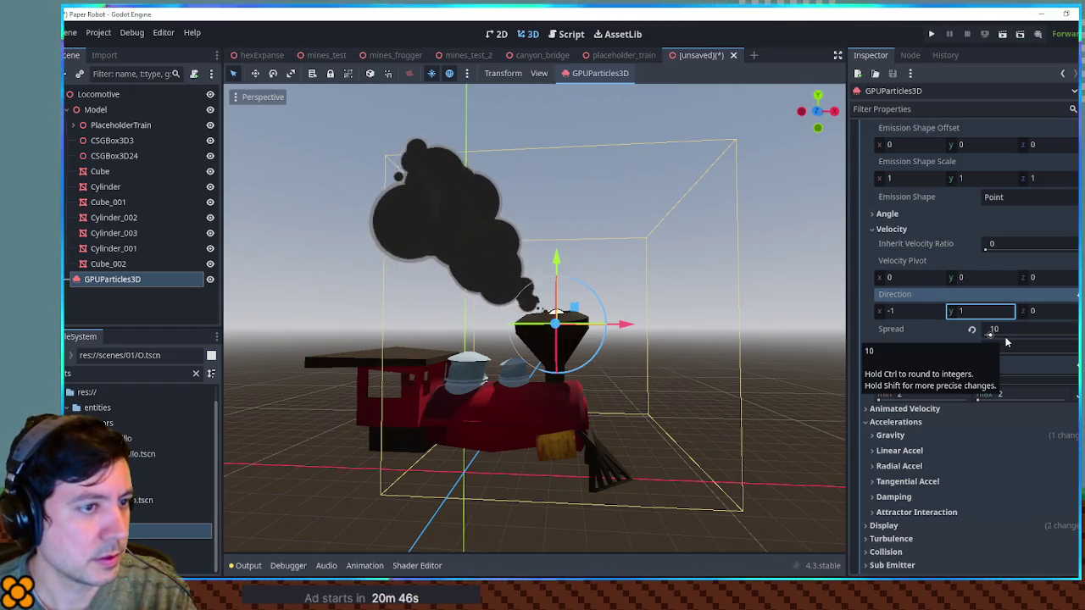
pyautogui.scroll(3, 954, 270)
pyautogui.scroll(-2, 948, 274)
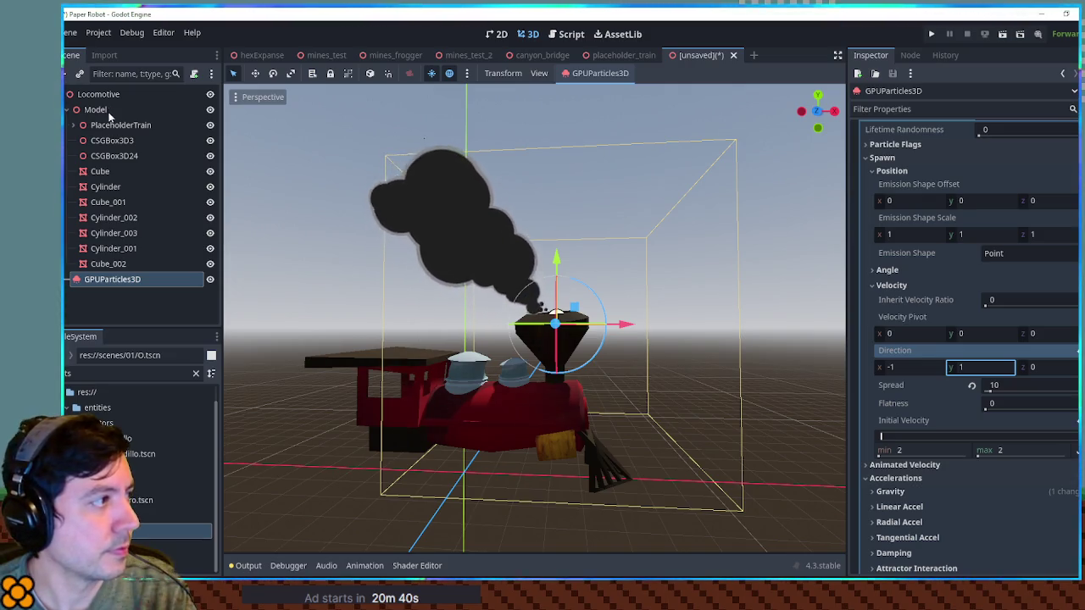
# Select Locomotive, rotate it around its vertical axis and frame it with F.
pyautogui.click(100, 94)
pyautogui.scroll(-5, 509, 424)
pyautogui.moveTo(541, 444)
pyautogui.mouseDown()
pyautogui.moveTo(494, 453)
pyautogui.moveTo(557, 453)
pyautogui.moveTo(703, 424)
pyautogui.moveTo(767, 450)
pyautogui.mouseUp()
pyautogui.press('f')
pyautogui.scroll(5, 651, 401)
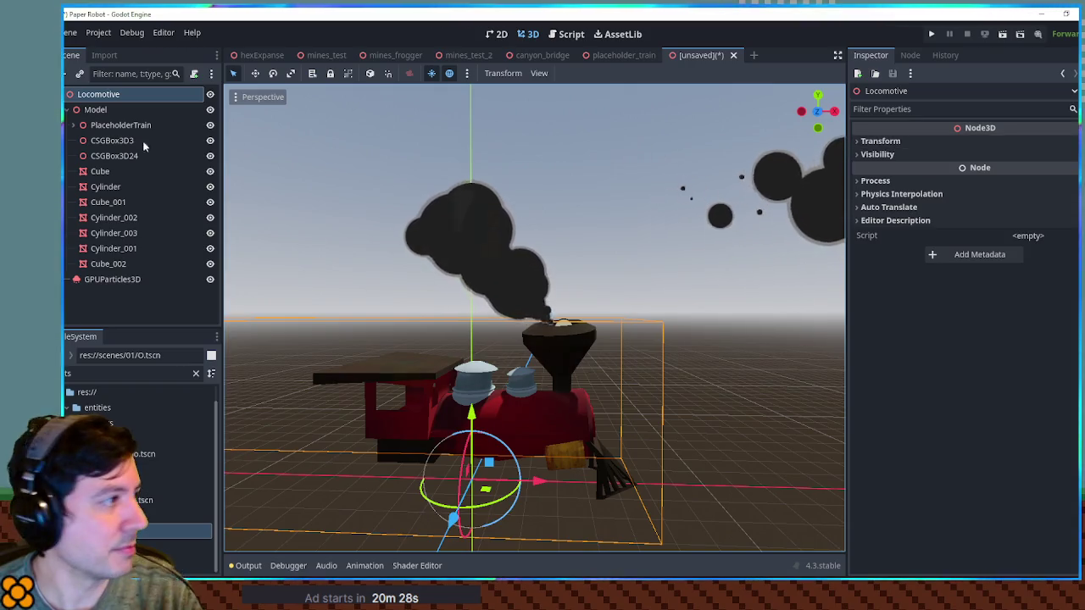
# On GPUParticles3D, set initial velocity to 5 and direction Y to 0.5.
pyautogui.click(106, 125)
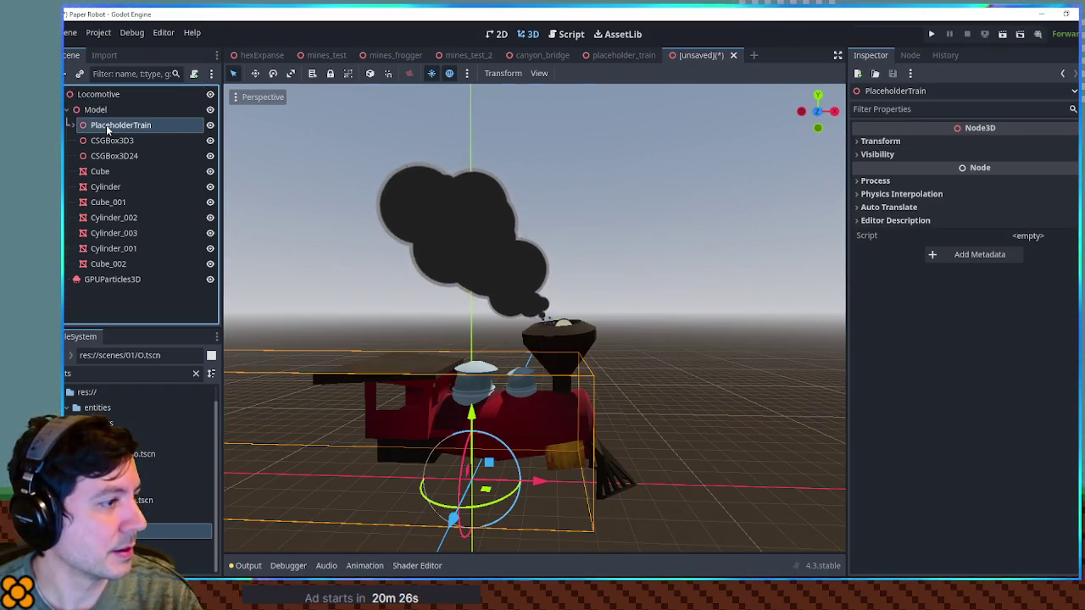
pyautogui.click(123, 285)
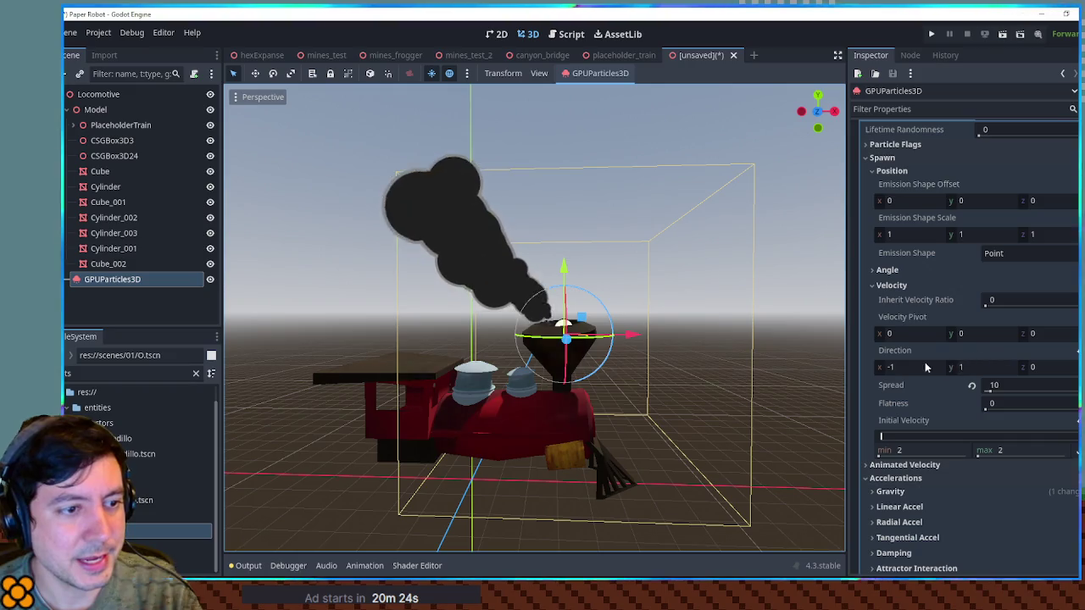
pyautogui.click(971, 366)
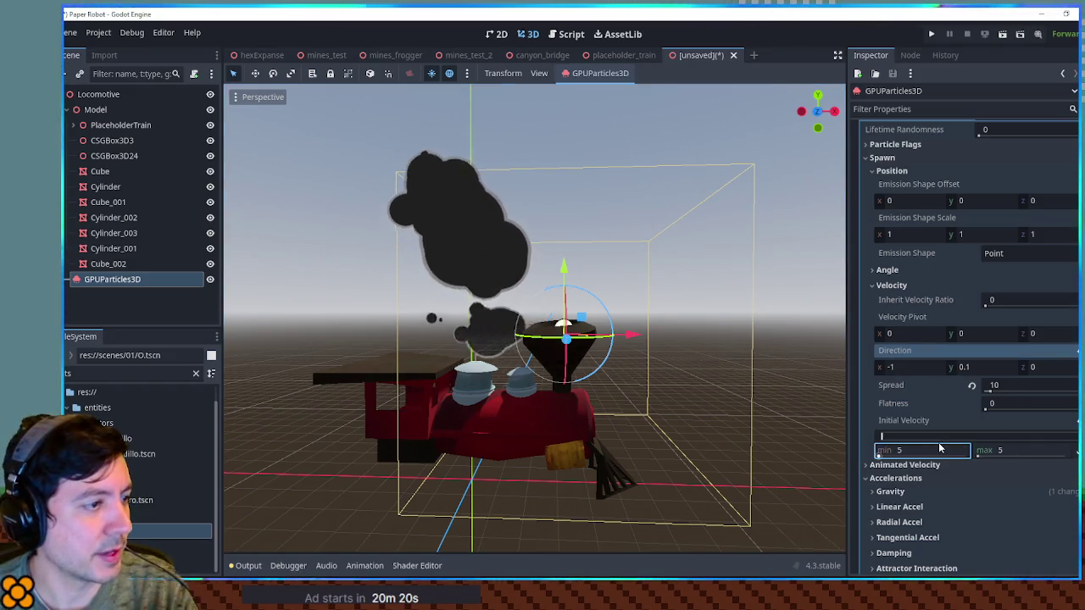
pyautogui.press('Return')
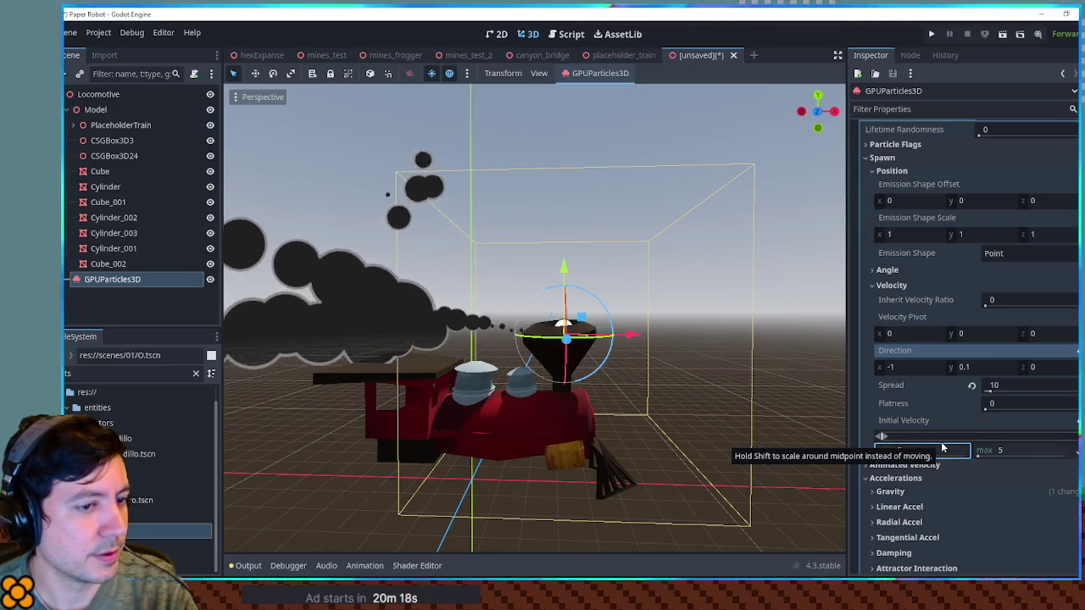
pyautogui.click(982, 367)
pyautogui.write('0.5')
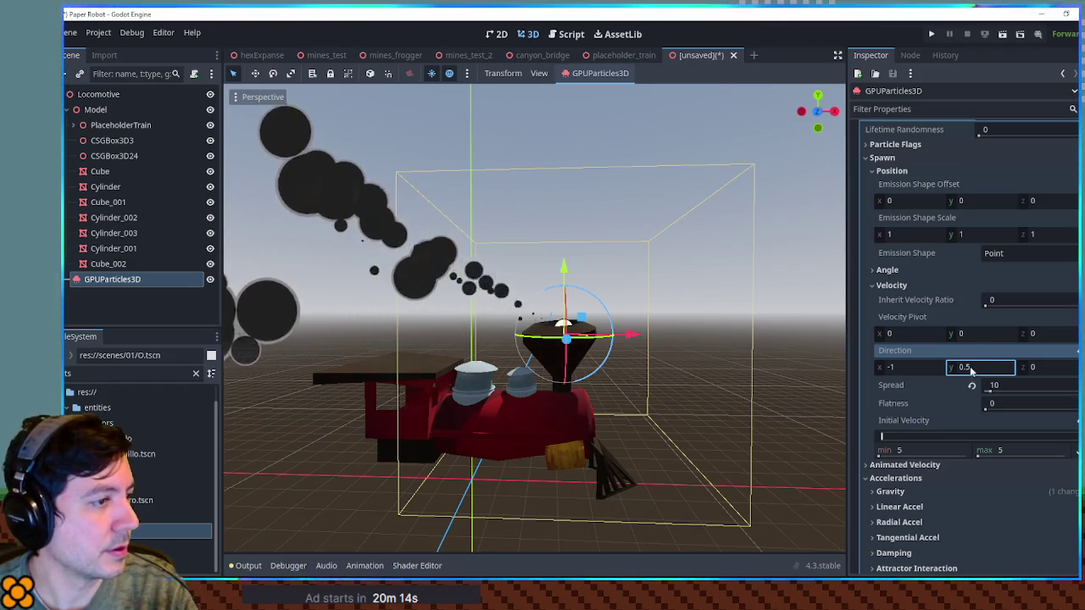
pyautogui.scroll(2, 973, 356)
pyautogui.scroll(-3, 968, 339)
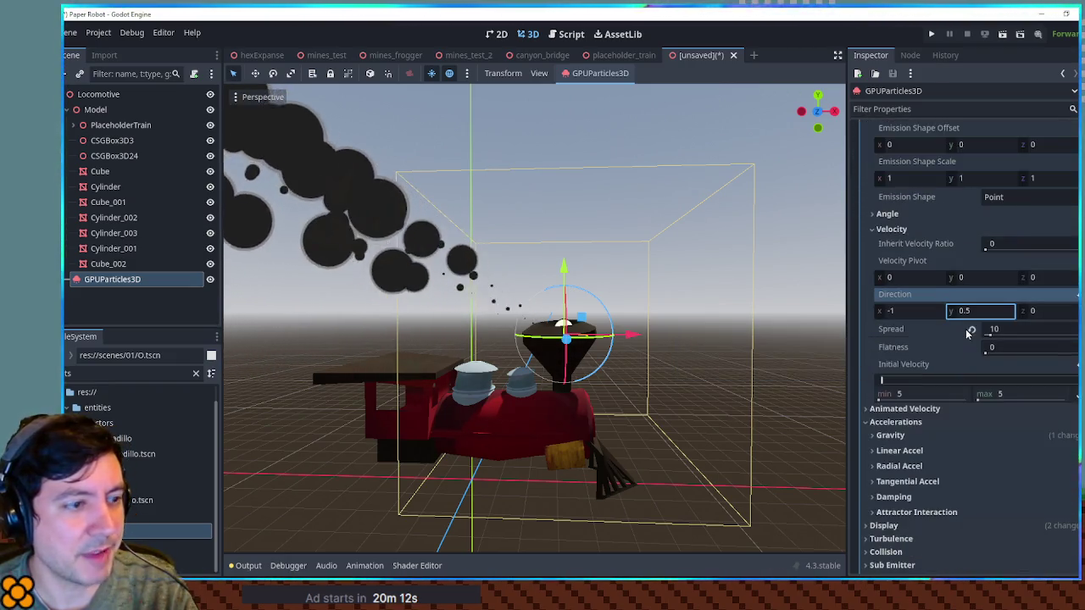
pyautogui.scroll(-4, 924, 434)
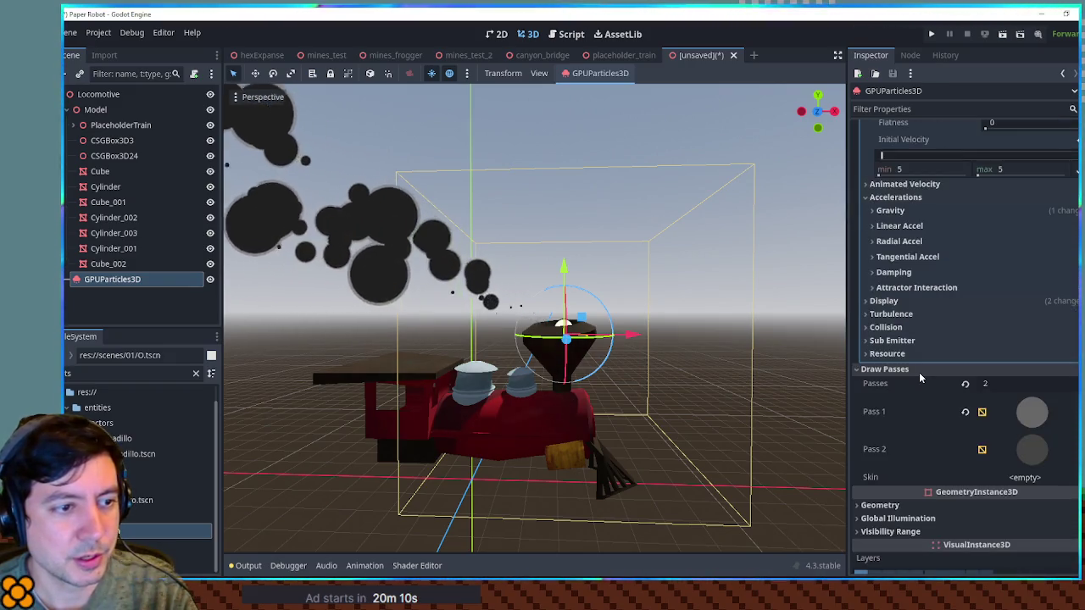
# Edit the particle Scale Curve so puffs start at 0.25 and grow.
pyautogui.click(921, 303)
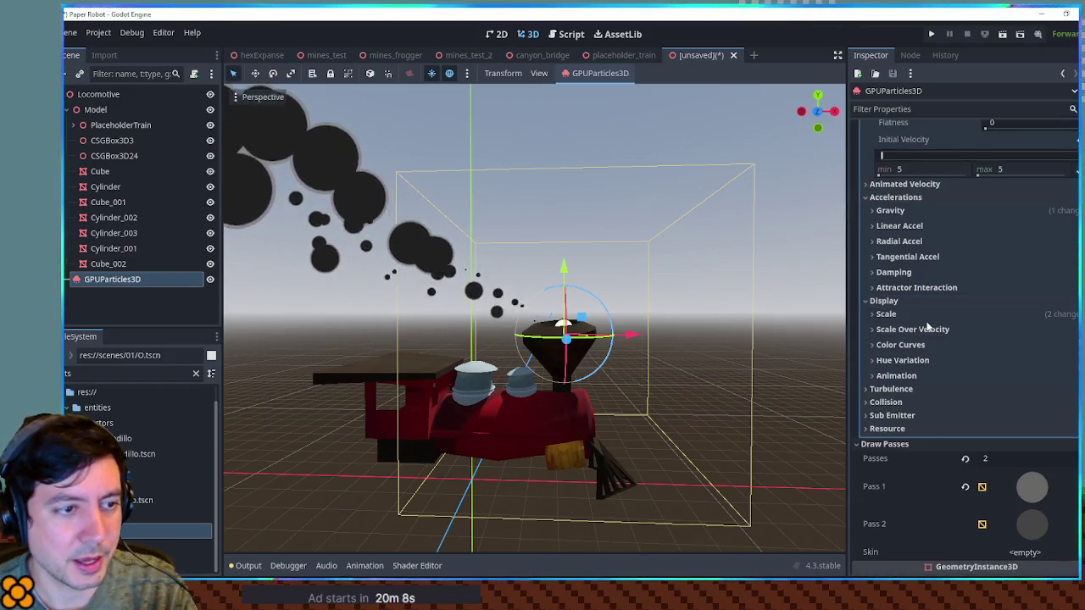
pyautogui.click(925, 316)
pyautogui.click(1019, 378)
pyautogui.click(1013, 437)
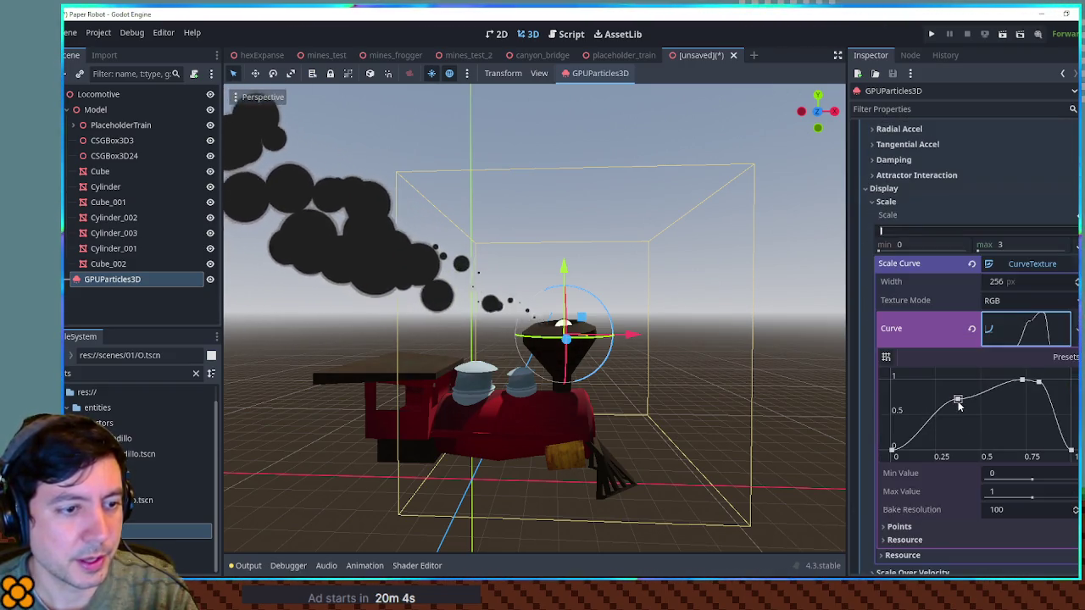
pyautogui.moveTo(926, 386); pyautogui.dragTo(924, 406)
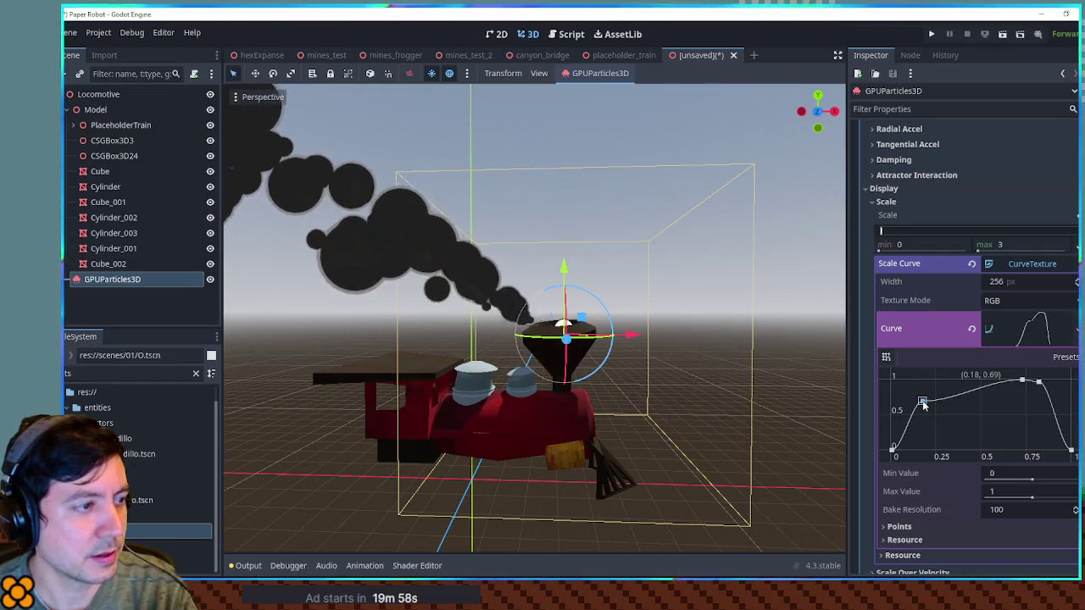
pyautogui.moveTo(892, 448); pyautogui.dragTo(891, 432)
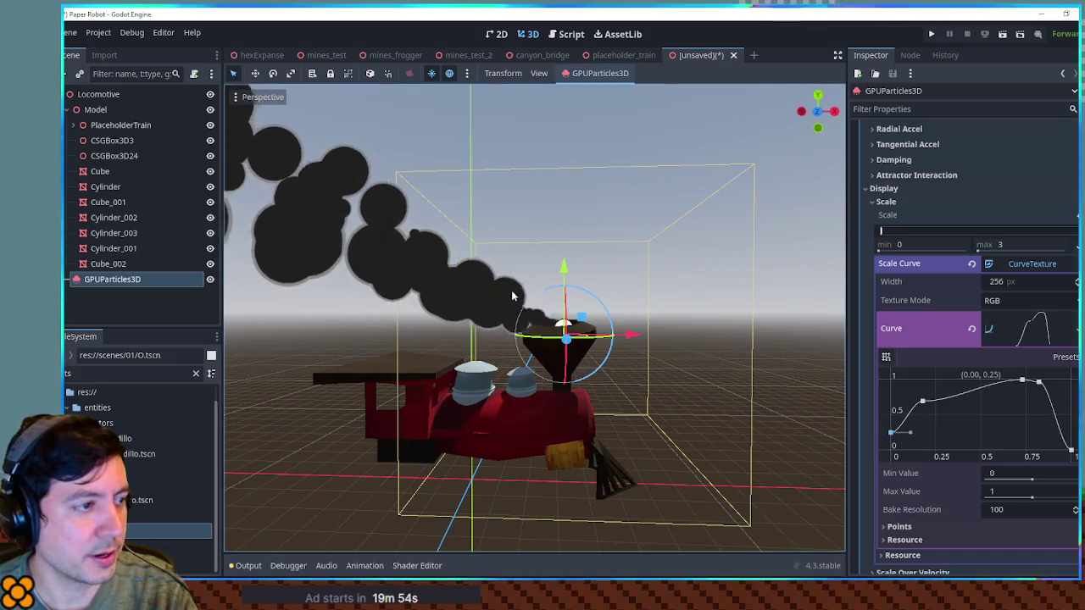
# Raise the smoke emitter slightly and view the plume close above the funnel.
pyautogui.moveTo(564, 285); pyautogui.dragTo(569, 272)
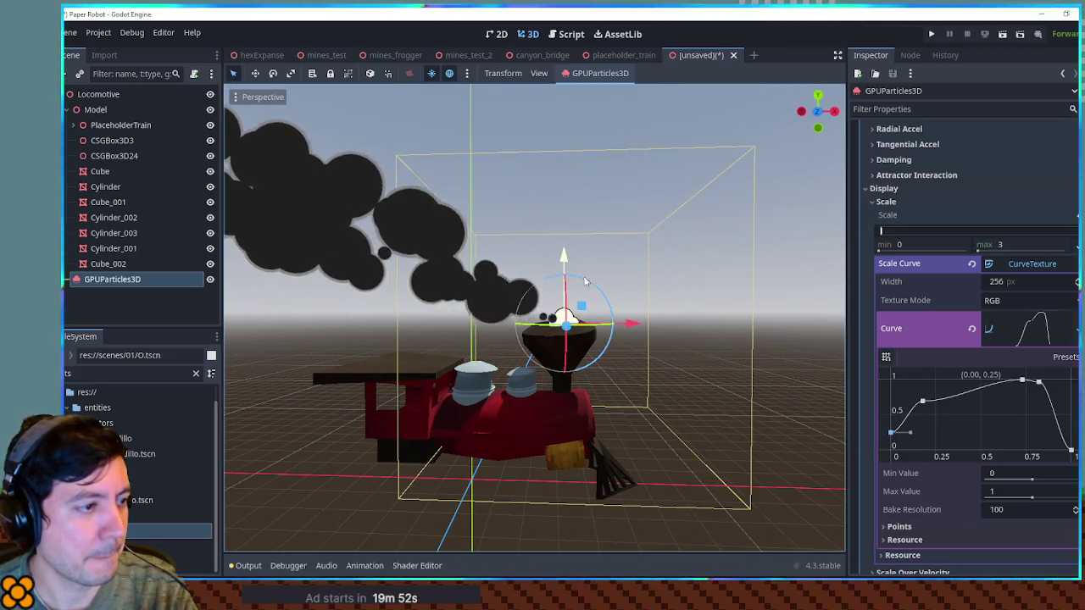
pyautogui.click(758, 369)
pyautogui.moveTo(758, 369)
pyautogui.mouseDown()
pyautogui.moveTo(741, 354)
pyautogui.moveTo(745, 324)
pyautogui.moveTo(712, 359)
pyautogui.moveTo(724, 359)
pyautogui.mouseUp()
pyautogui.scroll(5, 678, 358)
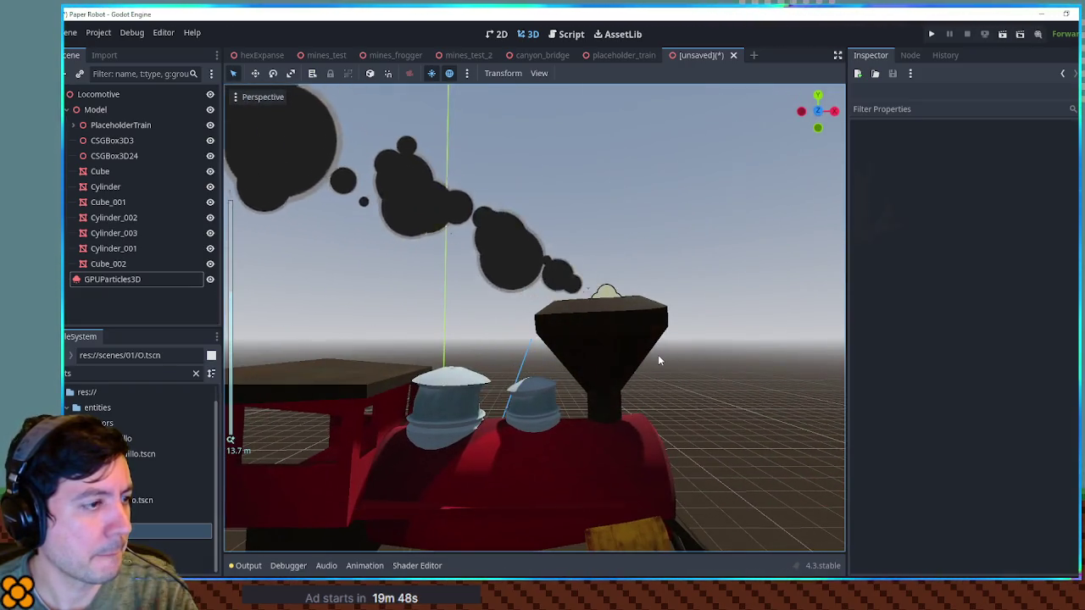
# Raise the smoke emitter's particle Amount from 60 to 120 and expand its Time settings.
pyautogui.click(607, 294)
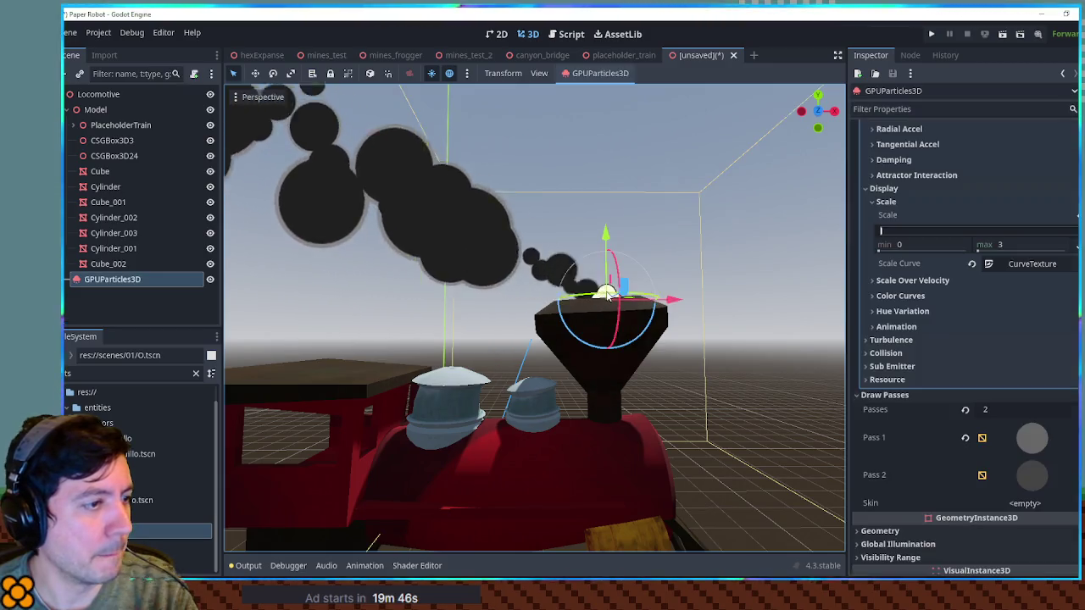
pyautogui.scroll(10, 957, 254)
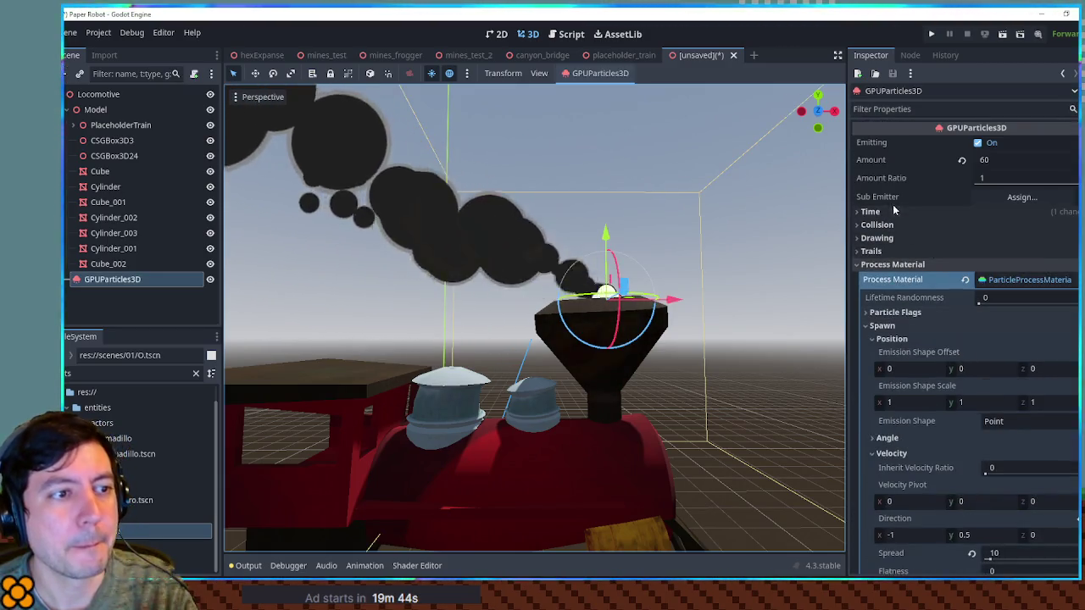
pyautogui.click(991, 161)
pyautogui.write('120')
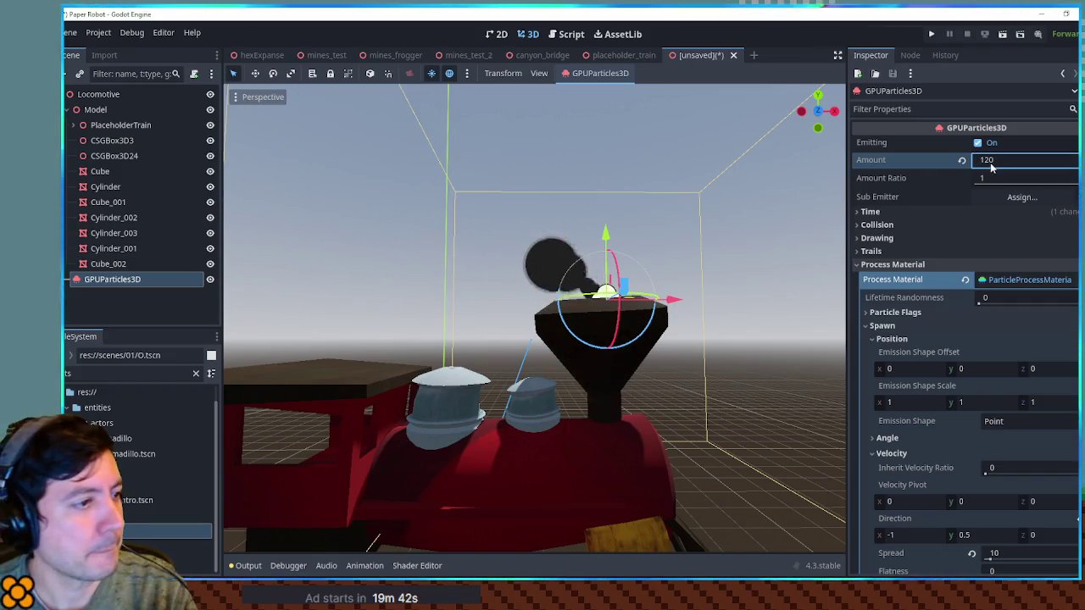
pyautogui.click(910, 211)
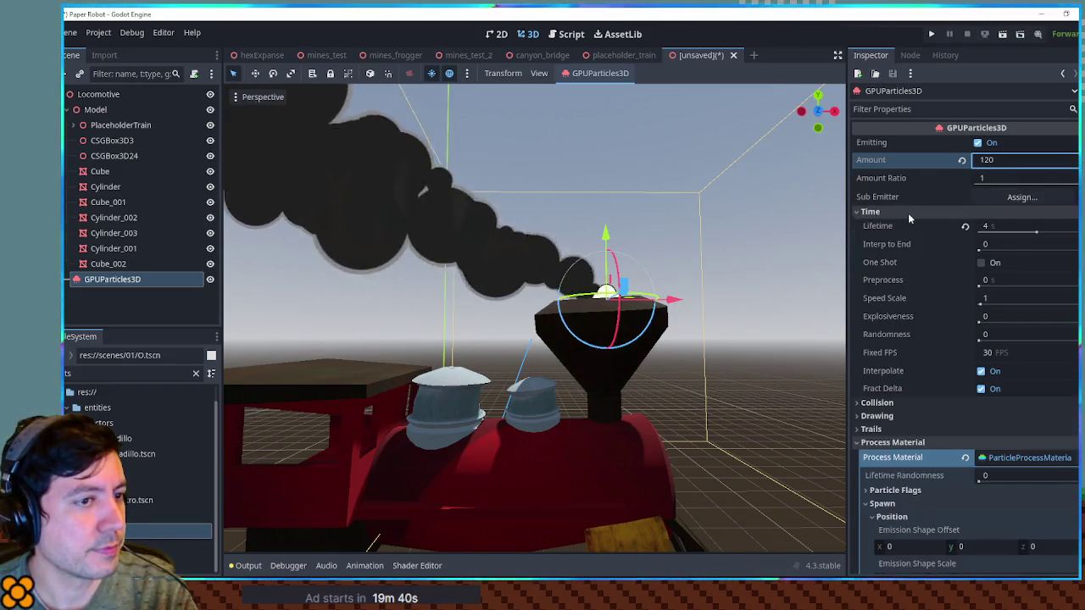
pyautogui.scroll(-3, 662, 229)
# Deselect the emitter and orbit and pan around the train to inspect the denser smoke.
pyautogui.click(736, 268)
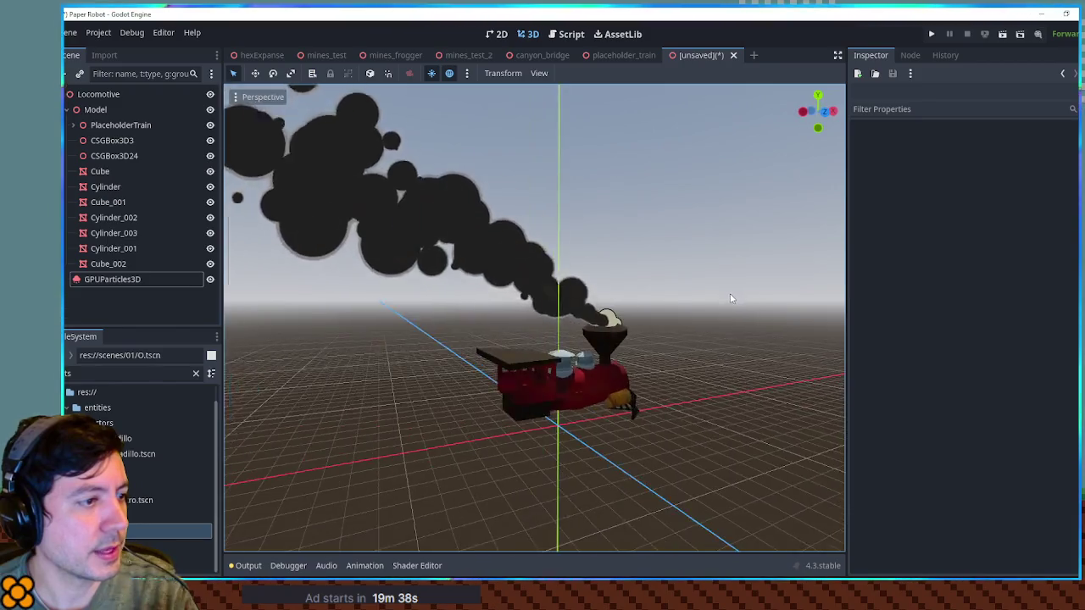
pyautogui.scroll(5, 730, 293)
pyautogui.scroll(-8, 576, 324)
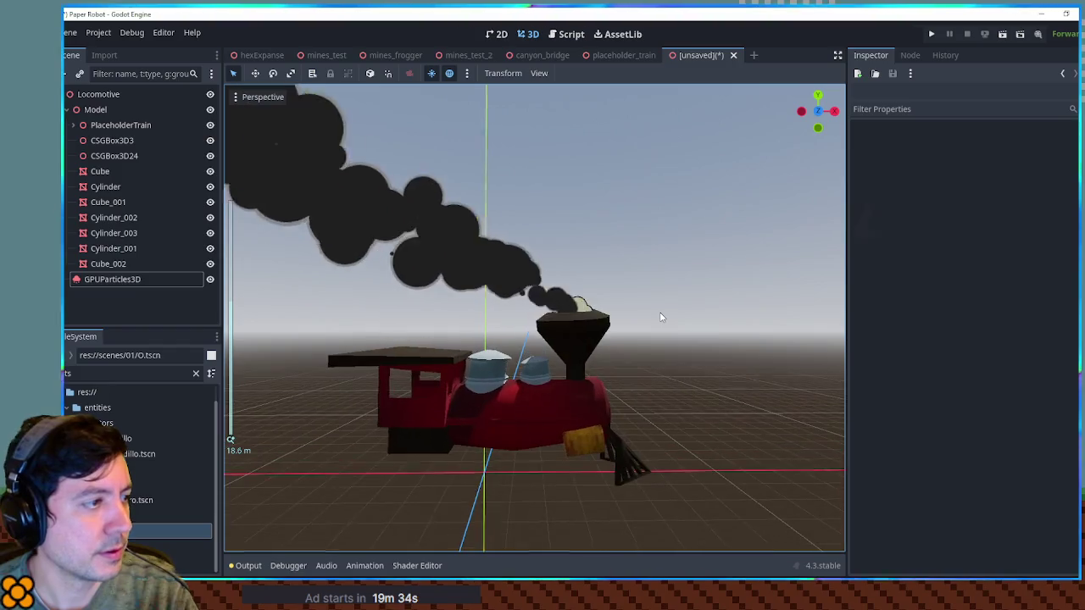
pyautogui.moveTo(661, 314)
pyautogui.mouseDown()
pyautogui.moveTo(751, 337)
pyautogui.moveTo(740, 336)
pyautogui.moveTo(798, 327)
pyautogui.moveTo(744, 338)
pyautogui.moveTo(655, 324)
pyautogui.moveTo(646, 307)
pyautogui.mouseUp()
pyautogui.scroll(-2, 801, 327)
pyautogui.scroll(5, 638, 329)
pyautogui.moveTo(663, 399); pyautogui.dragTo(664, 395)
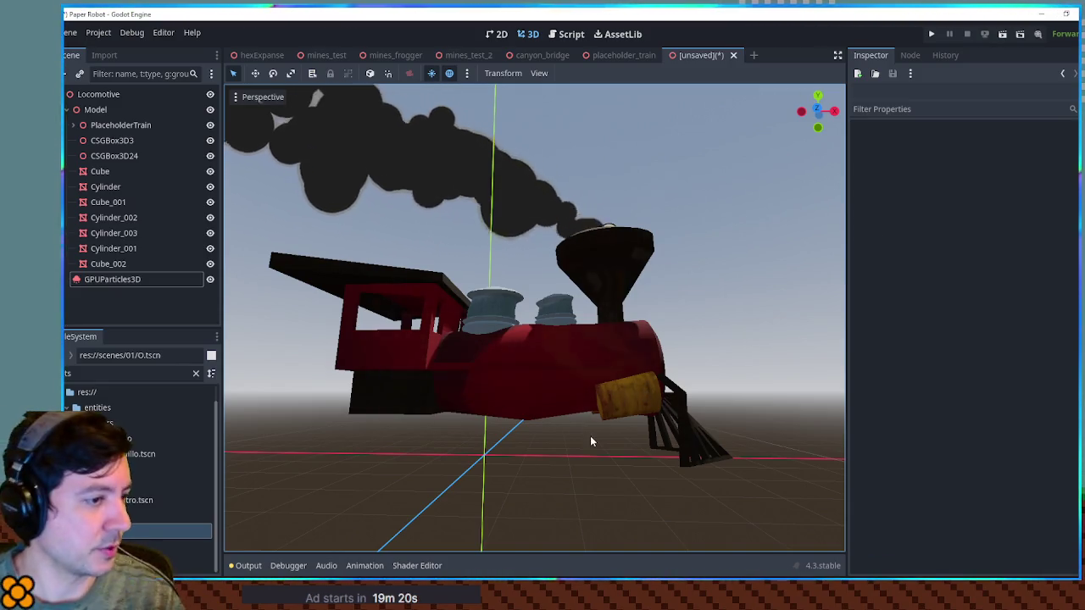
pyautogui.scroll(3, 597, 436)
pyautogui.scroll(-4, 591, 429)
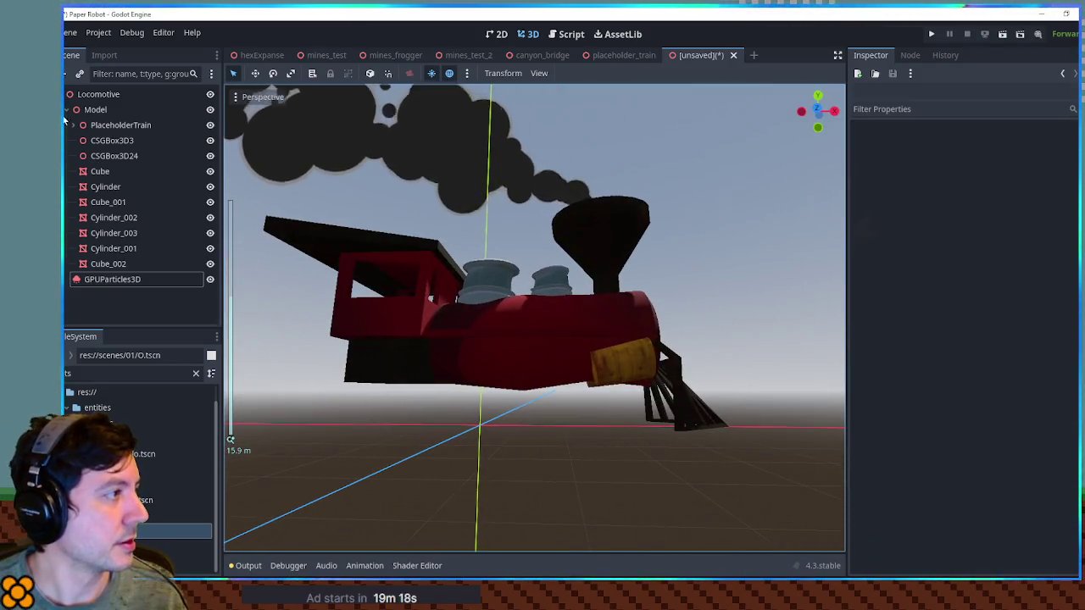
# Collapse the Model node's child meshes and begin adding a child node to Locomotive.
pyautogui.click(68, 109)
pyautogui.click(96, 108)
pyautogui.click(97, 95)
pyautogui.hotkey('ctrl', 'a')
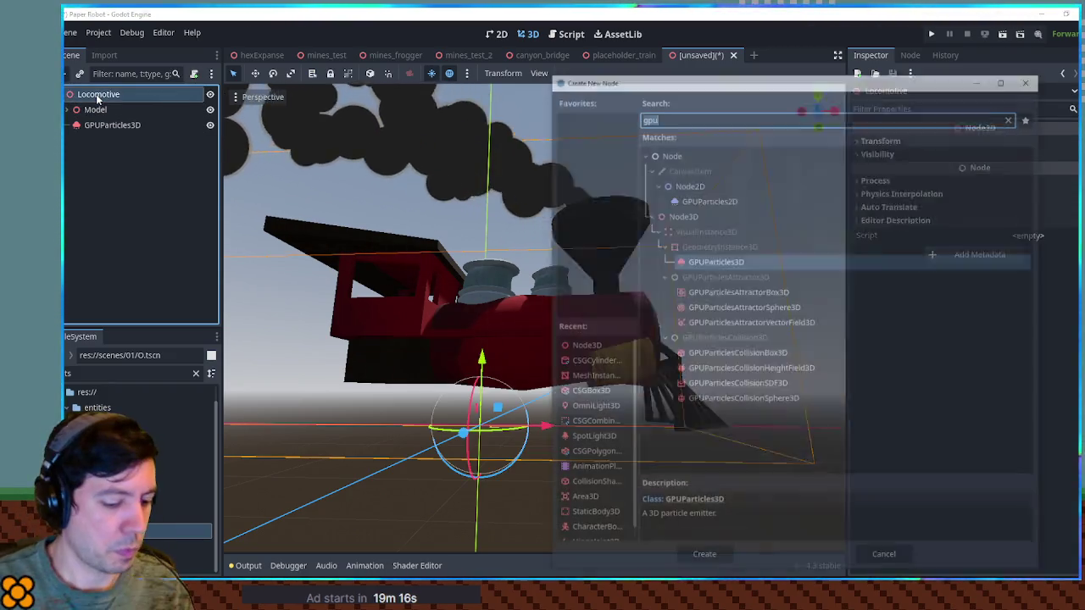
# Add a Node3D named Wheels under Locomotive and drop train_wheel_big.tscn into it.
pyautogui.write('node3d')
pyautogui.press('Return')
pyautogui.press('F2')
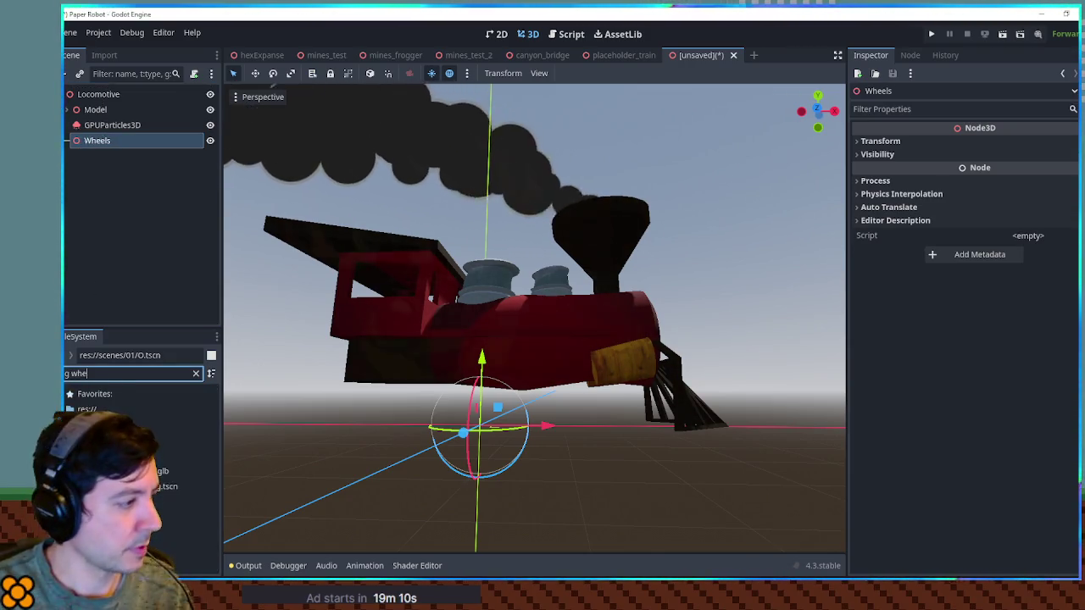
pyautogui.moveTo(152, 487); pyautogui.dragTo(115, 304)
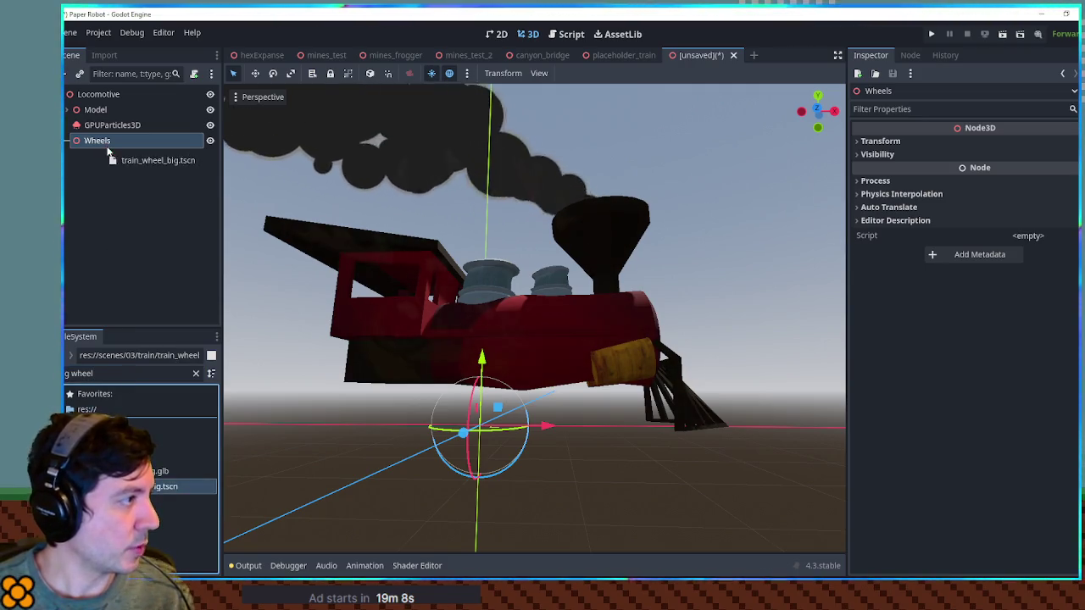
pyautogui.moveTo(108, 149); pyautogui.dragTo(97, 142)
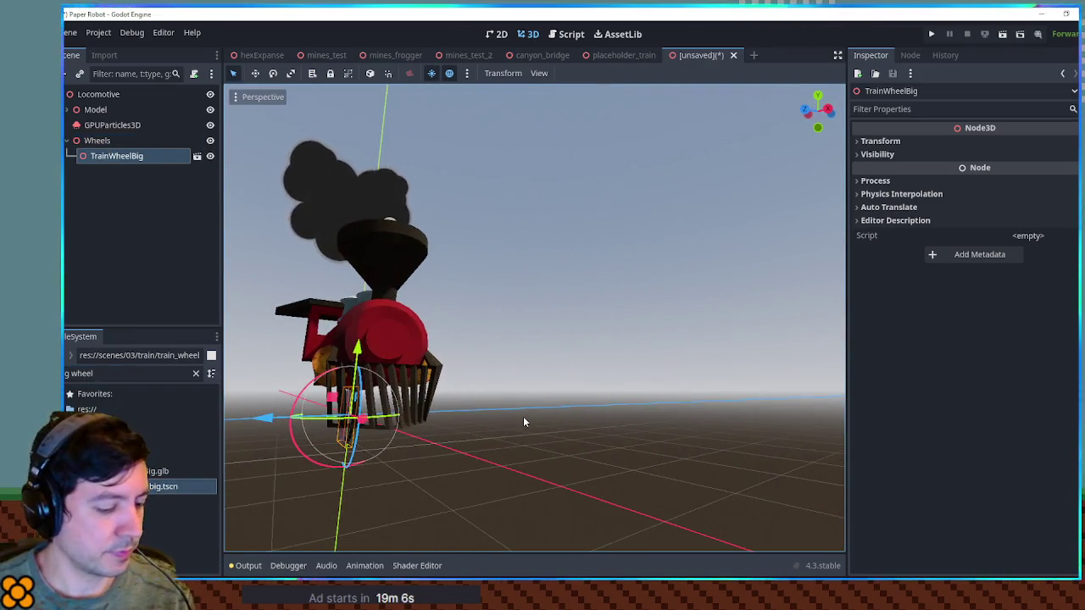
# Position the big wheel beneath the cab using front, right and side orthographic views, then duplicate it.
pyautogui.scroll(-3, 523, 416)
pyautogui.scroll(3, 530, 411)
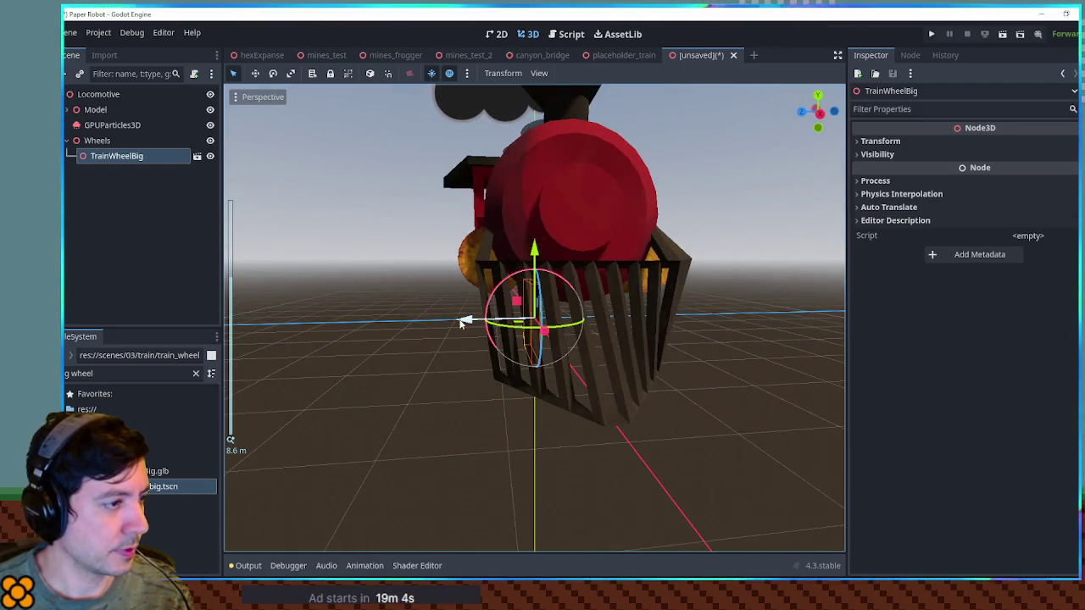
pyautogui.moveTo(462, 323); pyautogui.dragTo(422, 323)
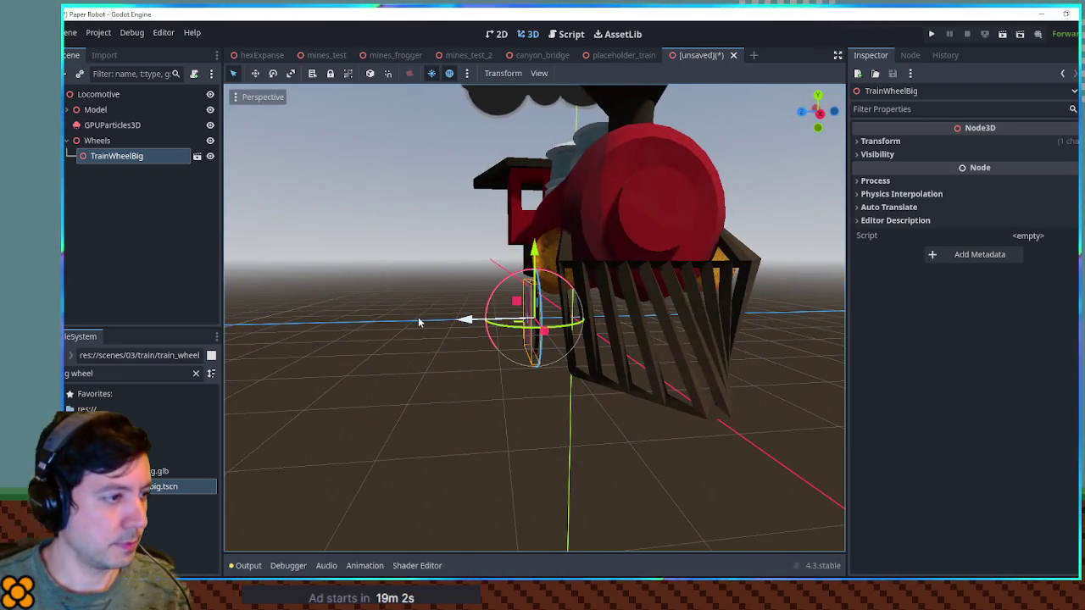
pyautogui.press('KP_1')
pyautogui.moveTo(557, 341)
pyautogui.mouseDown()
pyautogui.moveTo(557, 301)
pyautogui.moveTo(402, 301)
pyautogui.moveTo(625, 336)
pyautogui.moveTo(244, 349)
pyautogui.mouseUp()
pyautogui.scroll(2, 553, 297)
pyautogui.press('KP_3')
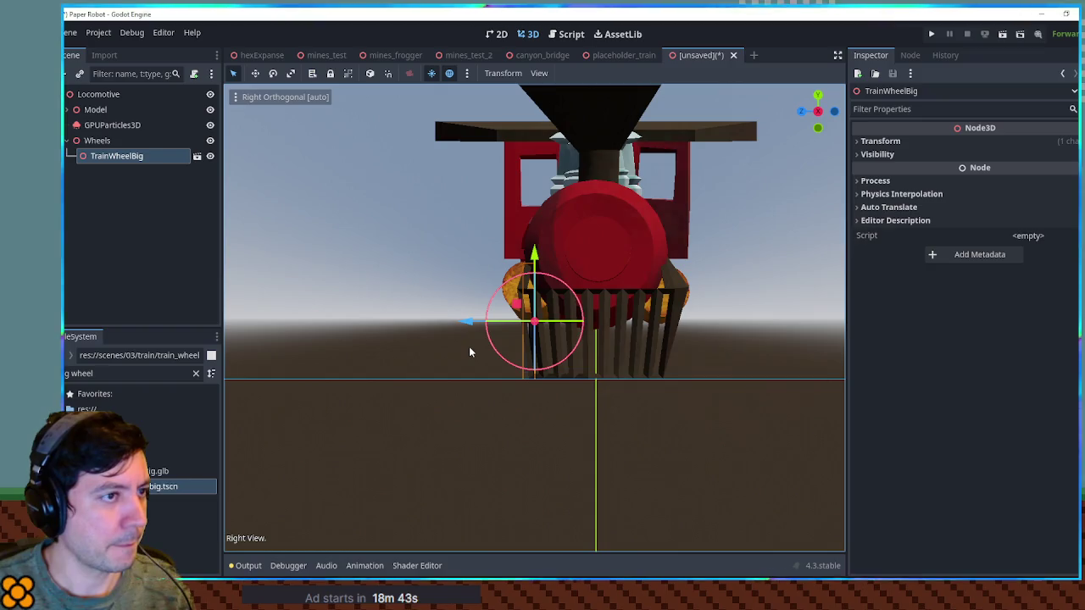
pyautogui.press('KP_4')
pyautogui.press('KP_4')
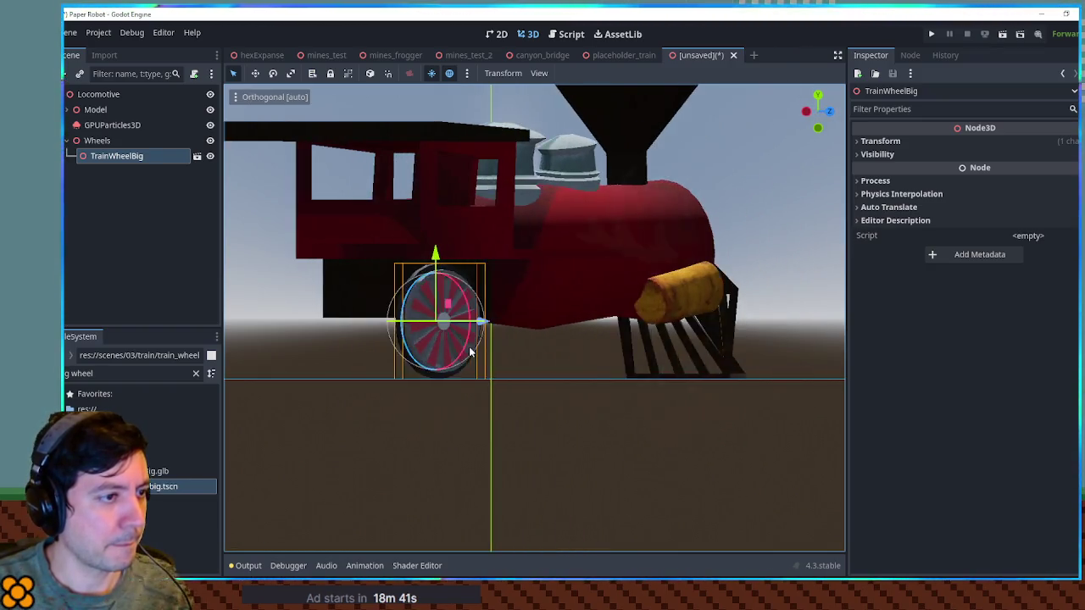
pyautogui.scroll(10, 603, 365)
pyautogui.moveTo(601, 324)
pyautogui.mouseDown()
pyautogui.moveTo(636, 333)
pyautogui.moveTo(576, 331)
pyautogui.mouseUp()
pyautogui.scroll(-5, 465, 331)
pyautogui.moveTo(465, 330)
pyautogui.mouseDown()
pyautogui.moveTo(413, 337)
pyautogui.moveTo(584, 324)
pyautogui.mouseUp()
pyautogui.hotkey('ctrl', 'd')
# Scale the Cube_001 body block down along its depth.
pyautogui.moveTo(622, 413)
pyautogui.mouseDown()
pyautogui.moveTo(794, 446)
pyautogui.moveTo(245, 438)
pyautogui.moveTo(138, 317)
pyautogui.mouseUp()
pyautogui.click(360, 330)
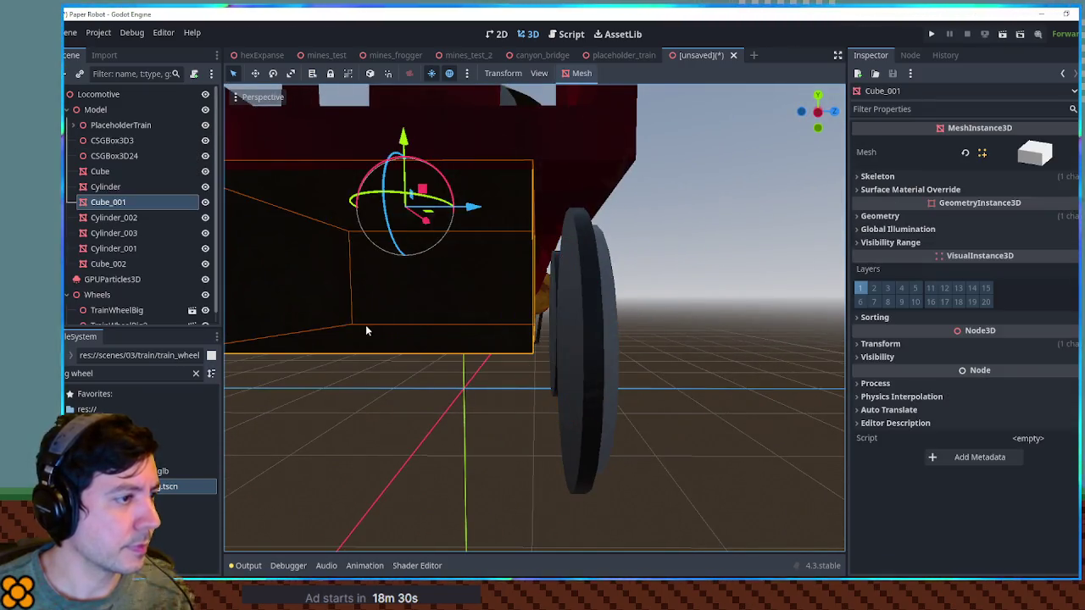
pyautogui.scroll(-2, 516, 257)
pyautogui.press('r')
pyautogui.moveTo(504, 235)
pyautogui.mouseDown()
pyautogui.moveTo(525, 240)
pyautogui.moveTo(504, 233)
pyautogui.mouseUp()
pyautogui.press('q')
pyautogui.click(730, 310)
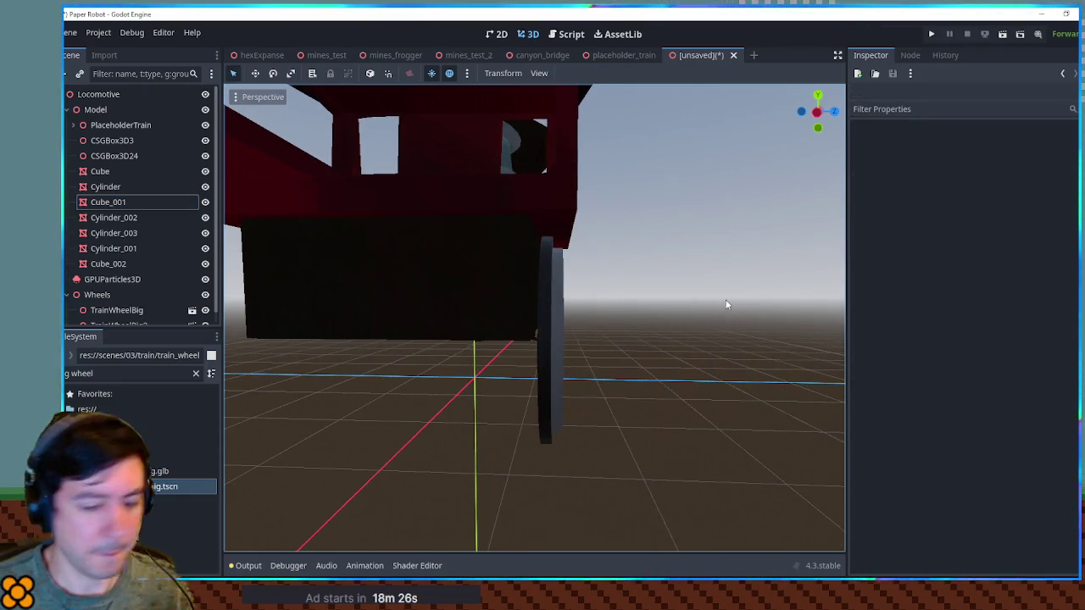
# From a head-on orthographic view, narrow Cube_001 so the wheels stick out.
pyautogui.press('KP_3')
pyautogui.press('KP_1')
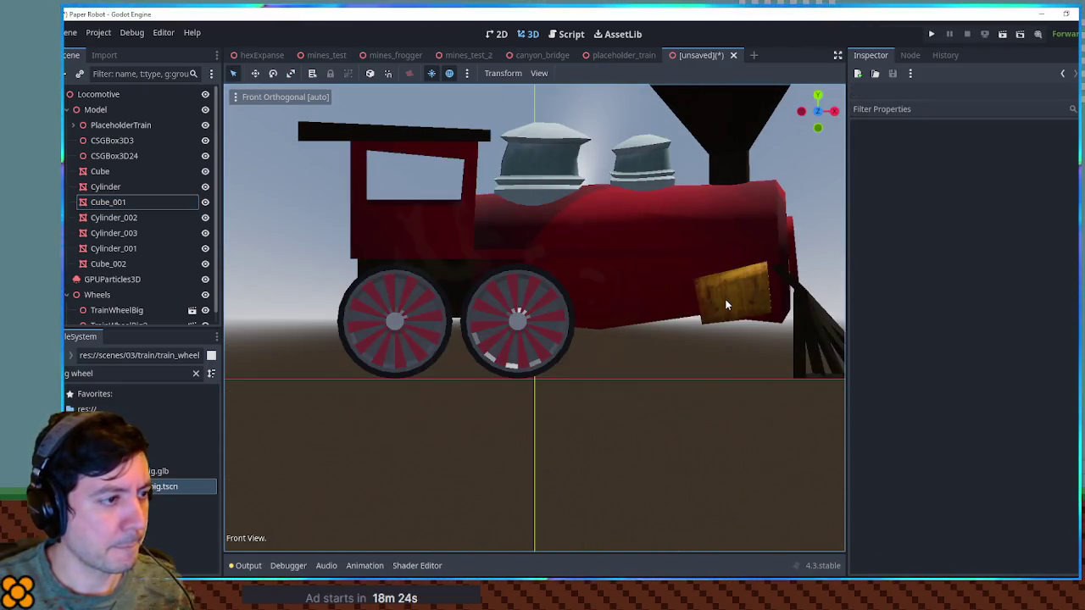
pyautogui.press('KP_3')
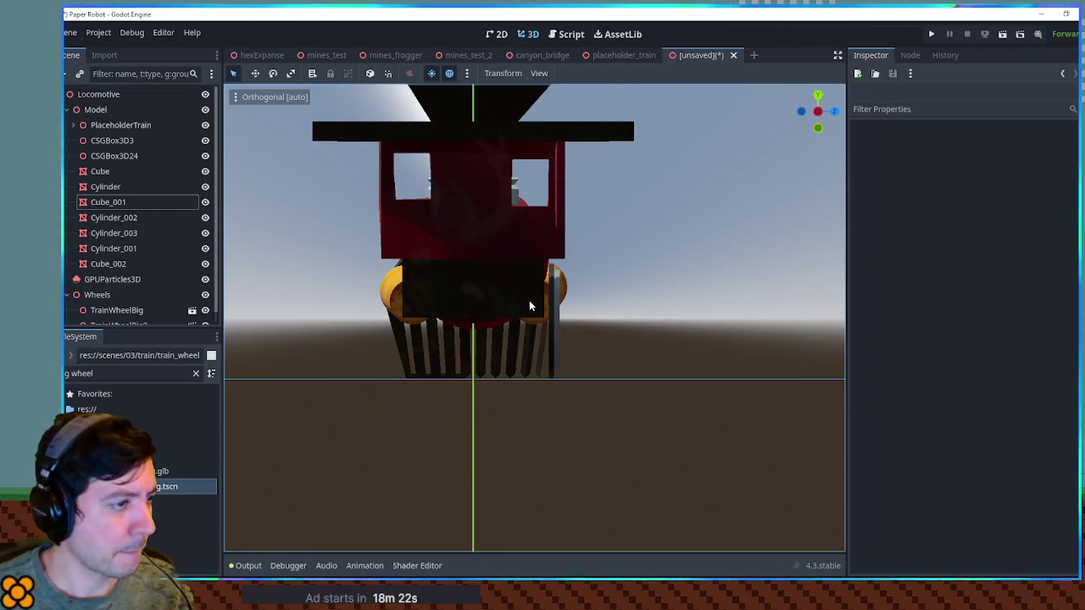
pyautogui.click(529, 306)
pyautogui.press('r')
pyautogui.moveTo(537, 257); pyautogui.dragTo(547, 266)
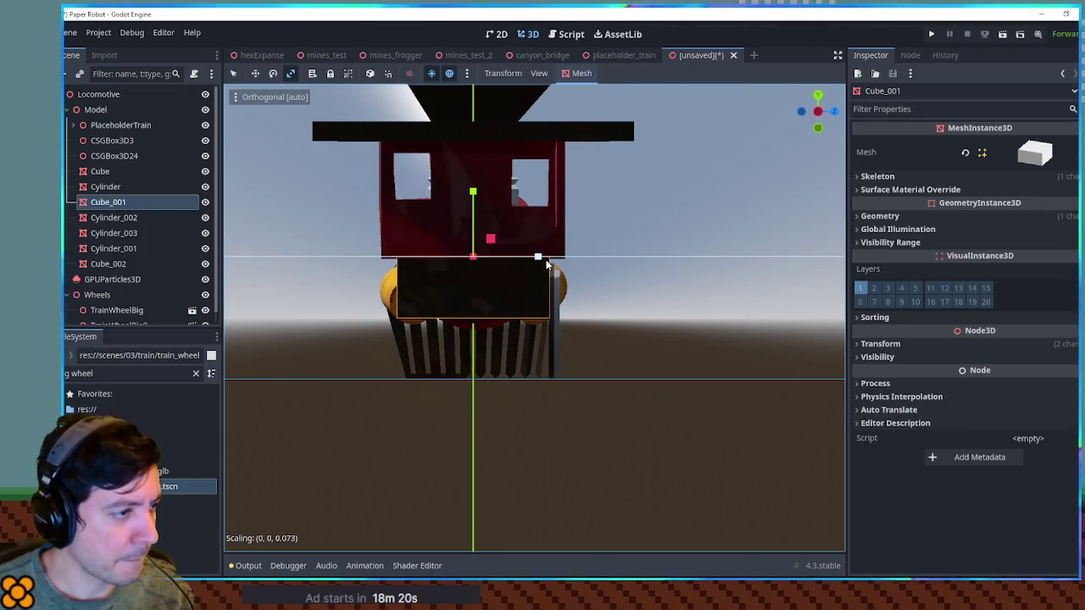
pyautogui.press('q')
# Select both big wheels to copy them for the locomotive's other side.
pyautogui.moveTo(650, 301)
pyautogui.mouseDown()
pyautogui.moveTo(500, 363)
pyautogui.moveTo(609, 351)
pyautogui.mouseUp()
pyautogui.scroll(3, 393, 350)
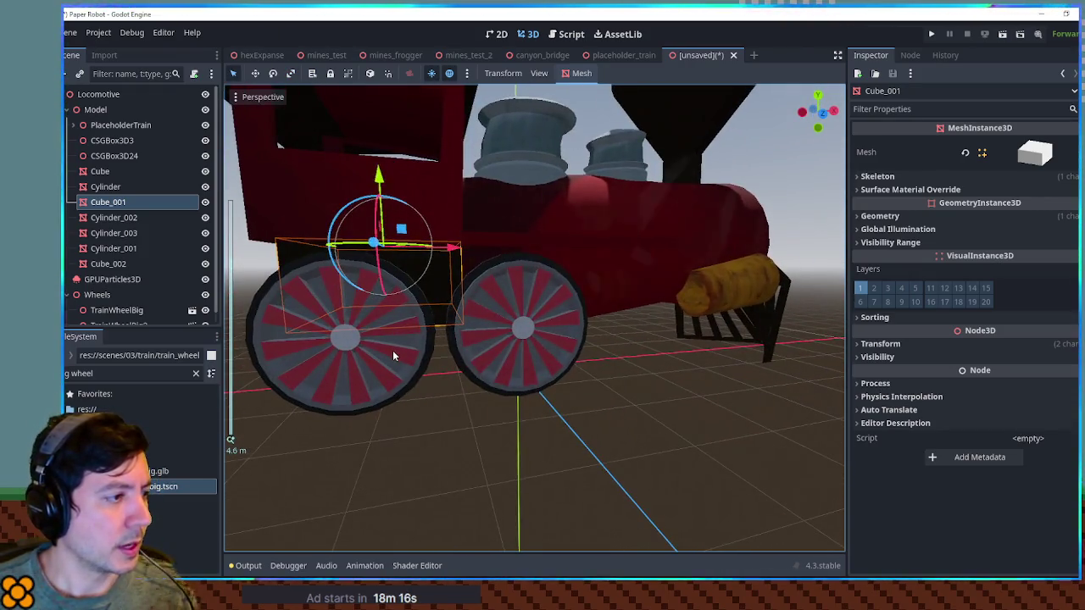
pyautogui.click(393, 350)
pyautogui.keyDown('shift'); pyautogui.click(492, 354); pyautogui.keyUp('shift')
pyautogui.moveTo(492, 355)
pyautogui.mouseDown()
pyautogui.moveTo(659, 363)
pyautogui.moveTo(584, 369)
pyautogui.moveTo(506, 336)
pyautogui.mouseUp()
pyautogui.scroll(-3, 667, 363)
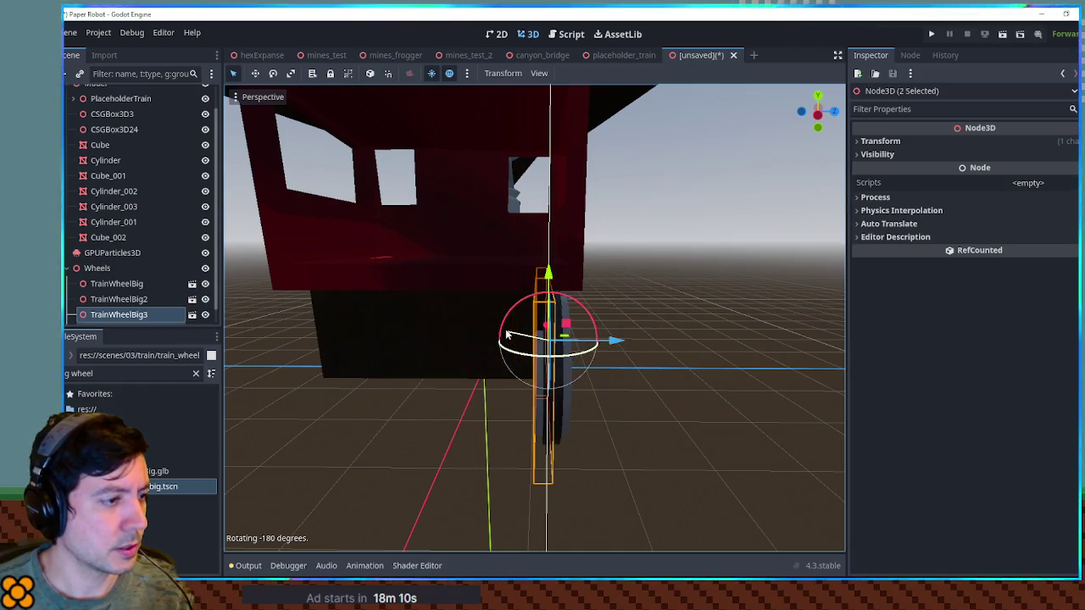
# Set the rotated wheel copies' Position z to 1.223.
pyautogui.click(937, 143)
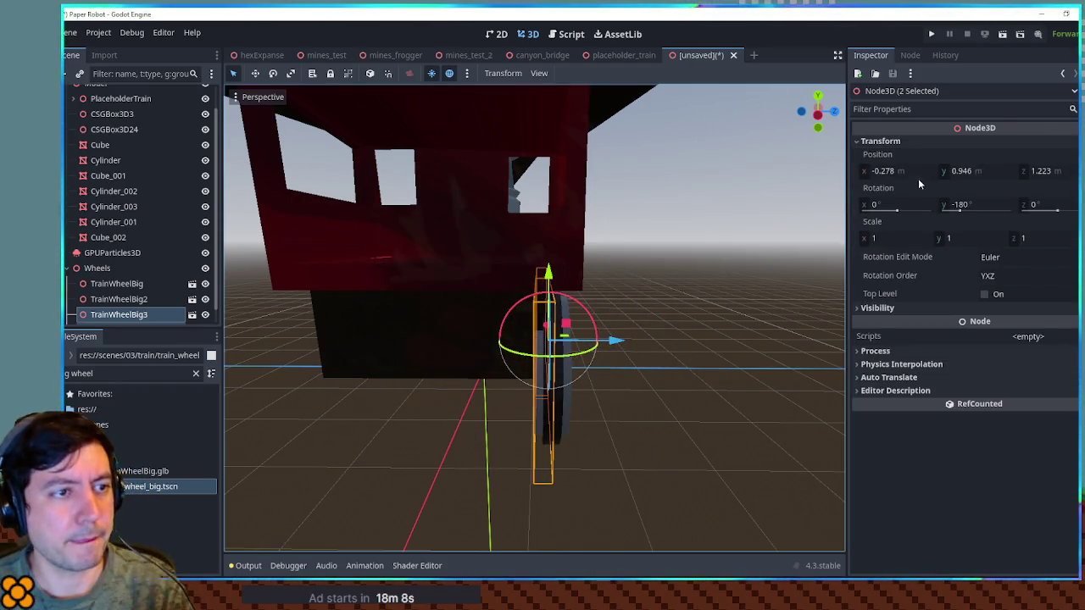
pyautogui.click(901, 173)
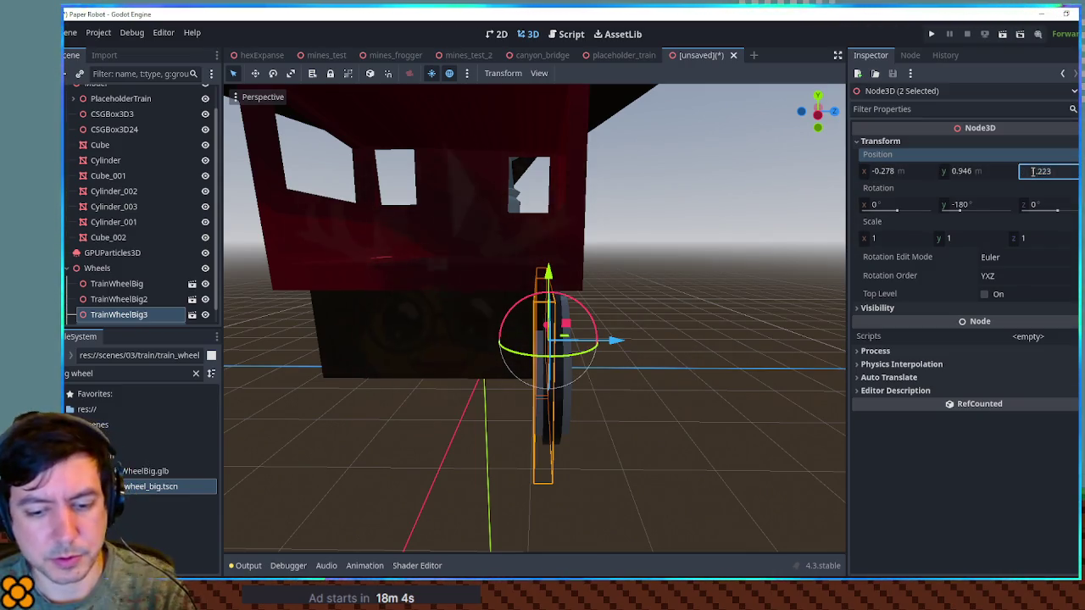
pyautogui.press('Return')
# Orbit to view the whole engine with four wheels and collapse the Model node.
pyautogui.moveTo(621, 294)
pyautogui.mouseDown()
pyautogui.moveTo(667, 311)
pyautogui.moveTo(370, 294)
pyautogui.moveTo(409, 383)
pyautogui.moveTo(598, 426)
pyautogui.moveTo(337, 415)
pyautogui.moveTo(735, 448)
pyautogui.moveTo(252, 440)
pyautogui.moveTo(444, 383)
pyautogui.moveTo(673, 380)
pyautogui.moveTo(424, 277)
pyautogui.mouseUp()
pyautogui.click(424, 276)
pyautogui.scroll(5, 562, 335)
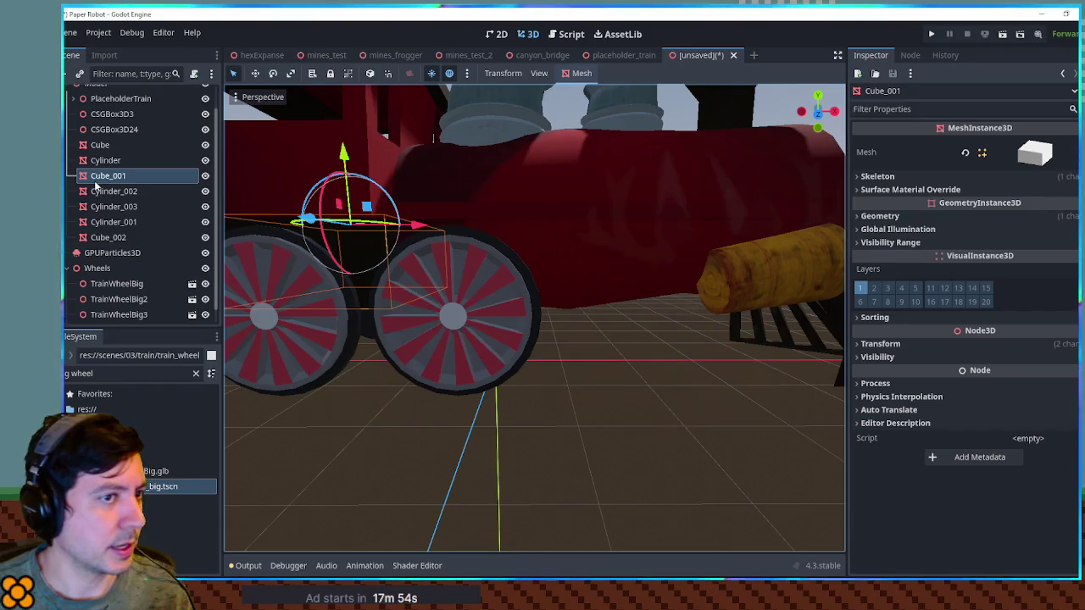
pyautogui.scroll(1, 149, 210)
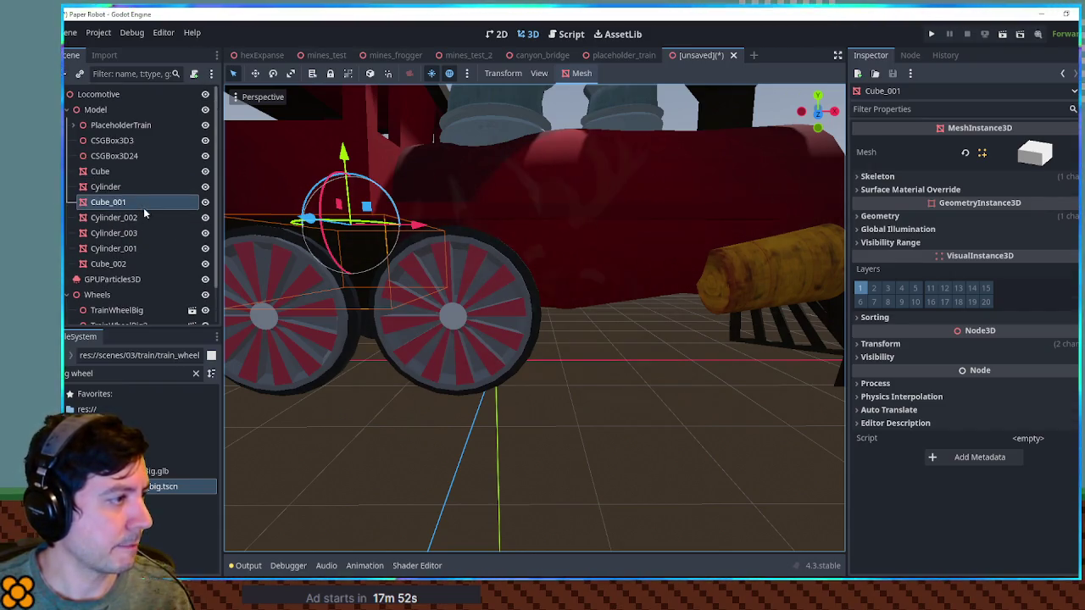
pyautogui.click(68, 111)
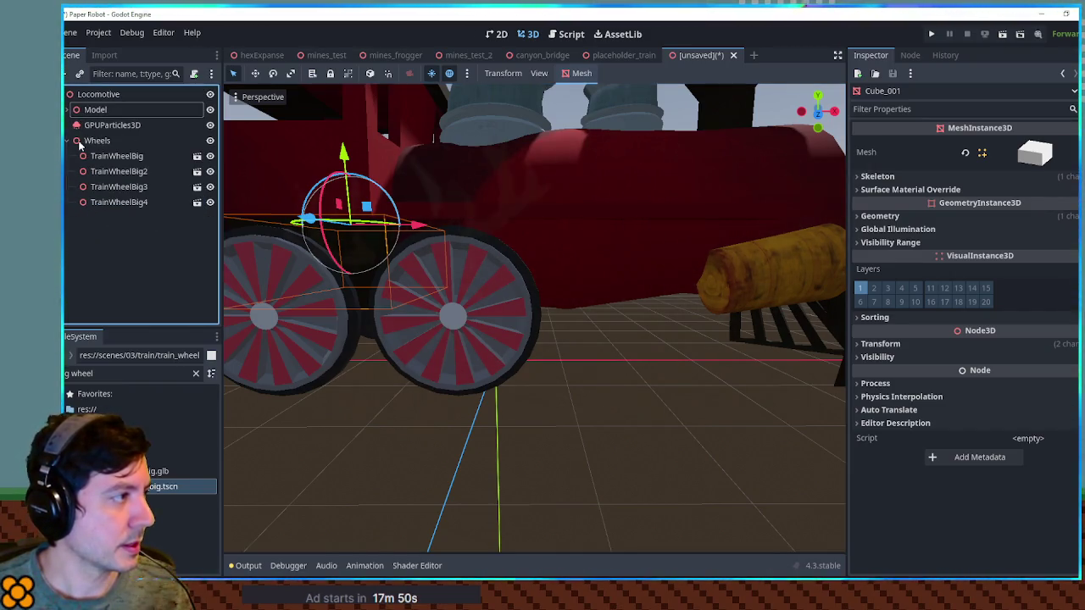
# Add a Node3D child under Locomotive and name it Bogey.
pyautogui.click(108, 97)
pyautogui.hotkey('ctrl', 'a')
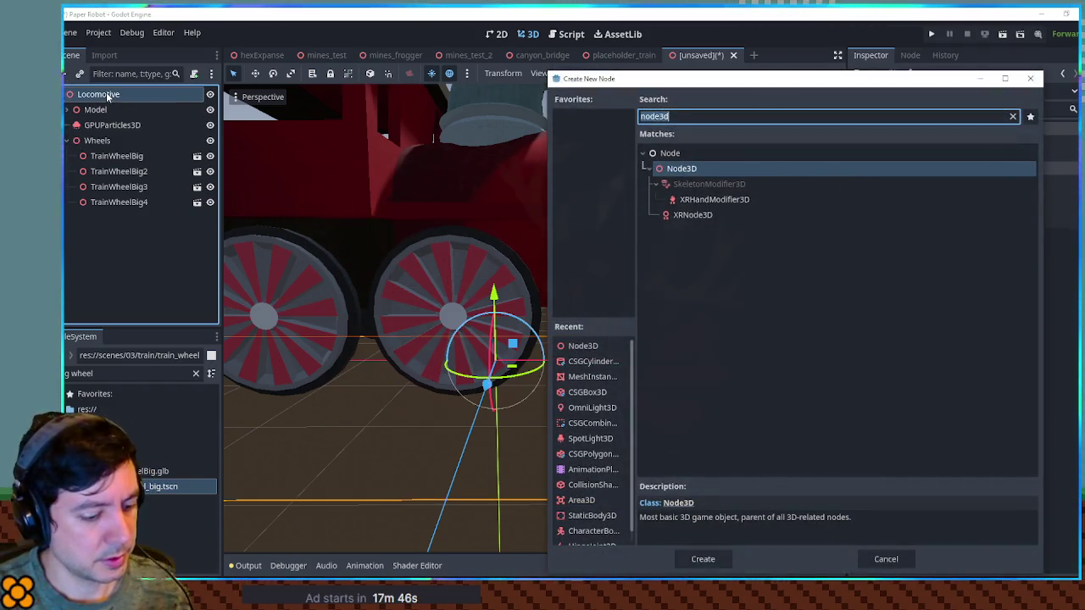
pyautogui.write('node3')
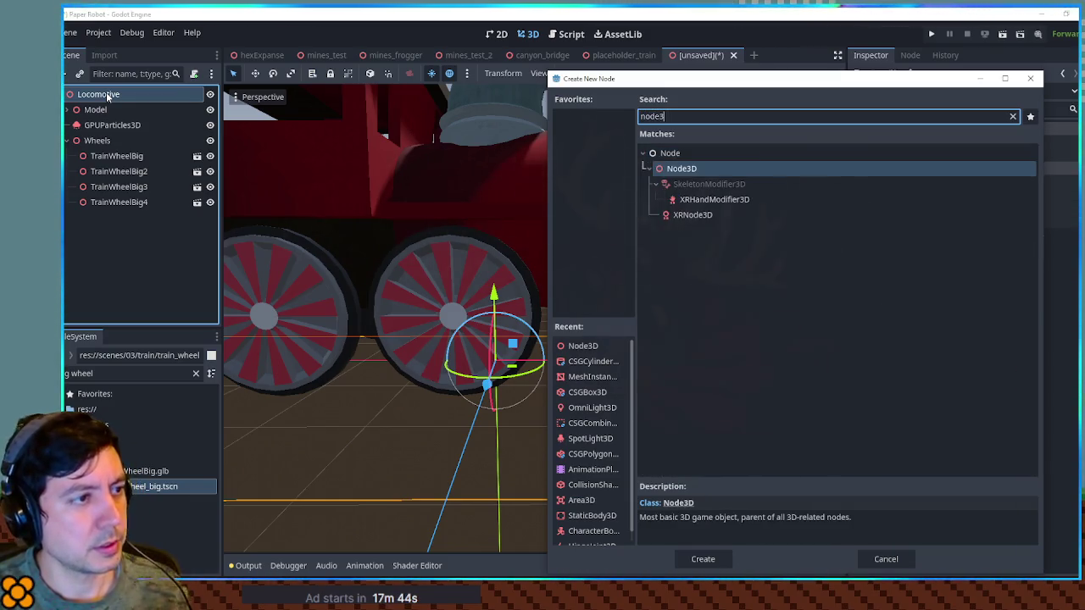
pyautogui.press('Return')
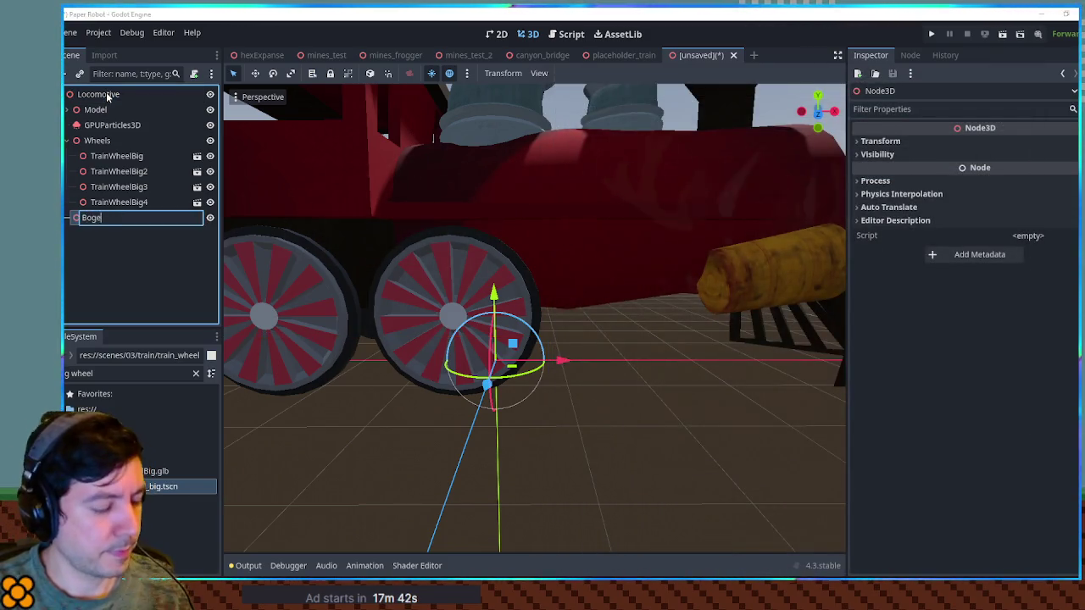
pyautogui.write('y')
pyautogui.press('Return')
# Add a CSGBox3D under Bogey and move Bogey 2 units forward along X.
pyautogui.hotkey('ctrl', 'a')
pyautogui.write('csgbox')
pyautogui.press('Return')
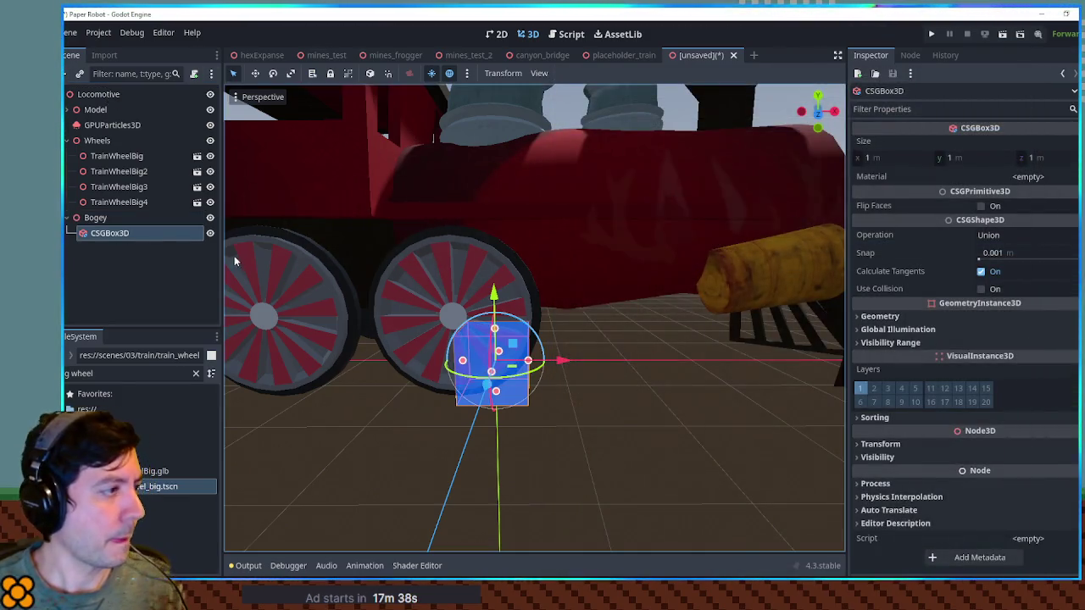
pyautogui.click(109, 220)
pyautogui.moveTo(557, 365); pyautogui.dragTo(726, 371)
pyautogui.click(327, 225)
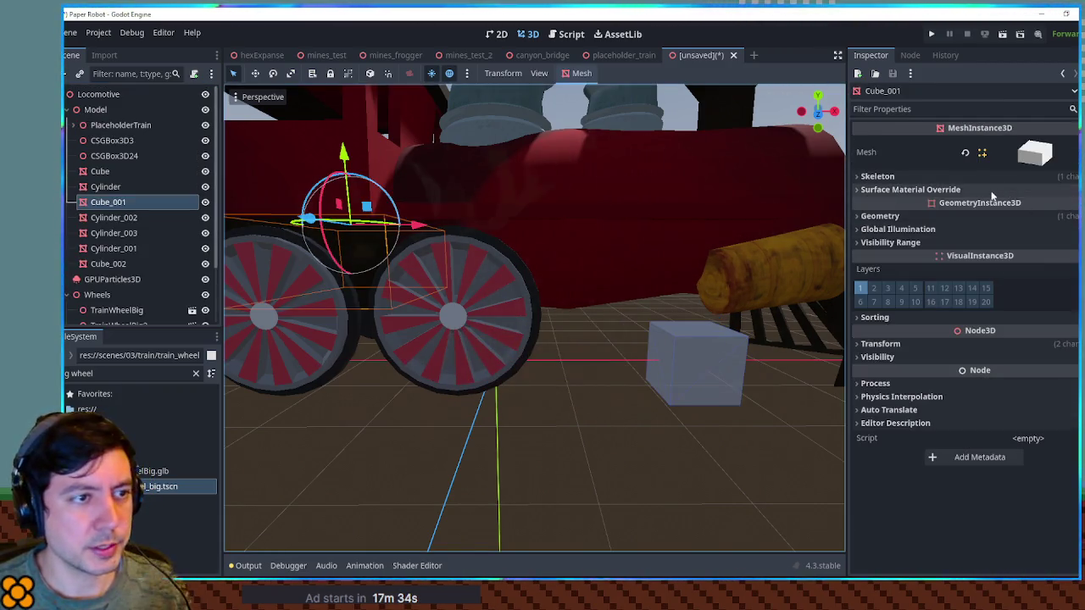
# Copy Cube_001's dark Material Override for the new CSG box.
pyautogui.click(989, 217)
pyautogui.click(1030, 240)
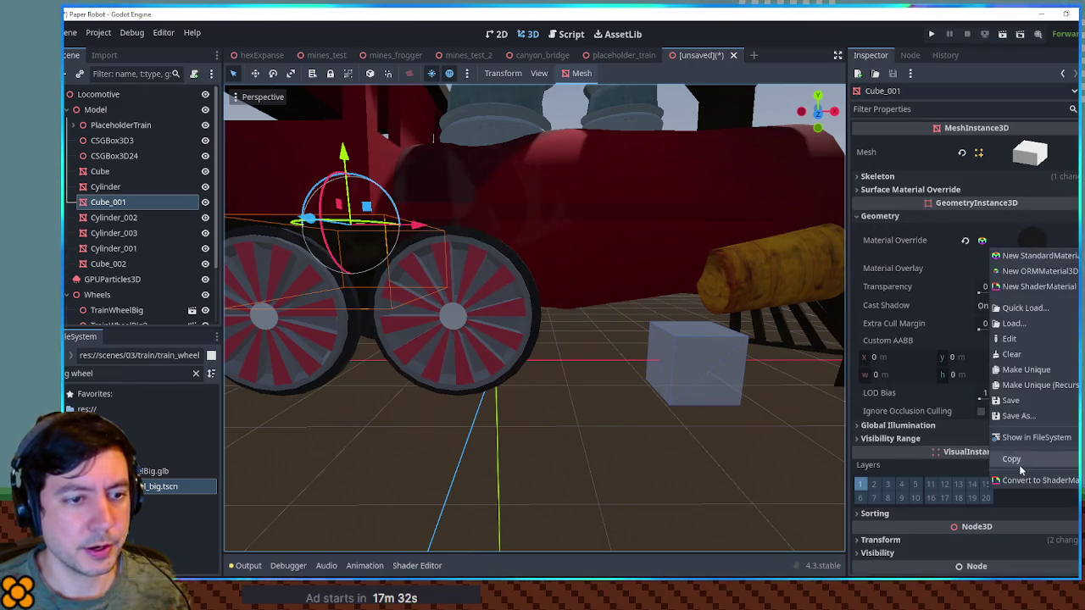
pyautogui.click(780, 366)
pyautogui.click(780, 366)
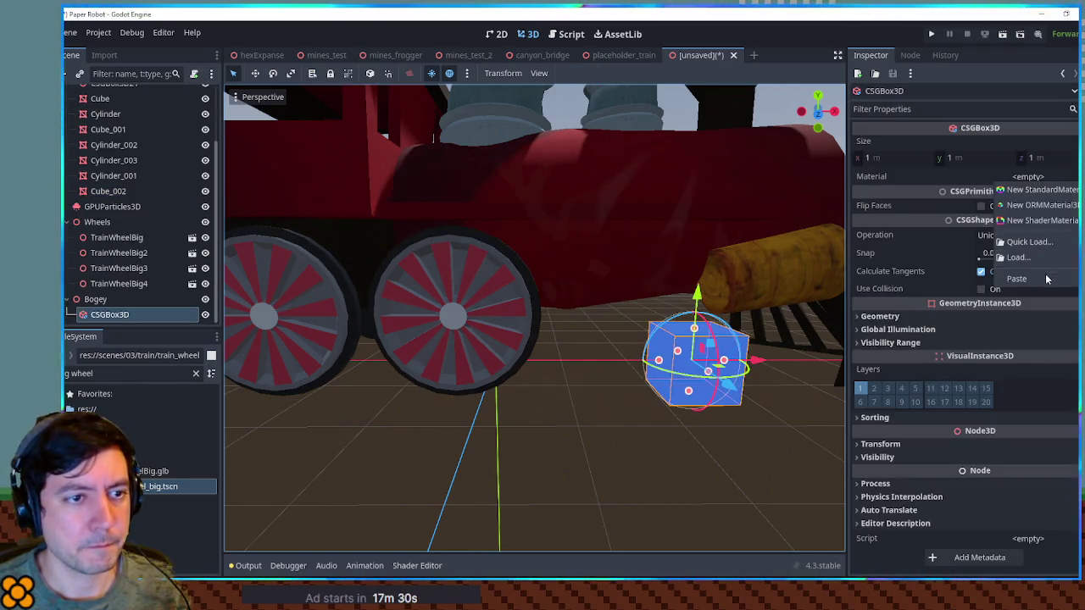
# Shape the bogey box in front and right views to about 2.02 × 0.68 × 2.44 m.
pyautogui.press('KP_1')
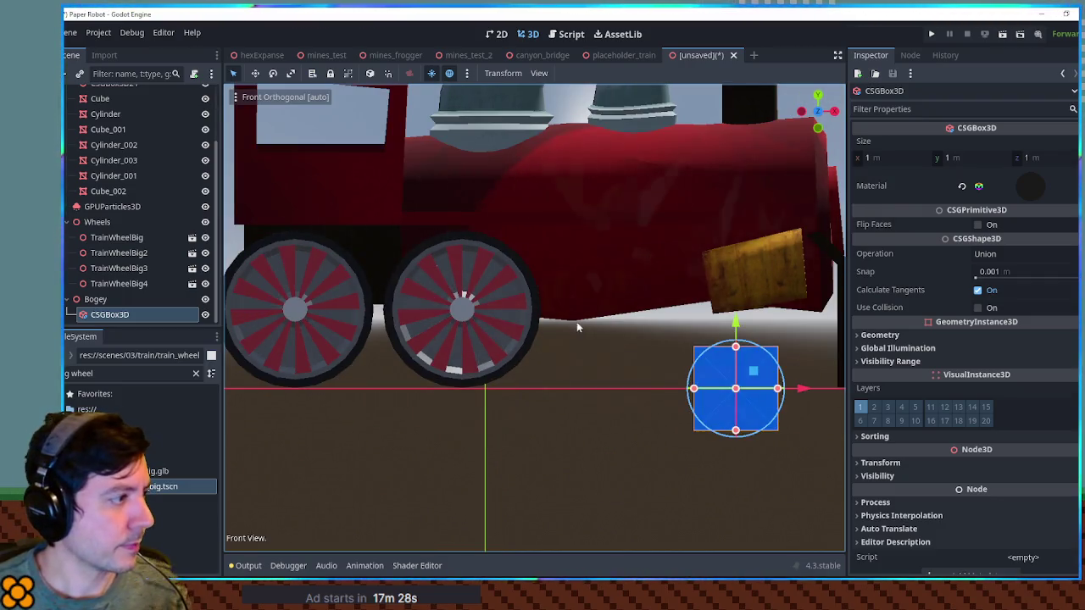
pyautogui.scroll(3, 655, 297)
pyautogui.moveTo(669, 330)
pyautogui.mouseDown()
pyautogui.moveTo(670, 259)
pyautogui.moveTo(673, 273)
pyautogui.mouseUp()
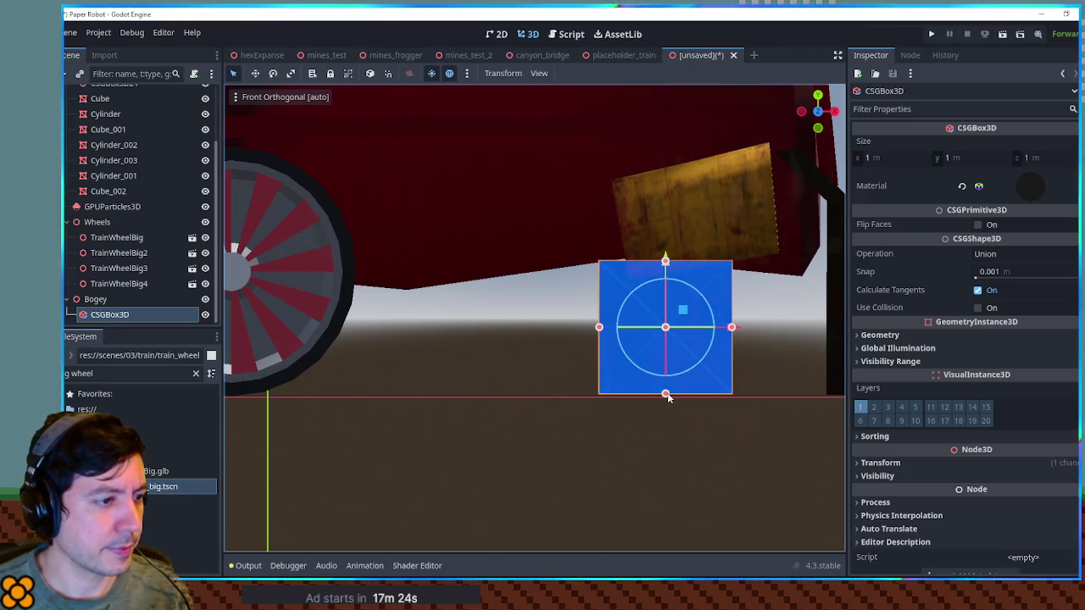
pyautogui.moveTo(666, 394); pyautogui.dragTo(667, 355)
pyautogui.moveTo(600, 307); pyautogui.dragTo(464, 307)
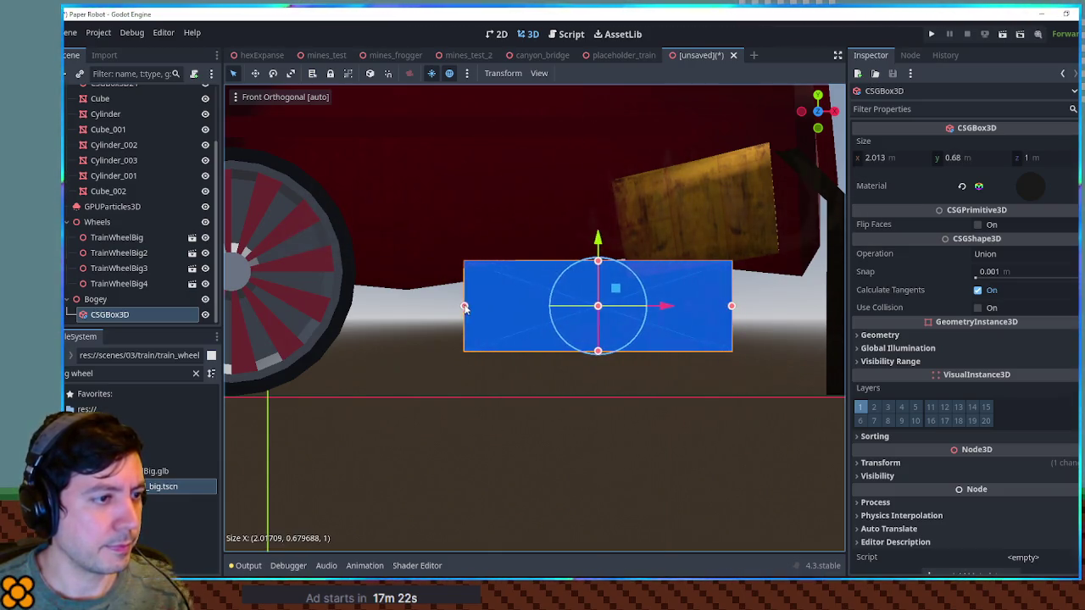
pyautogui.click(709, 307)
pyautogui.click(710, 307)
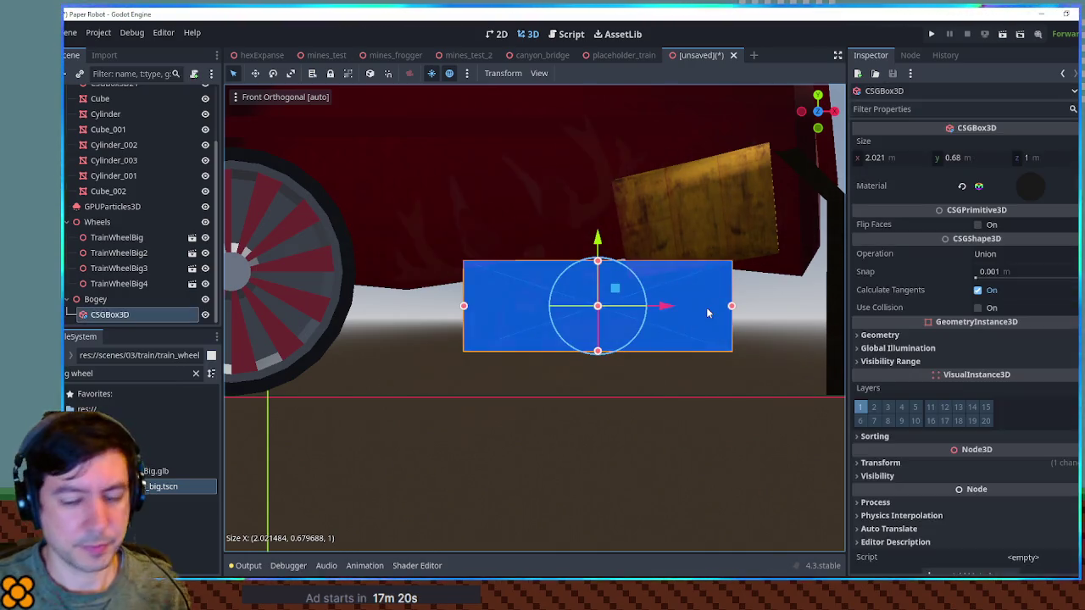
pyautogui.press('KP_3')
pyautogui.moveTo(598, 312); pyautogui.dragTo(511, 311)
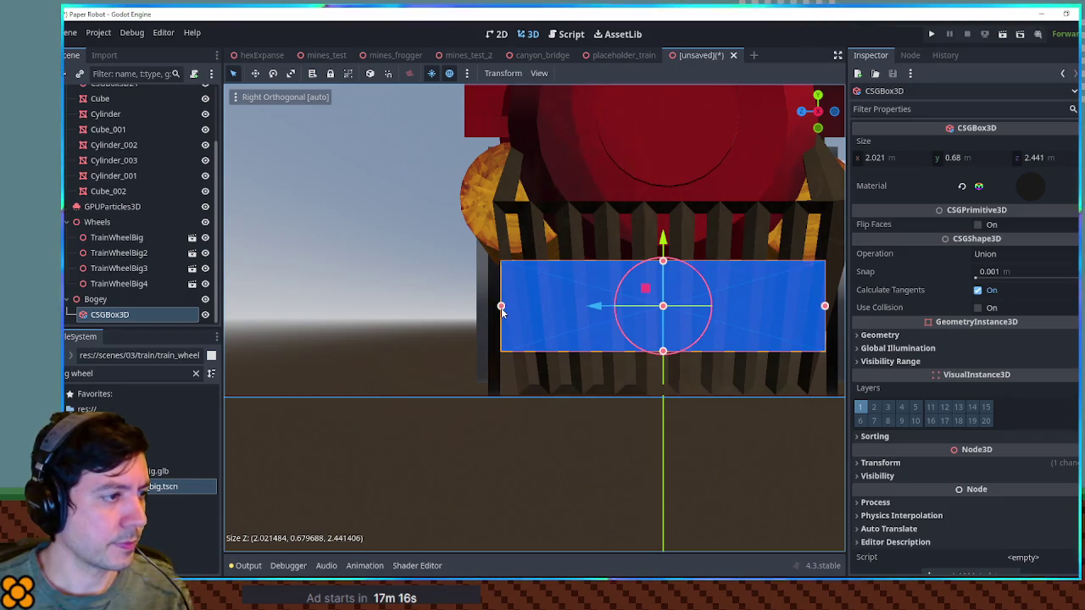
# Check the box from perspective views and shorten it slightly from its left end.
pyautogui.click(394, 291)
pyautogui.moveTo(393, 291); pyautogui.dragTo(511, 303)
pyautogui.press('KP_1')
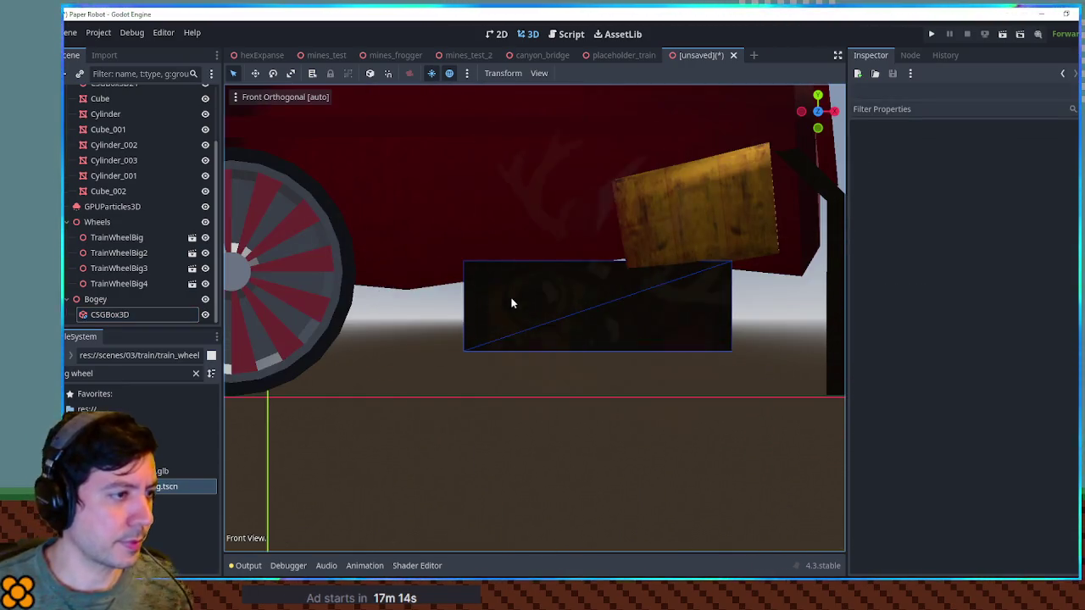
pyautogui.moveTo(597, 307)
pyautogui.mouseDown()
pyautogui.moveTo(691, 360)
pyautogui.moveTo(571, 299)
pyautogui.moveTo(594, 302)
pyautogui.moveTo(605, 290)
pyautogui.moveTo(568, 295)
pyautogui.moveTo(616, 298)
pyautogui.mouseUp()
pyautogui.click(570, 300)
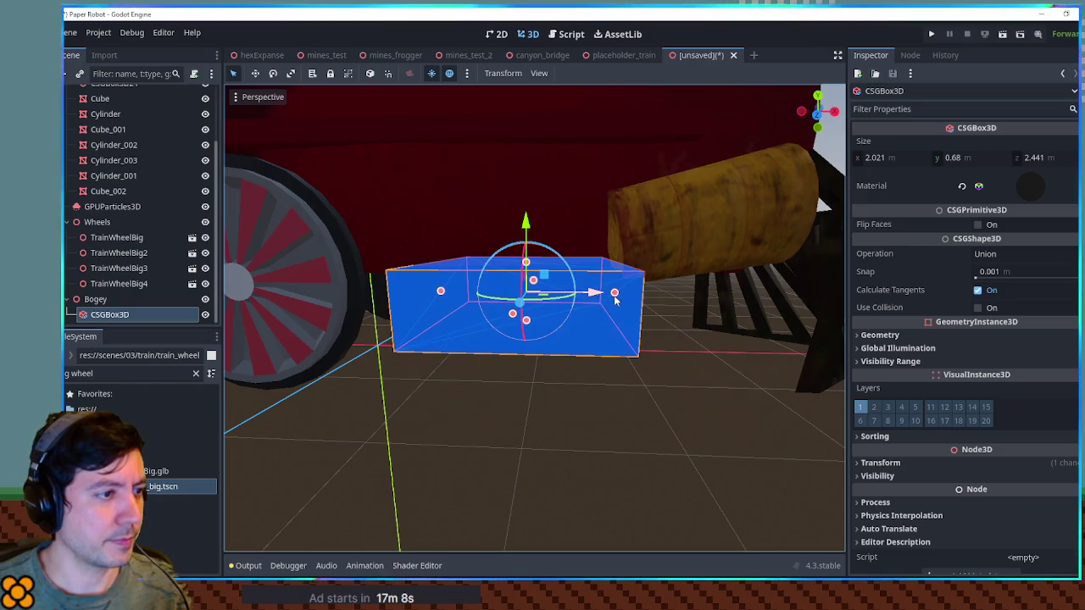
pyautogui.click(649, 388)
pyautogui.scroll(-3, 652, 395)
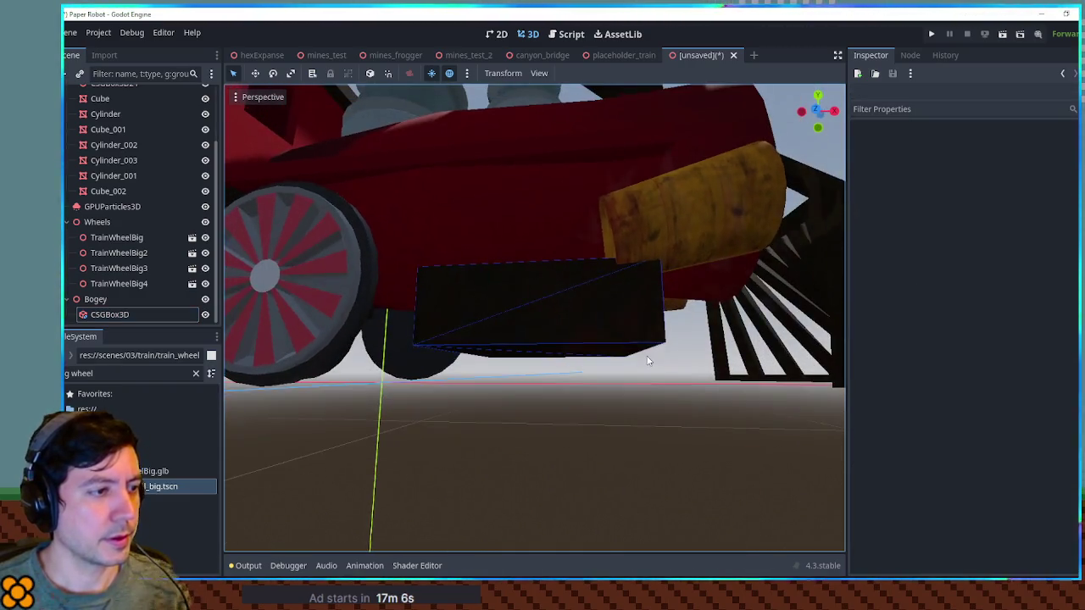
pyautogui.moveTo(648, 364); pyautogui.dragTo(703, 399)
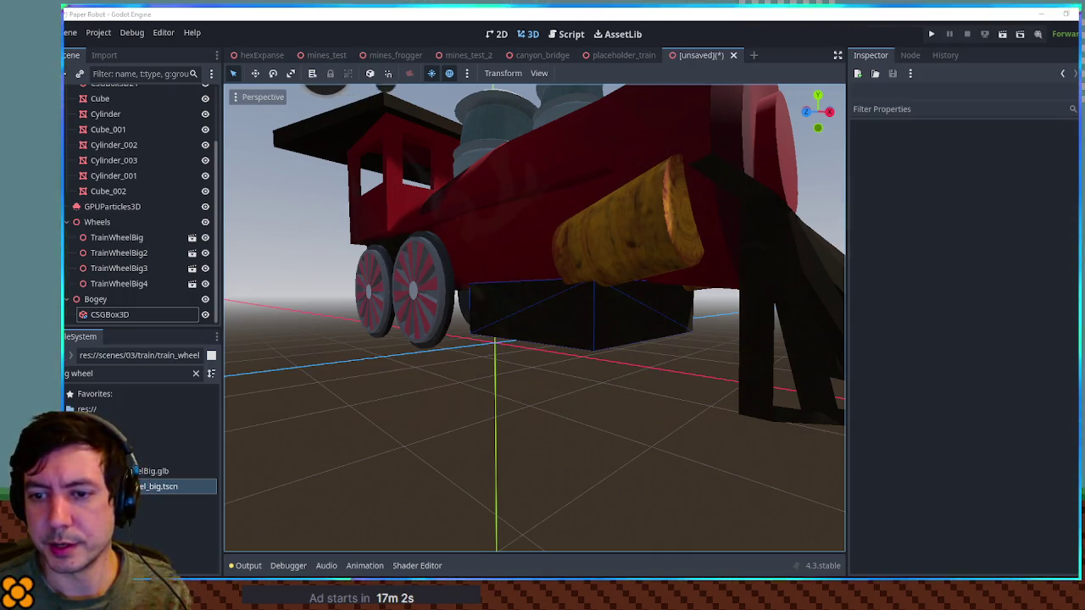
pyautogui.moveTo(718, 232); pyautogui.dragTo(783, 251)
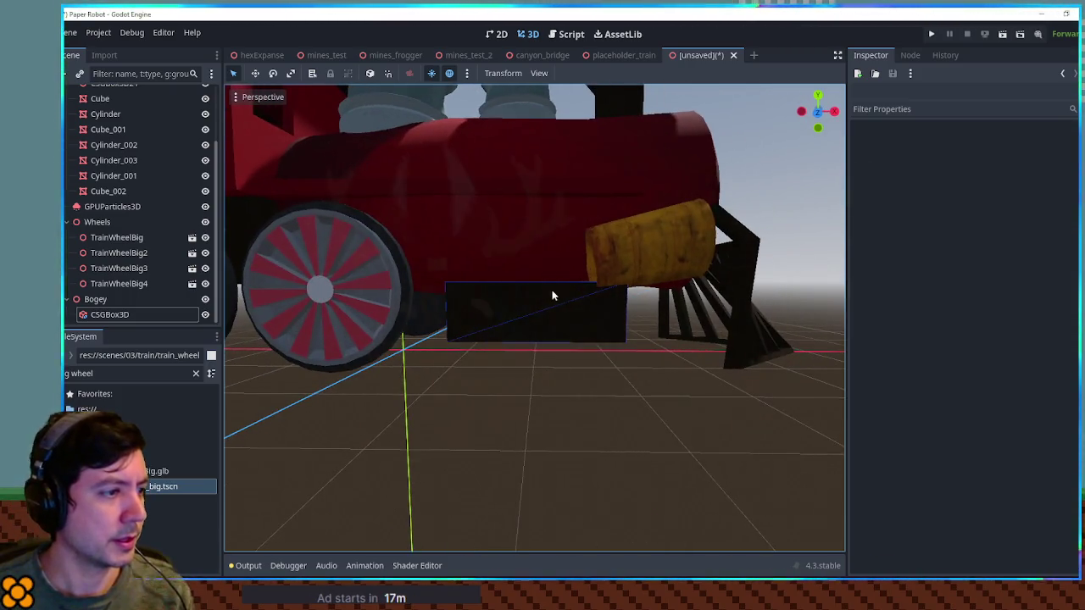
pyautogui.click(552, 290)
pyautogui.moveTo(465, 311); pyautogui.dragTo(494, 310)
pyautogui.click(558, 397)
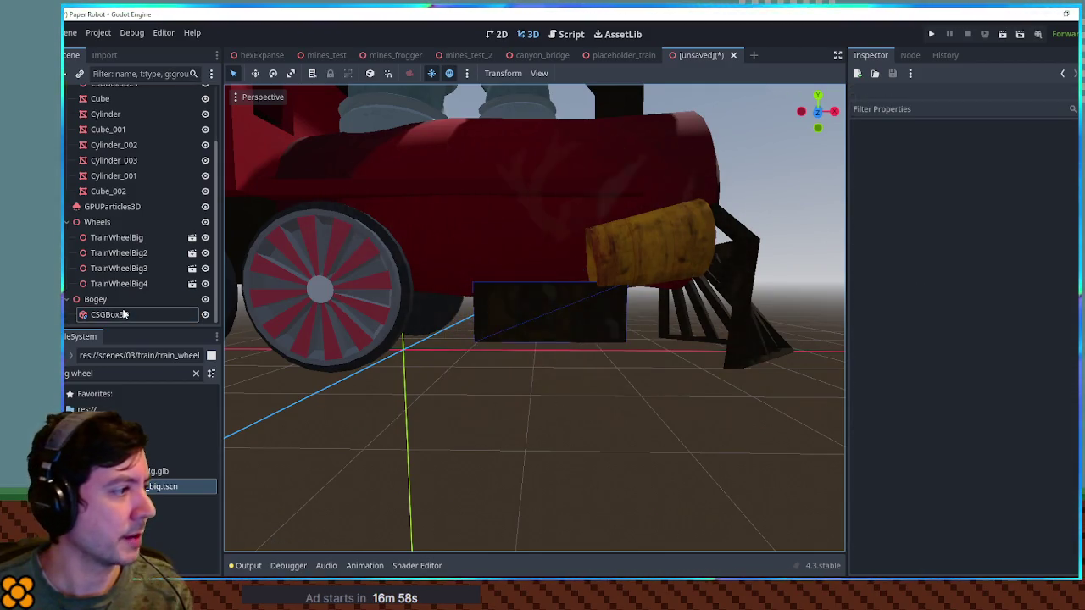
pyautogui.click(118, 303)
# Search the FileSystem and add train_wheel_small.tscn under Bogey.
pyautogui.click(100, 373)
pyautogui.press('BackSpace')
pyautogui.press('BackSpace')
pyautogui.press('BackSpace')
pyautogui.write('ball')
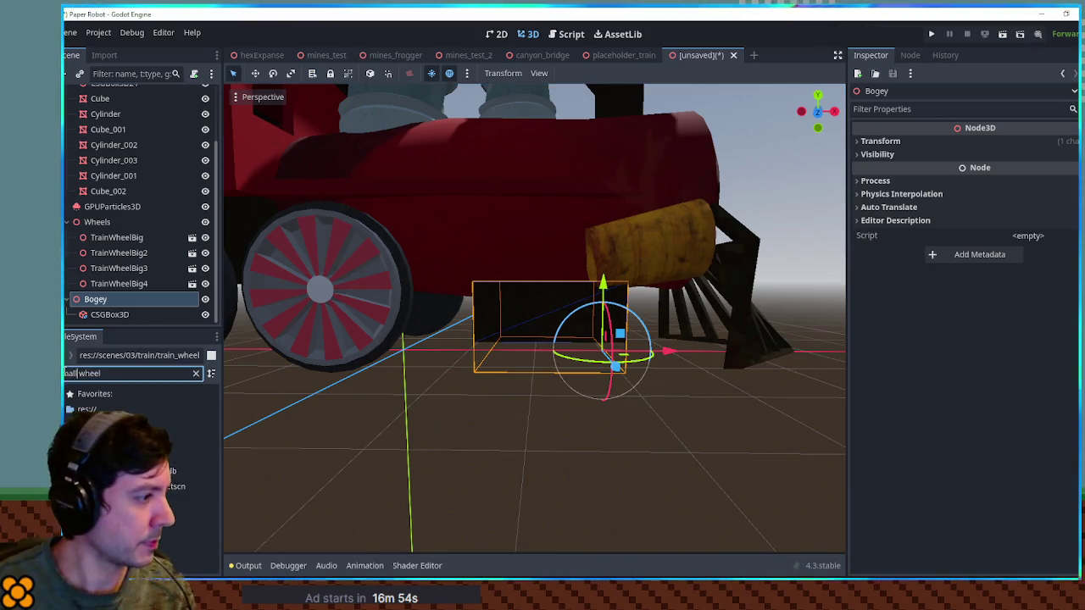
pyautogui.moveTo(170, 487); pyautogui.dragTo(95, 299)
# Place the small wheel under the bogey using front, right and top orthographic views.
pyautogui.press('KP_1')
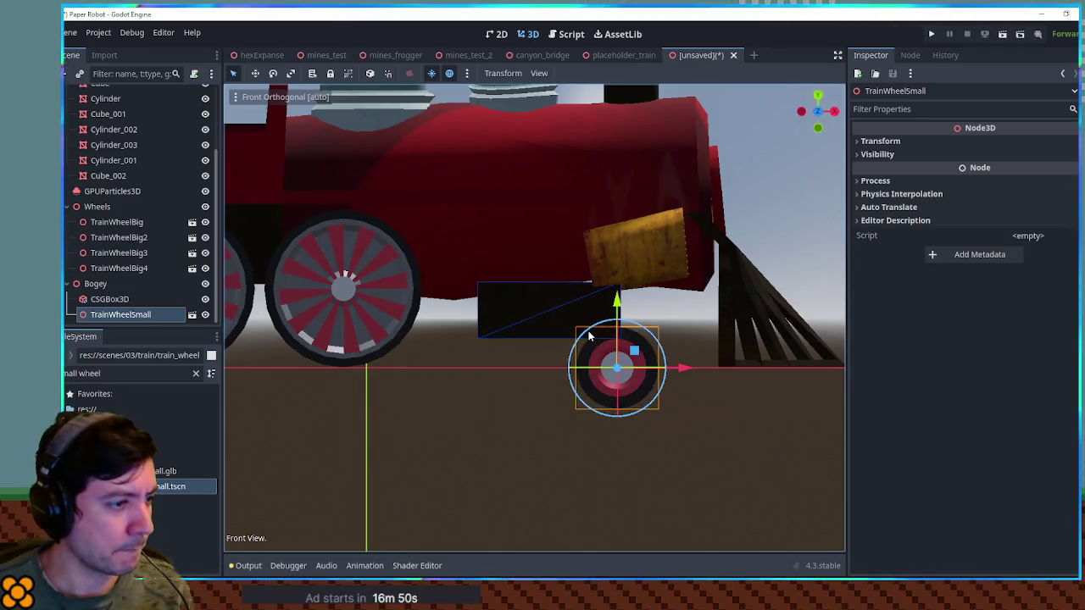
pyautogui.press('KP_3')
pyautogui.moveTo(552, 367); pyautogui.dragTo(447, 367)
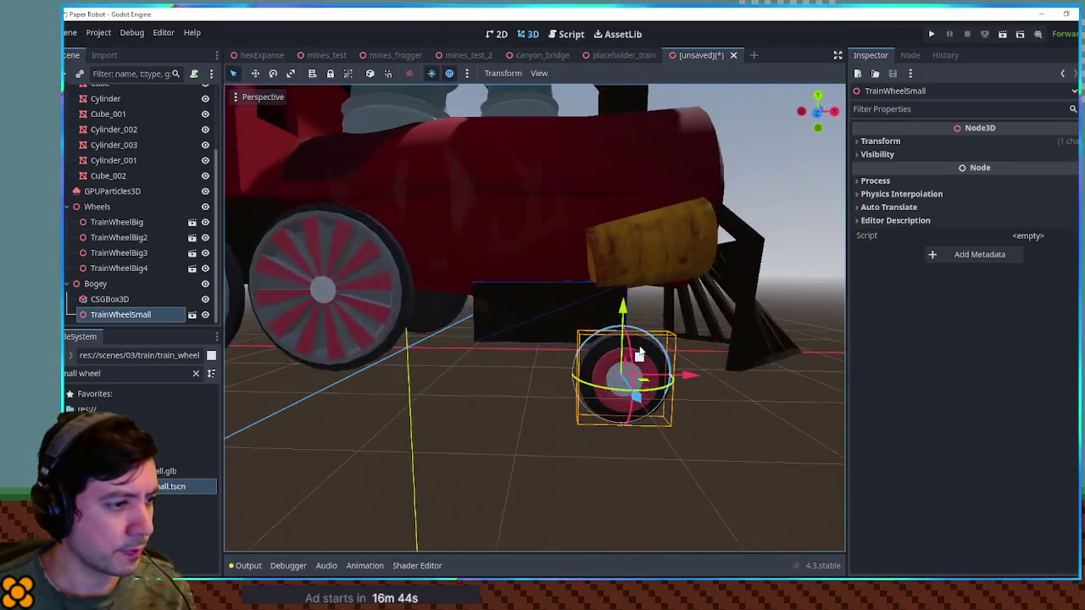
pyautogui.press('KP_1')
pyautogui.press('KP_7')
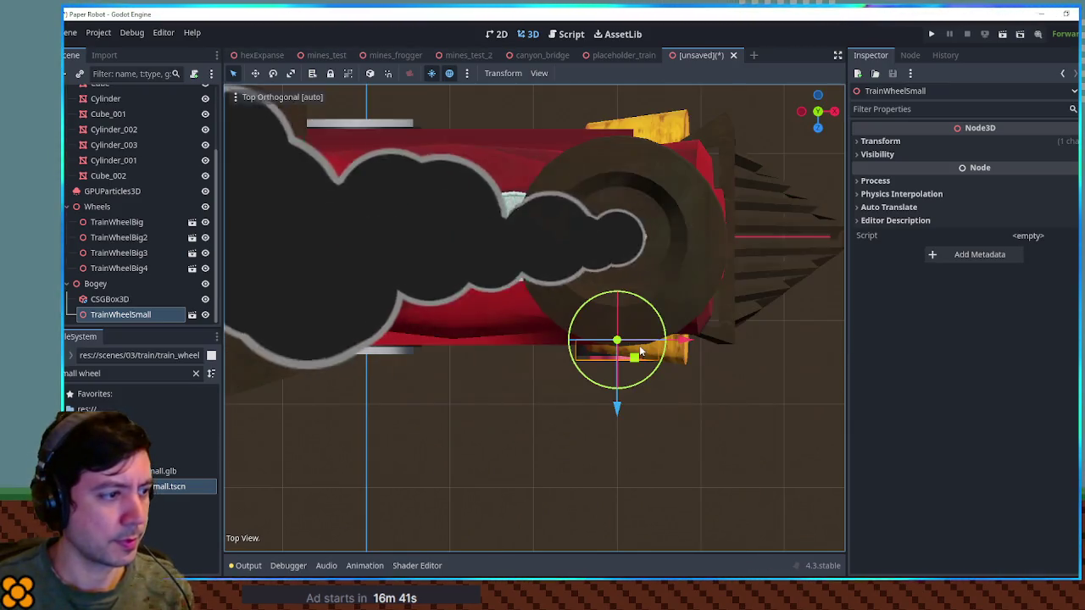
pyautogui.press('KP_1')
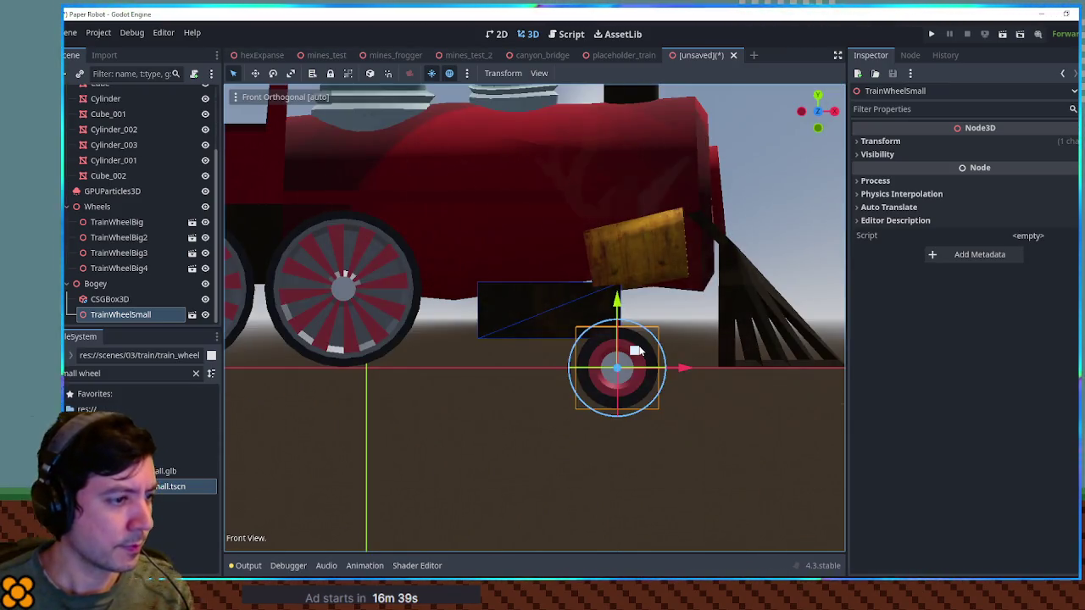
pyautogui.press('g')
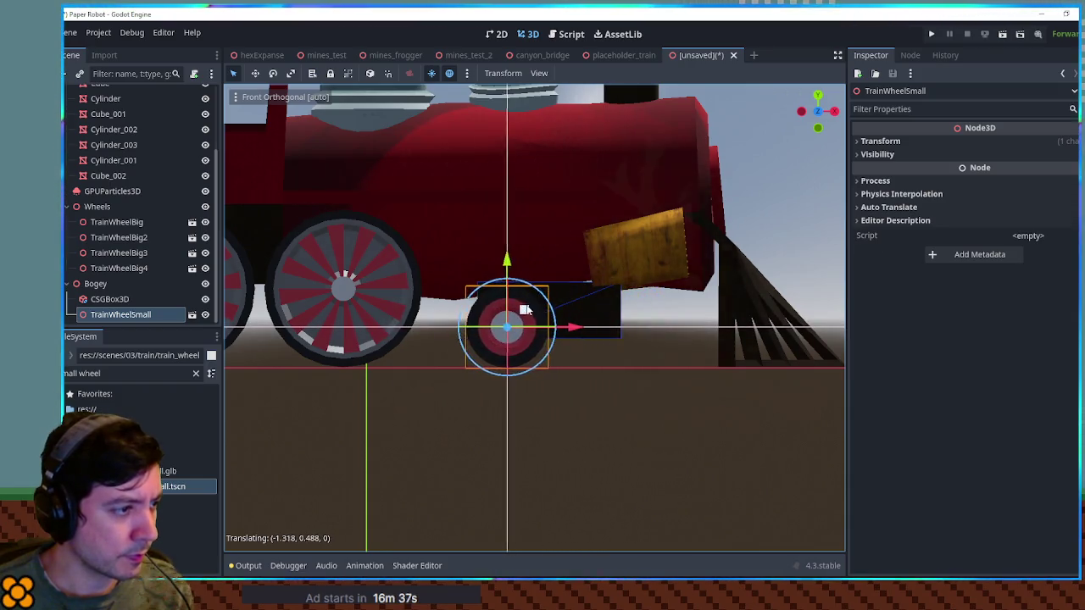
pyautogui.click(511, 309)
# Duplicate the small wheel, shift the copy along X, and scale both wheels.
pyautogui.hotkey('ctrl', 'd')
pyautogui.moveTo(567, 326)
pyautogui.mouseDown()
pyautogui.moveTo(657, 329)
pyautogui.moveTo(531, 356)
pyautogui.moveTo(252, 315)
pyautogui.mouseUp()
pyautogui.keyDown('shift'); pyautogui.click(141, 299); pyautogui.keyUp('shift')
pyautogui.moveTo(424, 356); pyautogui.dragTo(594, 356)
pyautogui.press('r')
pyautogui.moveTo(530, 310)
pyautogui.mouseDown()
pyautogui.moveTo(390, 382)
pyautogui.moveTo(378, 370)
pyautogui.moveTo(521, 396)
pyautogui.moveTo(644, 458)
pyautogui.moveTo(657, 503)
pyautogui.moveTo(456, 394)
pyautogui.moveTo(410, 354)
pyautogui.moveTo(497, 314)
pyautogui.moveTo(529, 333)
pyautogui.moveTo(491, 385)
pyautogui.moveTo(507, 375)
pyautogui.mouseUp()
pyautogui.click(491, 340)
# Duplicate the small wheel pair for the far side at z -1.231 and view from behind.
pyautogui.hotkey('ctrl', 'd')
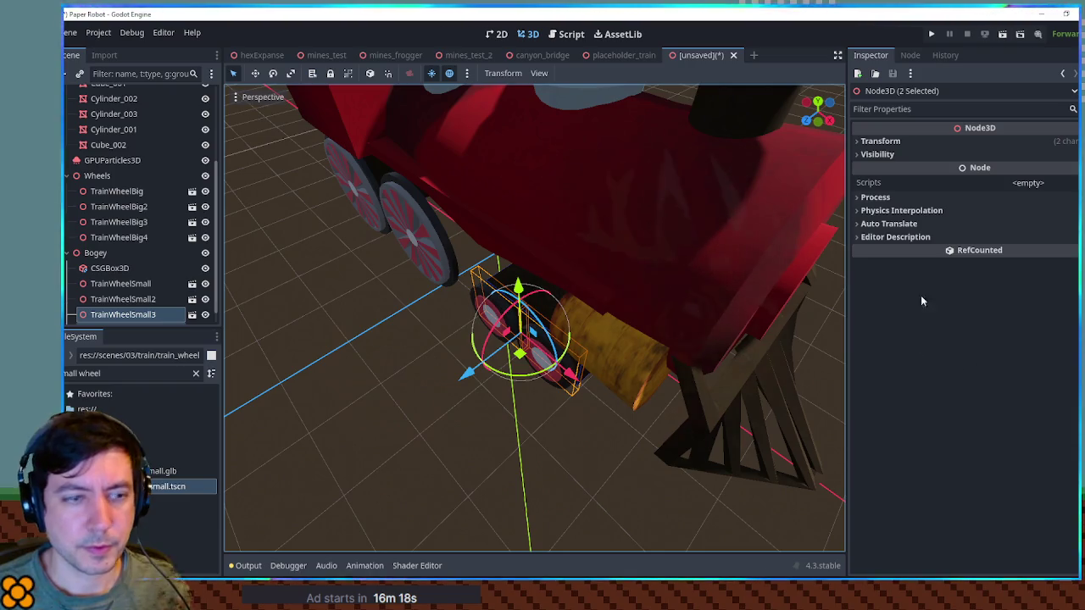
pyautogui.click(924, 141)
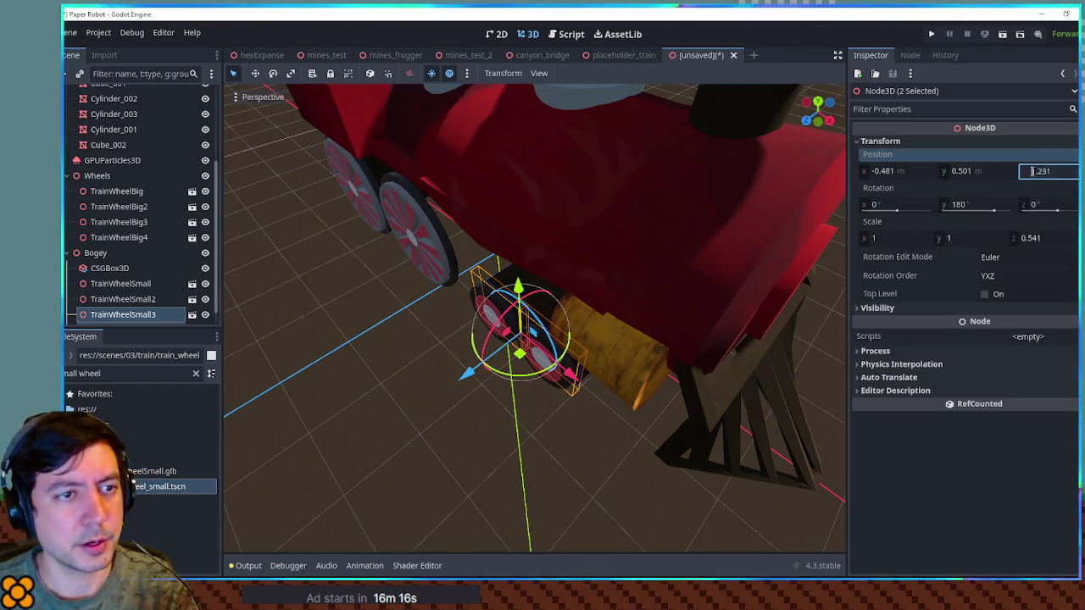
pyautogui.scroll(-5, 438, 234)
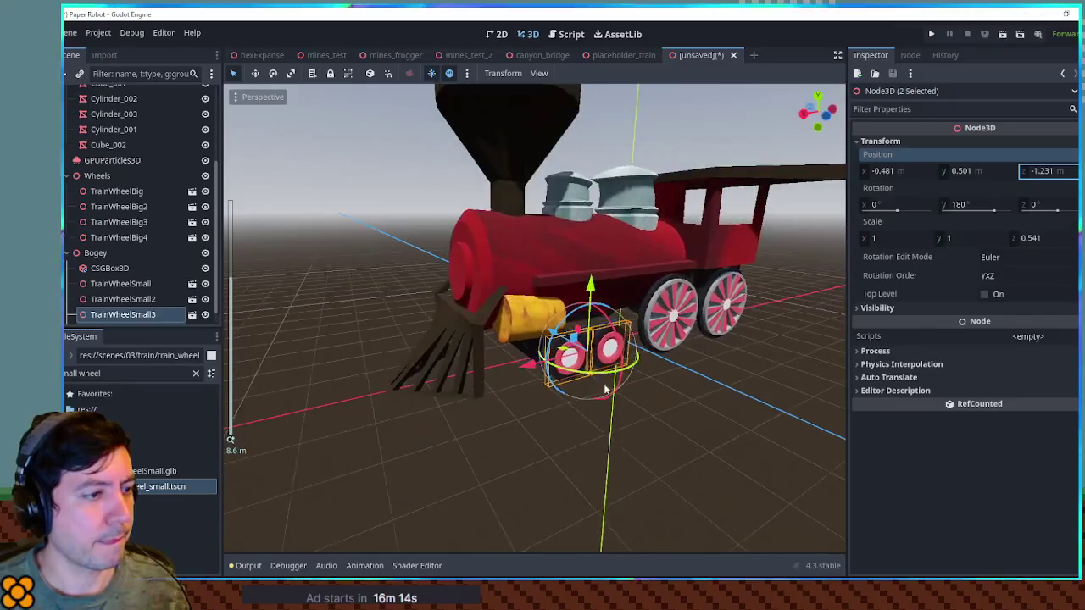
pyautogui.click(733, 384)
pyautogui.moveTo(734, 383)
pyautogui.mouseDown()
pyautogui.moveTo(242, 368)
pyautogui.moveTo(379, 381)
pyautogui.mouseUp()
pyautogui.scroll(-3, 590, 365)
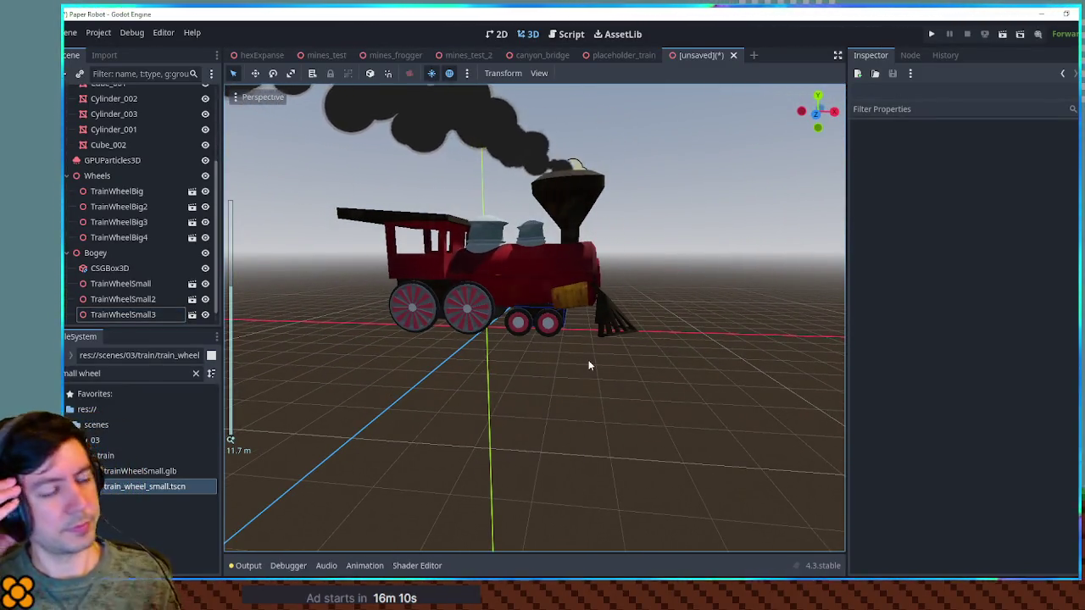
pyautogui.hotkey('ctrl', 's')
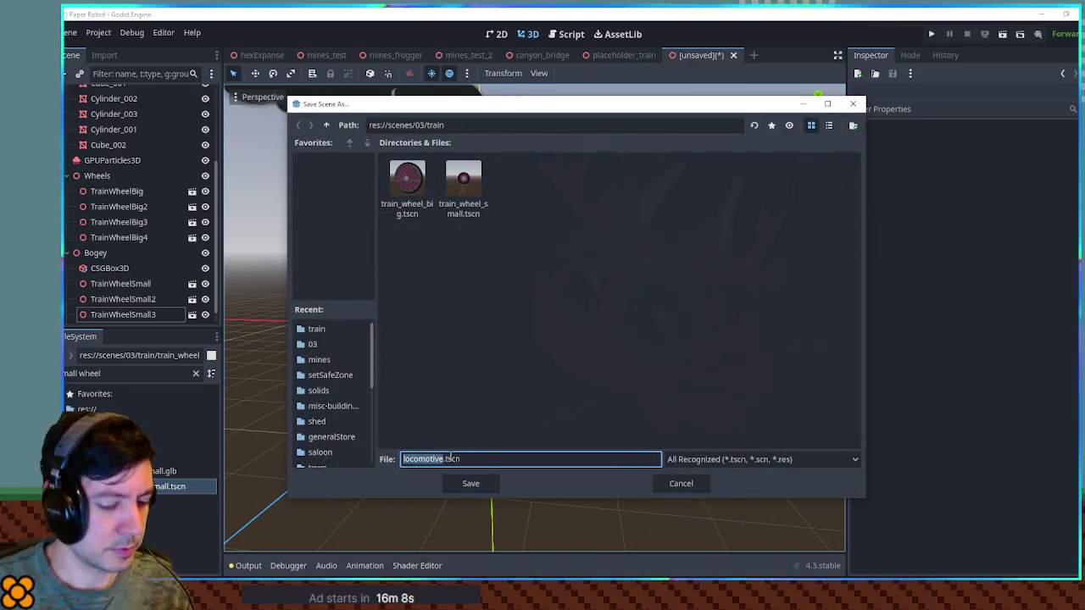
# Save the scene as locomotive.tscn in res://scenes/03/train.
pyautogui.press('Return')
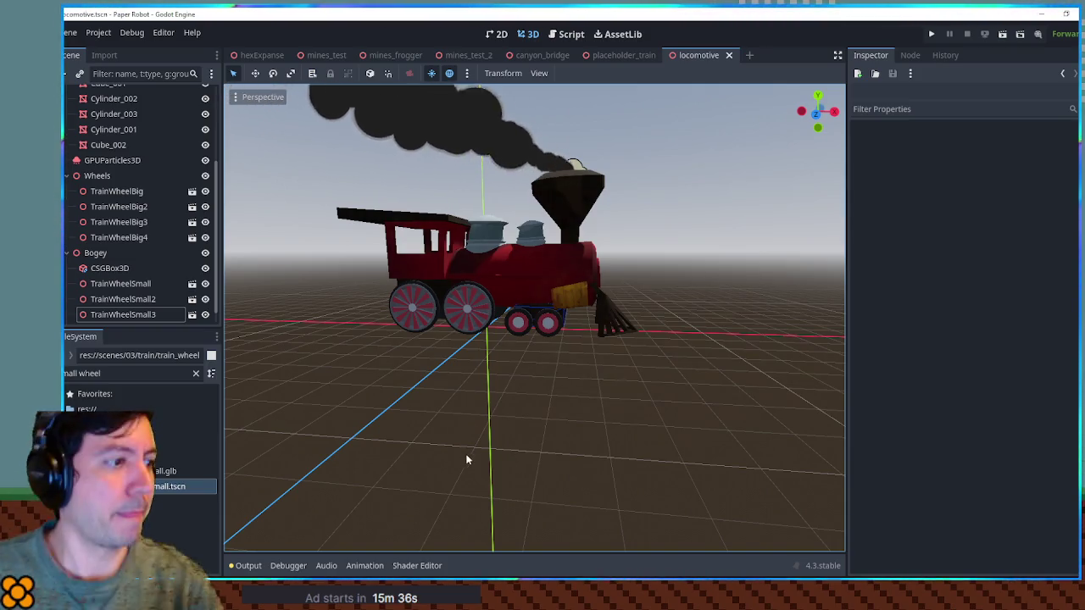
# Slide TrainWheelBig2 and TrainWheelBig3 together along X toward the front of the train.
pyautogui.scroll(6, 596, 384)
pyautogui.click(408, 316)
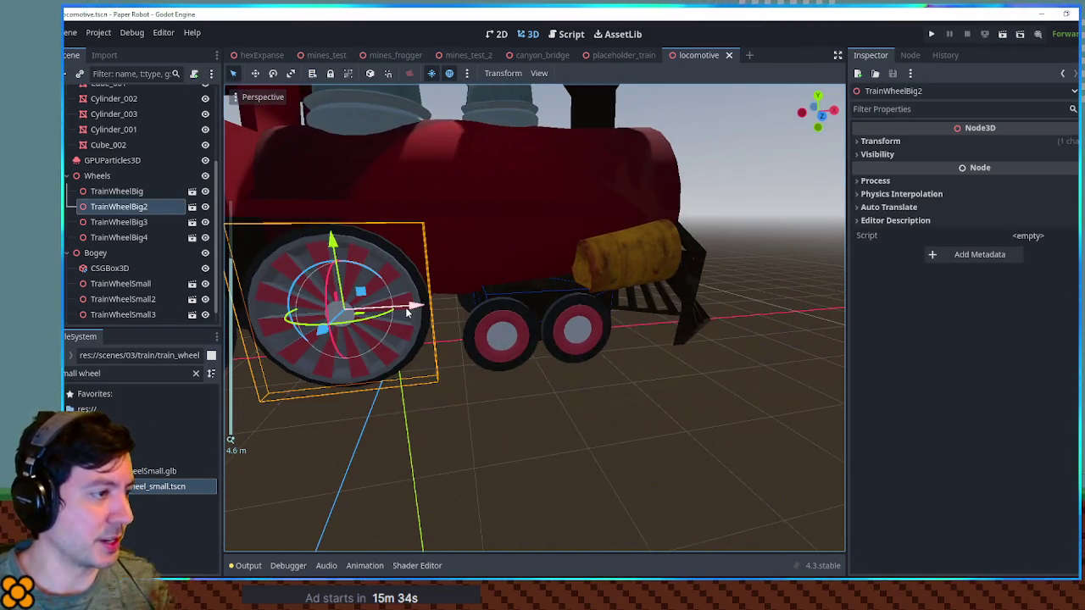
pyautogui.keyDown('shift'); pyautogui.click(457, 292); pyautogui.keyUp('shift')
pyautogui.moveTo(458, 288); pyautogui.dragTo(481, 286)
pyautogui.scroll(-3, 516, 290)
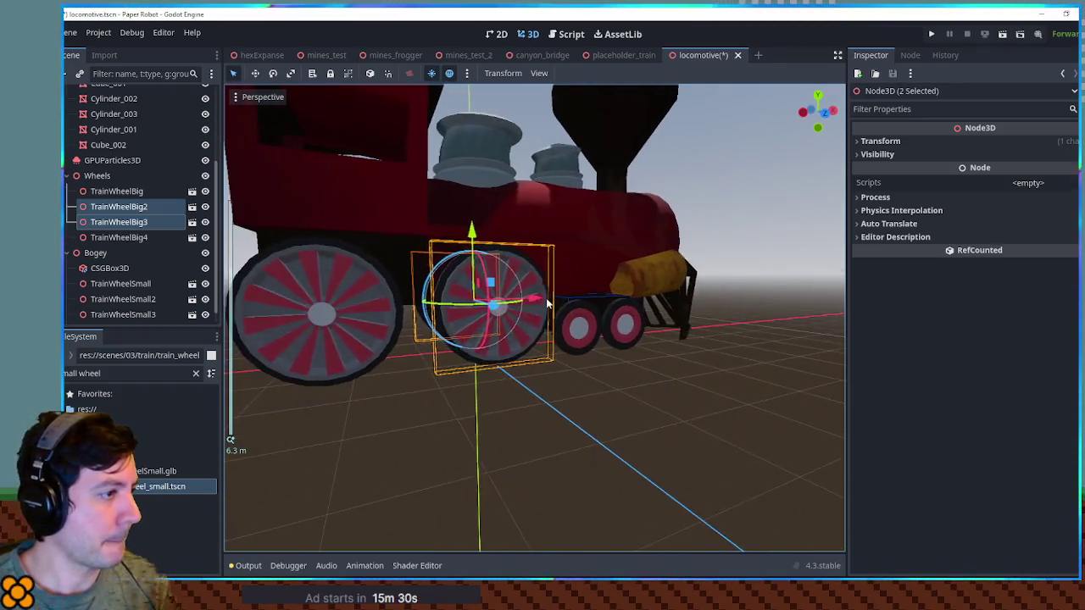
pyautogui.moveTo(543, 304); pyautogui.dragTo(529, 300)
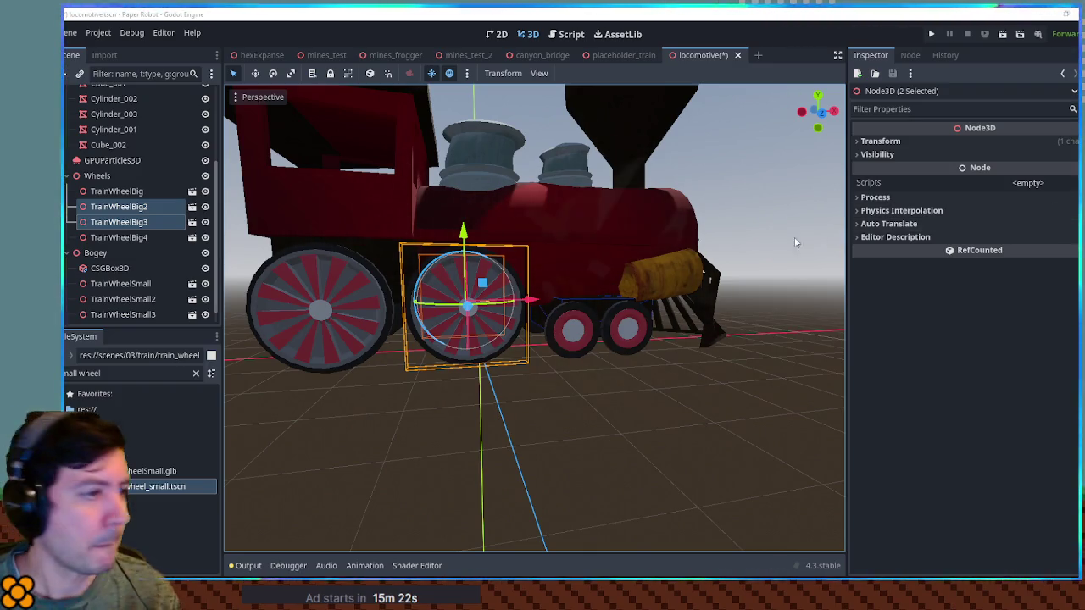
pyautogui.moveTo(530, 307); pyautogui.dragTo(547, 300)
# Stretch the Cube_001 body block along X and reposition it to fit the wheels.
pyautogui.click(405, 287)
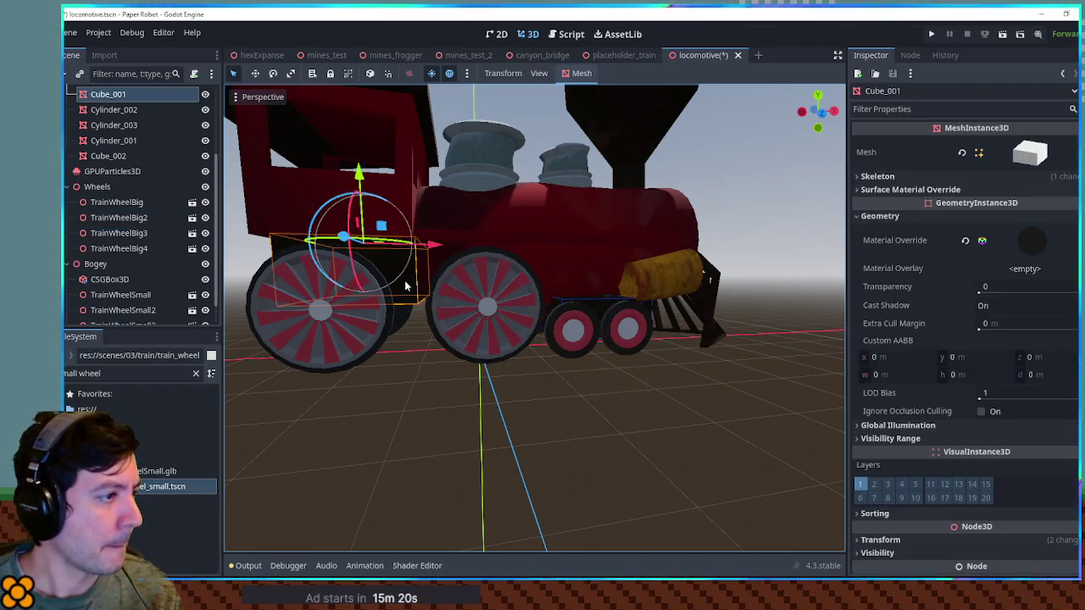
pyautogui.press('r')
pyautogui.moveTo(433, 247); pyautogui.dragTo(473, 251)
pyautogui.press('q')
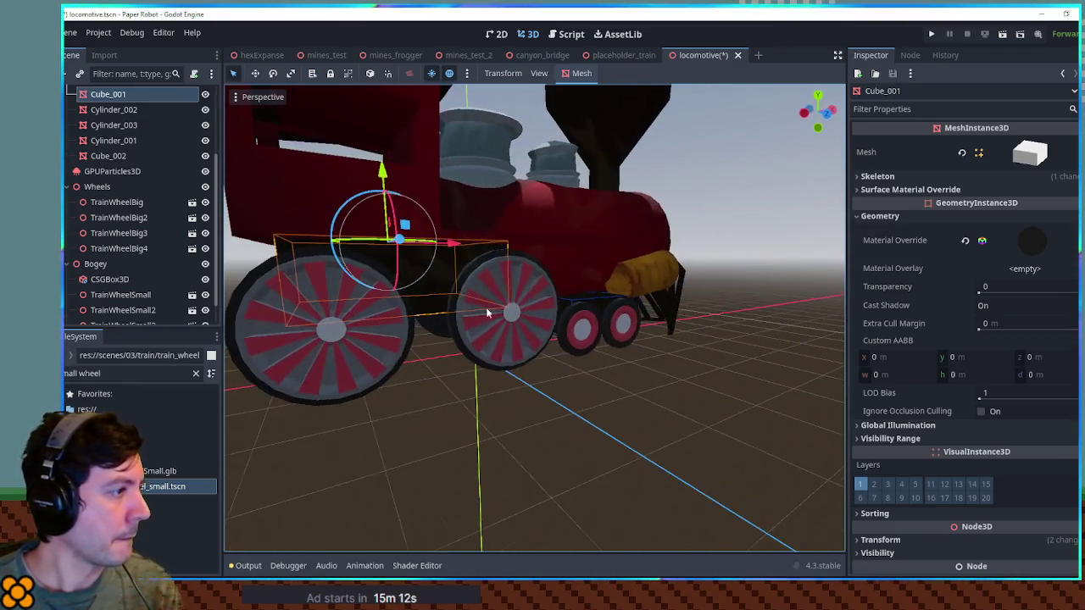
pyautogui.click(703, 353)
# Move the lower yellow front cylinder along its depth axis.
pyautogui.moveTo(703, 353)
pyautogui.mouseDown()
pyautogui.moveTo(535, 352)
pyautogui.moveTo(660, 384)
pyautogui.moveTo(692, 424)
pyautogui.moveTo(594, 353)
pyautogui.moveTo(561, 367)
pyautogui.moveTo(260, 342)
pyautogui.moveTo(475, 356)
pyautogui.moveTo(605, 332)
pyautogui.moveTo(640, 359)
pyautogui.moveTo(678, 327)
pyautogui.moveTo(662, 330)
pyautogui.mouseUp()
pyautogui.scroll(-2, 605, 331)
pyautogui.scroll(4, 675, 325)
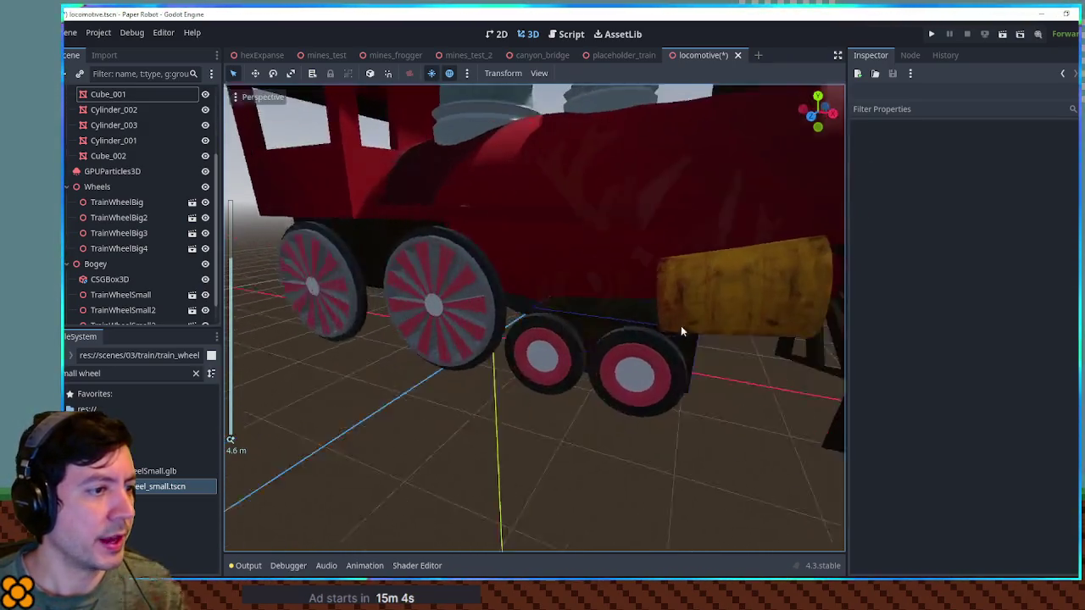
pyautogui.moveTo(689, 270)
pyautogui.mouseDown()
pyautogui.moveTo(478, 308)
pyautogui.moveTo(700, 319)
pyautogui.moveTo(845, 280)
pyautogui.moveTo(552, 295)
pyautogui.moveTo(751, 300)
pyautogui.moveTo(526, 314)
pyautogui.mouseUp()
pyautogui.scroll(5, 700, 320)
pyautogui.scroll(-1, 758, 286)
pyautogui.click(751, 300)
pyautogui.moveTo(467, 333)
pyautogui.mouseDown()
pyautogui.moveTo(452, 331)
pyautogui.moveTo(734, 354)
pyautogui.mouseUp()
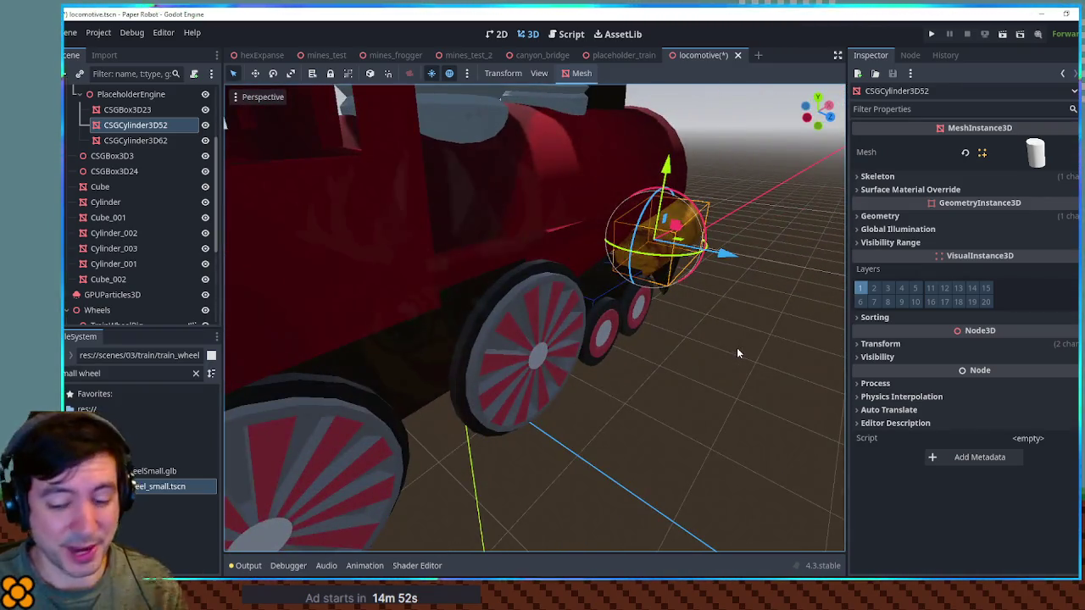
# Nudge the lower cylinder along Z, then shift the upper cylinder toward the body and tilt it about 5°.
pyautogui.press('KP_3')
pyautogui.moveTo(424, 266); pyautogui.dragTo(468, 379)
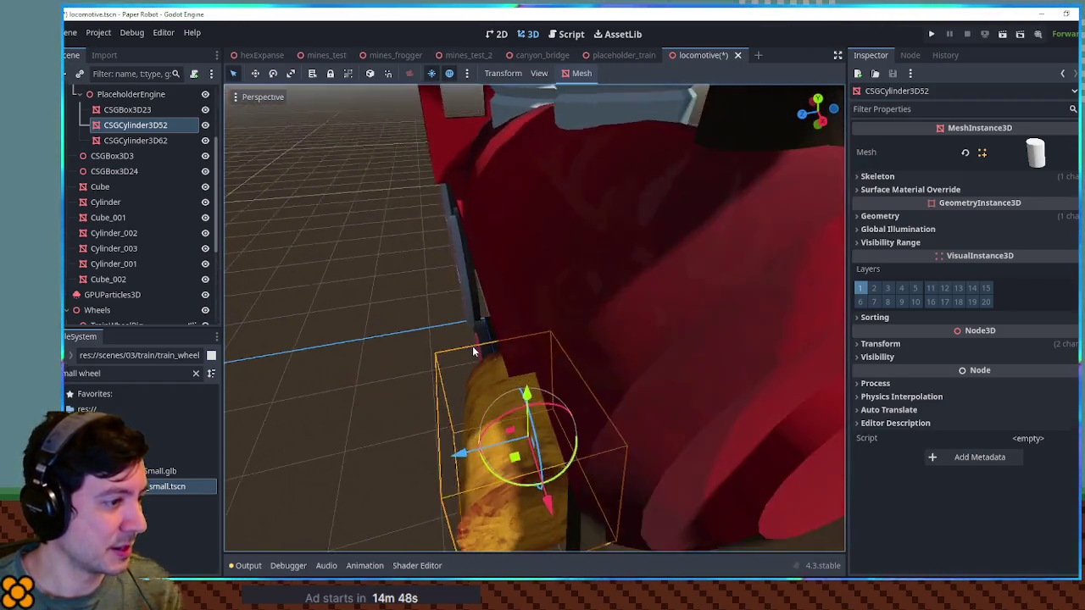
pyautogui.press('KP_7')
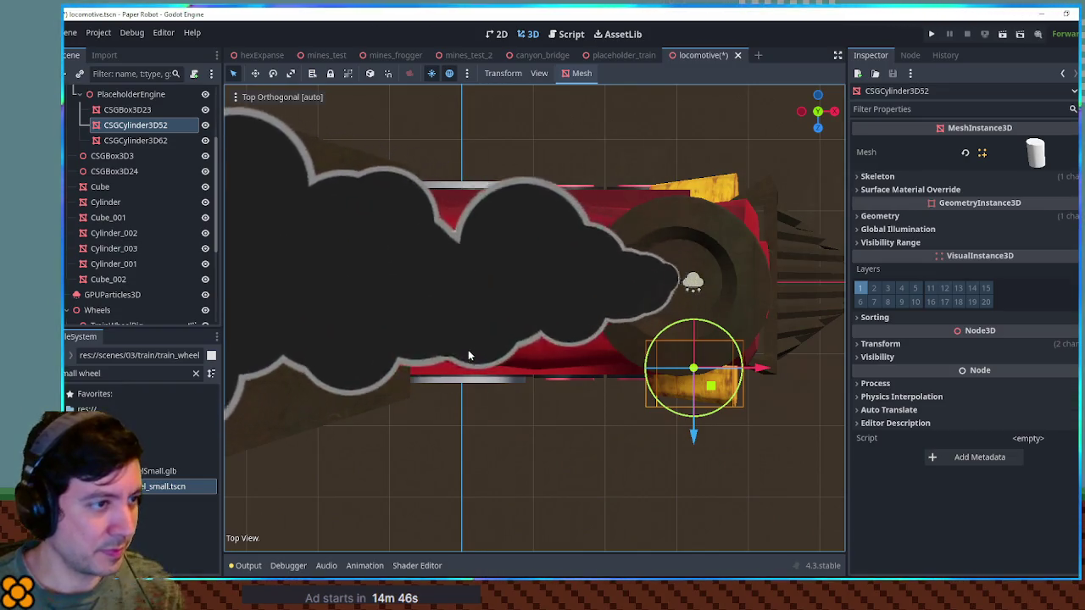
pyautogui.click(701, 245)
pyautogui.moveTo(695, 280); pyautogui.dragTo(694, 264)
pyautogui.moveTo(750, 194); pyautogui.dragTo(741, 191)
# Rotate the lower yellow cylinder by 15 degrees and return to a perspective view.
pyautogui.click(723, 390)
pyautogui.moveTo(740, 383); pyautogui.dragTo(742, 373)
pyautogui.click(732, 467)
pyautogui.moveTo(732, 467)
pyautogui.mouseDown()
pyautogui.moveTo(714, 314)
pyautogui.moveTo(776, 342)
pyautogui.moveTo(545, 327)
pyautogui.moveTo(659, 342)
pyautogui.moveTo(714, 334)
pyautogui.mouseUp()
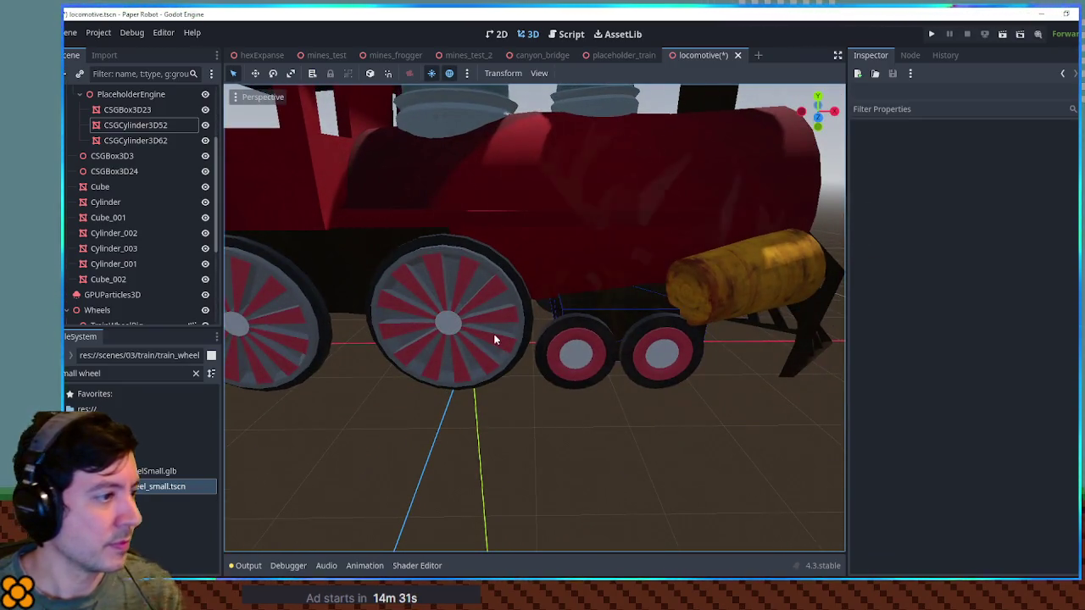
pyautogui.scroll(-3, 119, 288)
# Collapse the Bogey, Wheels and Model branches of the scene tree and select Locomotive.
pyautogui.click(97, 239)
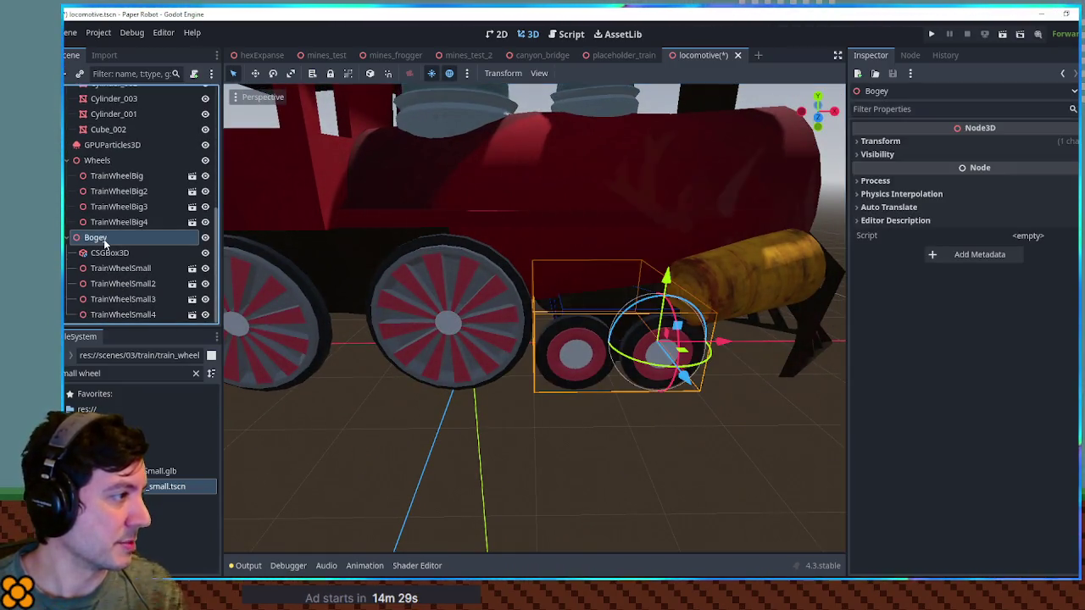
pyautogui.click(69, 239)
pyautogui.click(68, 238)
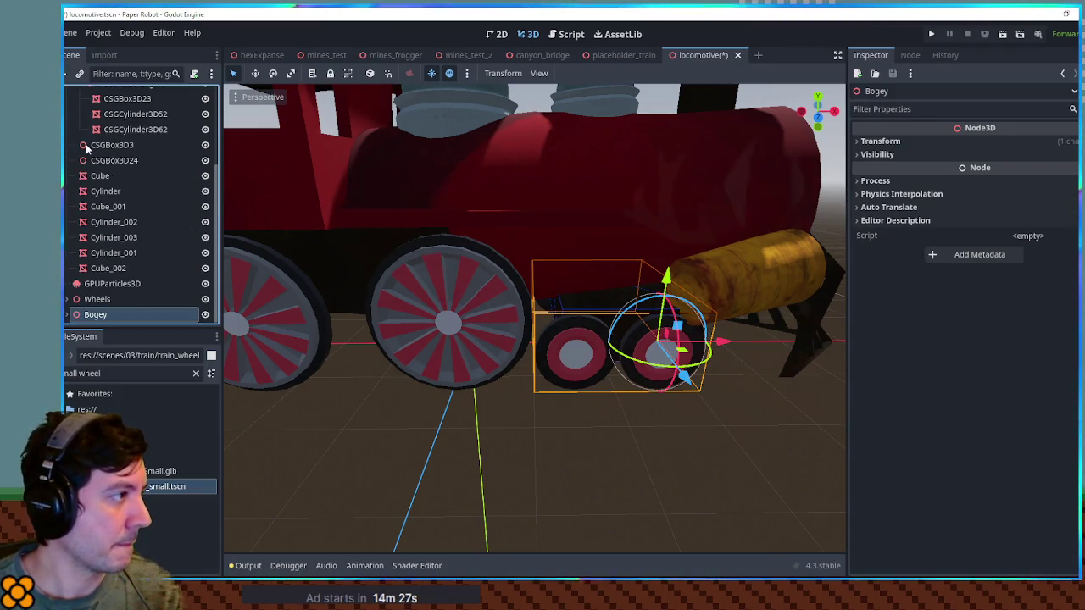
pyautogui.scroll(5, 85, 144)
pyautogui.click(73, 124)
pyautogui.click(69, 109)
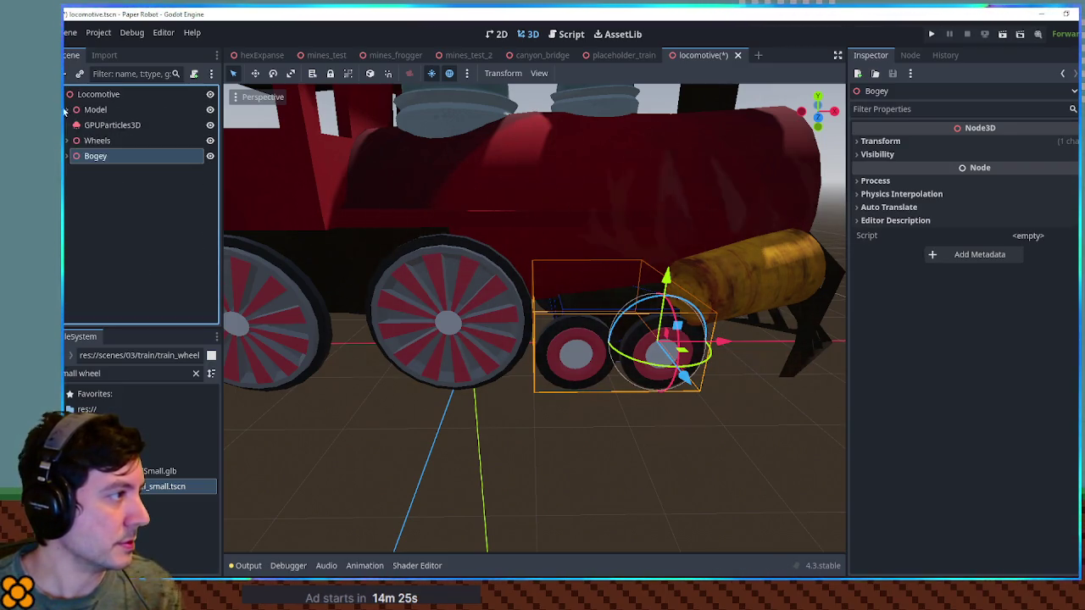
pyautogui.click(98, 94)
# Add a Node3D under Locomotive and name it Pistons.
pyautogui.hotkey('ctrl', 'a')
pyautogui.write('noe')
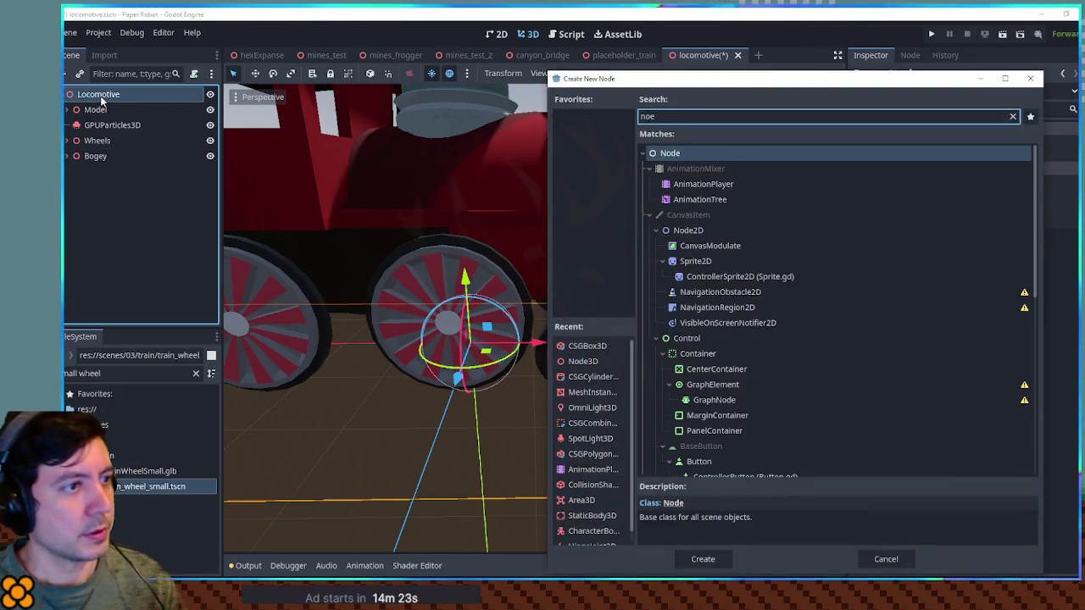
pyautogui.press('BackSpace')
pyautogui.write('de3d')
pyautogui.press('Return')
pyautogui.write('P')
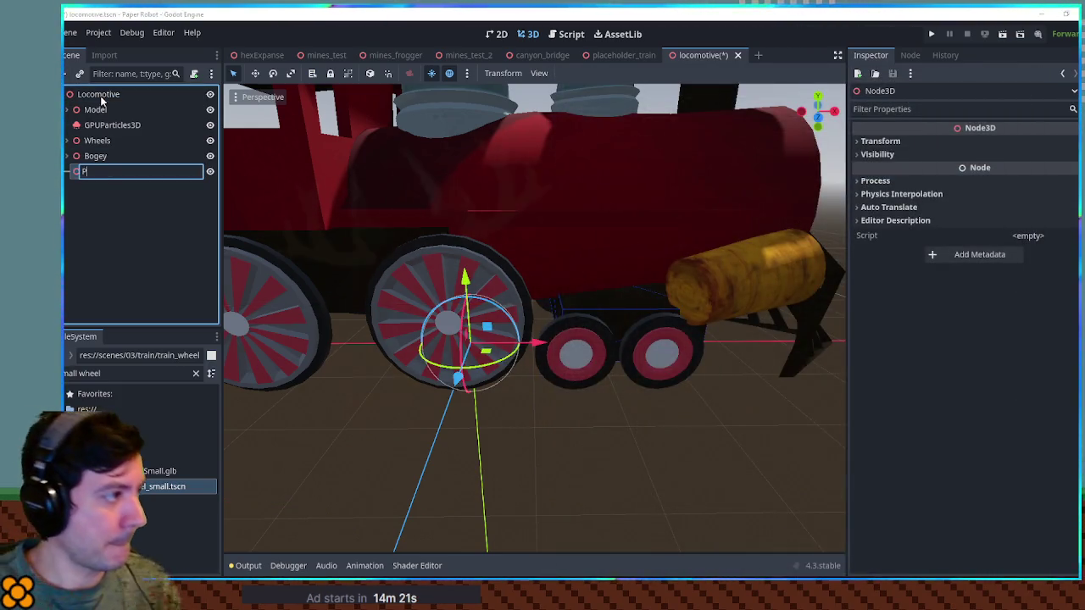
pyautogui.write('itsons')
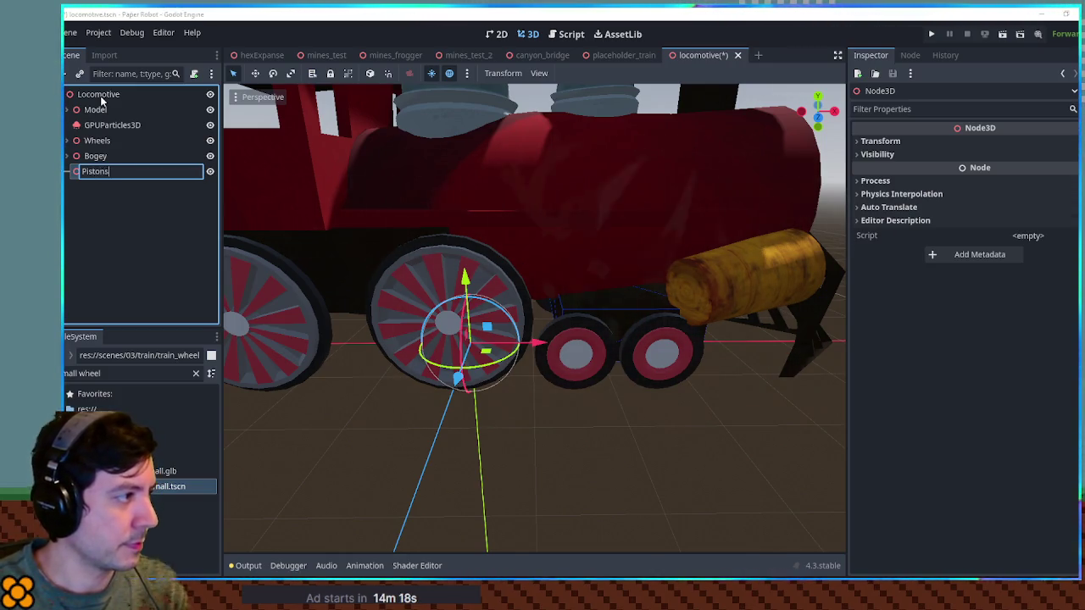
pyautogui.press('Escape')
# Add a CSGBox3D child under the Pistons node.
pyautogui.hotkey('ctrl', 'a')
pyautogui.write('csgbox')
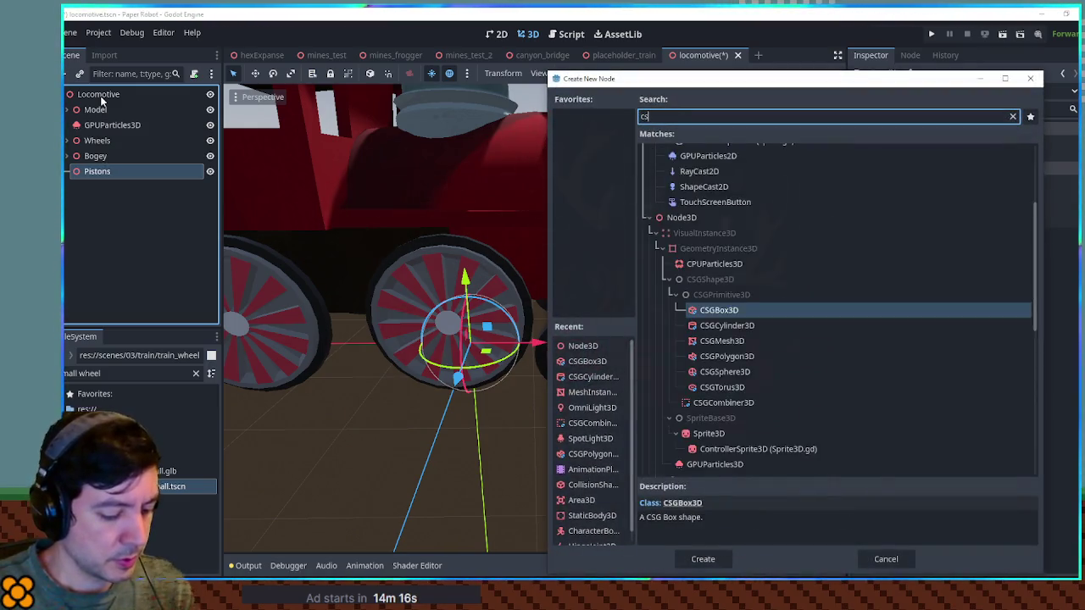
pyautogui.press('Return')
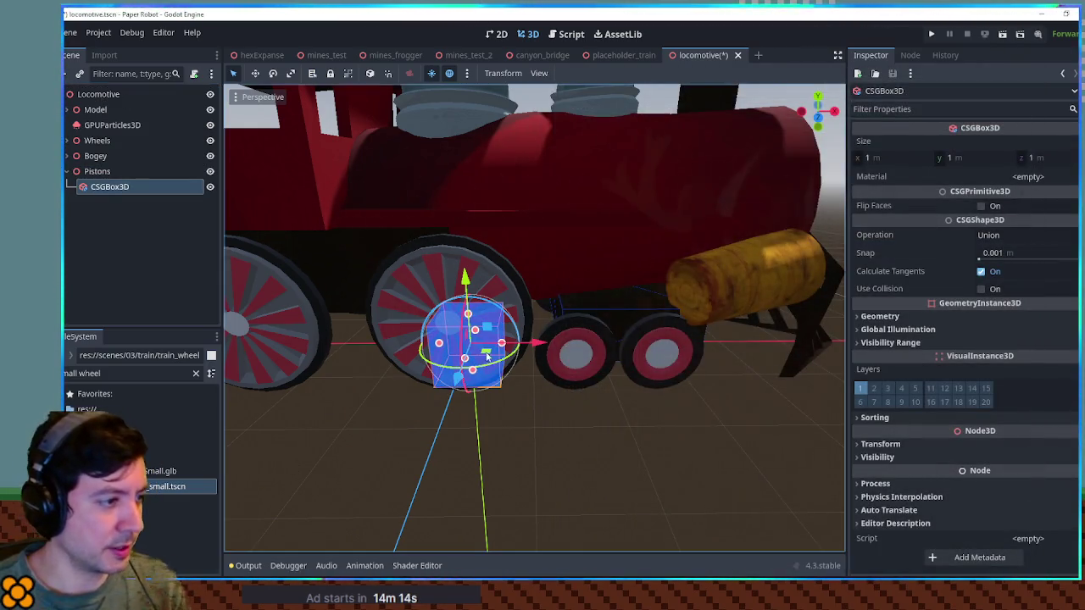
# Stretch the CSG box to about 4.8 m long and flatten it into a thin bar.
pyautogui.moveTo(502, 344); pyautogui.dragTo(735, 348)
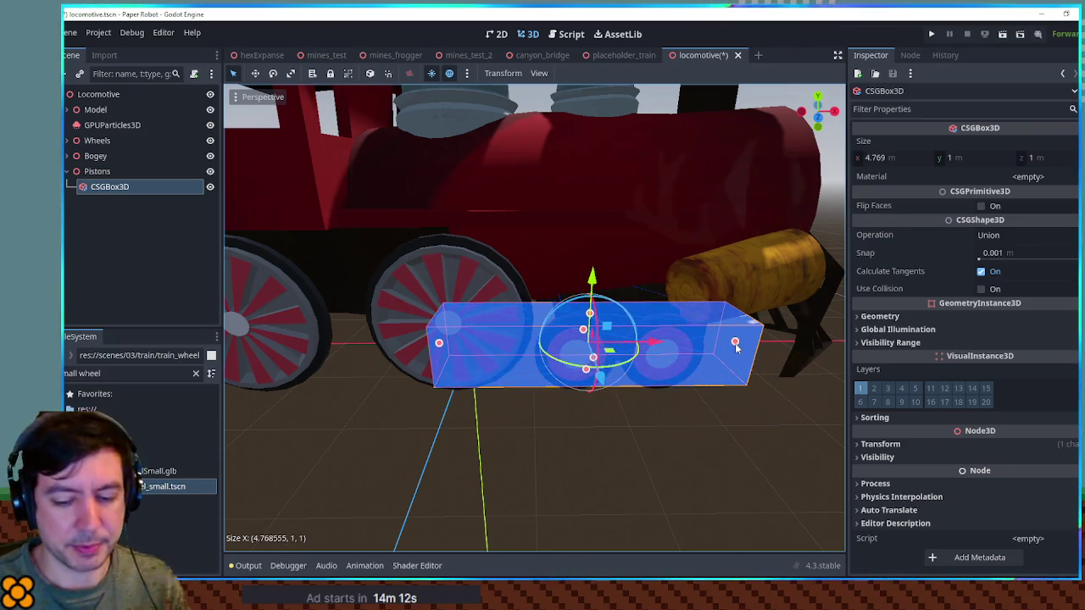
pyautogui.scroll(5, 607, 333)
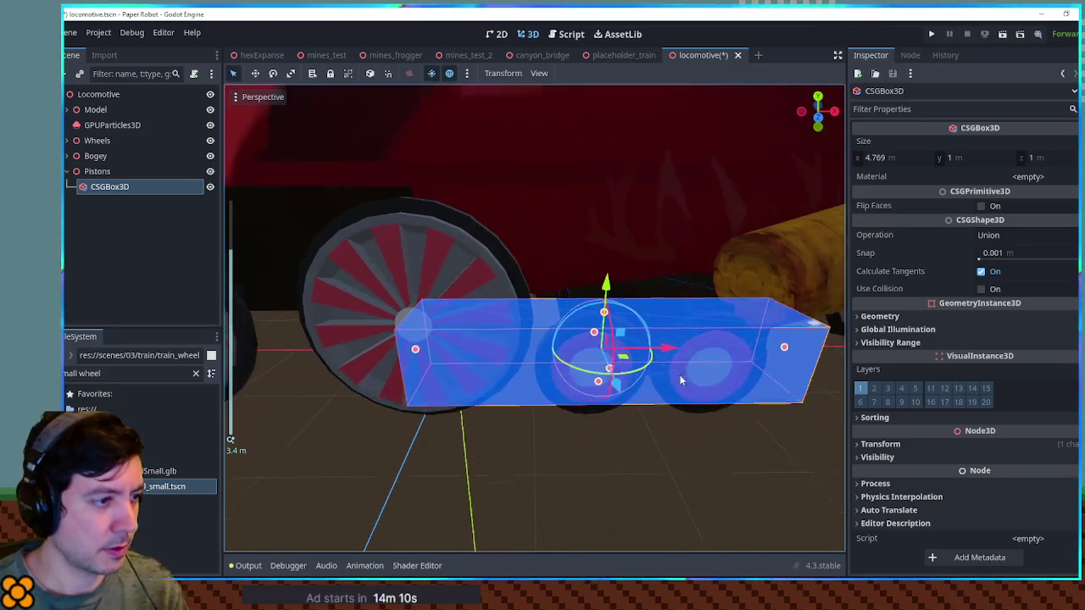
pyautogui.moveTo(607, 334)
pyautogui.mouseDown()
pyautogui.moveTo(615, 373)
pyautogui.moveTo(618, 364)
pyautogui.moveTo(581, 343)
pyautogui.moveTo(604, 360)
pyautogui.moveTo(591, 326)
pyautogui.mouseUp()
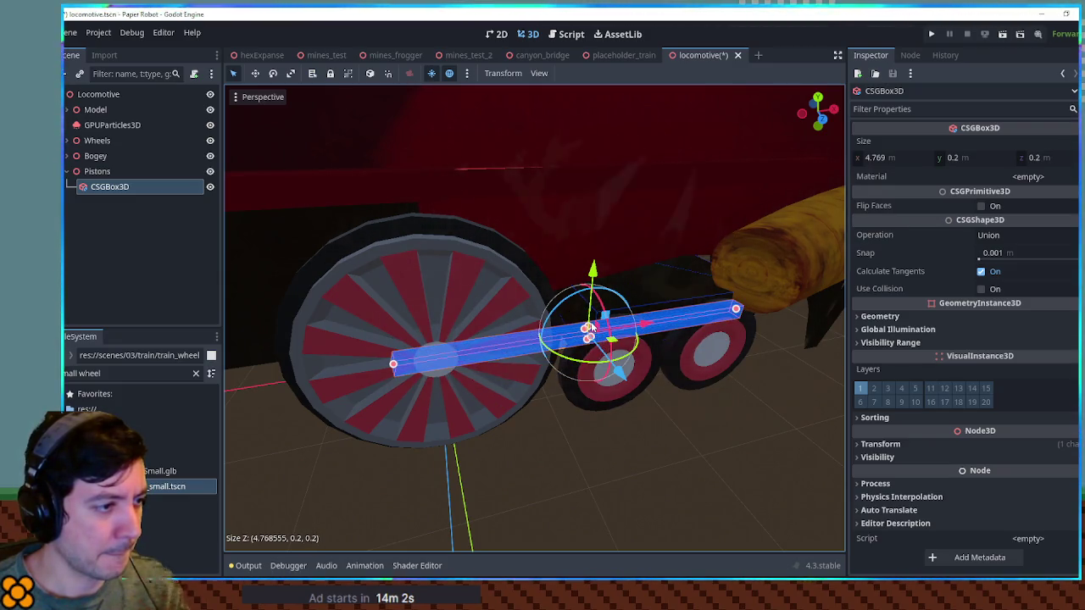
pyautogui.moveTo(627, 373); pyautogui.dragTo(706, 447)
# Place the bar beside the wheels at axle height and shorten it to about 3.6 m.
pyautogui.press('KP_7')
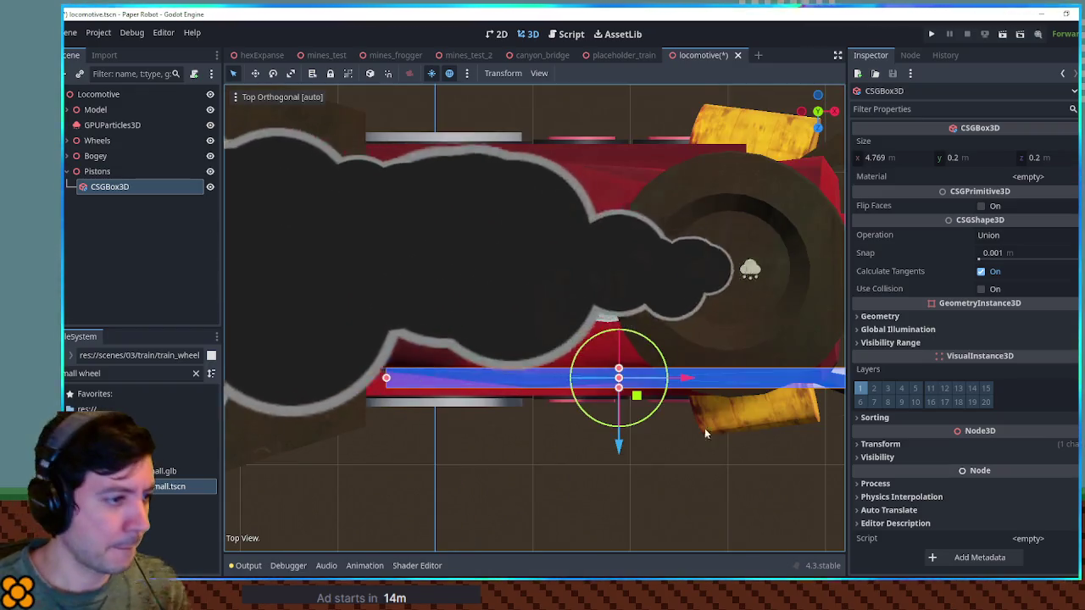
pyautogui.moveTo(618, 450)
pyautogui.mouseDown()
pyautogui.moveTo(632, 516)
pyautogui.moveTo(632, 329)
pyautogui.moveTo(625, 371)
pyautogui.mouseUp()
pyautogui.press('KP_1')
pyautogui.moveTo(602, 289)
pyautogui.mouseDown()
pyautogui.moveTo(602, 246)
pyautogui.moveTo(602, 264)
pyautogui.mouseUp()
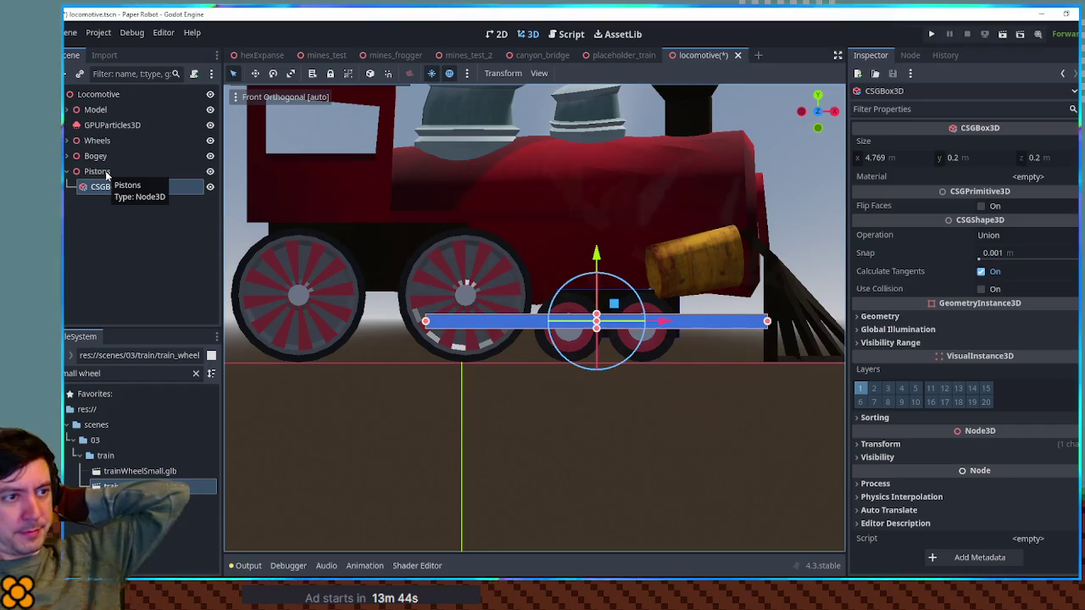
pyautogui.moveTo(771, 323); pyautogui.dragTo(670, 323)
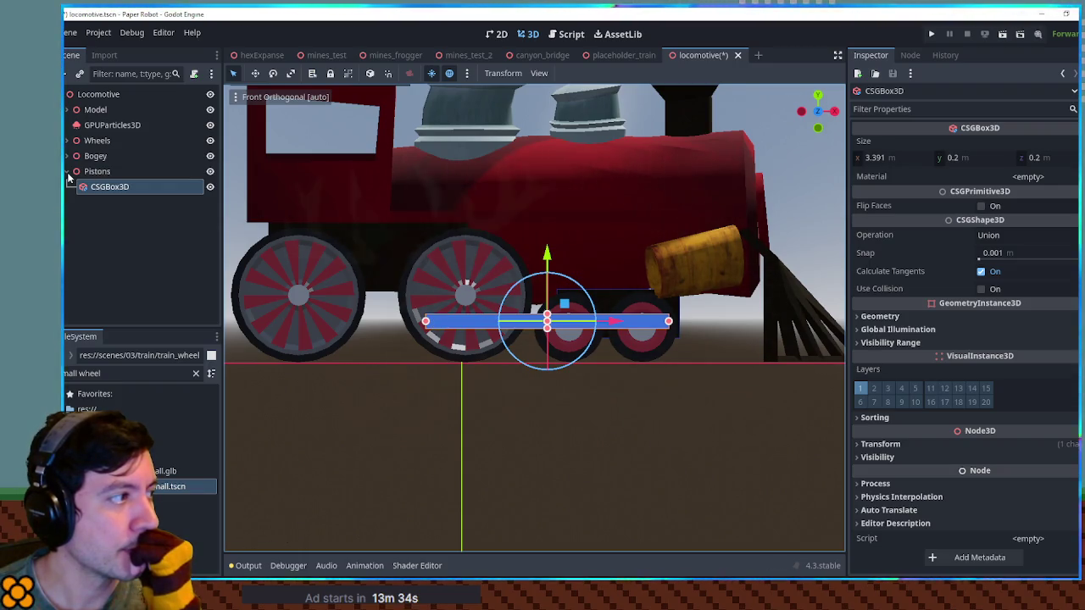
pyautogui.click(71, 125)
# Add a Node3D named Piston under the TrainWheelBig2 drive wheel.
pyautogui.click(69, 141)
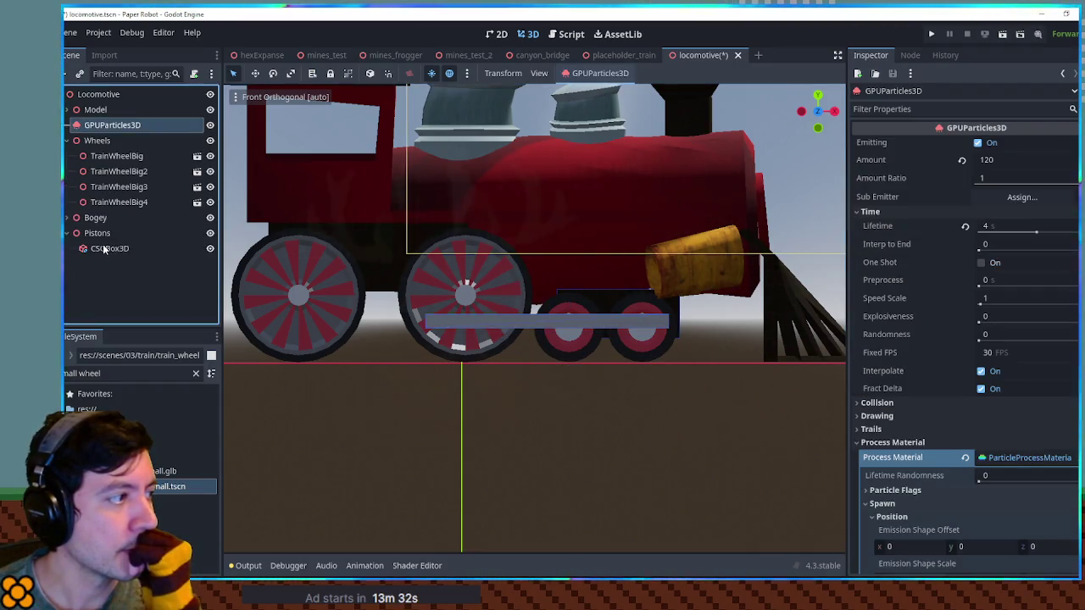
pyautogui.click(105, 248)
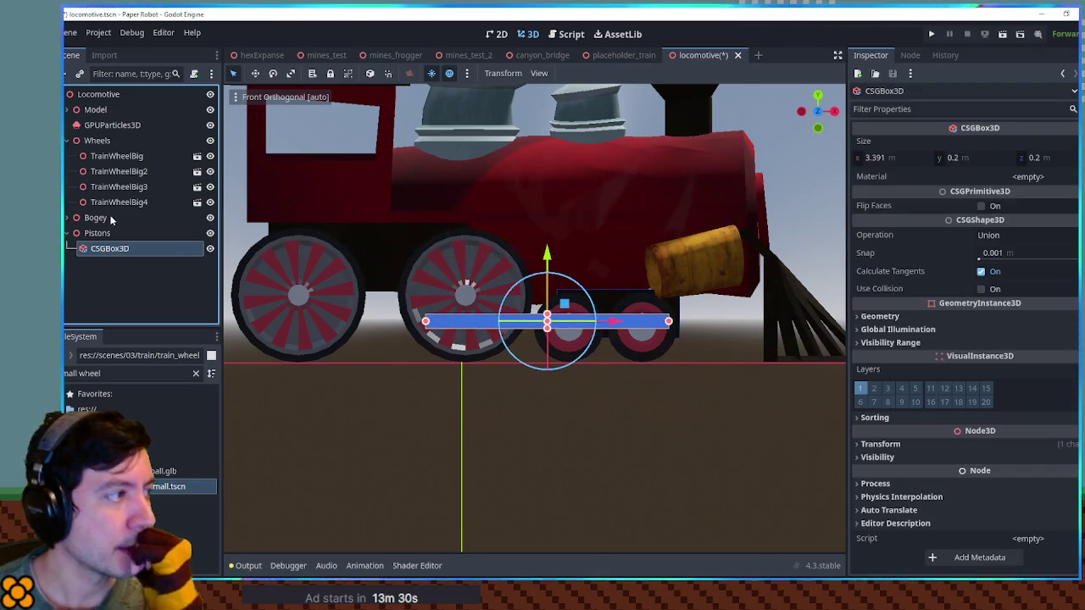
pyautogui.click(117, 156)
pyautogui.click(125, 173)
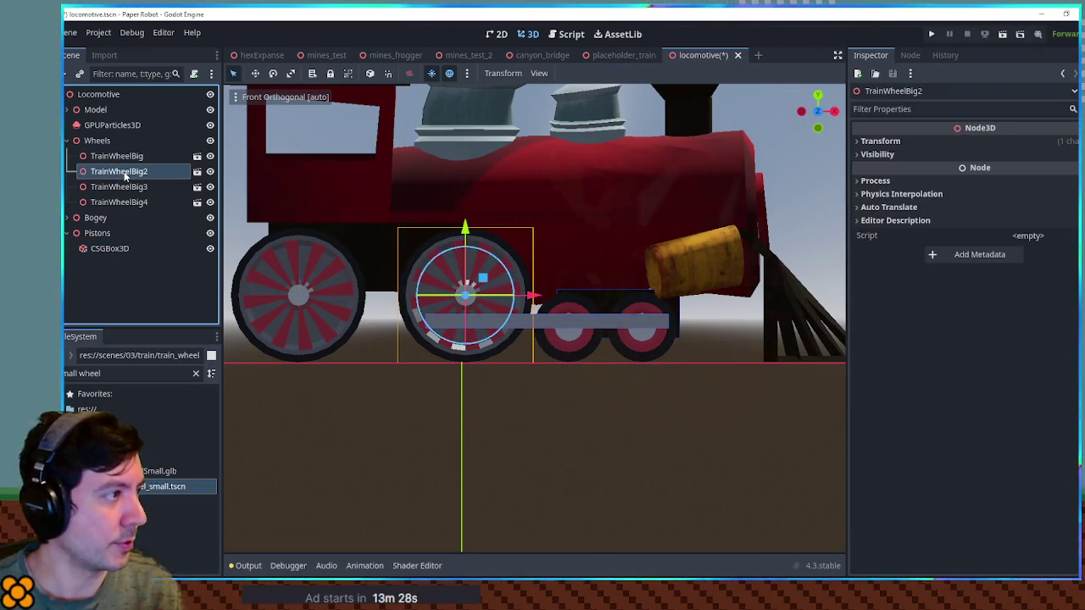
pyautogui.hotkey('ctrl', 'a')
pyautogui.write('node3d')
pyautogui.press('Return')
pyautogui.press('F2')
pyautogui.write('Pisont')
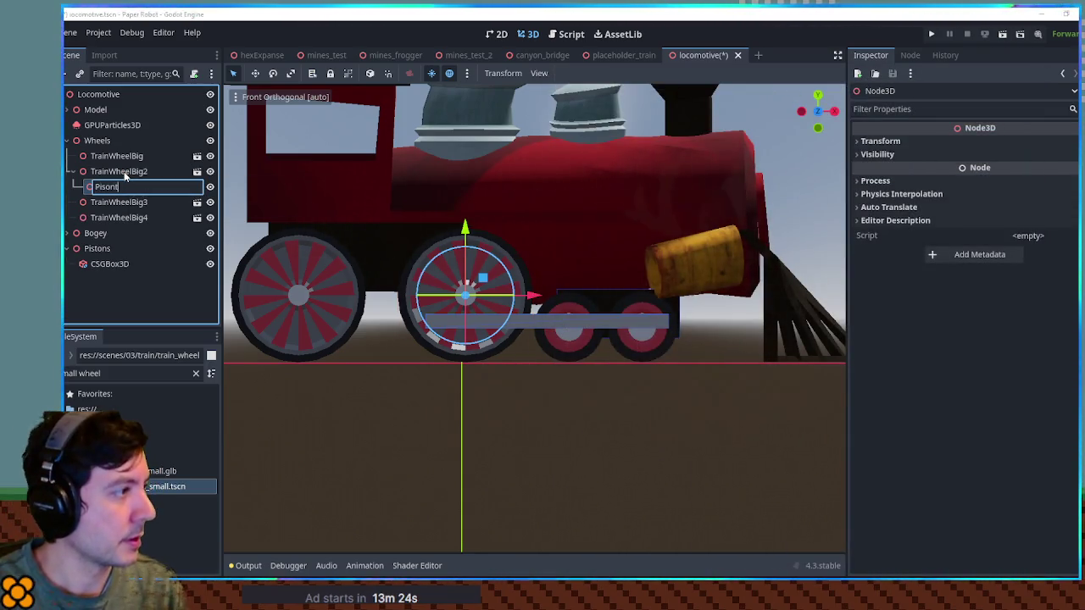
pyautogui.press('Left')
pyautogui.press('Left')
pyautogui.write('t')
pyautogui.press('Return')
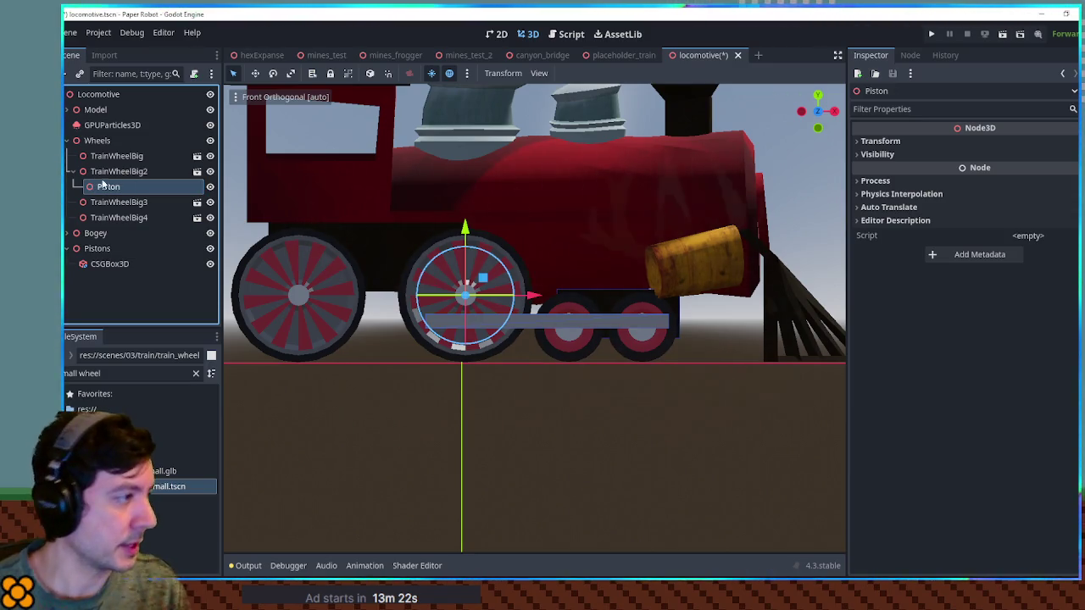
# Nest the rod box under Piston, angle it up toward the cylinder, then search node types for 'joint'.
pyautogui.moveTo(113, 267)
pyautogui.mouseDown()
pyautogui.moveTo(126, 205)
pyautogui.moveTo(108, 187)
pyautogui.mouseUp()
pyautogui.click(109, 187)
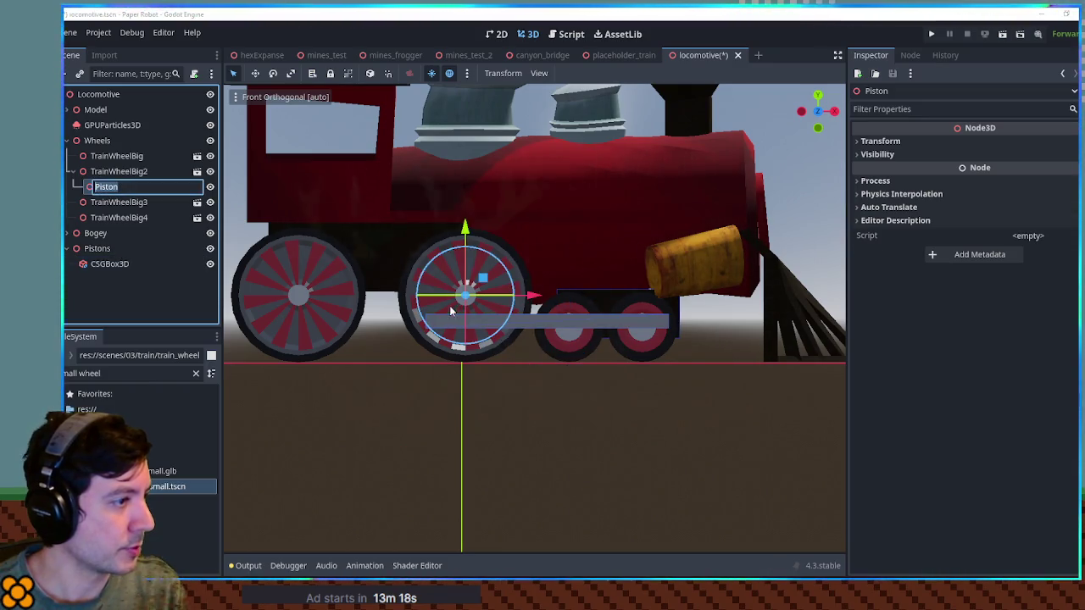
pyautogui.moveTo(483, 279); pyautogui.dragTo(450, 303)
pyautogui.moveTo(102, 264); pyautogui.dragTo(93, 188)
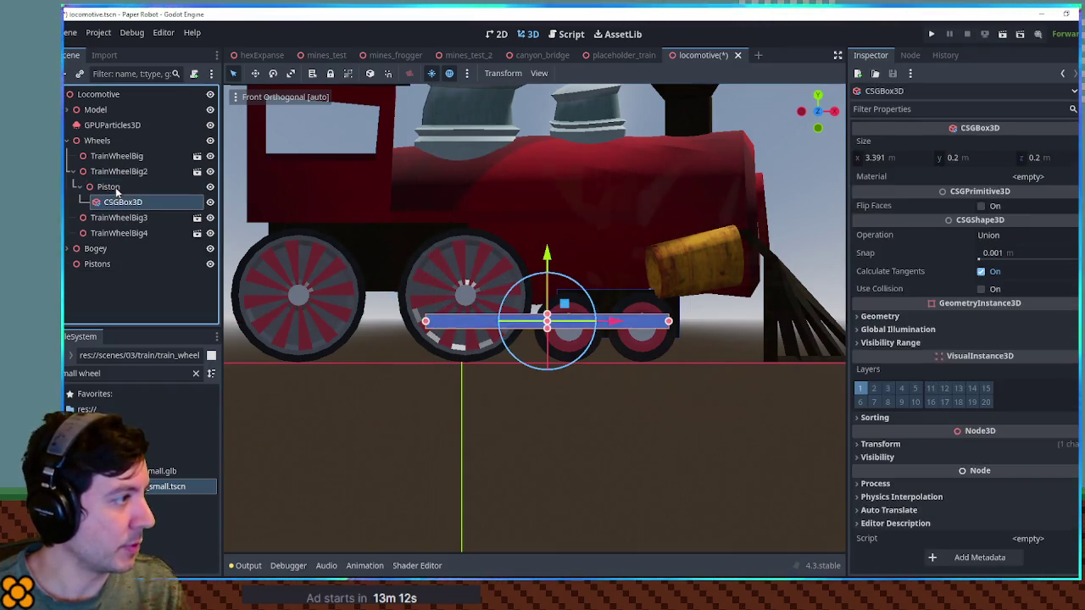
pyautogui.click(109, 186)
pyautogui.moveTo(497, 298)
pyautogui.mouseDown()
pyautogui.moveTo(468, 280)
pyautogui.moveTo(477, 289)
pyautogui.mouseUp()
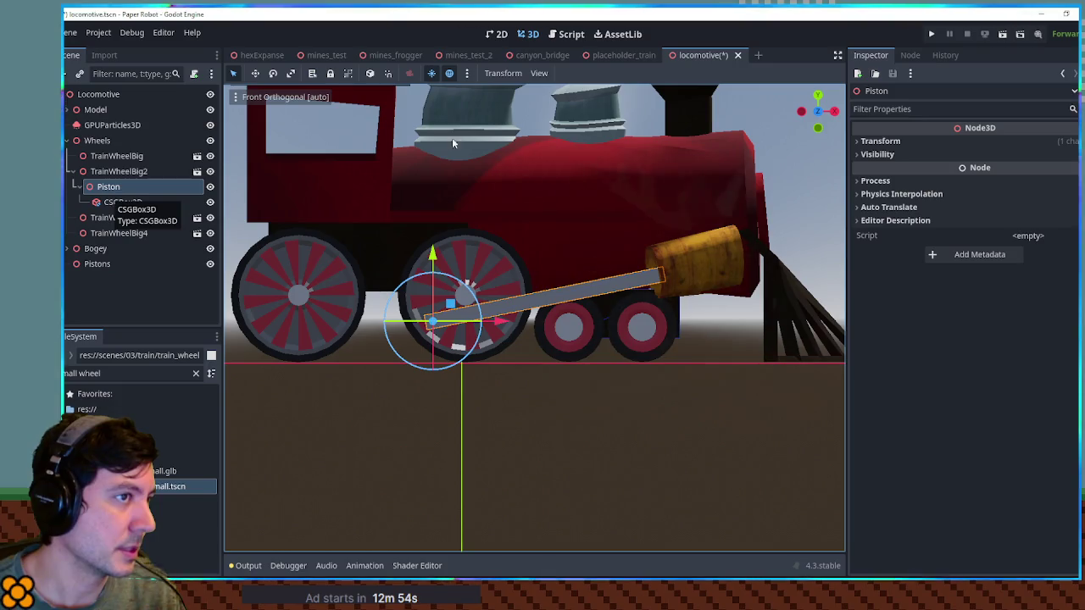
pyautogui.hotkey('ctrl', 'a')
pyautogui.write('joint')
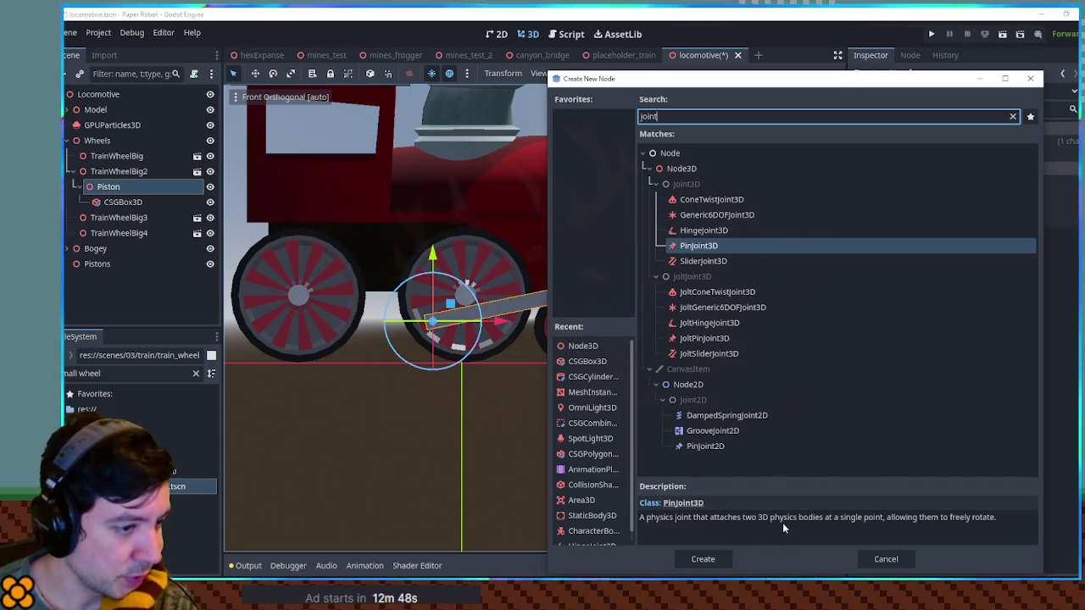
# Read the SliderJoint3D, HingeJoint3D and ConeTwistJoint3D descriptions, then close the dialog without adding any.
pyautogui.click(704, 262)
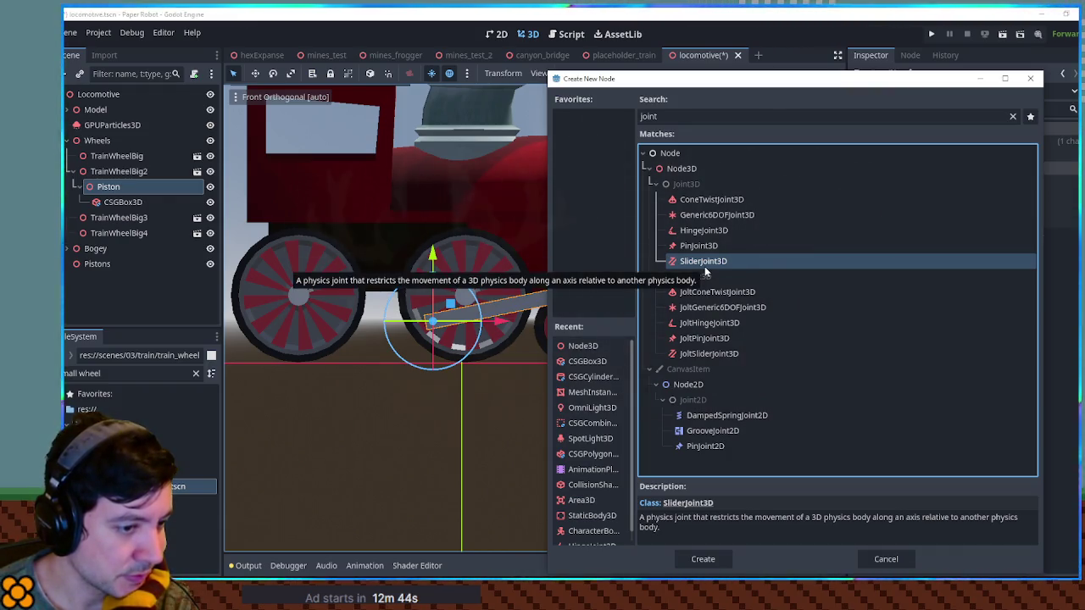
pyautogui.click(692, 235)
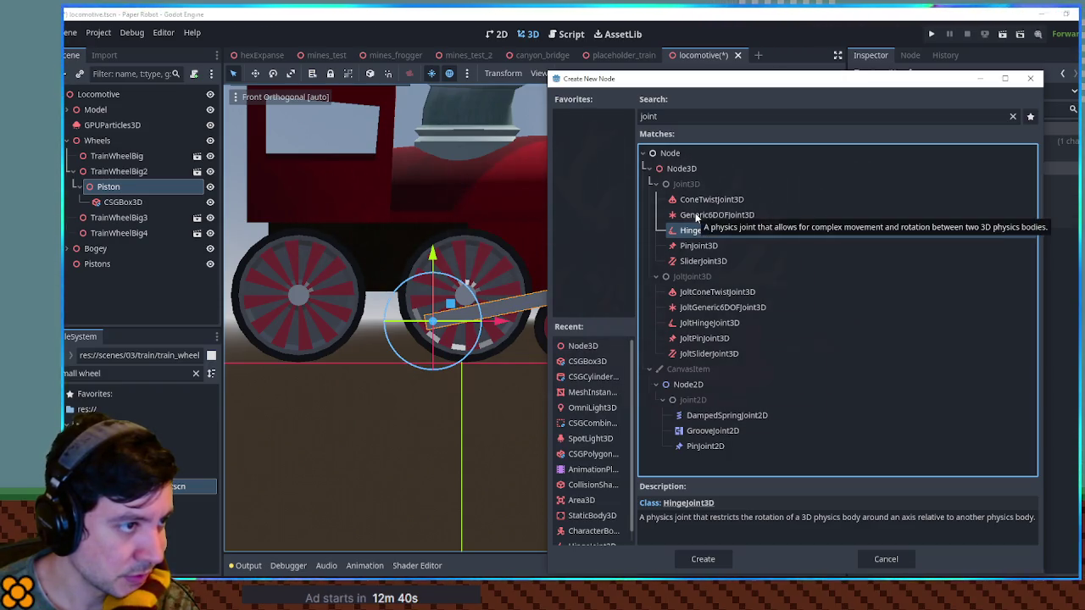
pyautogui.click(699, 199)
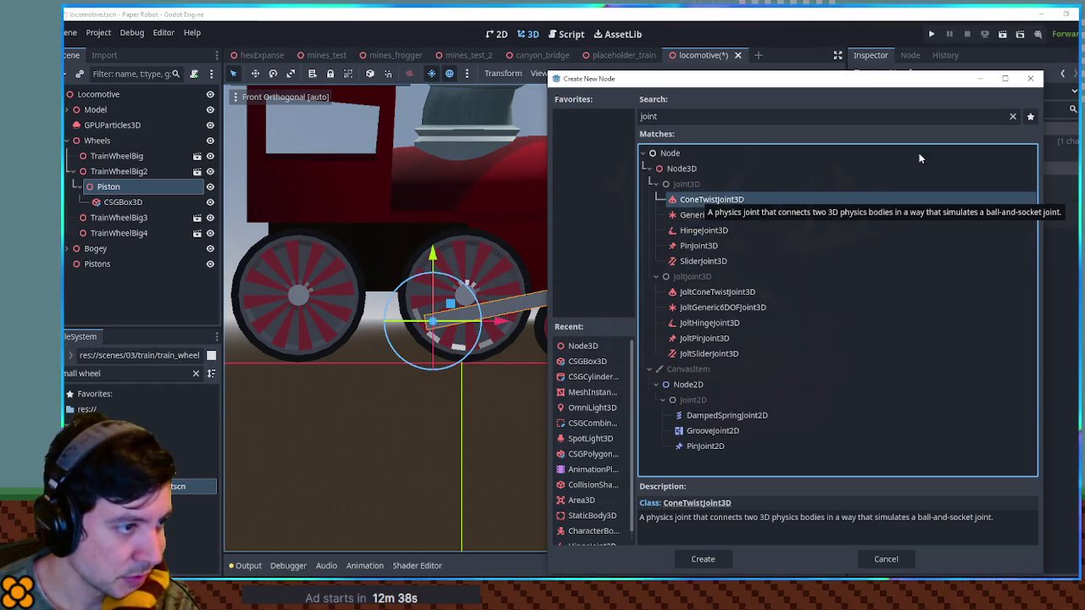
pyautogui.click(1026, 81)
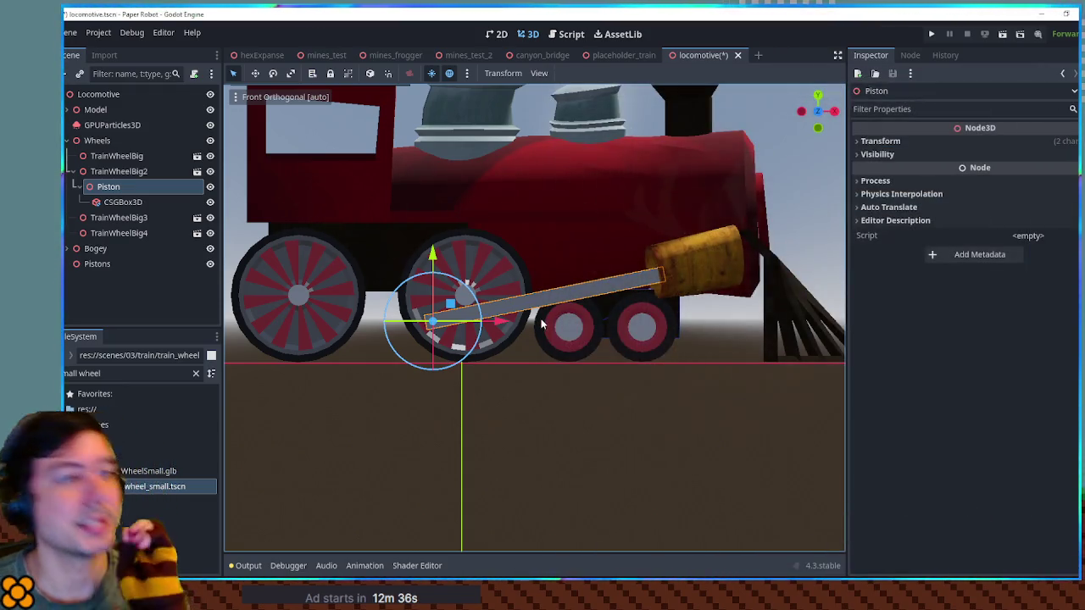
pyautogui.moveTo(579, 335)
pyautogui.mouseDown()
pyautogui.moveTo(681, 387)
pyautogui.moveTo(681, 417)
pyautogui.moveTo(608, 451)
pyautogui.moveTo(605, 479)
pyautogui.moveTo(615, 391)
pyautogui.moveTo(631, 365)
pyautogui.moveTo(639, 419)
pyautogui.mouseUp()
# Move the yellow cylinder along Z and rotate it into a new orientation.
pyautogui.click(631, 364)
pyautogui.press('r')
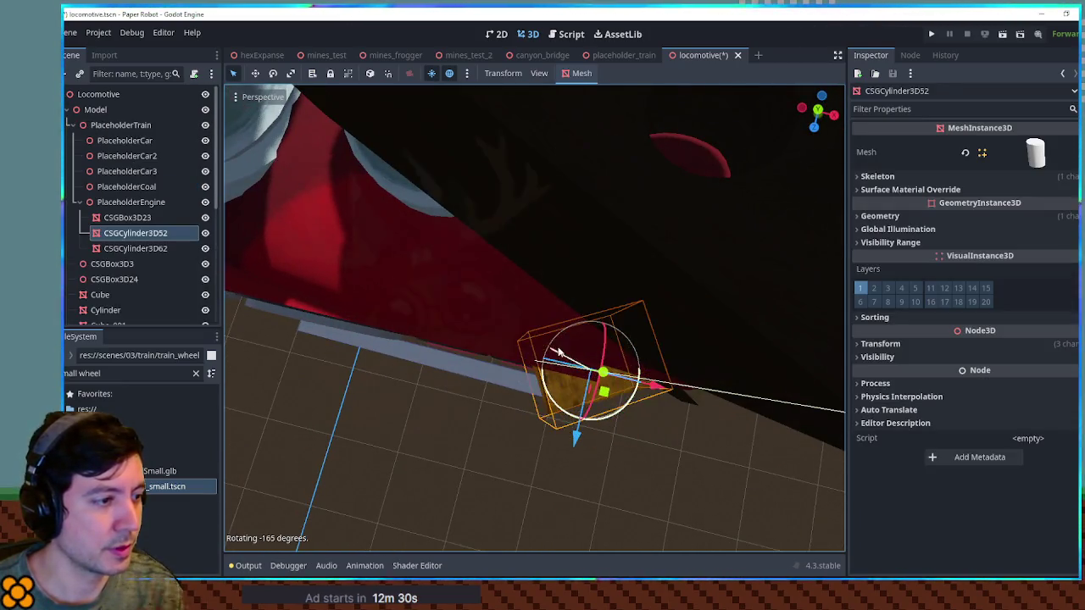
pyautogui.press('g')
pyautogui.press('z')
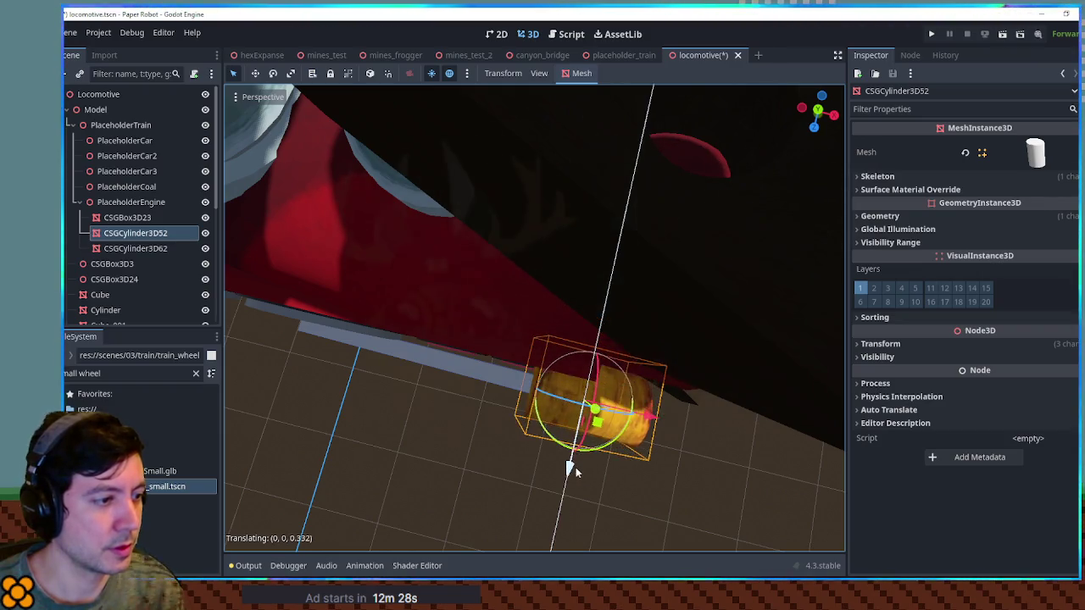
pyautogui.click(613, 481)
pyautogui.moveTo(613, 482)
pyautogui.mouseDown()
pyautogui.moveTo(631, 255)
pyautogui.moveTo(599, 242)
pyautogui.moveTo(493, 257)
pyautogui.moveTo(501, 284)
pyautogui.moveTo(673, 302)
pyautogui.moveTo(815, 269)
pyautogui.moveTo(732, 271)
pyautogui.moveTo(580, 316)
pyautogui.moveTo(550, 353)
pyautogui.moveTo(474, 301)
pyautogui.moveTo(597, 312)
pyautogui.mouseUp()
pyautogui.press('r')
pyautogui.click(627, 222)
pyautogui.scroll(-3, 815, 270)
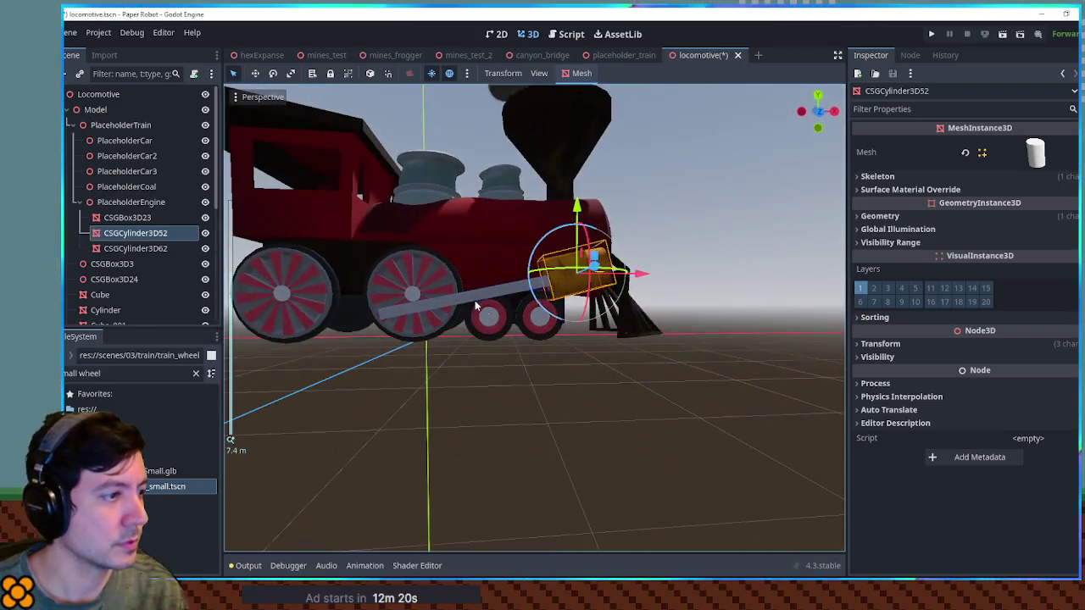
# Spin the piston rod box 45° about its long X axis.
pyautogui.click(475, 305)
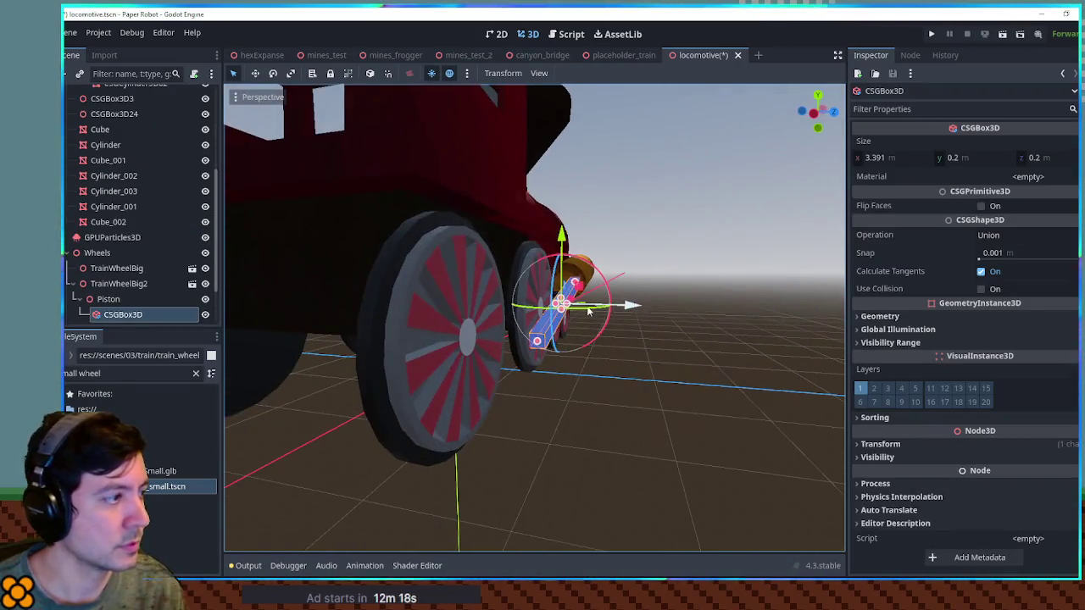
pyautogui.click(903, 446)
pyautogui.scroll(-3, 965, 524)
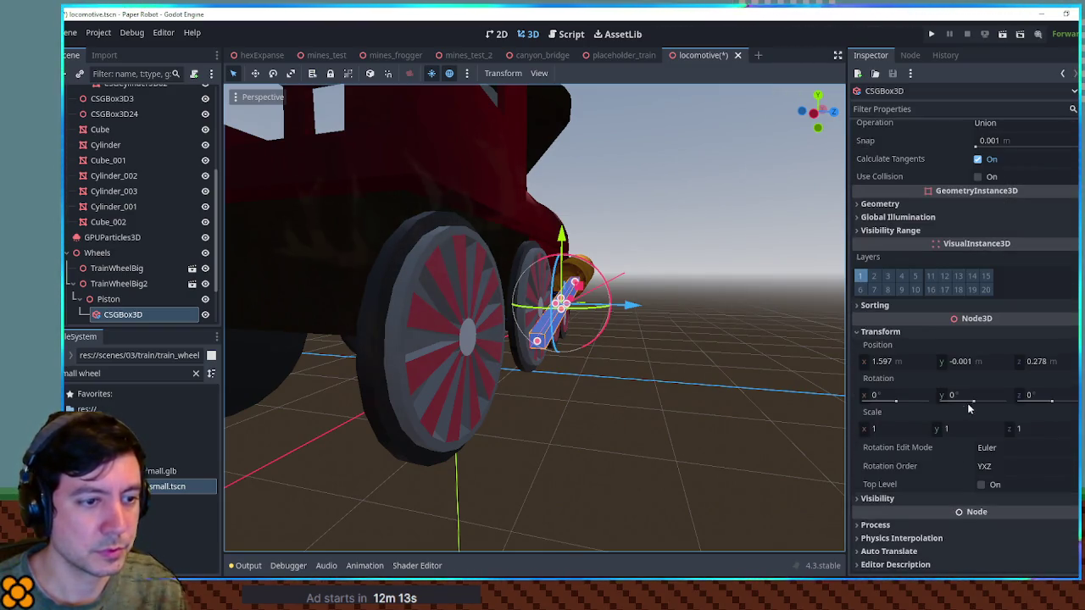
pyautogui.moveTo(894, 402); pyautogui.dragTo(889, 402)
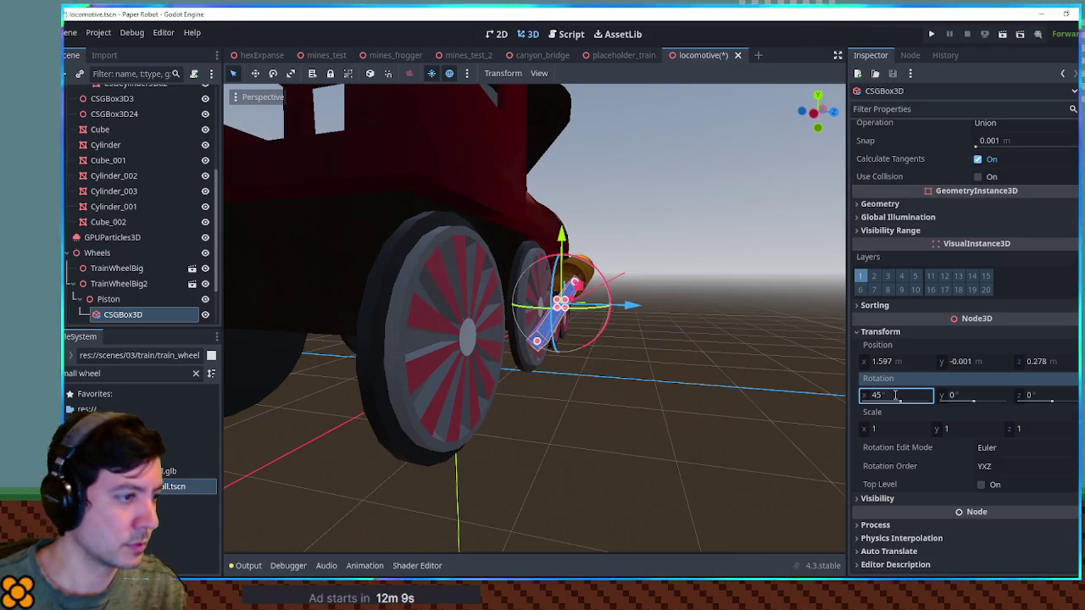
pyautogui.click(762, 322)
pyautogui.scroll(-3, 655, 300)
pyautogui.scroll(3, 446, 310)
pyautogui.moveTo(446, 303)
pyautogui.mouseDown()
pyautogui.moveTo(691, 374)
pyautogui.moveTo(817, 370)
pyautogui.mouseUp()
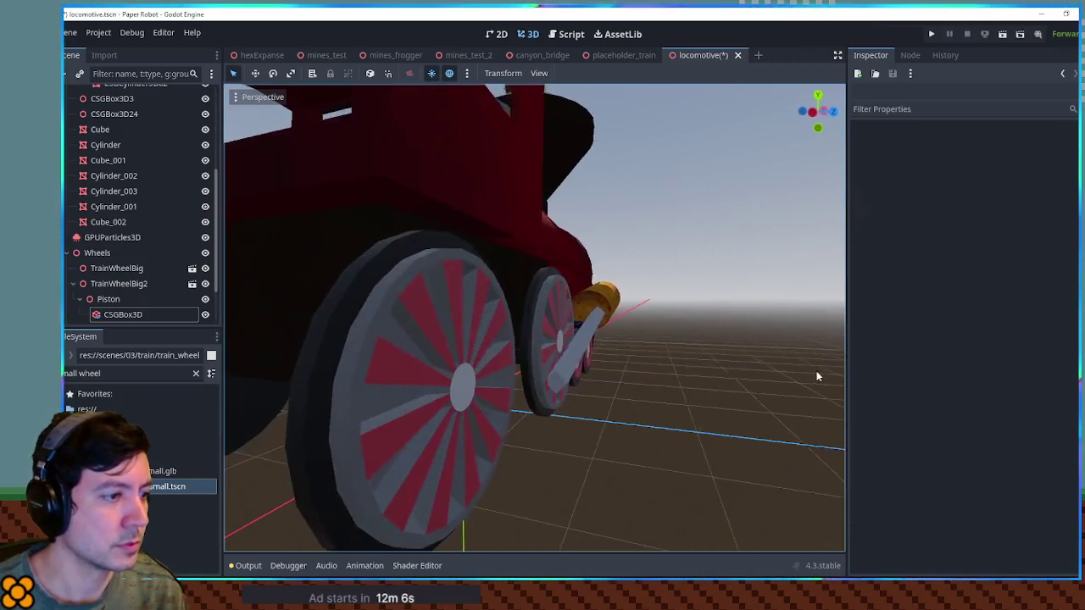
# Set the rod box's Y size to 0.1 so it becomes thinner.
pyautogui.click(597, 355)
pyautogui.scroll(2, 642, 374)
pyautogui.scroll(3, 967, 254)
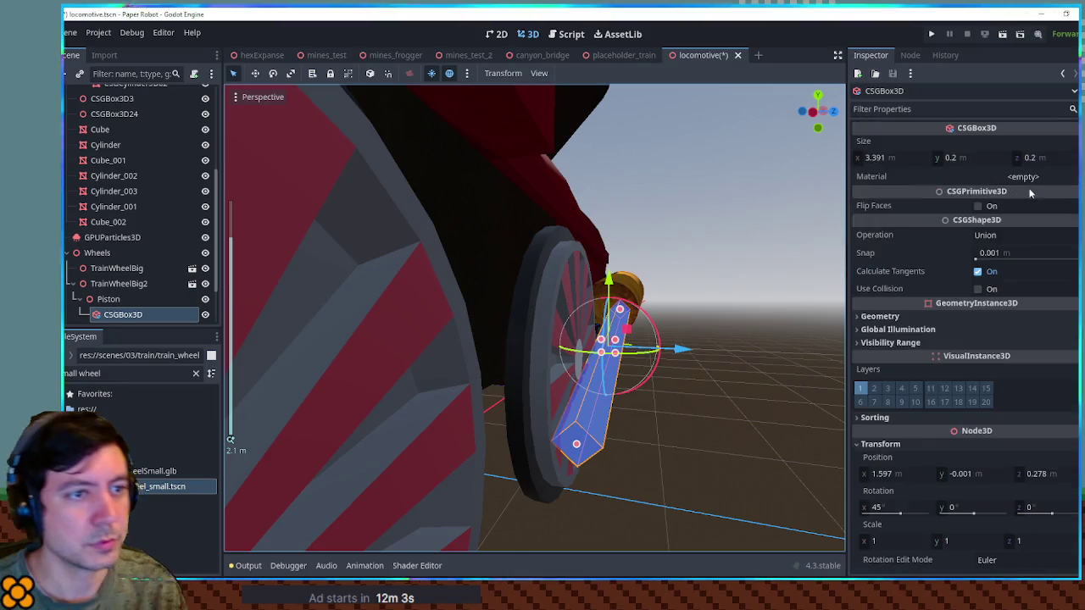
pyautogui.click(971, 158)
pyautogui.write('0.1')
pyautogui.press('Return')
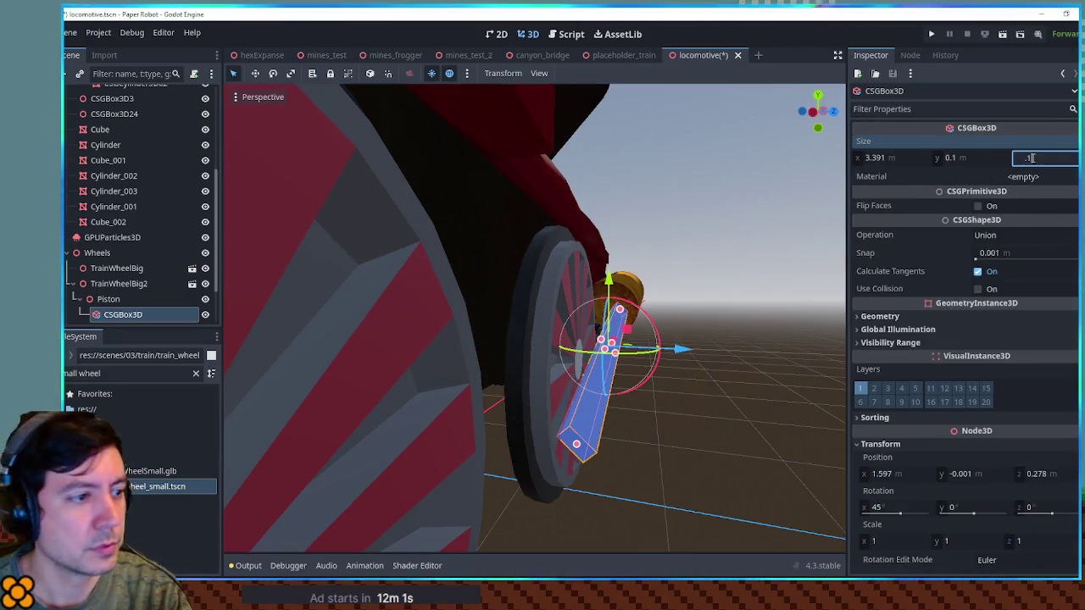
pyautogui.click(771, 318)
pyautogui.moveTo(773, 321)
pyautogui.mouseDown()
pyautogui.moveTo(625, 494)
pyautogui.moveTo(625, 340)
pyautogui.moveTo(724, 337)
pyautogui.moveTo(349, 340)
pyautogui.moveTo(539, 342)
pyautogui.mouseUp()
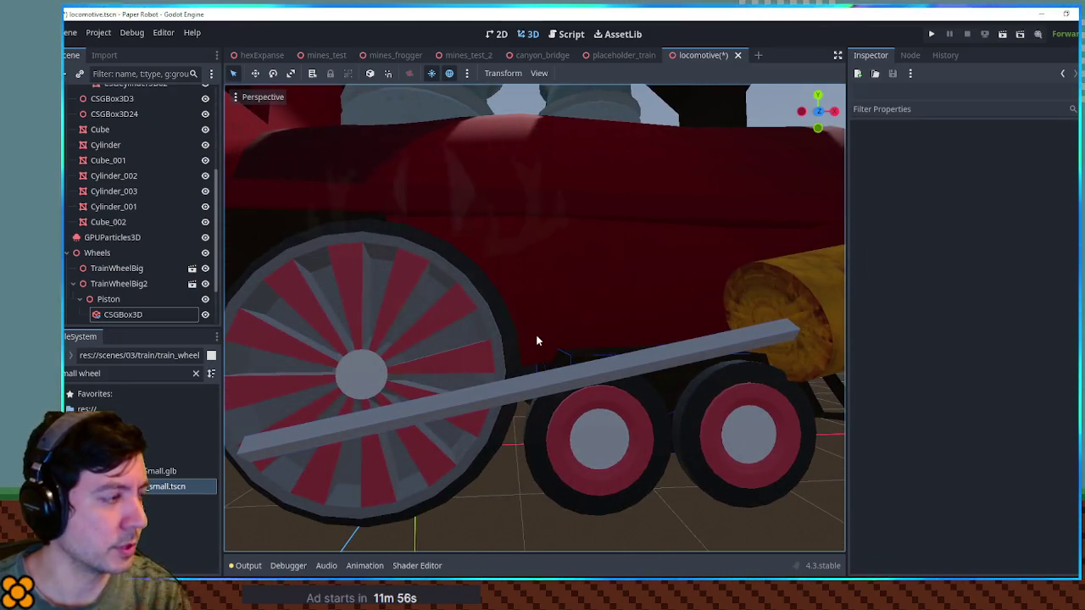
pyautogui.scroll(5, 92, 100)
pyautogui.click(92, 99)
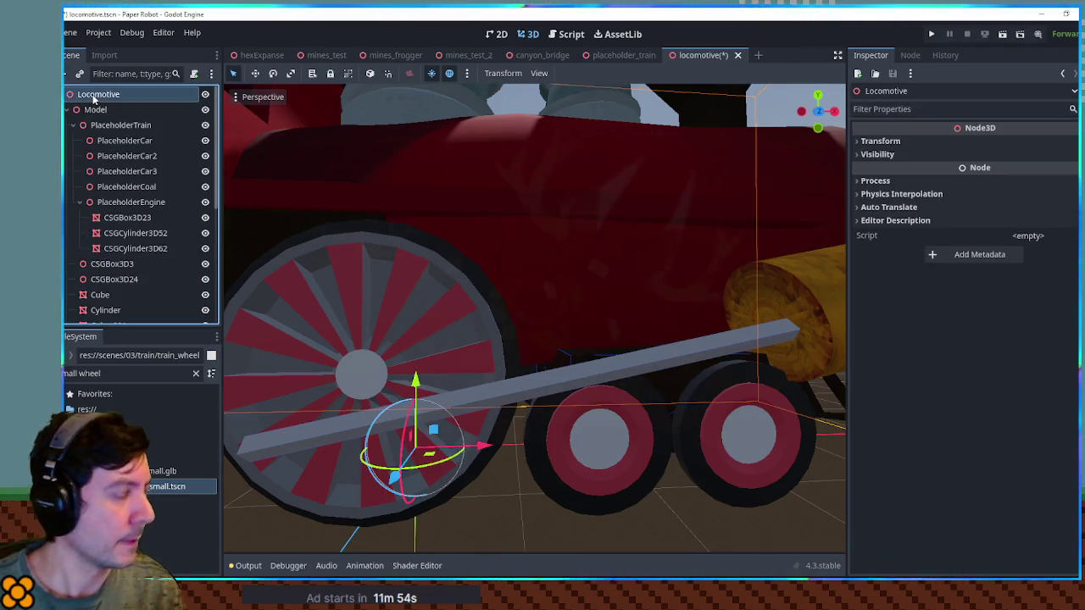
# Add an AnimationPlayer node under Locomotive.
pyautogui.hotkey('ctrl', 'a')
pyautogui.write('naim')
pyautogui.hotkey('ctrl', 'a')
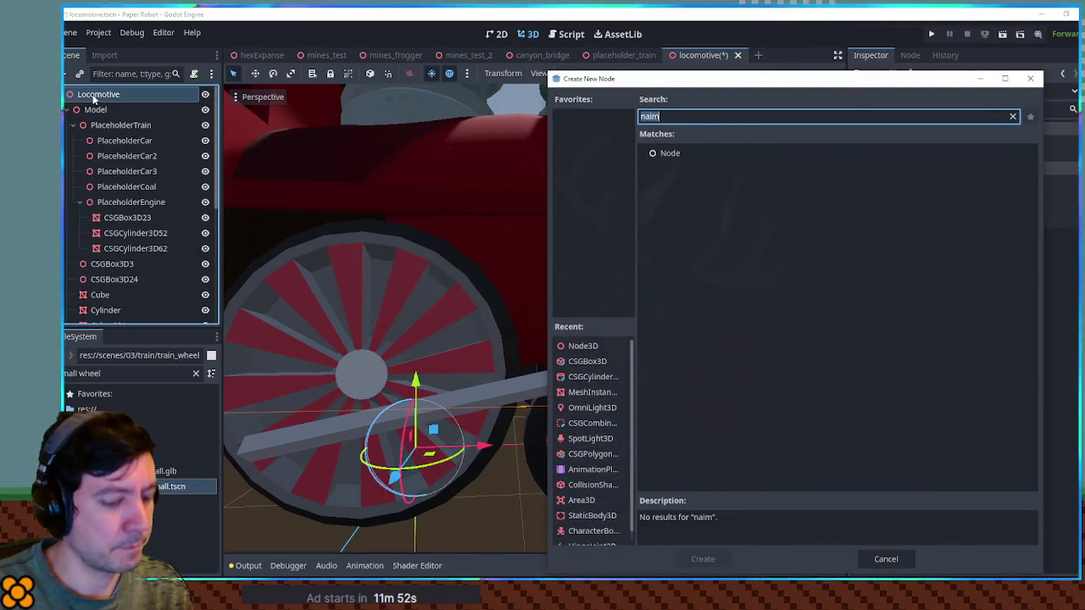
pyautogui.write('animation')
pyautogui.press('Up')
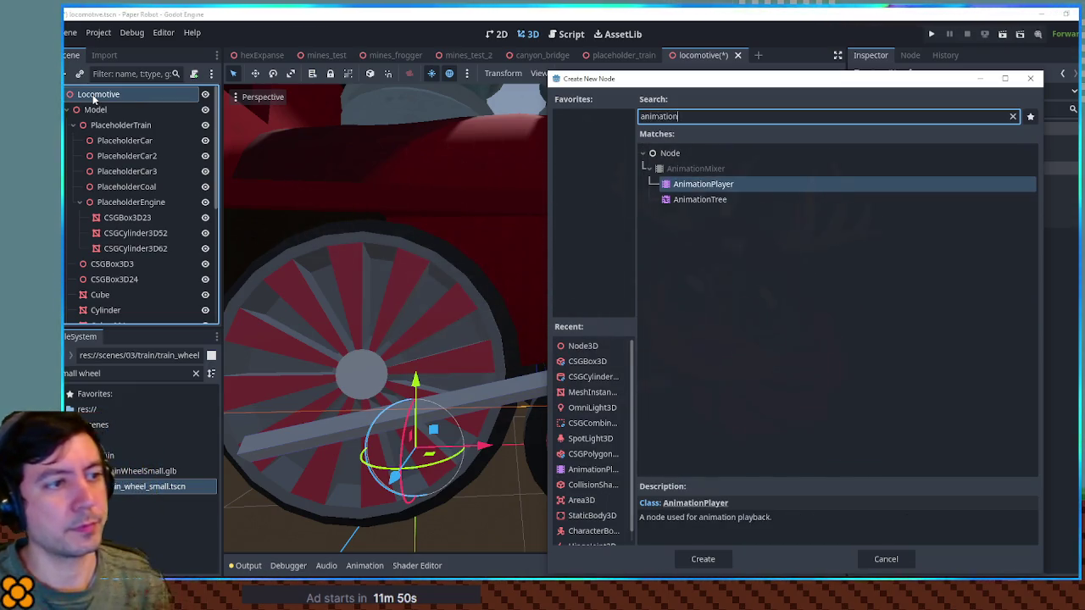
pyautogui.press('Return')
# Create an animation named new_animation and turn on Autoplay on Load.
pyautogui.click(370, 442)
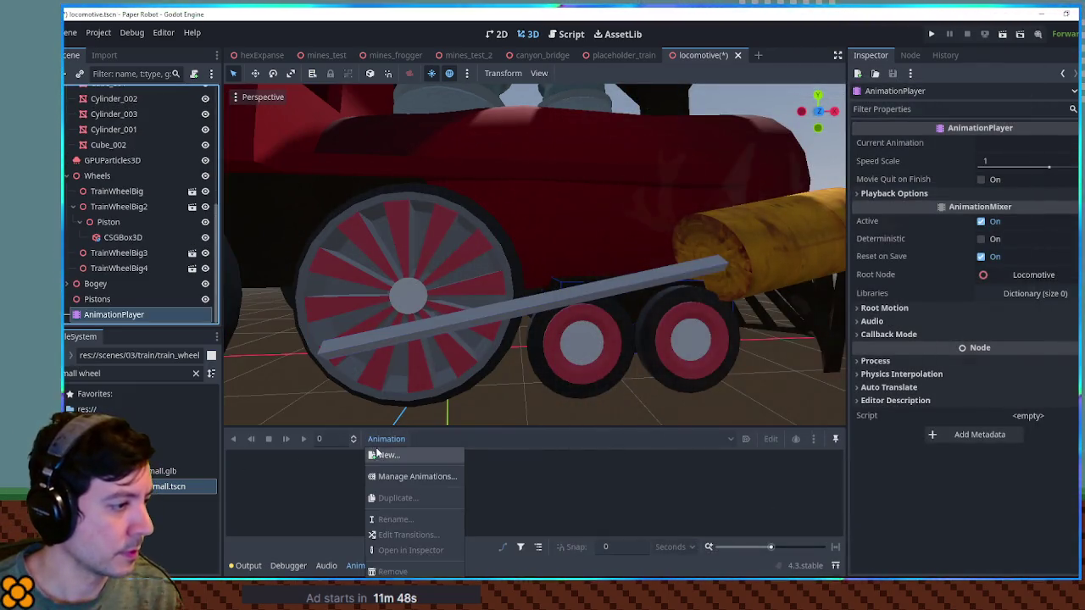
pyautogui.click(390, 456)
pyautogui.click(543, 323)
pyautogui.click(746, 440)
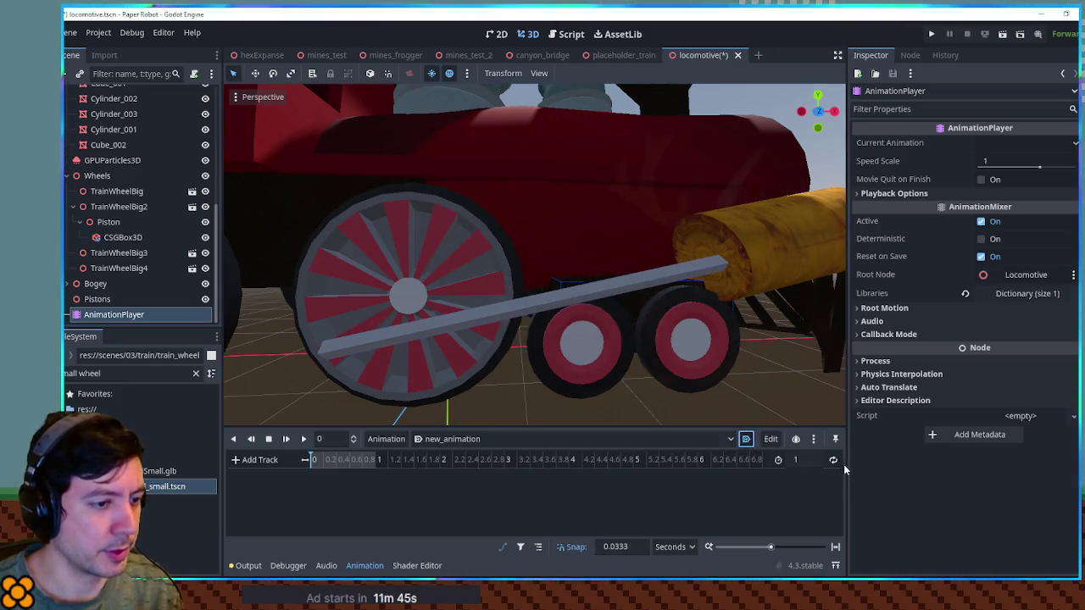
# Select TrainWheelBig2, test its rotation, and bring up the animation track type choices.
pyautogui.click(399, 268)
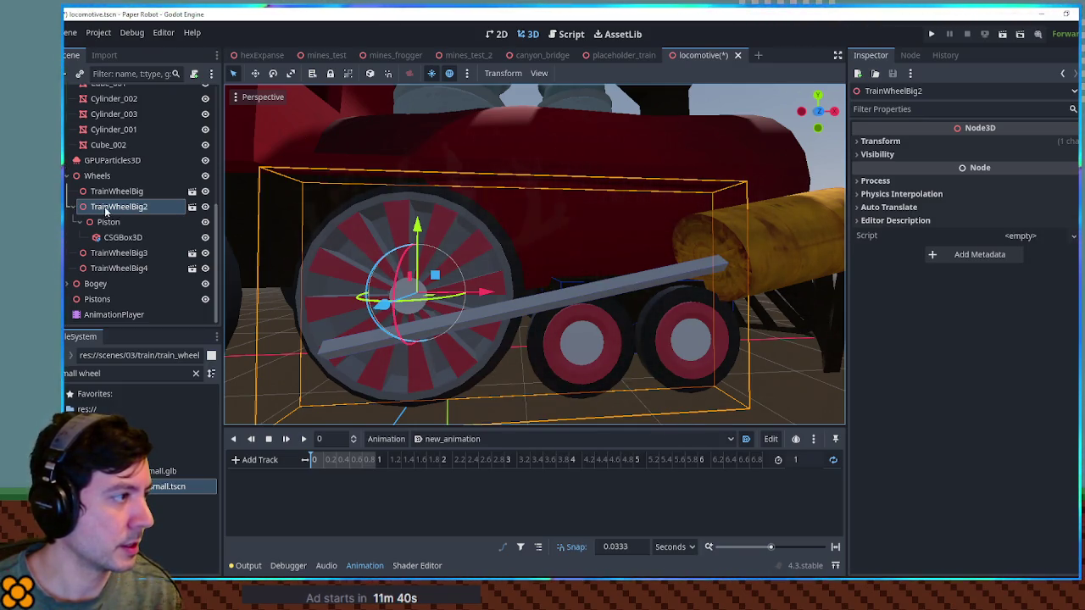
pyautogui.moveTo(384, 264)
pyautogui.mouseDown()
pyautogui.moveTo(398, 306)
pyautogui.moveTo(453, 320)
pyautogui.mouseUp()
pyautogui.press('Escape')
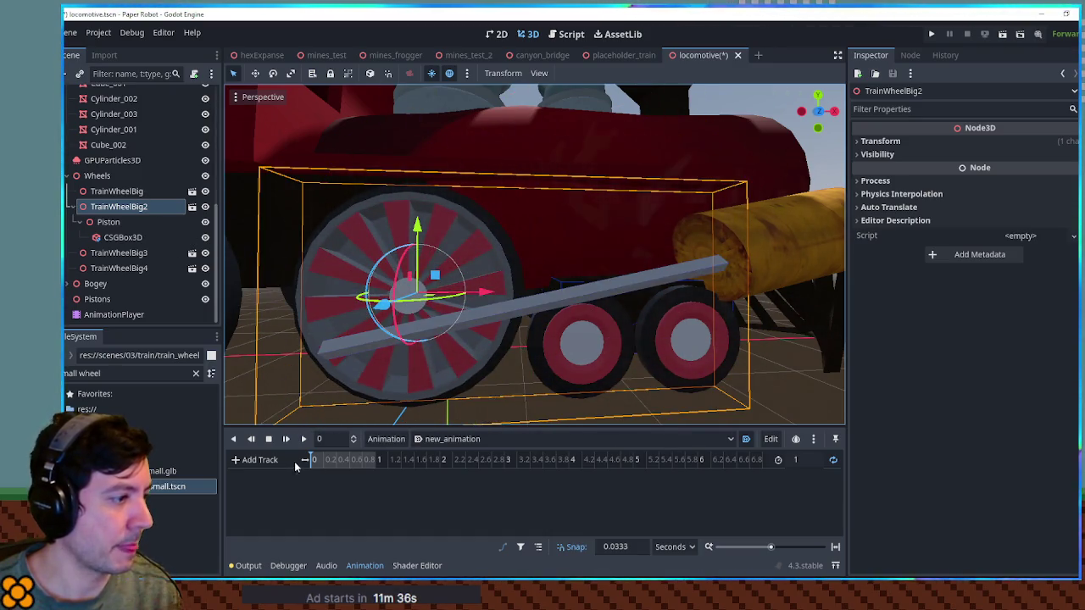
pyautogui.click(276, 460)
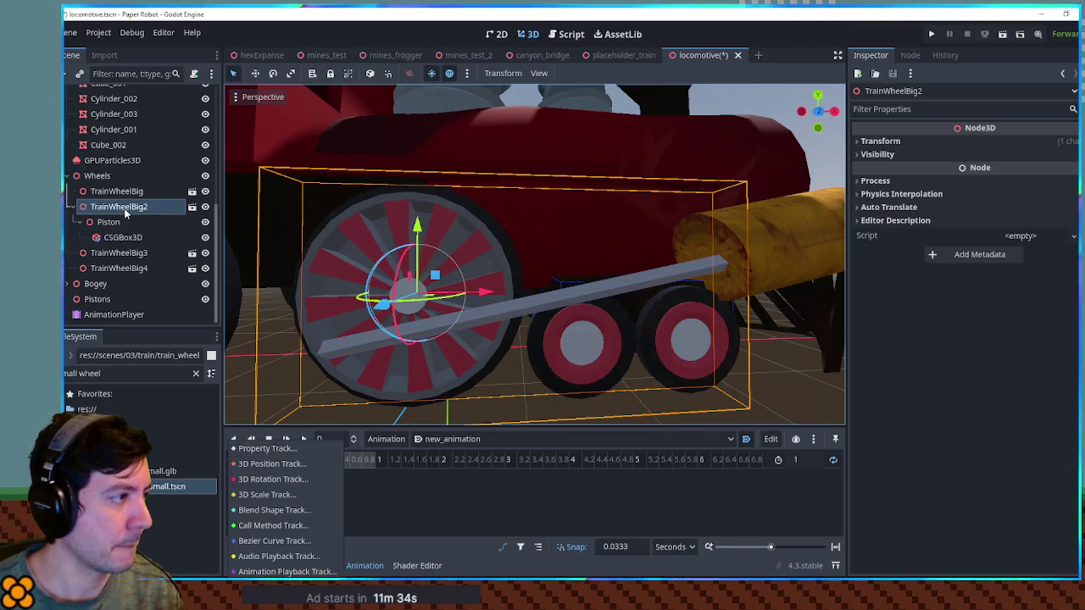
pyautogui.click(126, 213)
pyautogui.click(882, 141)
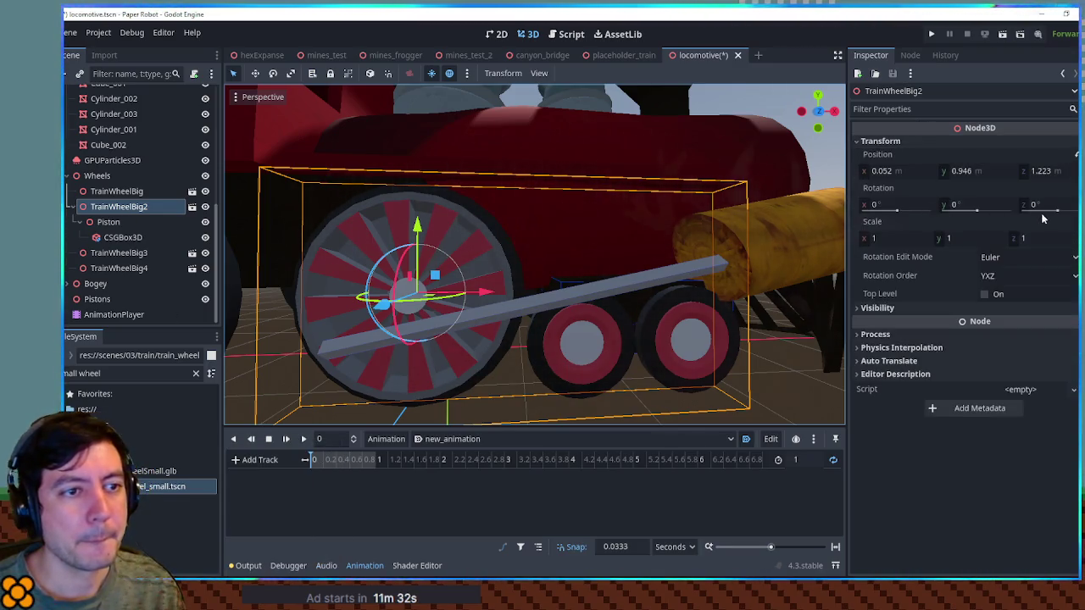
pyautogui.moveTo(379, 265); pyautogui.dragTo(398, 257)
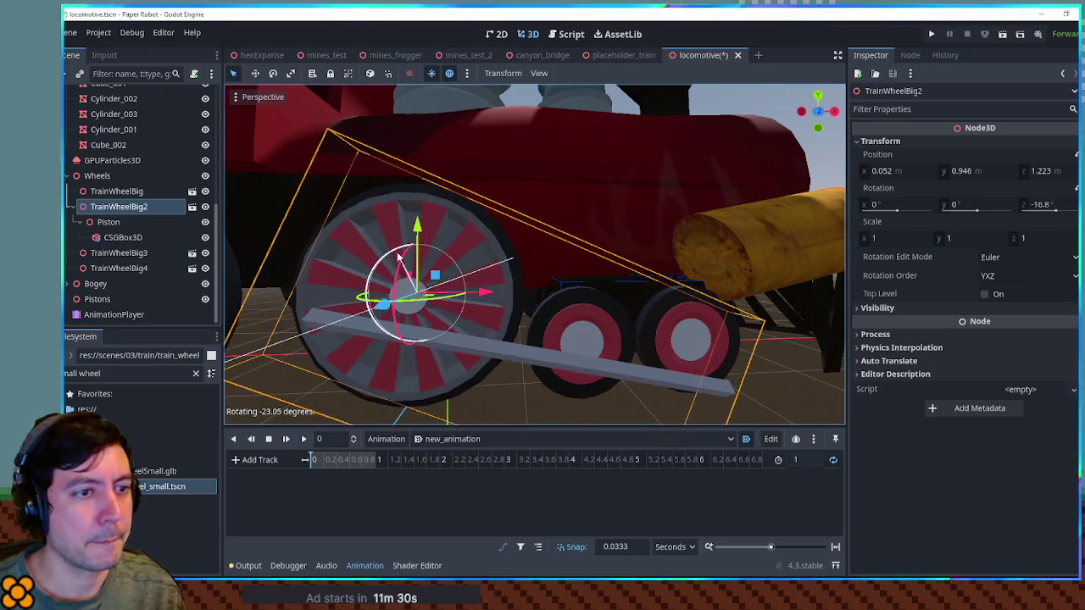
pyautogui.hotkey('ctrl', 'z')
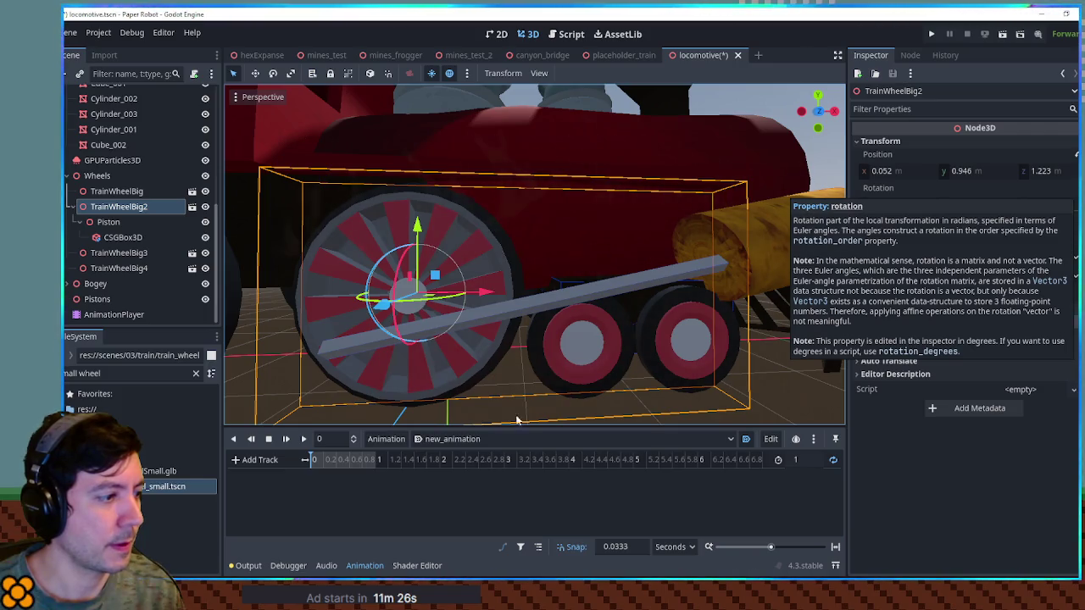
pyautogui.click(263, 460)
# Add a property track for the big drive wheel's rotation.
pyautogui.click(269, 454)
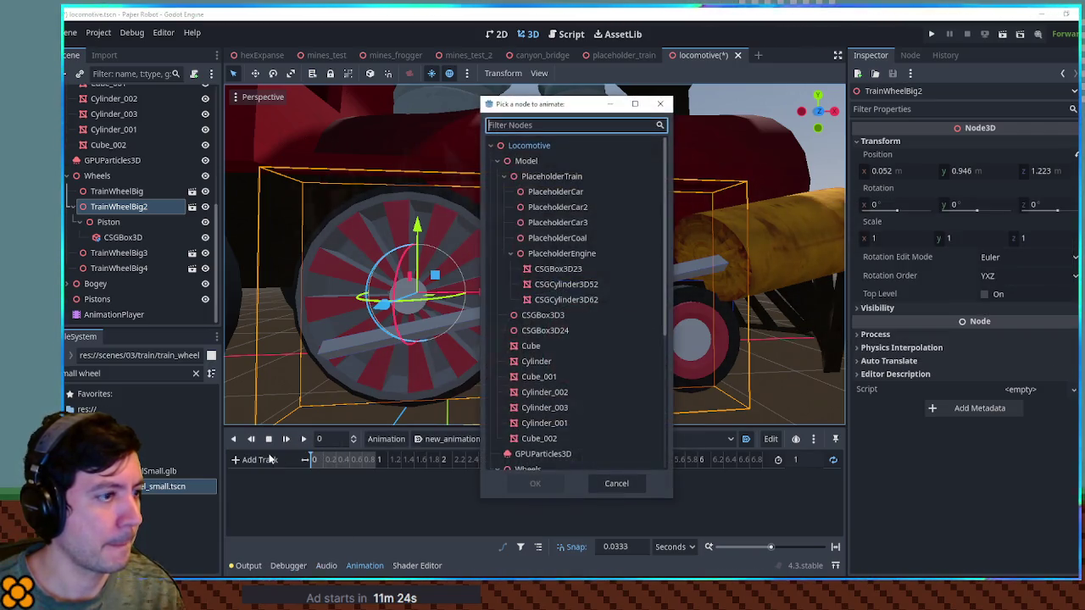
pyautogui.scroll(-5, 534, 255)
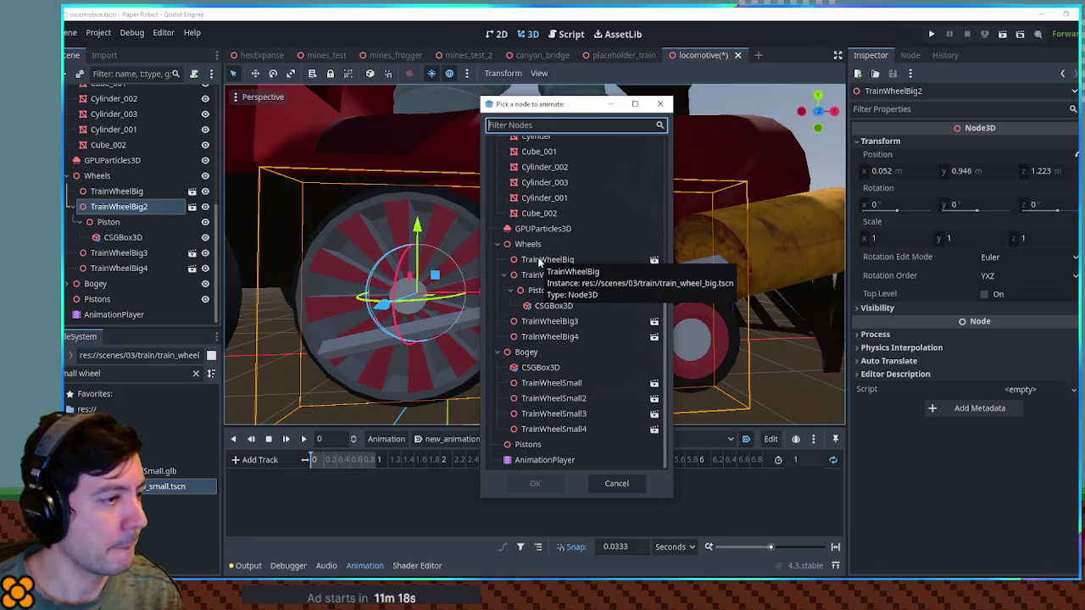
pyautogui.click(539, 262)
pyautogui.doubleClick(542, 262)
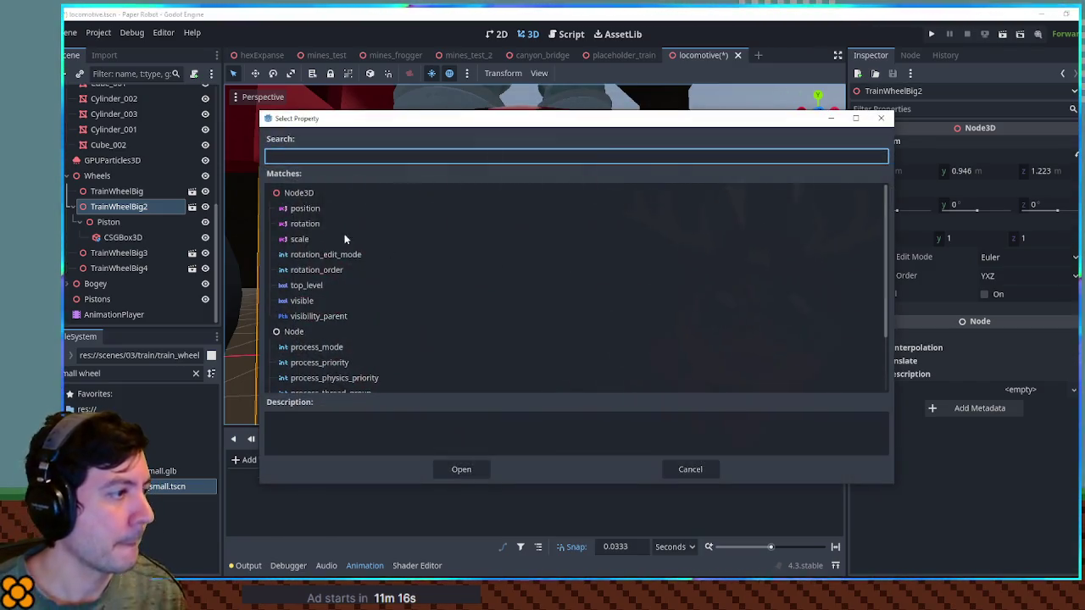
pyautogui.doubleClick(315, 225)
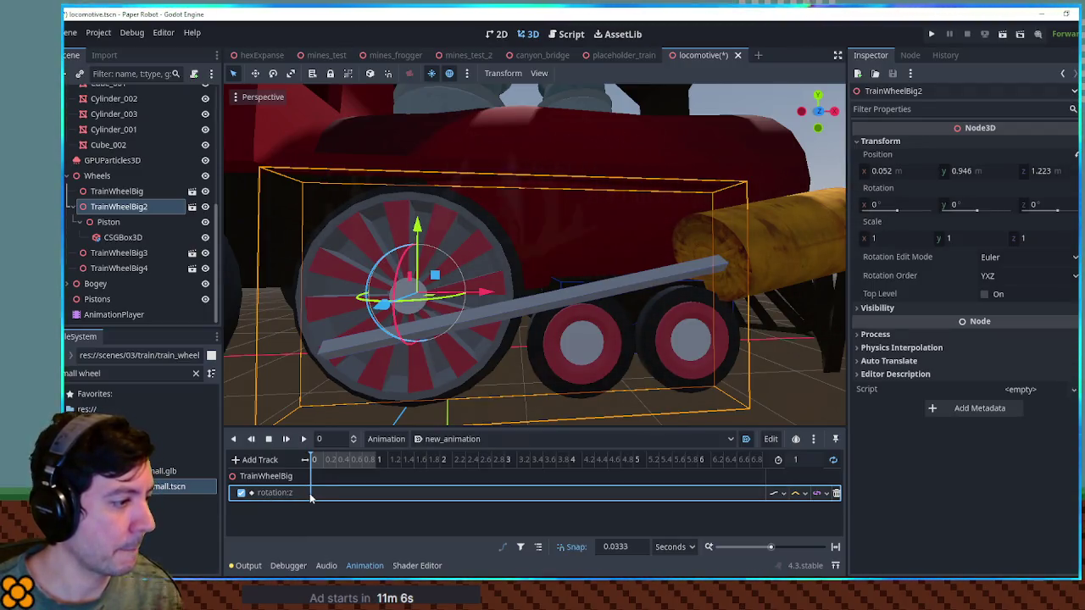
# Insert rotation:z keys at 0 and 1 s, setting the 1 s key to 360.
pyautogui.rightClick(315, 498)
pyautogui.click(310, 497)
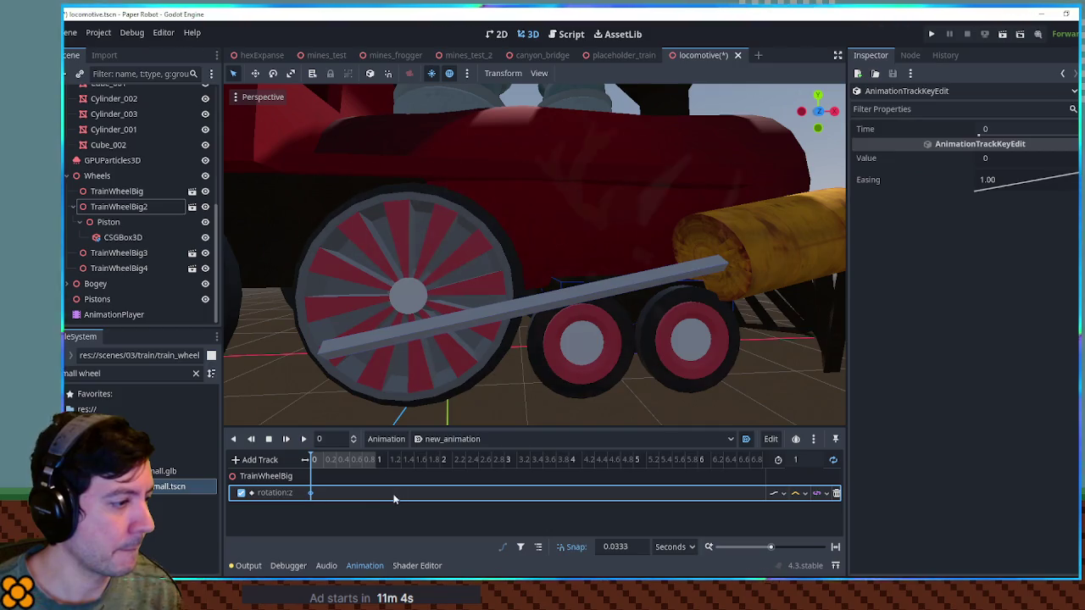
pyautogui.rightClick(374, 495)
pyautogui.click(398, 482)
pyautogui.click(375, 493)
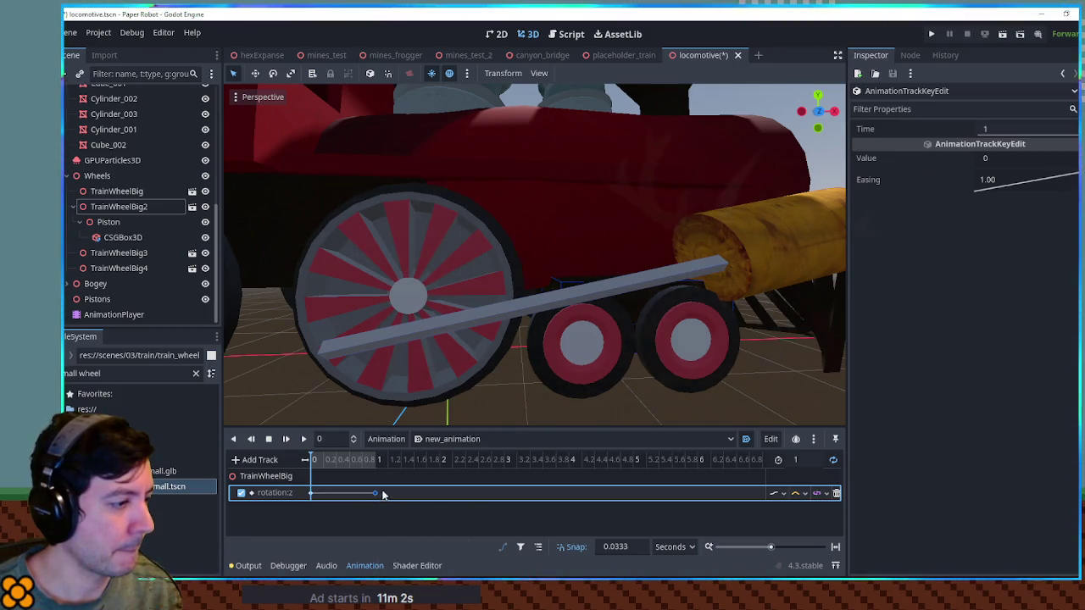
pyautogui.click(1013, 159)
pyautogui.write('36')
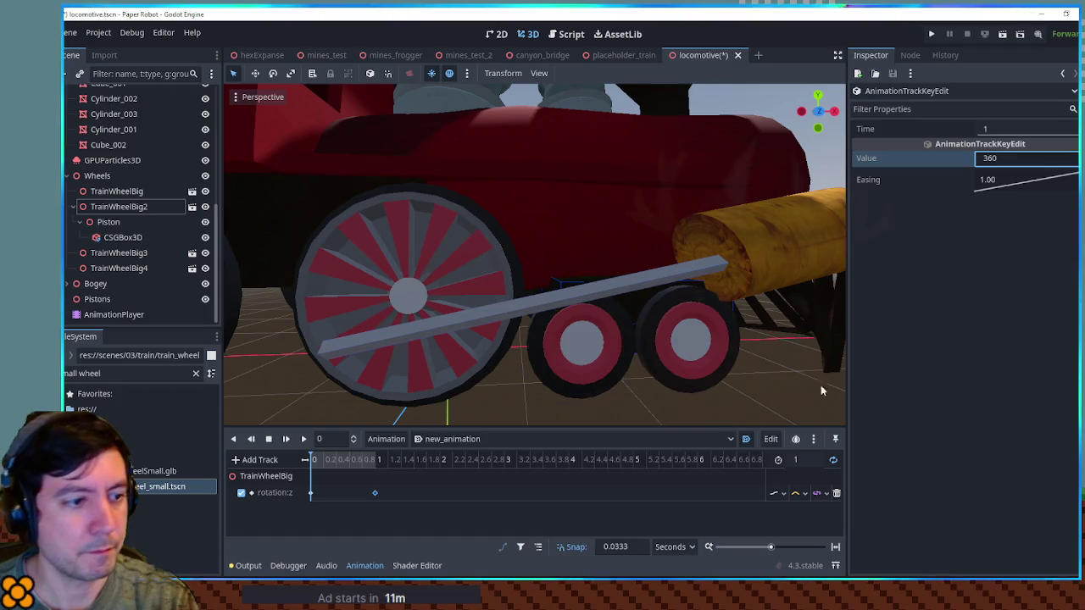
# Play the animation and orbit the view to watch the wheel spin.
pyautogui.click(302, 439)
pyautogui.scroll(-3, 433, 337)
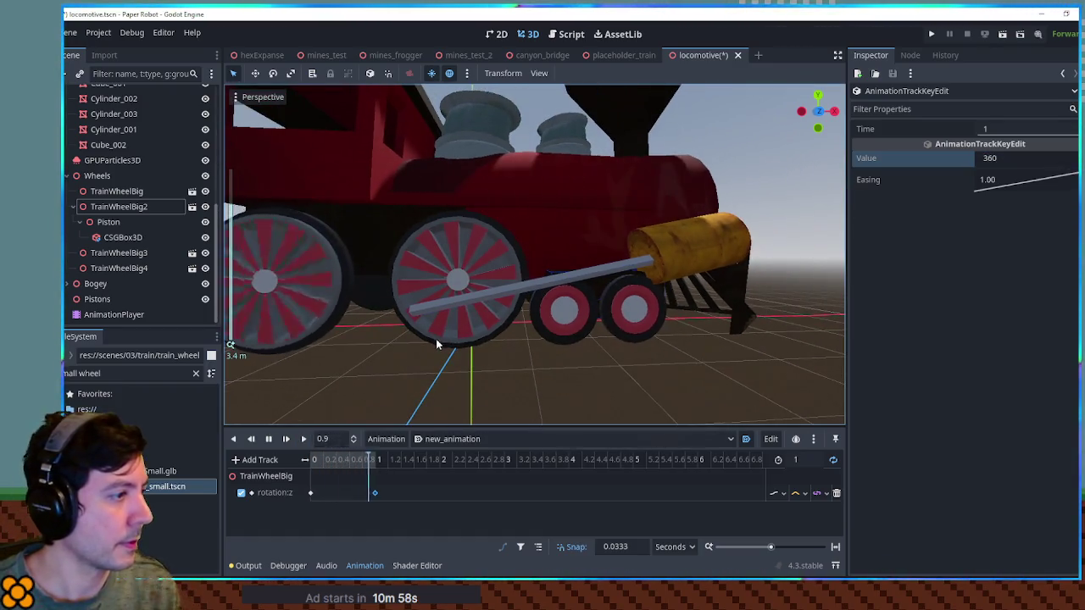
pyautogui.scroll(4, 441, 339)
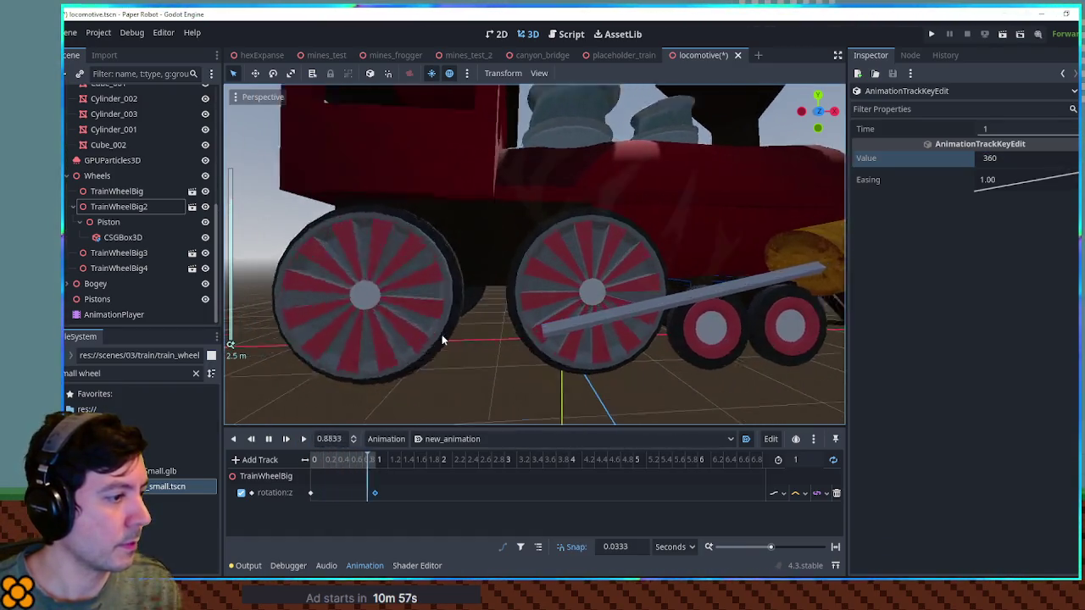
pyautogui.scroll(3, 442, 339)
pyautogui.moveTo(442, 339); pyautogui.dragTo(559, 339)
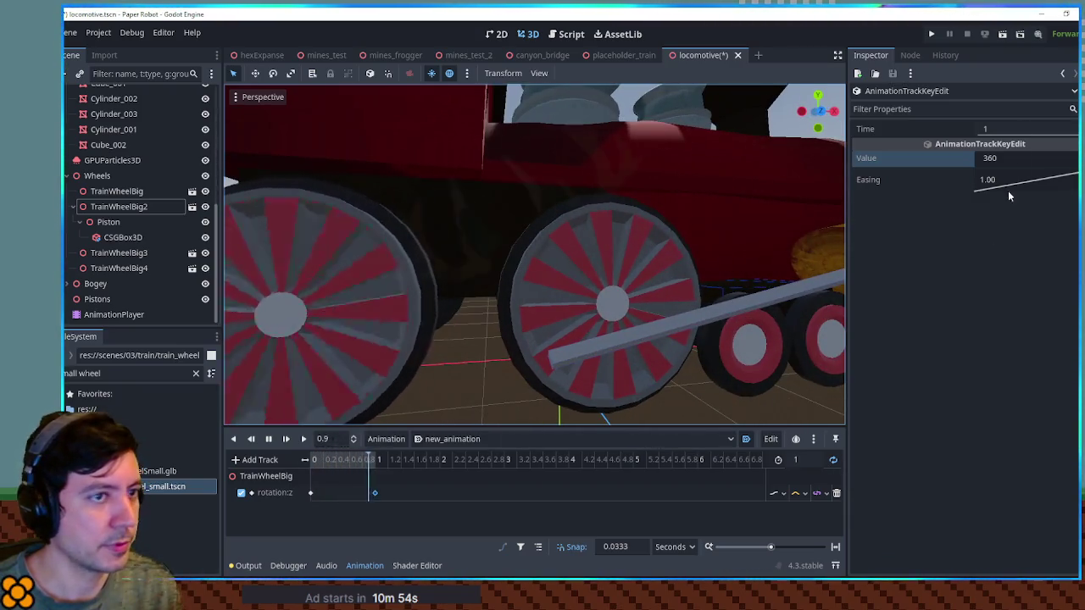
pyautogui.scroll(-5, 500, 261)
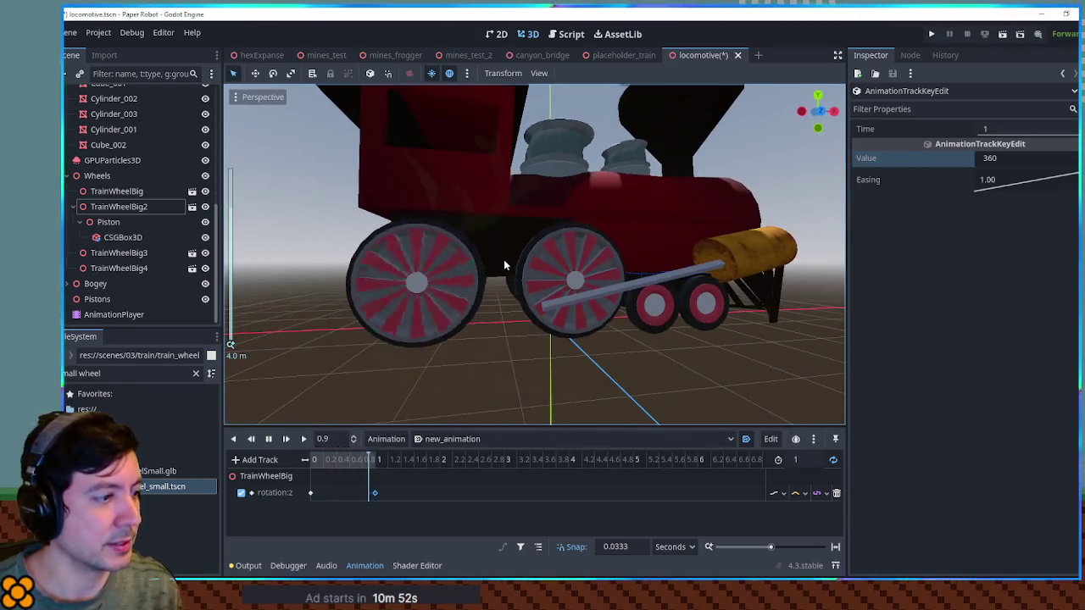
pyautogui.click(109, 313)
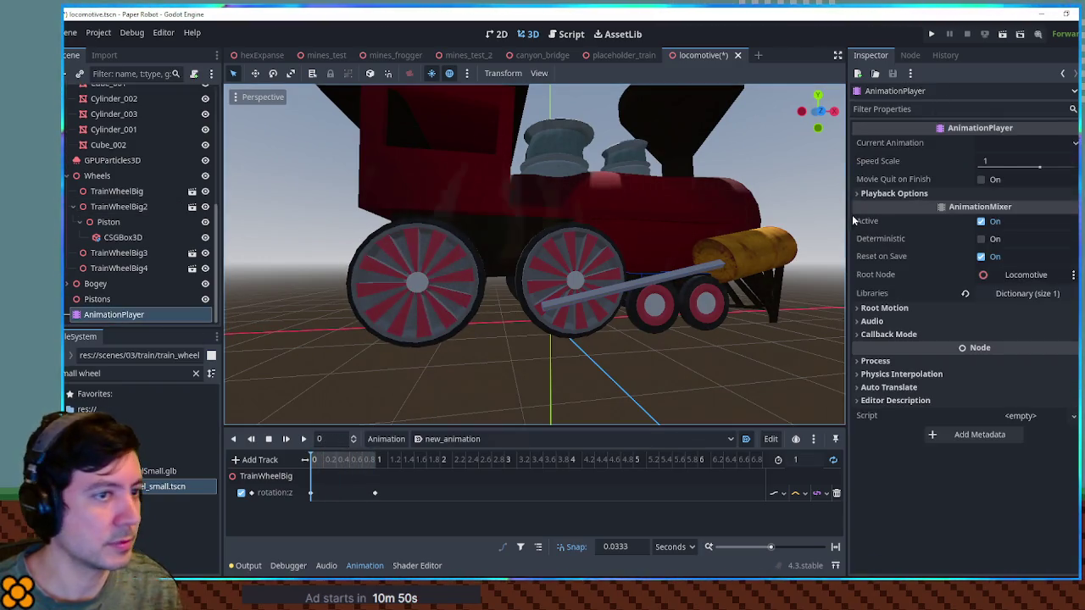
# Set the animation length to 4 seconds and select the 360 full-turn key.
pyautogui.click(802, 459)
pyautogui.write('4')
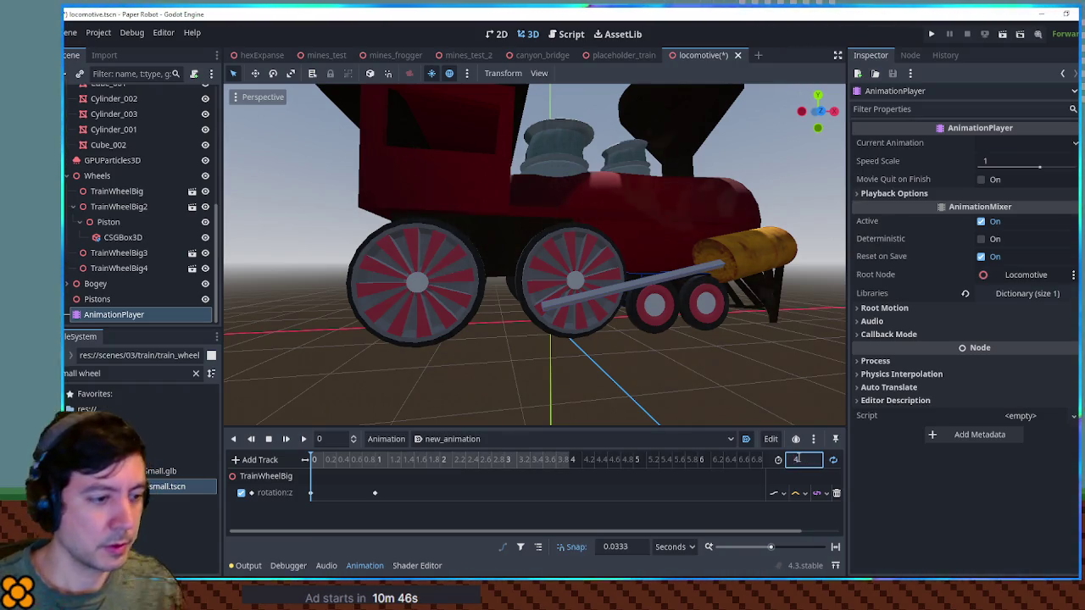
pyautogui.click(375, 494)
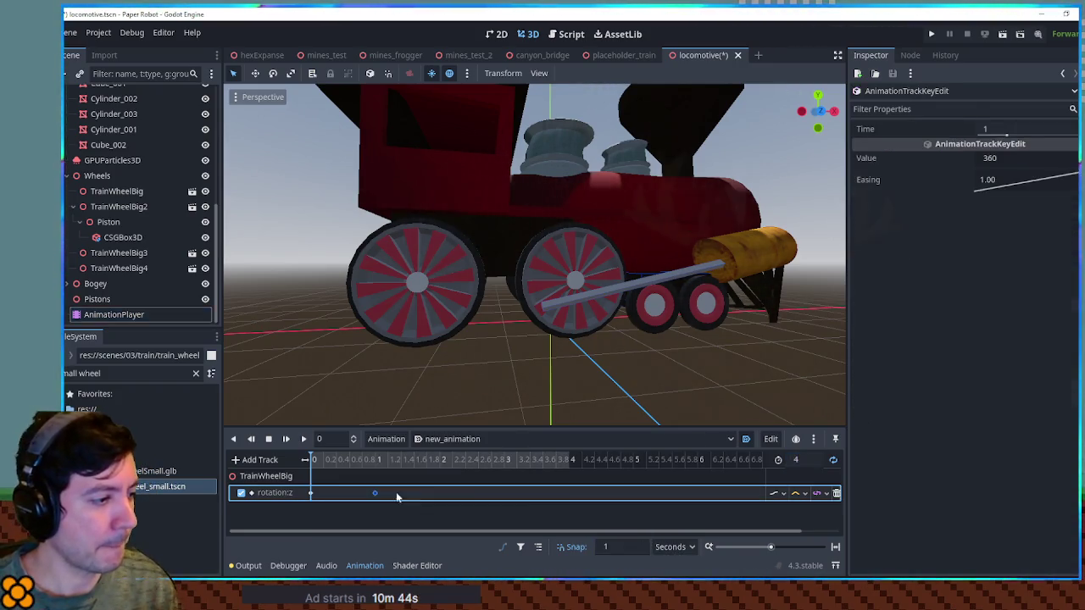
# Play the 4-second animation, orbit toward the front, and group tracks by node.
pyautogui.click(303, 438)
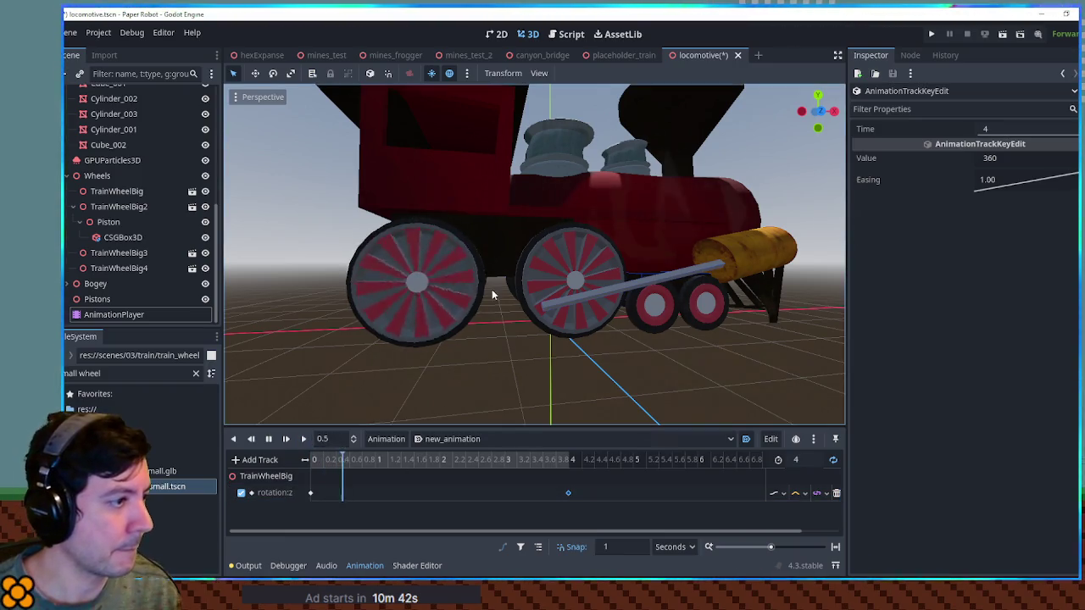
pyautogui.moveTo(480, 294)
pyautogui.mouseDown()
pyautogui.moveTo(630, 307)
pyautogui.moveTo(658, 297)
pyautogui.moveTo(449, 296)
pyautogui.moveTo(465, 296)
pyautogui.moveTo(432, 341)
pyautogui.mouseUp()
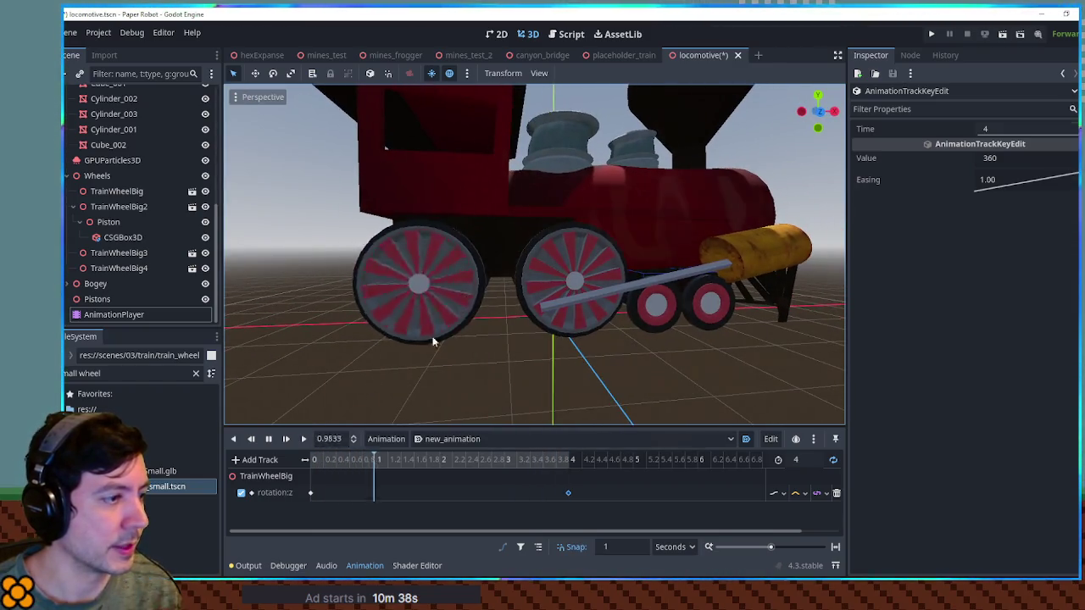
pyautogui.click(538, 547)
pyautogui.scroll(3, 460, 291)
pyautogui.scroll(2, 460, 296)
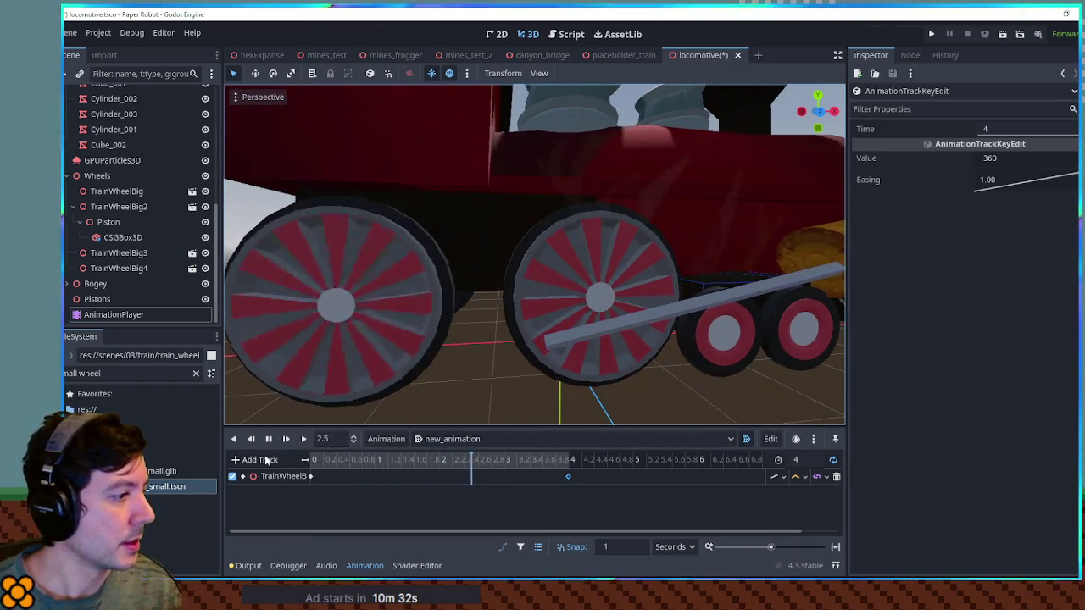
# Add a property track animating TrainWheelBig2's rotation.
pyautogui.click(255, 460)
pyautogui.click(271, 447)
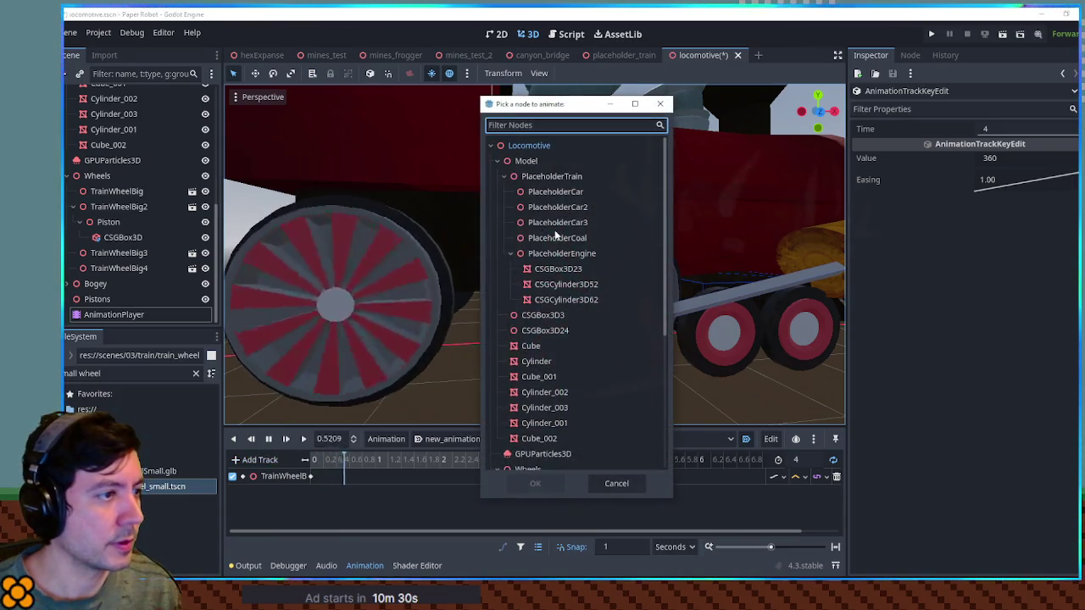
pyautogui.scroll(-5, 555, 235)
pyautogui.doubleClick(556, 274)
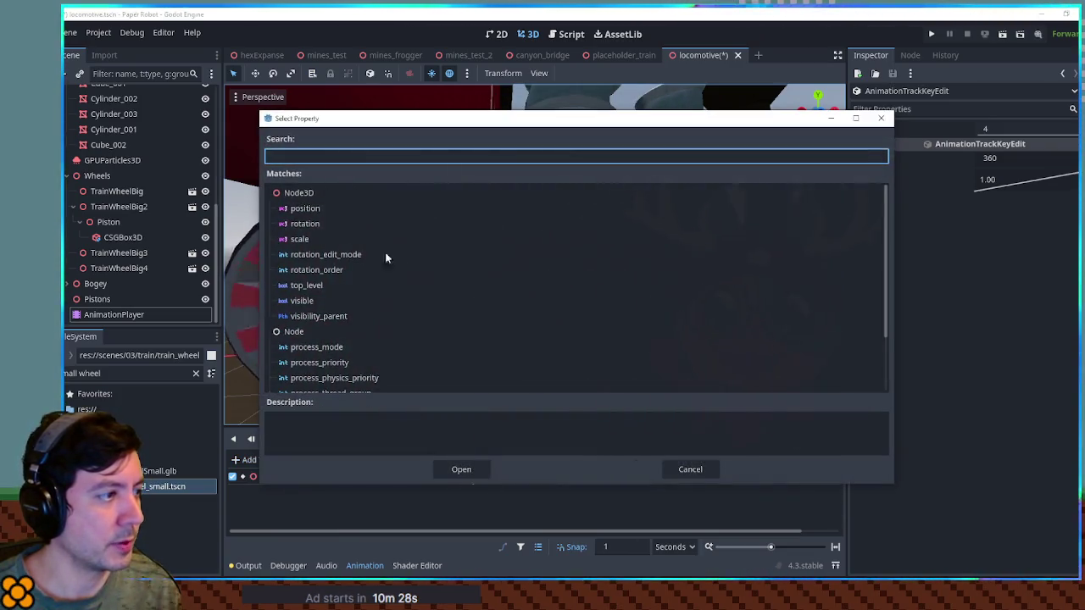
pyautogui.doubleClick(305, 223)
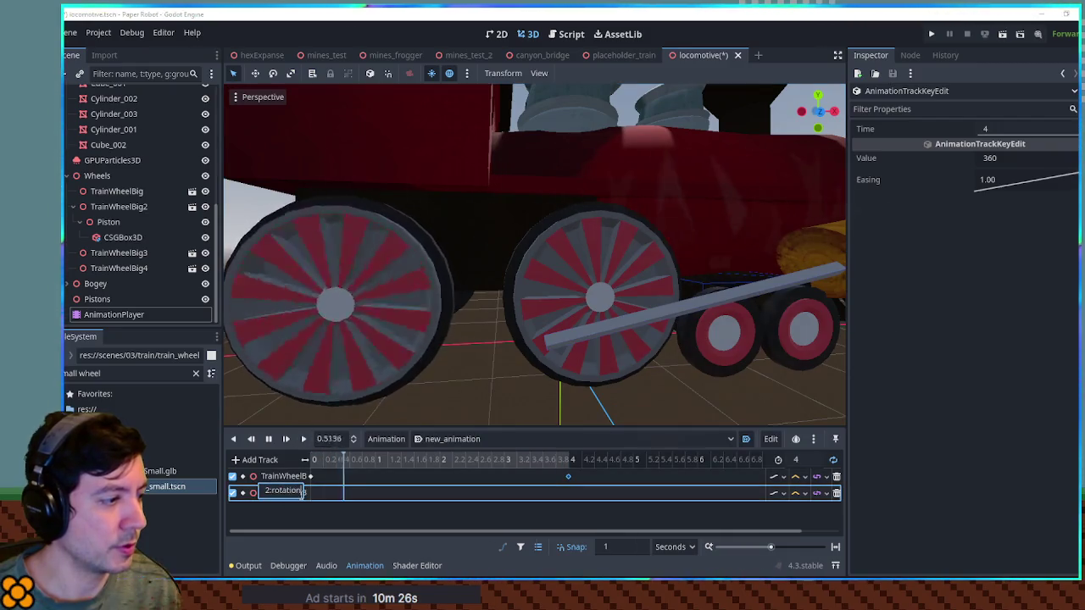
# Insert keys at 0 and 4 seconds on the new rotation track.
pyautogui.rightClick(312, 494)
pyautogui.click(339, 482)
pyautogui.rightClick(573, 492)
pyautogui.click(593, 483)
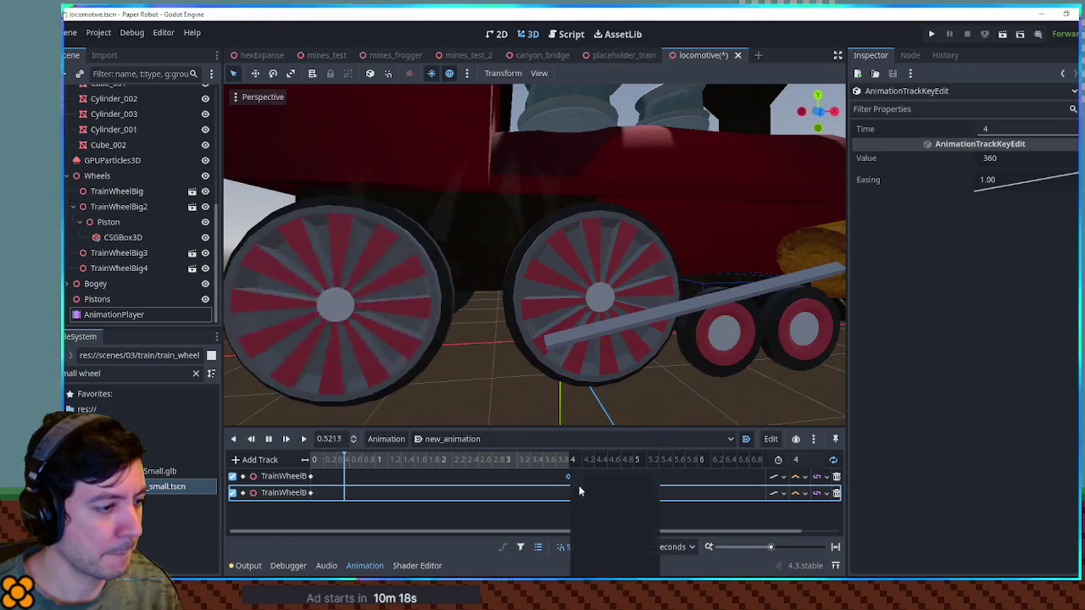
pyautogui.click(1005, 159)
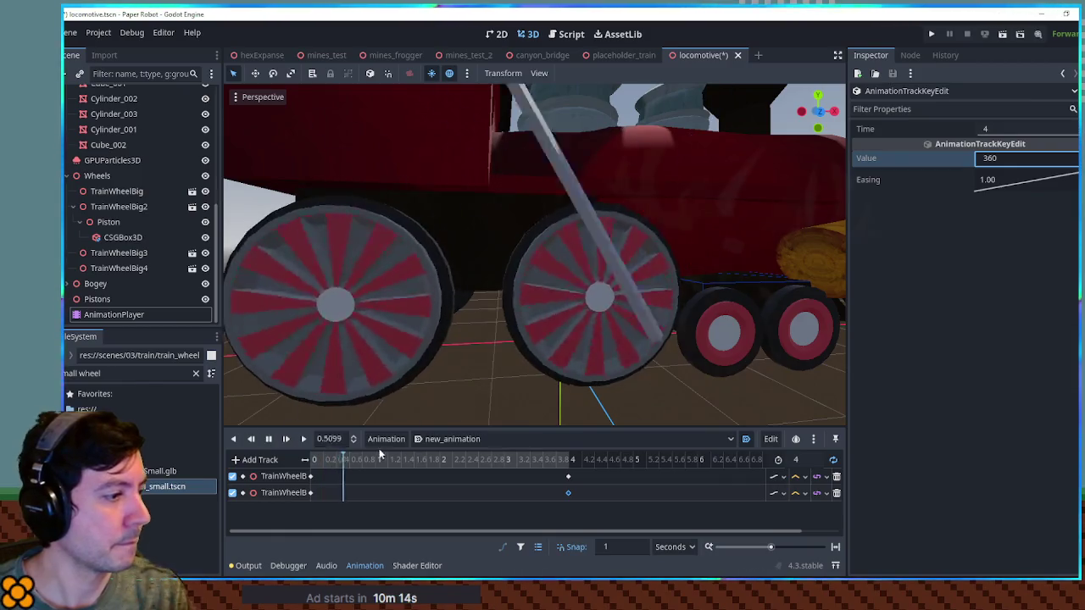
# Scrub the timeline from 0 to 4 s and edit the first track's key values.
pyautogui.click(441, 462)
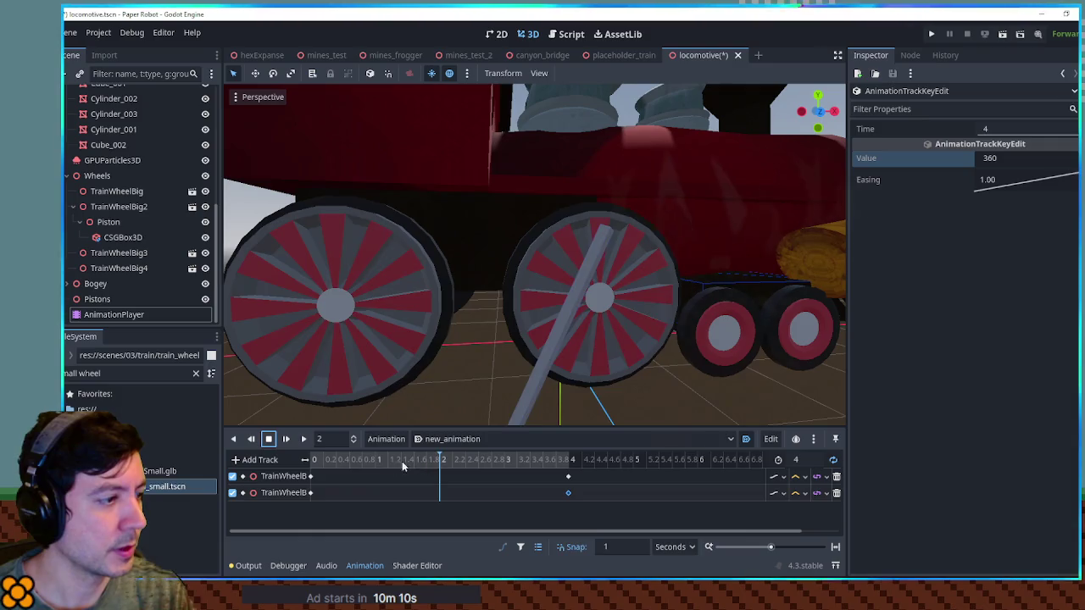
pyautogui.click(568, 477)
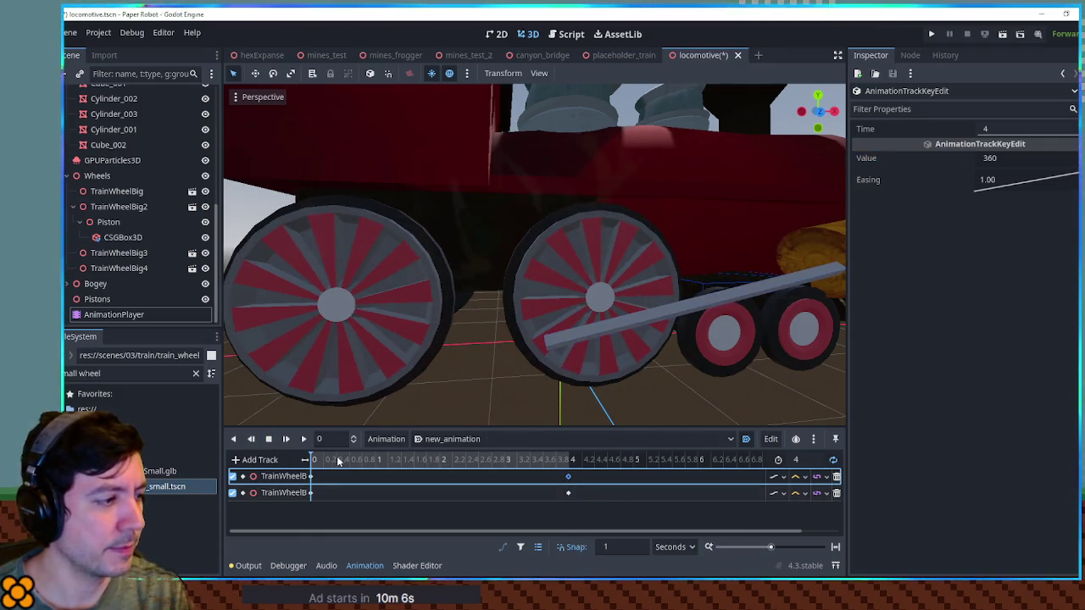
pyautogui.moveTo(335, 460)
pyautogui.mouseDown()
pyautogui.moveTo(552, 462)
pyautogui.moveTo(303, 459)
pyautogui.mouseUp()
pyautogui.click(311, 477)
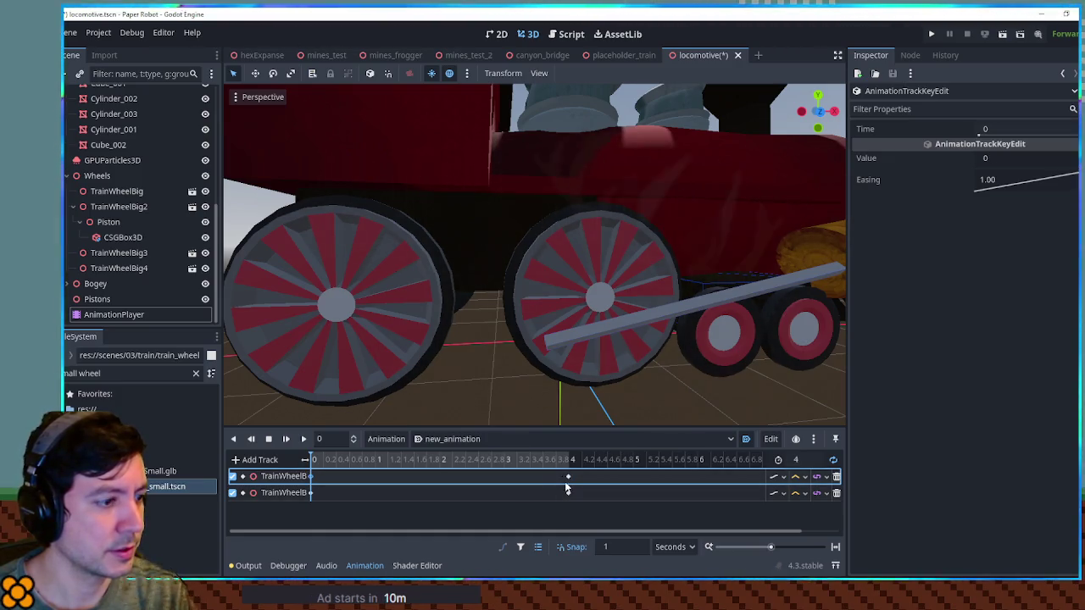
pyautogui.click(1019, 166)
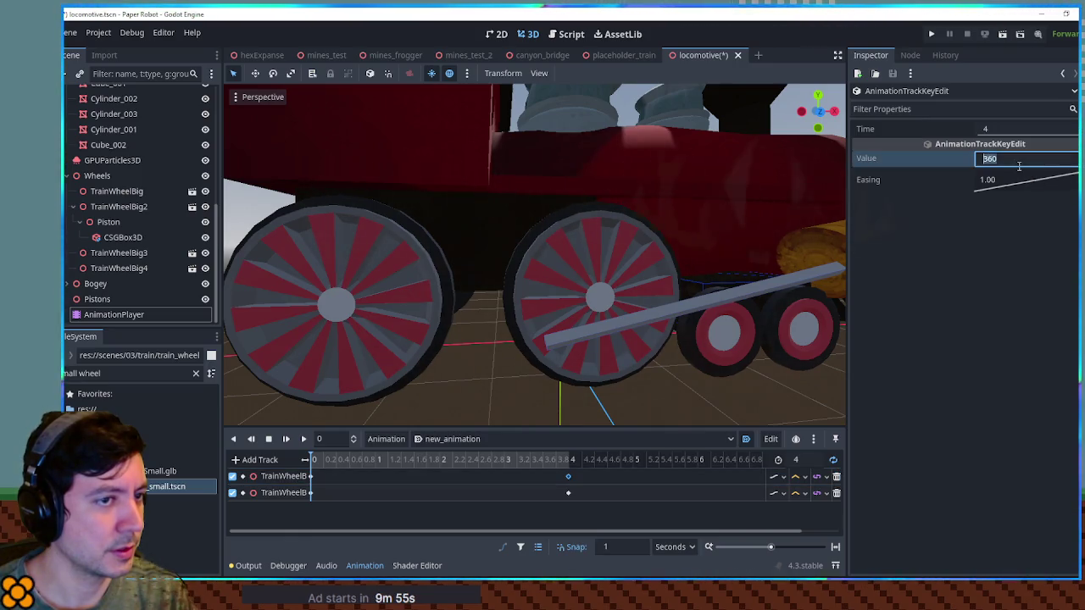
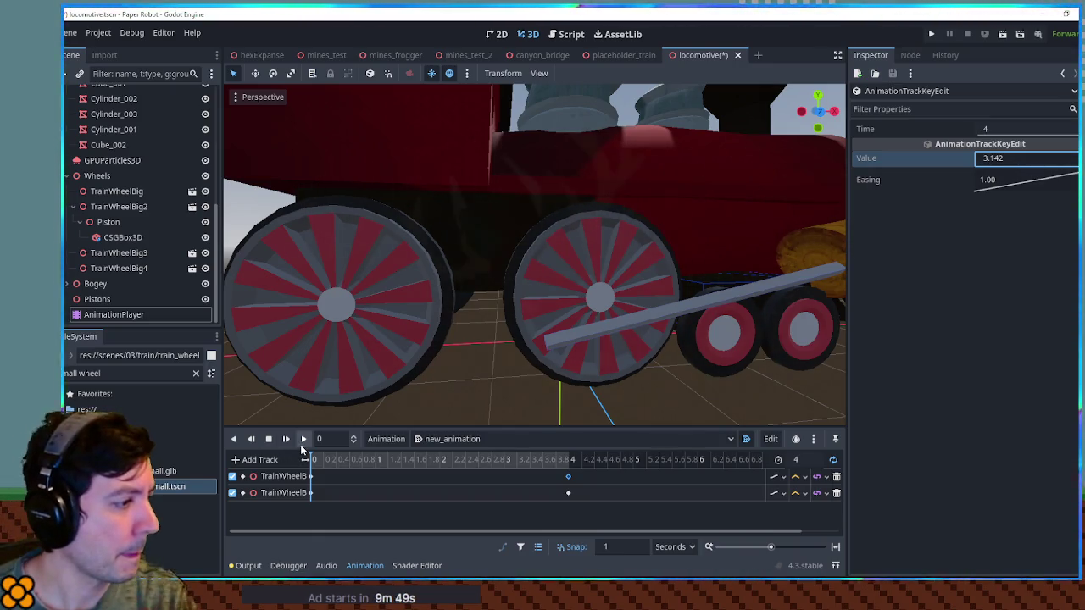
# Set the first wheel track's 4-second key to -6.284, entered as -3.142*2.
pyautogui.click(303, 440)
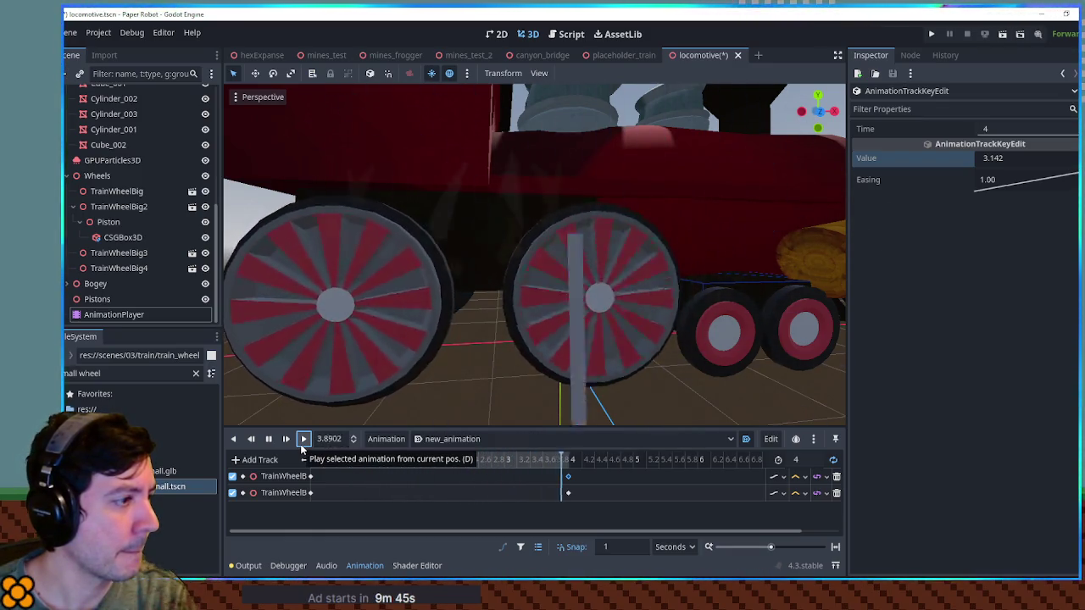
pyautogui.click(568, 492)
pyautogui.click(1032, 161)
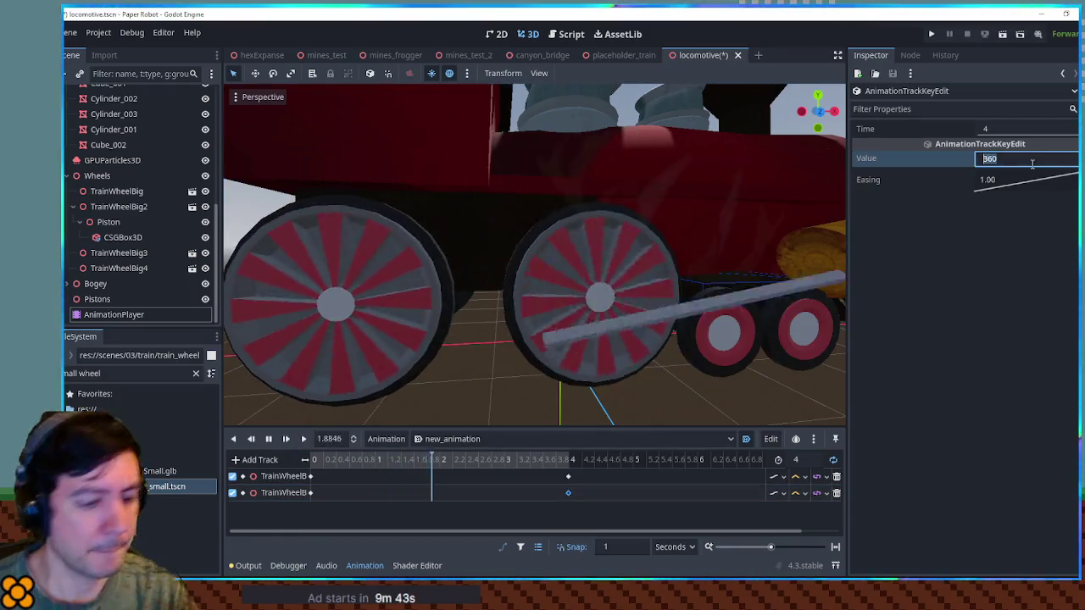
pyautogui.write('-3.142')
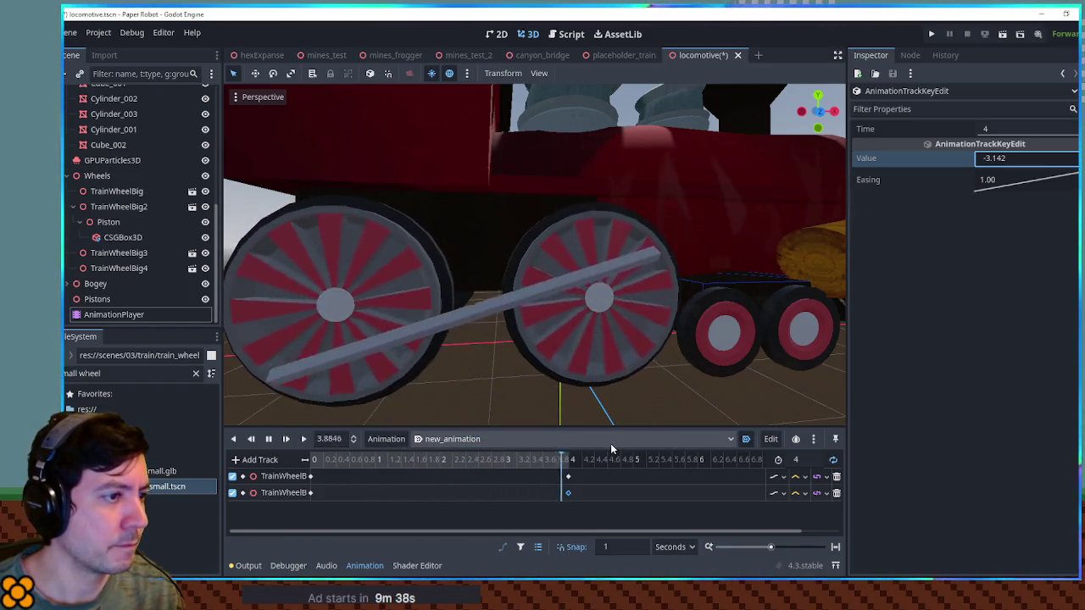
pyautogui.click(1024, 159)
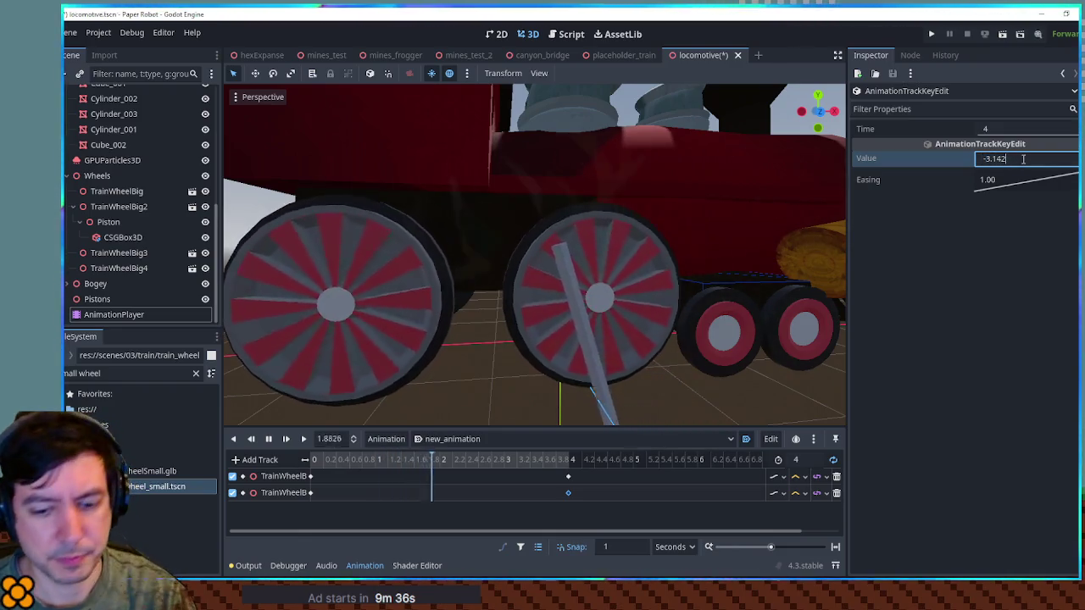
pyautogui.write('*2')
pyautogui.press('Return')
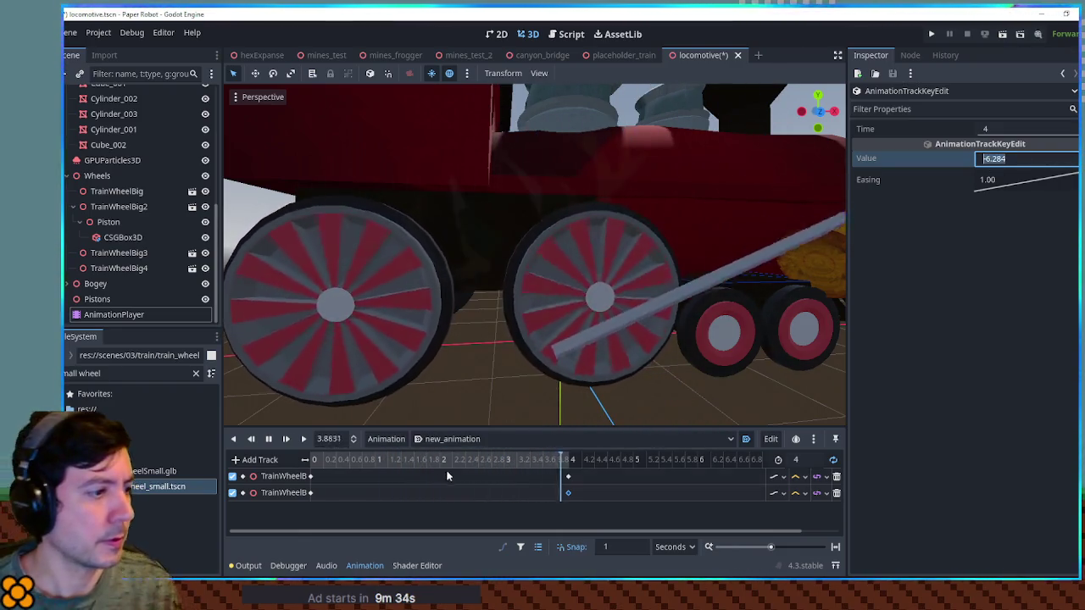
# Set the other wheel track's 4-second key to -6.284, then stop and rewind playback to 0.
pyautogui.click(568, 493)
pyautogui.click(1006, 159)
pyautogui.write('-6.284')
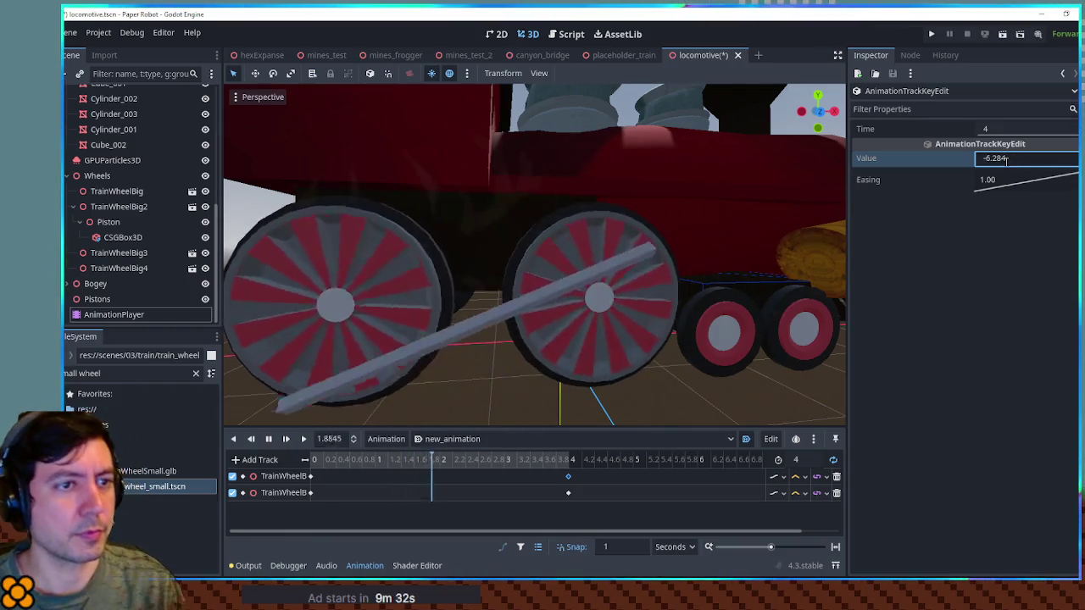
pyautogui.moveTo(714, 275)
pyautogui.mouseDown()
pyautogui.moveTo(489, 270)
pyautogui.moveTo(531, 262)
pyautogui.mouseUp()
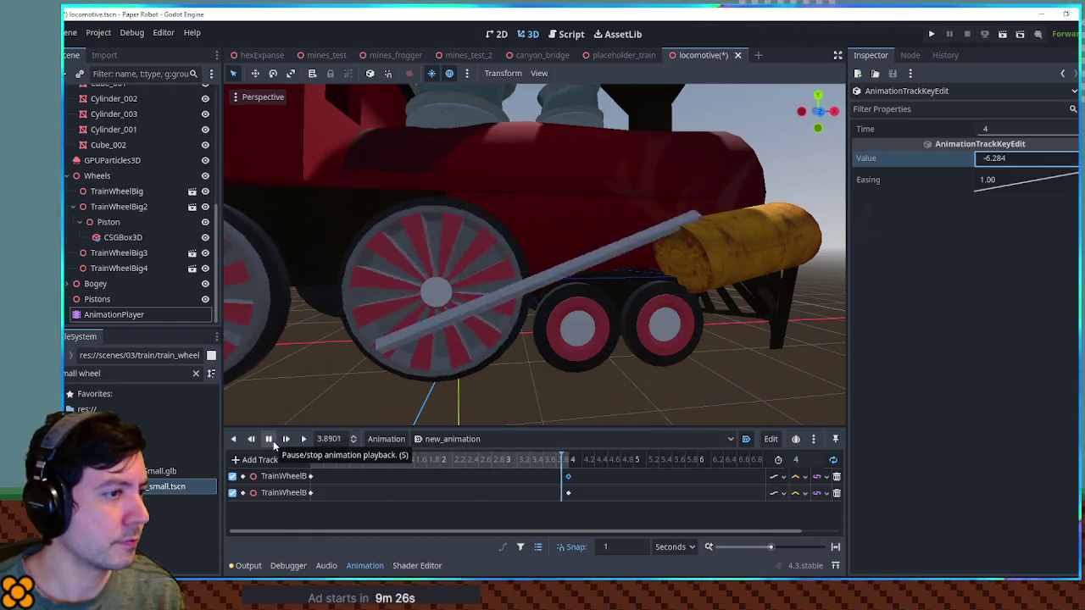
pyautogui.click(270, 441)
pyautogui.moveTo(319, 461); pyautogui.dragTo(289, 460)
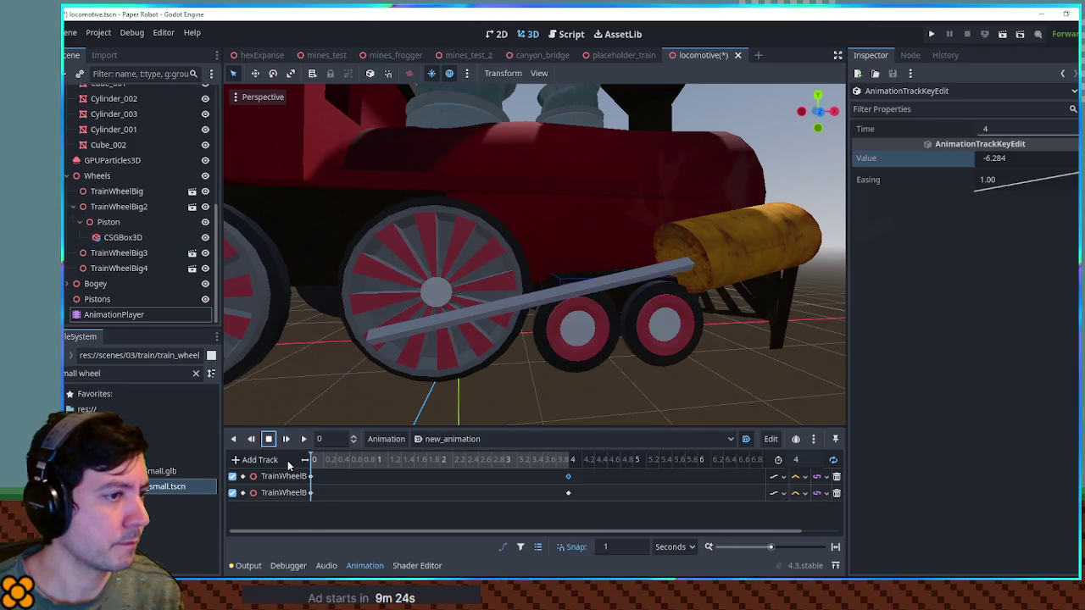
# Add a property track animating the Piston node's rotation.
pyautogui.click(265, 459)
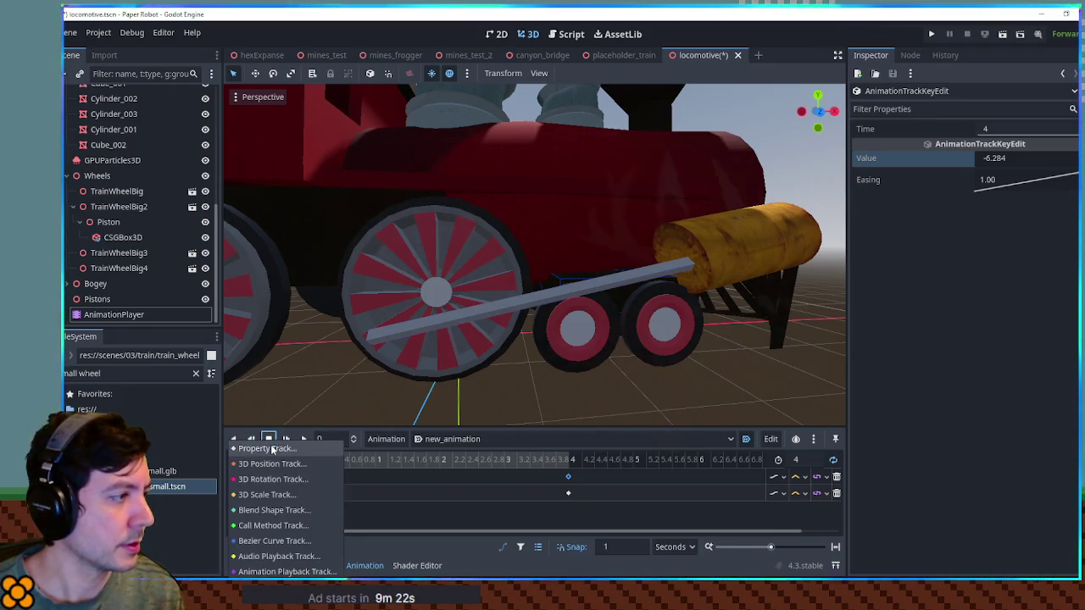
pyautogui.click(266, 448)
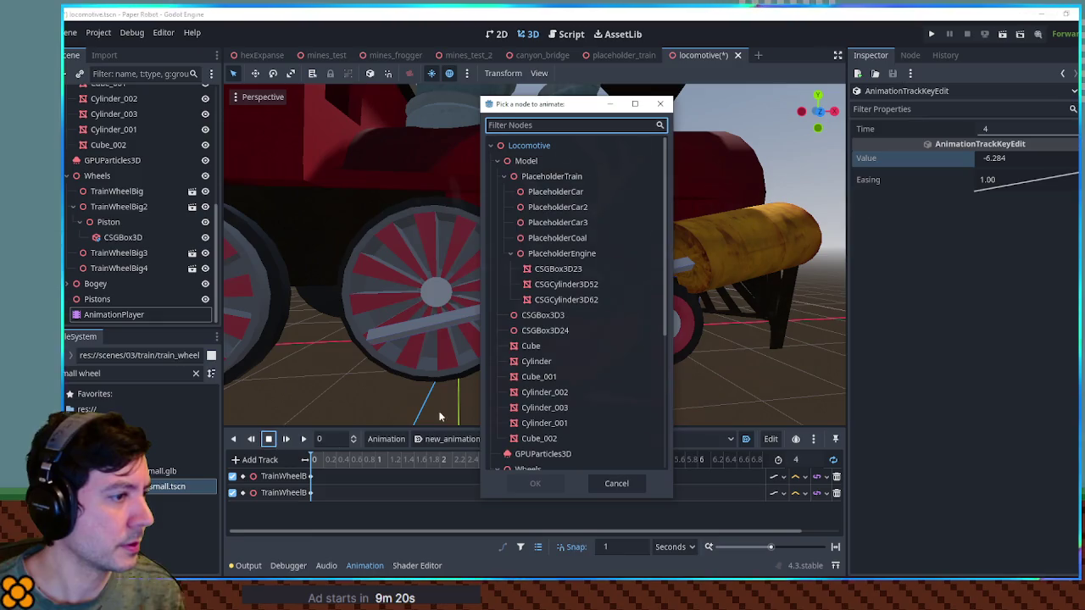
pyautogui.scroll(-5, 555, 324)
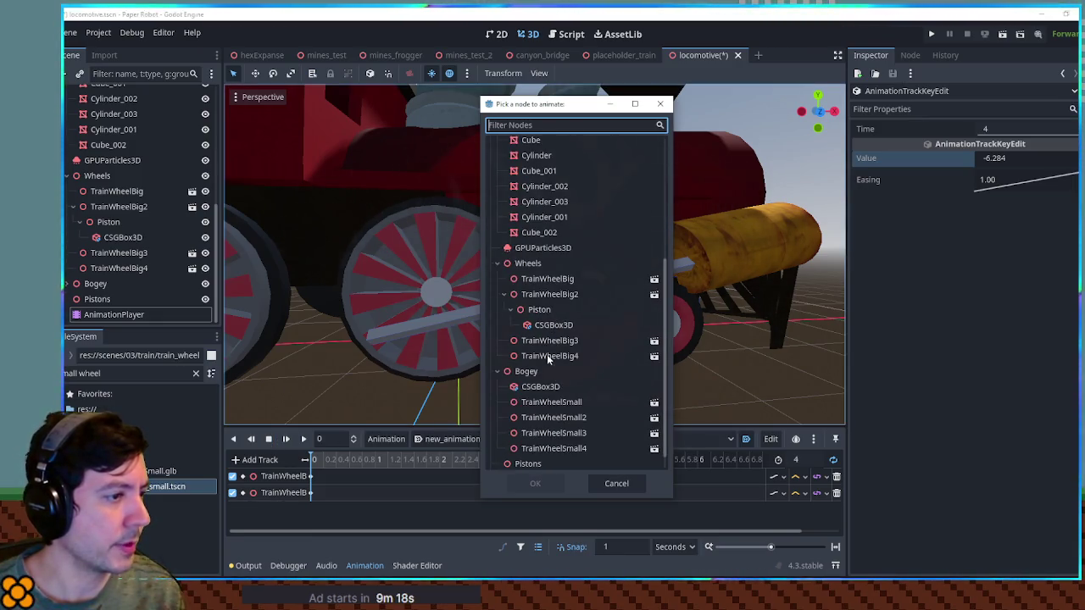
pyautogui.doubleClick(542, 311)
pyautogui.click(314, 226)
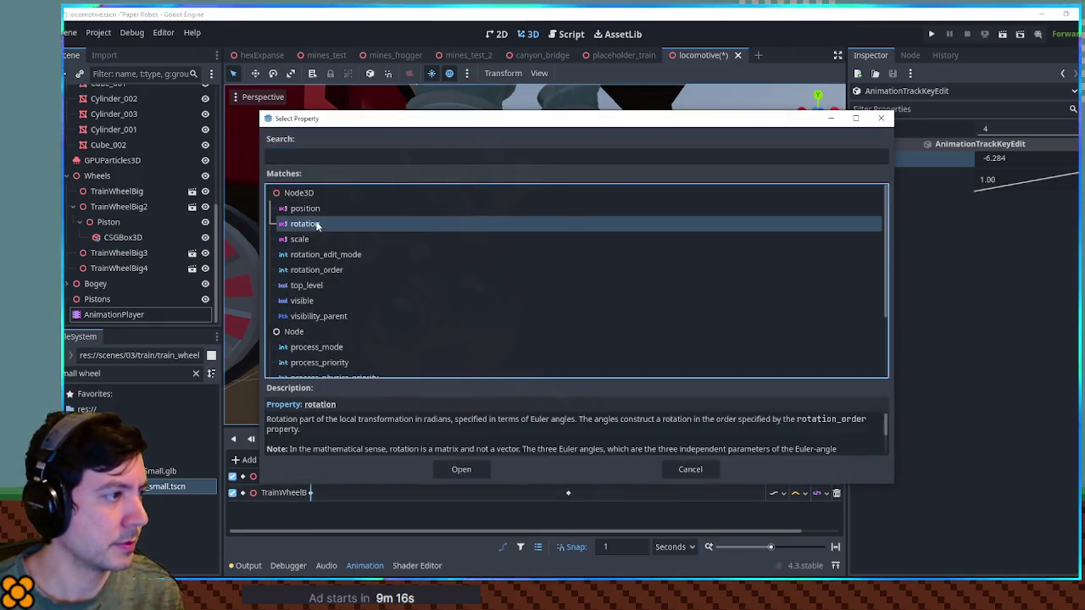
pyautogui.doubleClick(313, 226)
pyautogui.doubleClick(289, 509)
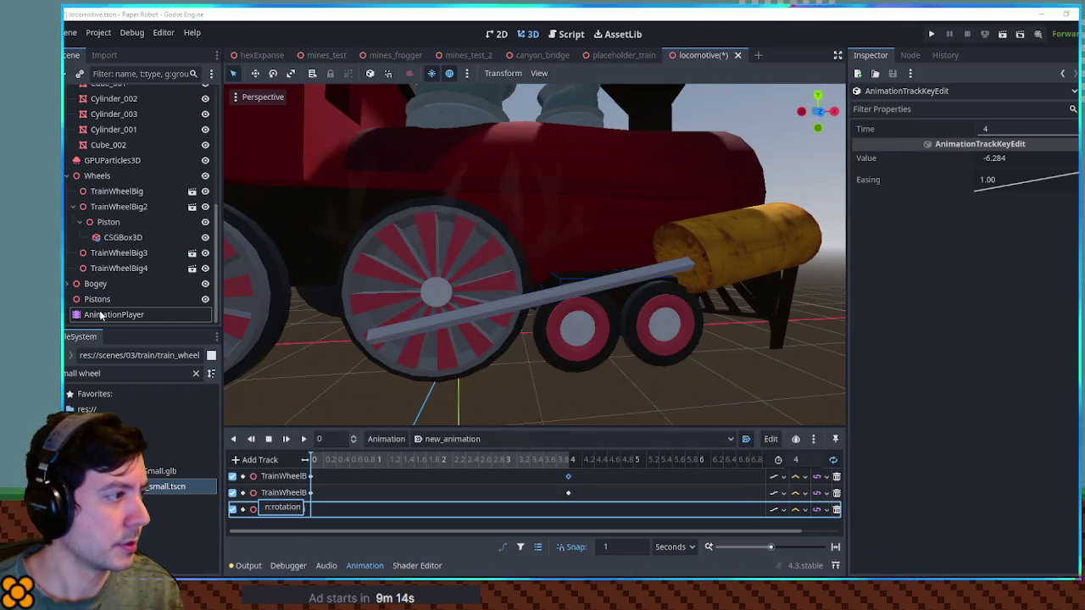
# Set the Piston's Z rotation to 12° and insert a rotation key at 0 seconds.
pyautogui.click(109, 222)
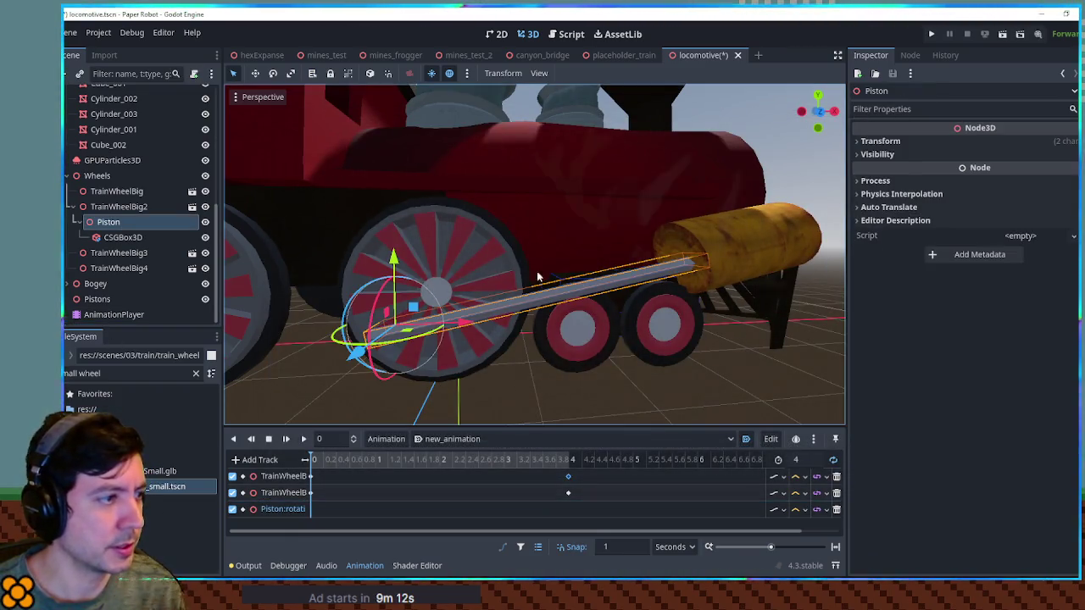
pyautogui.click(885, 141)
pyautogui.moveTo(1058, 210); pyautogui.dragTo(1059, 214)
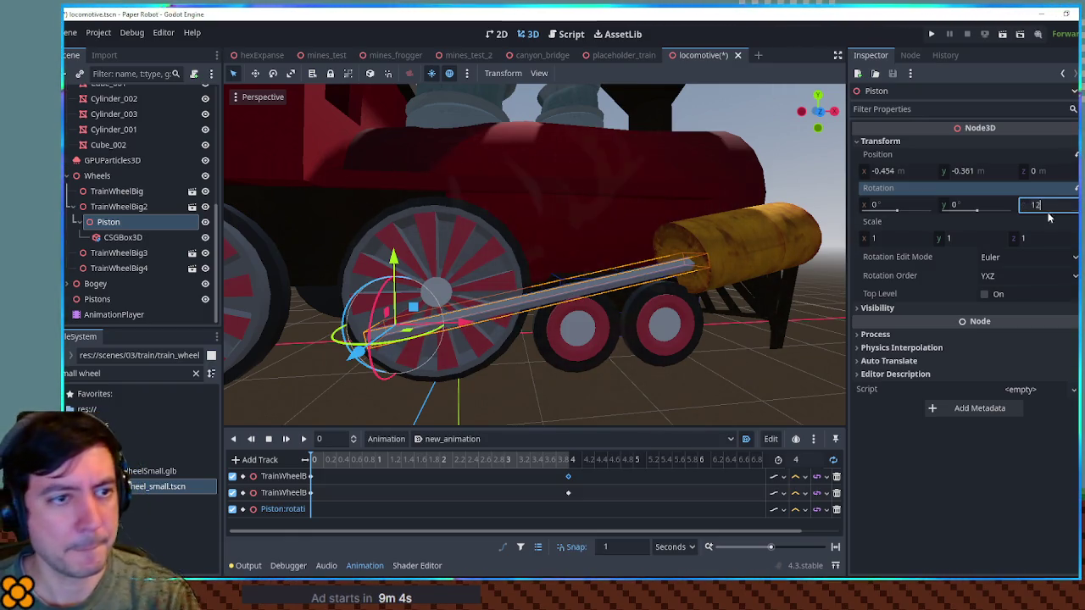
pyautogui.press('Return')
pyautogui.rightClick(315, 508)
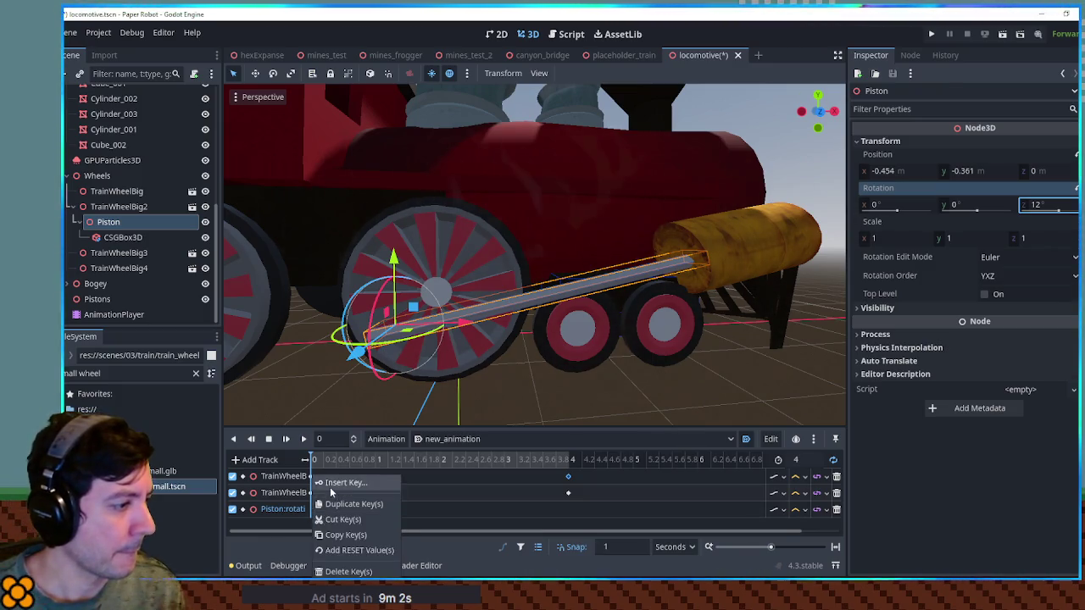
pyautogui.click(330, 487)
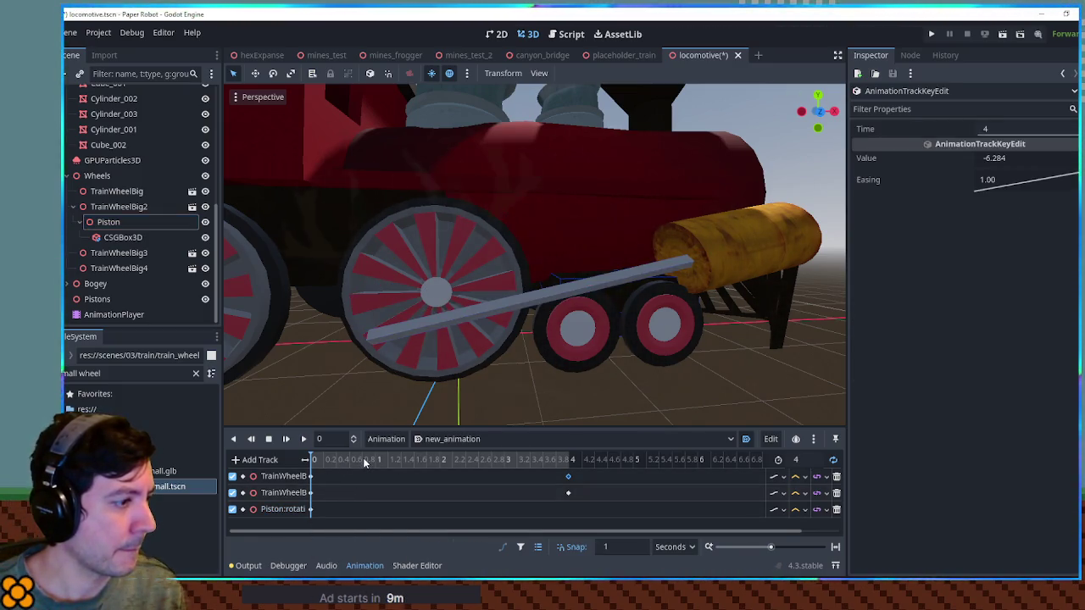
# Key the Piston rotation at 1 s with the rod horizontal and at 2 s at about 178.7°.
pyautogui.click(367, 461)
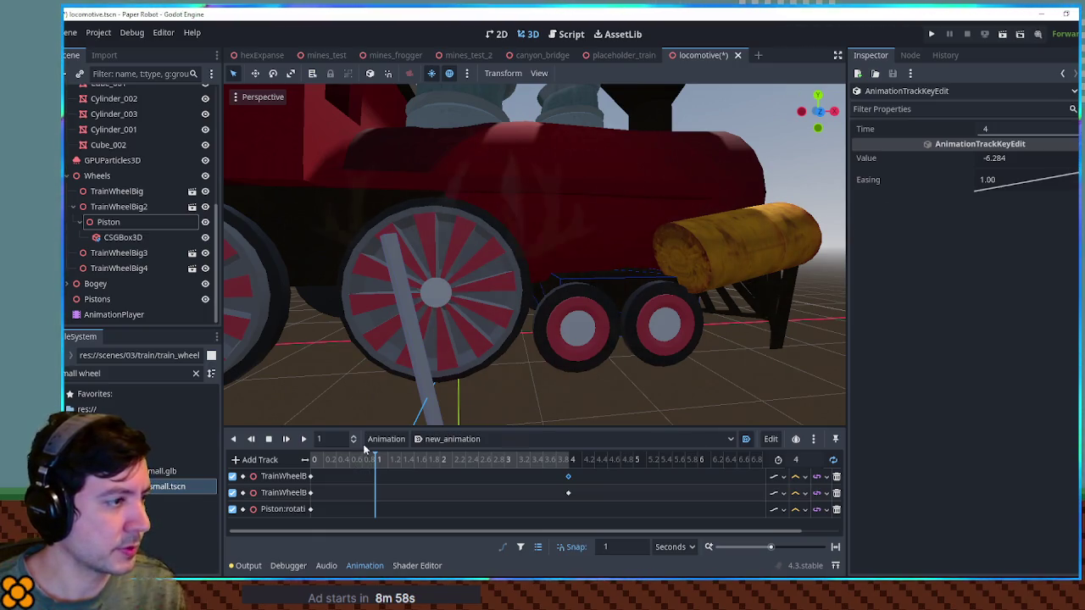
pyautogui.click(108, 221)
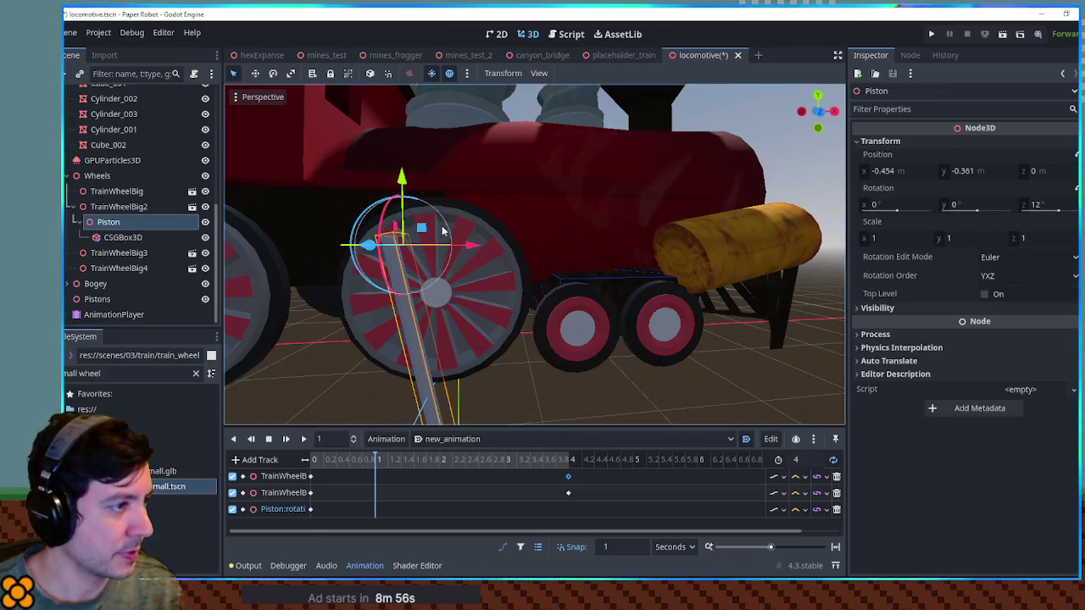
pyautogui.moveTo(378, 212); pyautogui.dragTo(363, 270)
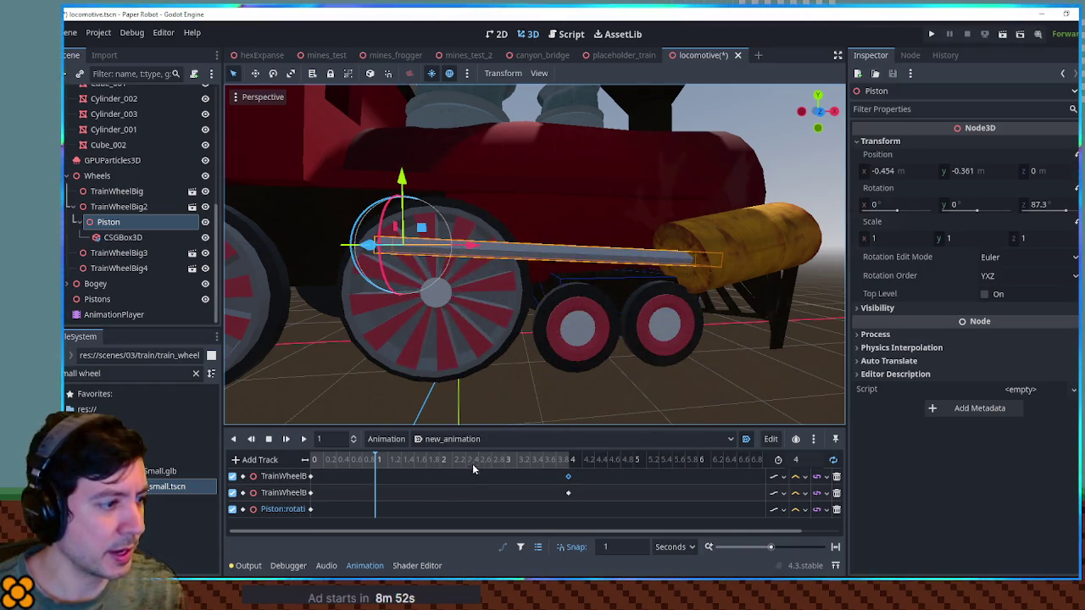
pyautogui.rightClick(377, 510)
pyautogui.click(394, 482)
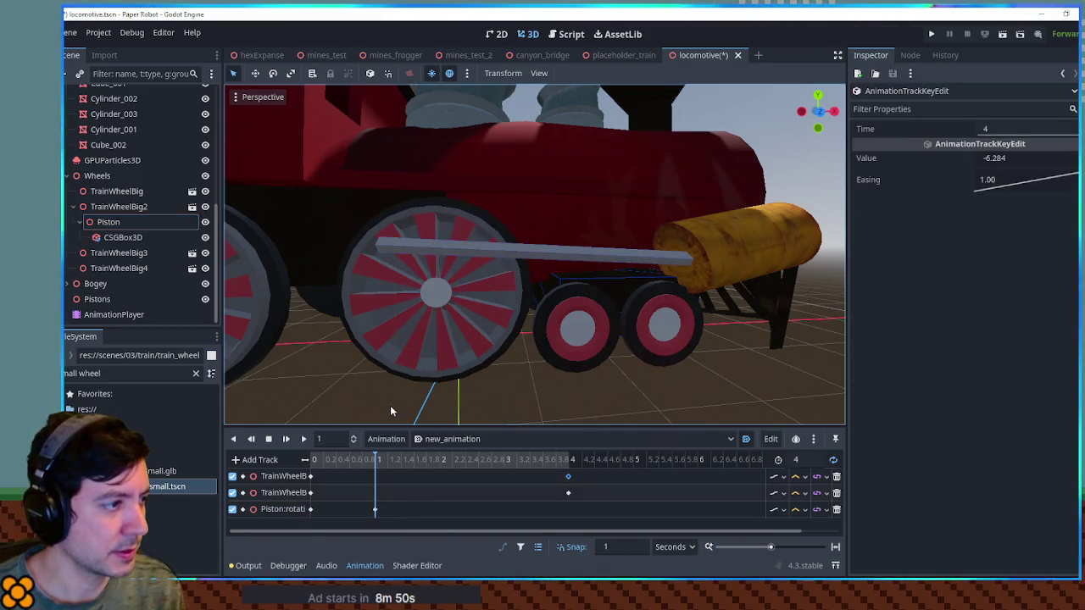
pyautogui.click(428, 260)
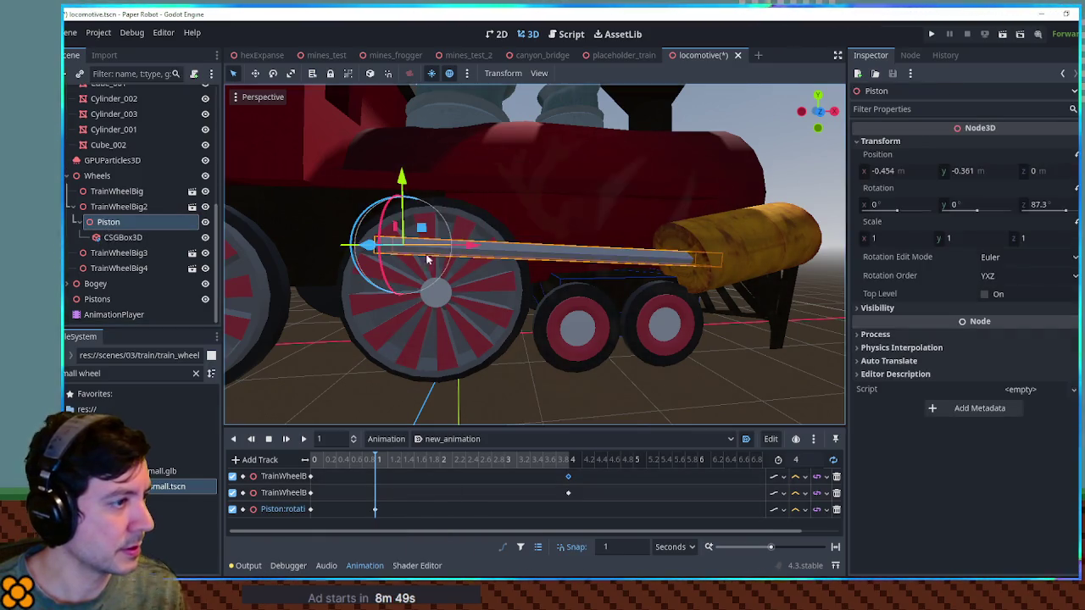
pyautogui.click(443, 461)
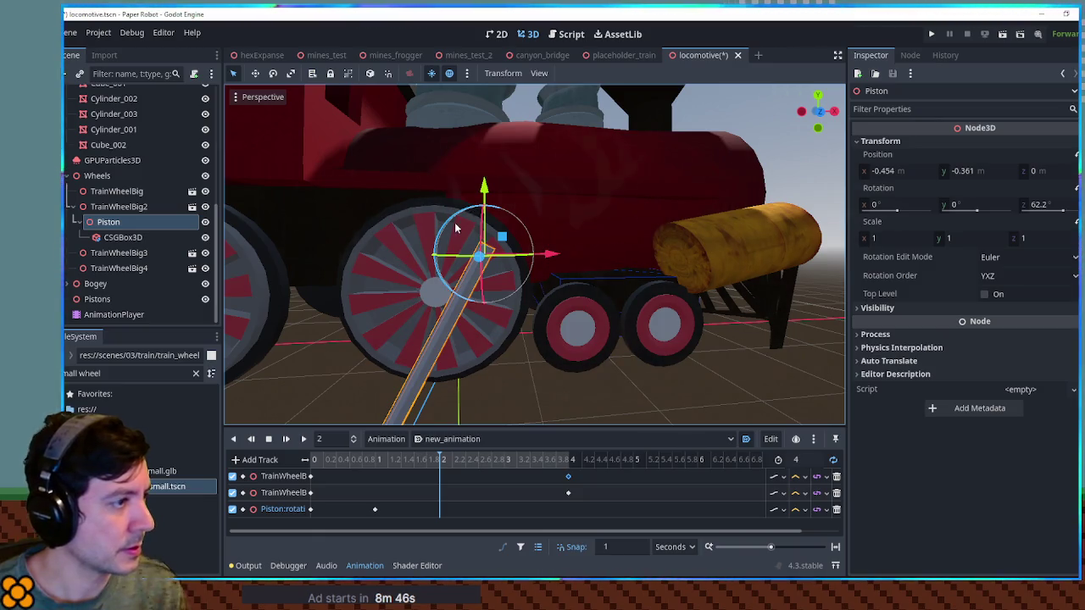
pyautogui.moveTo(454, 220)
pyautogui.mouseDown()
pyautogui.moveTo(449, 293)
pyautogui.moveTo(462, 307)
pyautogui.mouseUp()
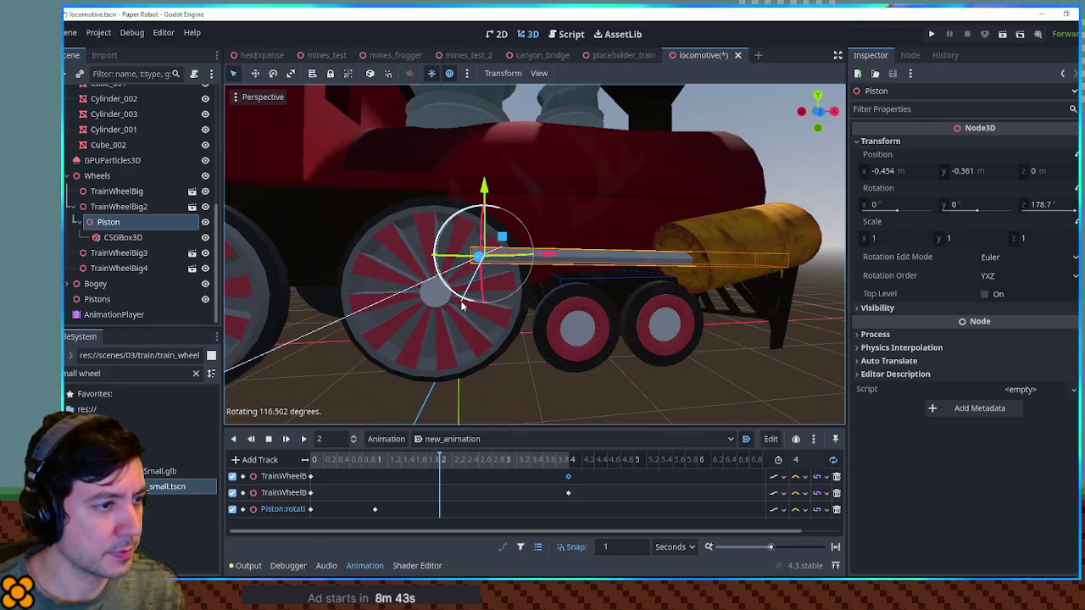
pyautogui.rightClick(442, 505)
pyautogui.click(462, 482)
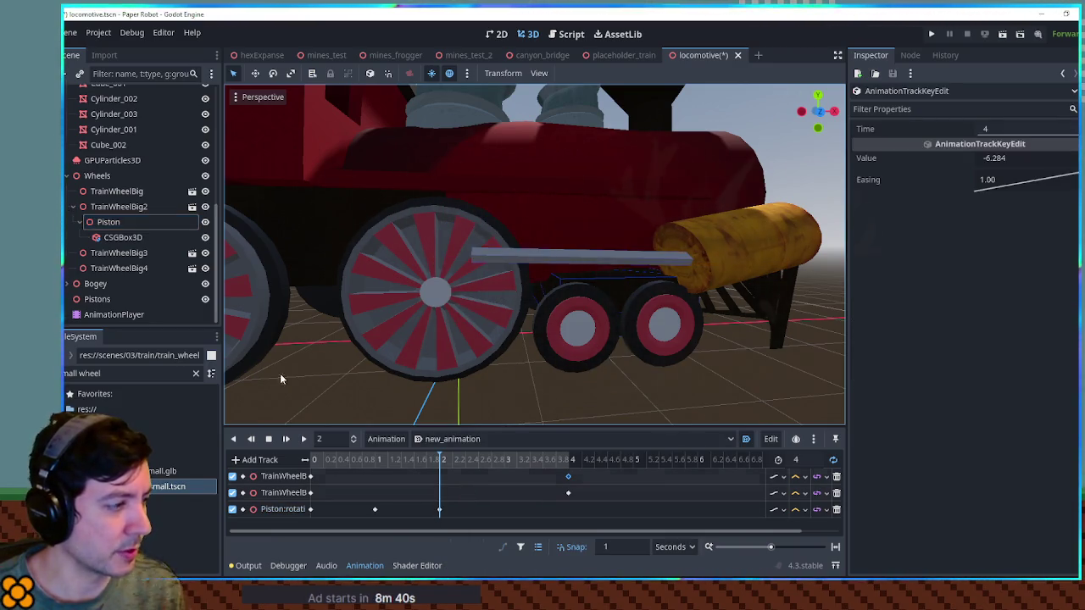
# Rotate the rod for the 3-second pose, key it, and preview the animation.
pyautogui.click(511, 460)
pyautogui.click(100, 222)
pyautogui.moveTo(455, 284)
pyautogui.mouseDown()
pyautogui.moveTo(513, 389)
pyautogui.moveTo(502, 378)
pyautogui.mouseUp()
pyautogui.rightClick(505, 508)
pyautogui.click(519, 485)
pyautogui.click(306, 439)
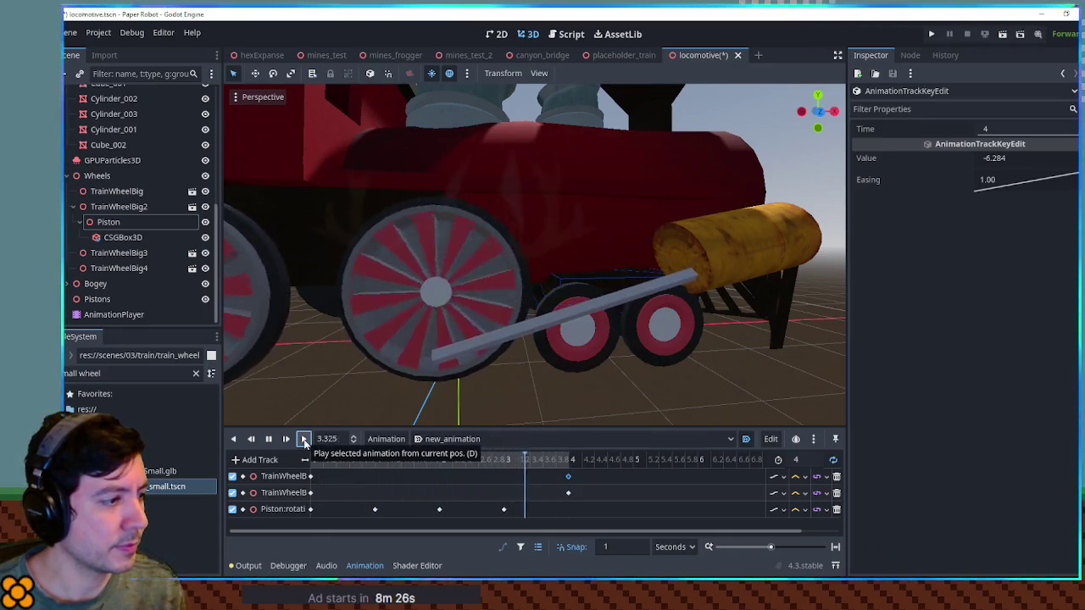
pyautogui.click(268, 439)
# Change the timeline snap value and move the playhead to 0.5 seconds.
pyautogui.click(311, 508)
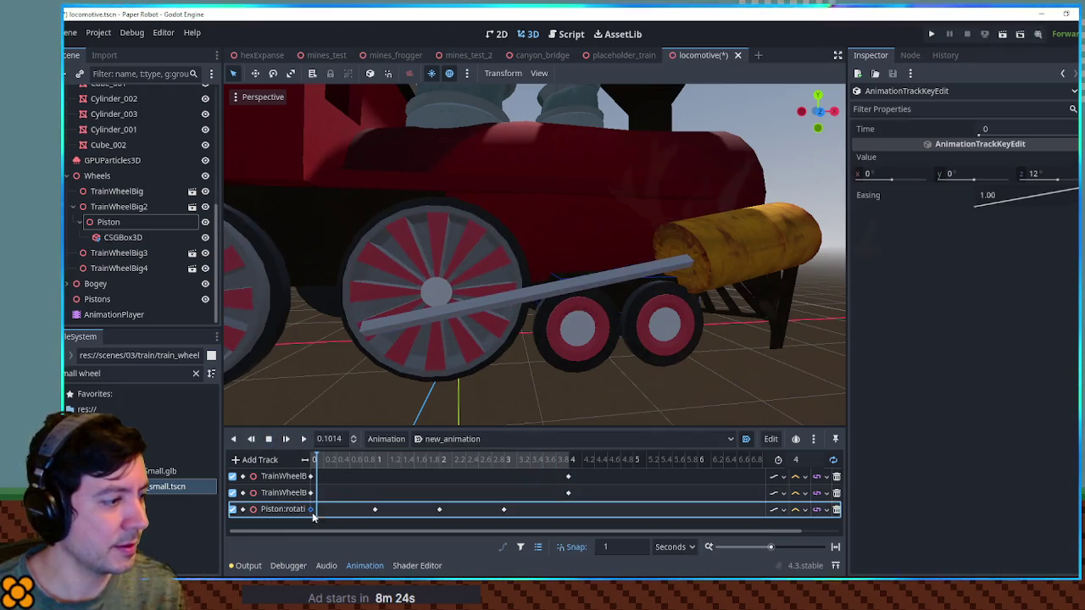
pyautogui.click(569, 460)
pyautogui.moveTo(568, 462); pyautogui.dragTo(311, 459)
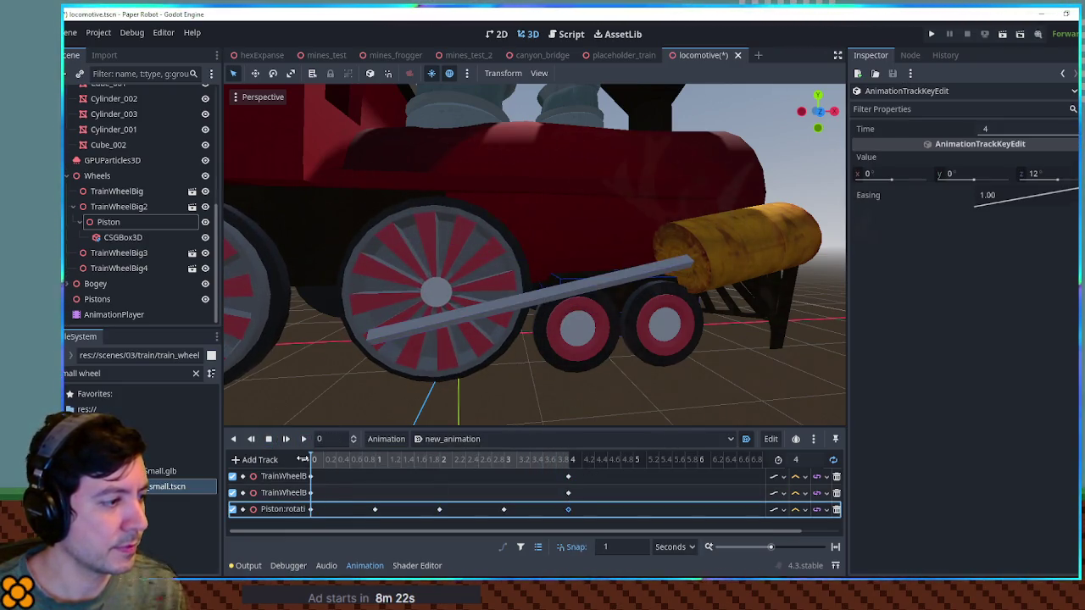
pyautogui.click(630, 549)
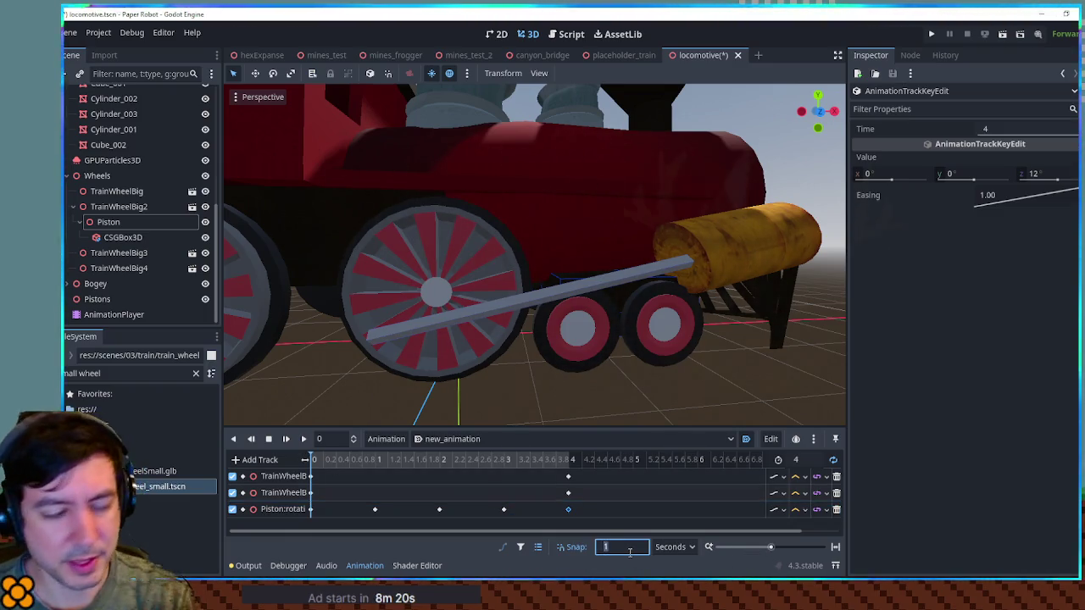
pyautogui.write('0.5')
pyautogui.click(347, 461)
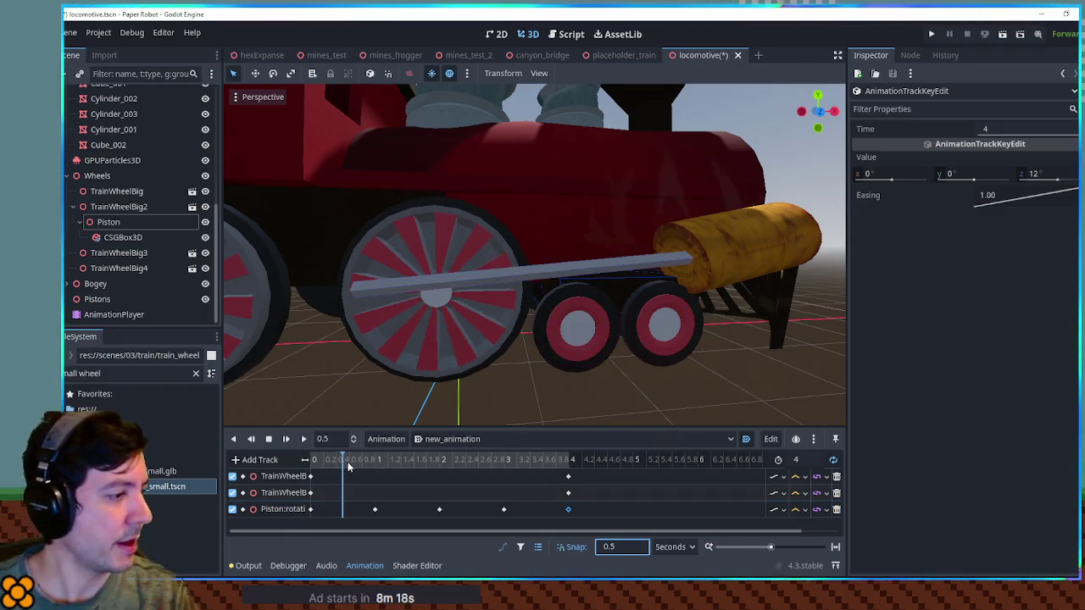
# Rotate the Piston rod to meet the wheel and key its rotation at 1.5 seconds.
pyautogui.click(144, 222)
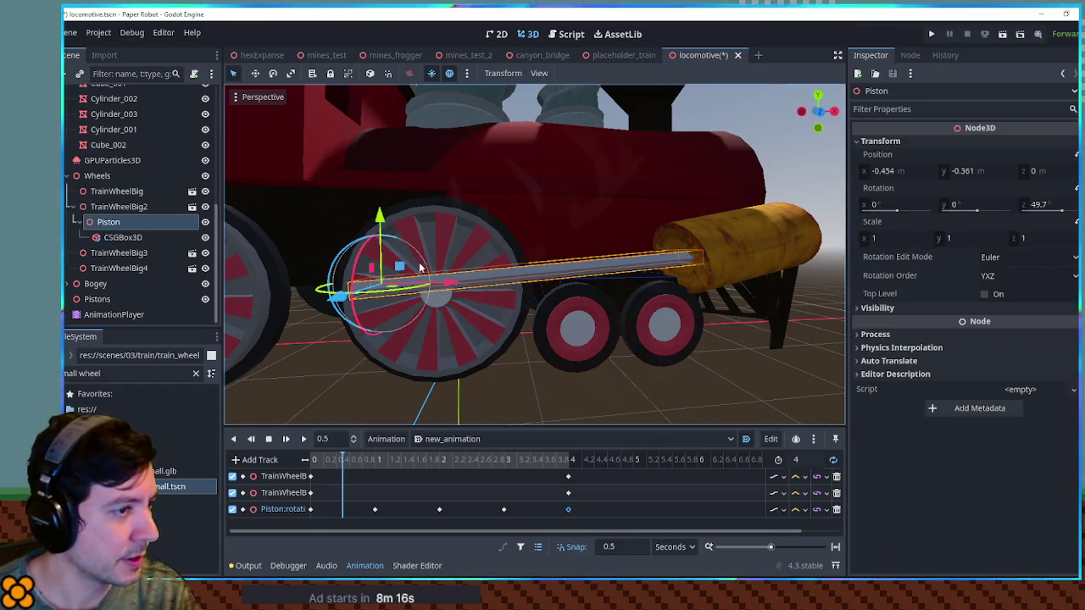
pyautogui.click(417, 461)
pyautogui.moveTo(441, 189); pyautogui.dragTo(437, 193)
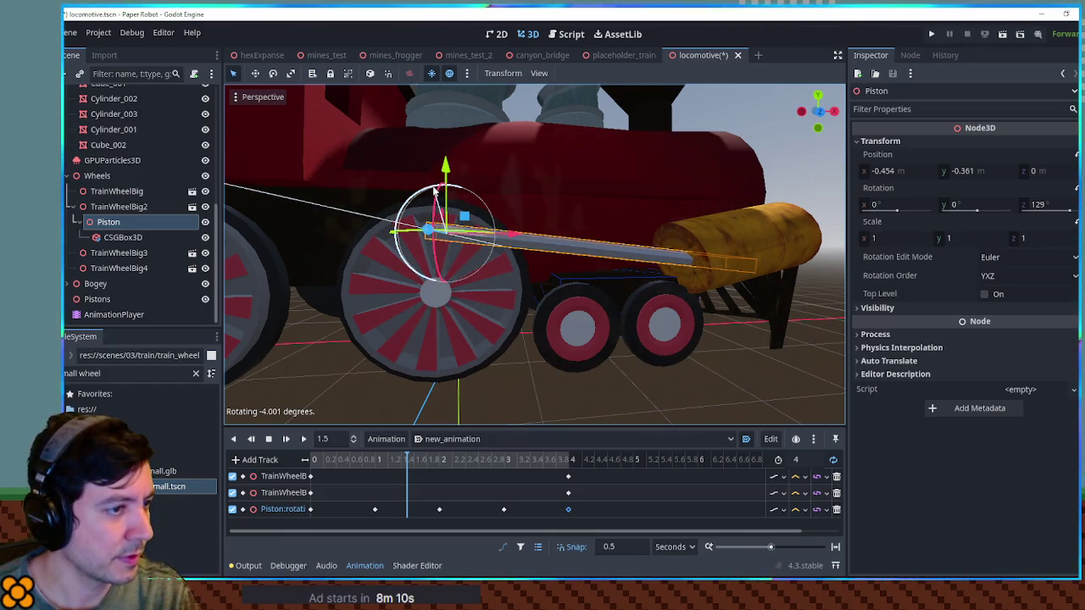
pyautogui.rightClick(414, 510)
pyautogui.click(415, 506)
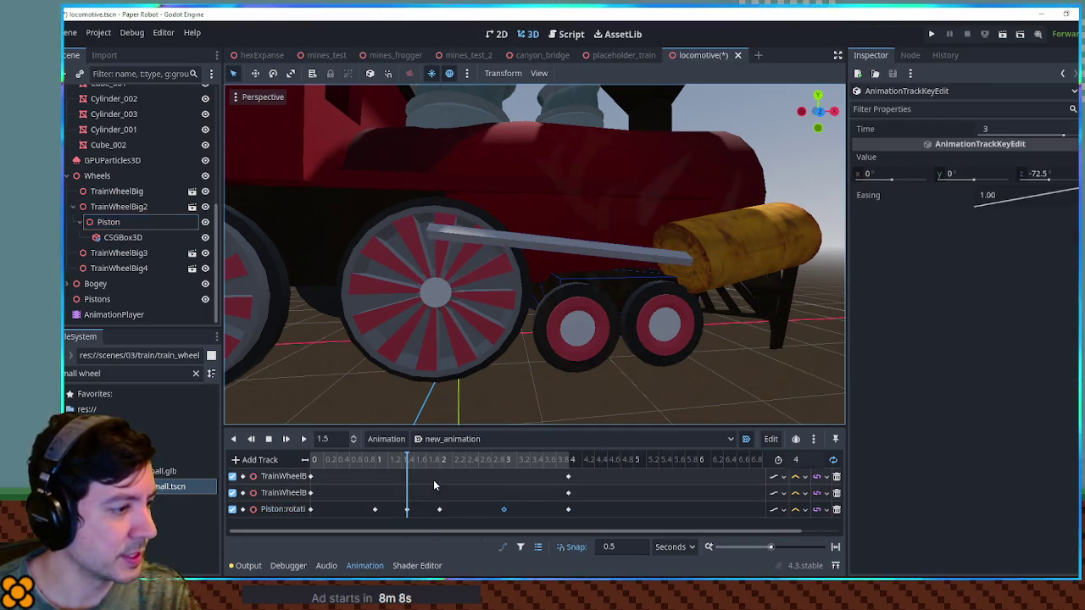
pyautogui.click(478, 459)
pyautogui.moveTo(448, 459)
pyautogui.mouseDown()
pyautogui.moveTo(503, 465)
pyautogui.moveTo(307, 459)
pyautogui.mouseUp()
# Preview the piston motion, then stop at 2 seconds and select the Piston rotation track.
pyautogui.click(288, 441)
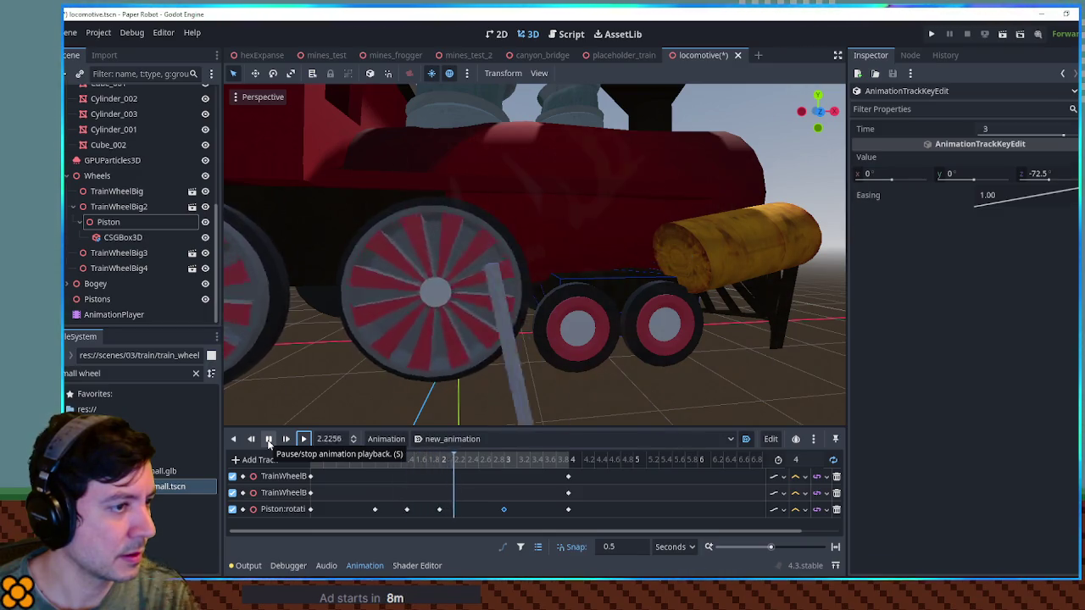
pyautogui.click(268, 440)
pyautogui.click(441, 460)
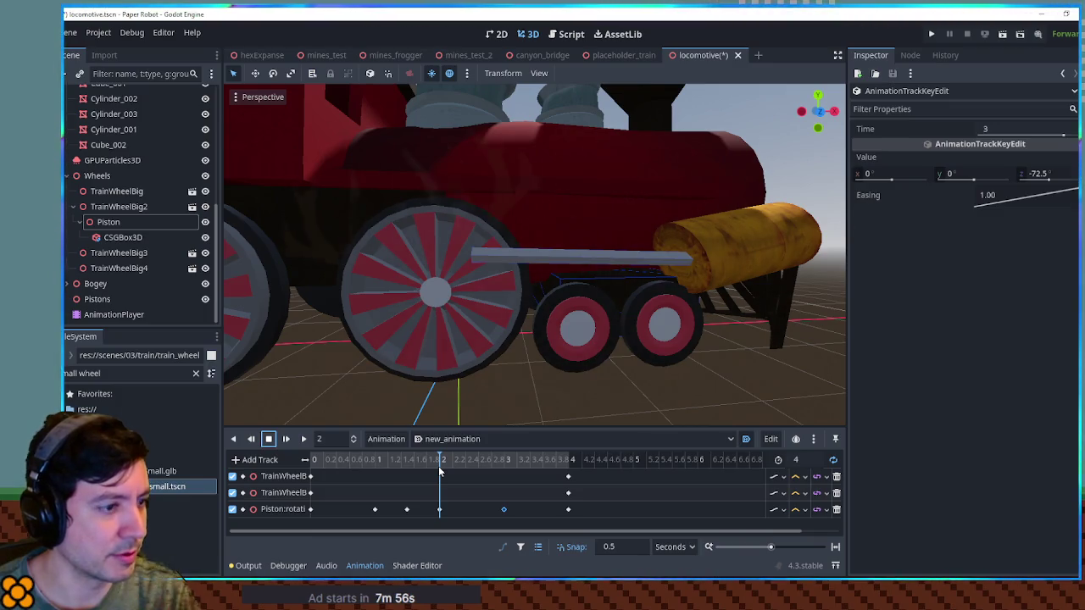
pyautogui.click(800, 510)
pyautogui.click(315, 508)
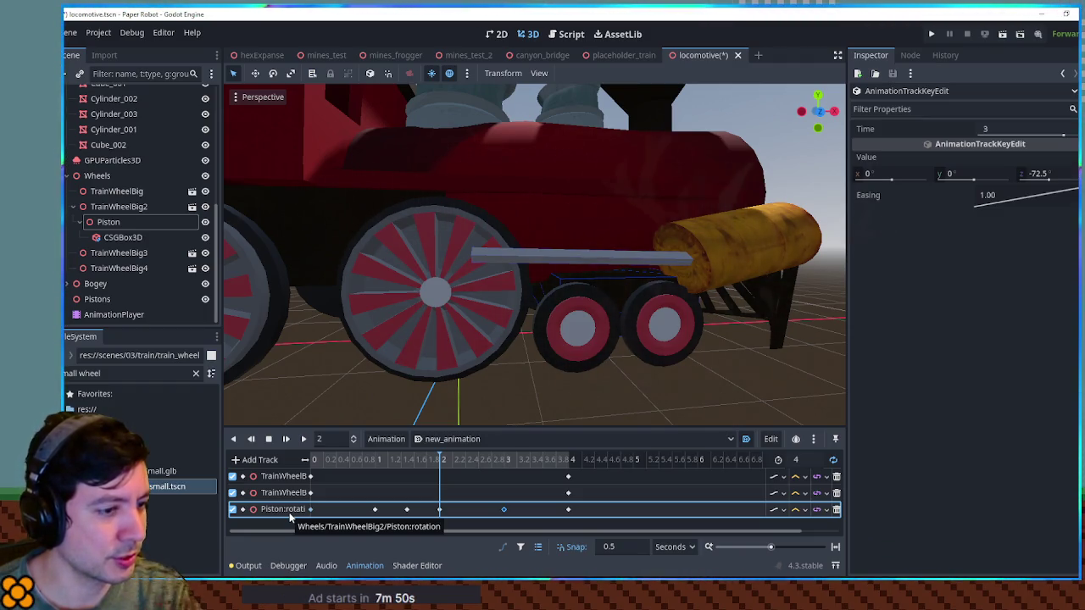
# Delete the Piston:rotation track and recreate it by keying Rotation in the Inspector, without a RESET track.
pyautogui.click(837, 511)
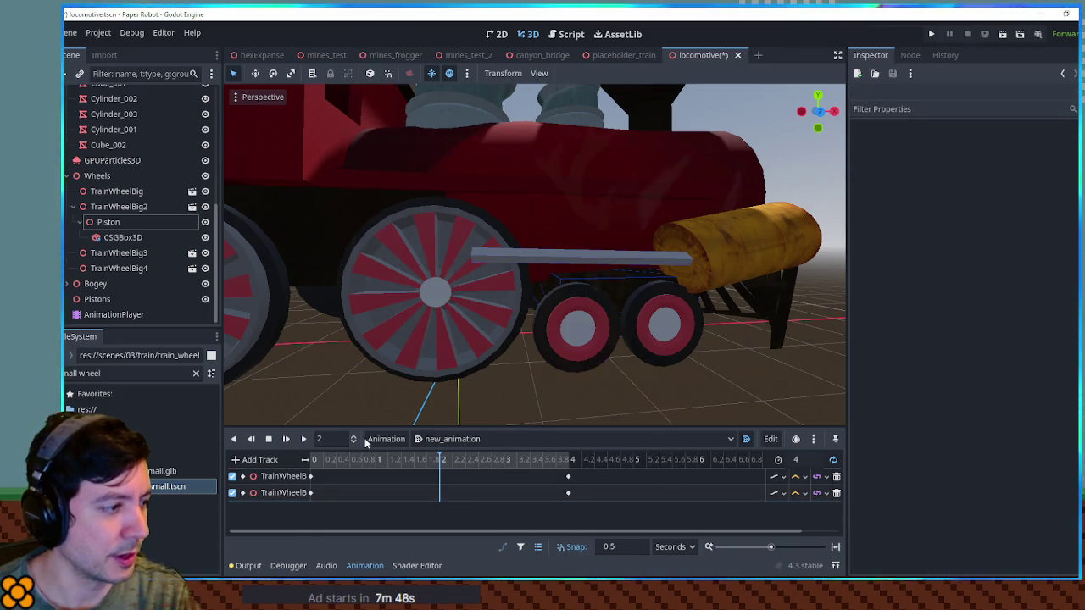
pyautogui.click(262, 460)
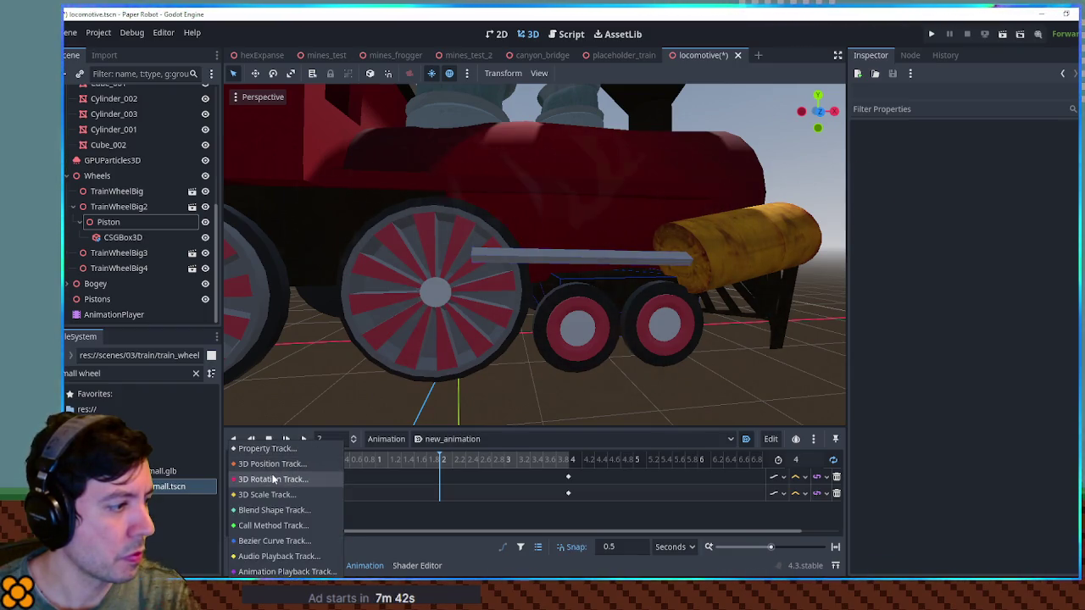
pyautogui.click(117, 226)
pyautogui.click(116, 225)
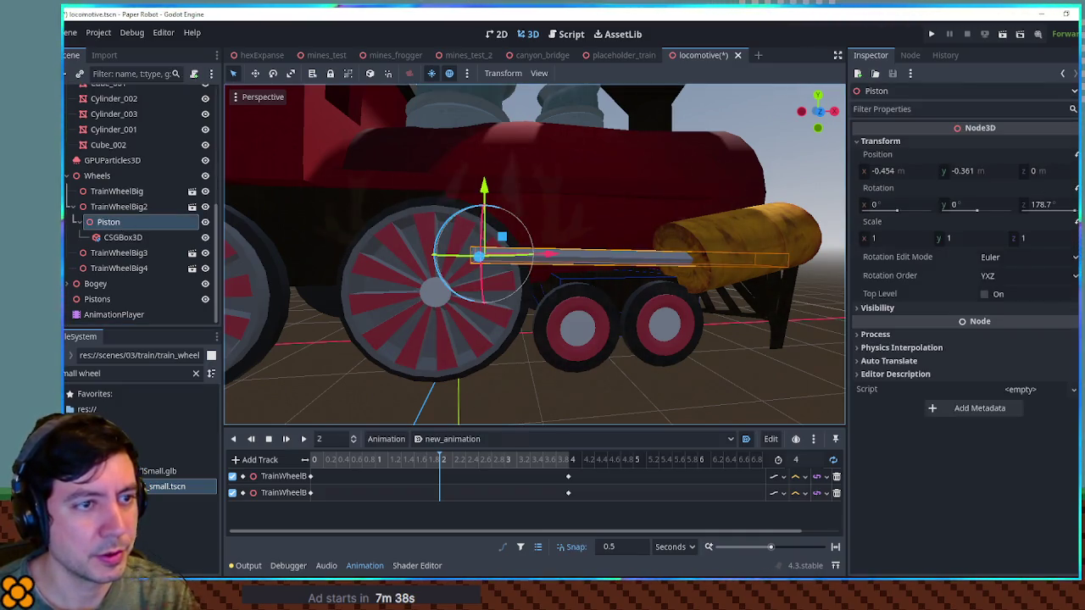
pyautogui.click(1076, 188)
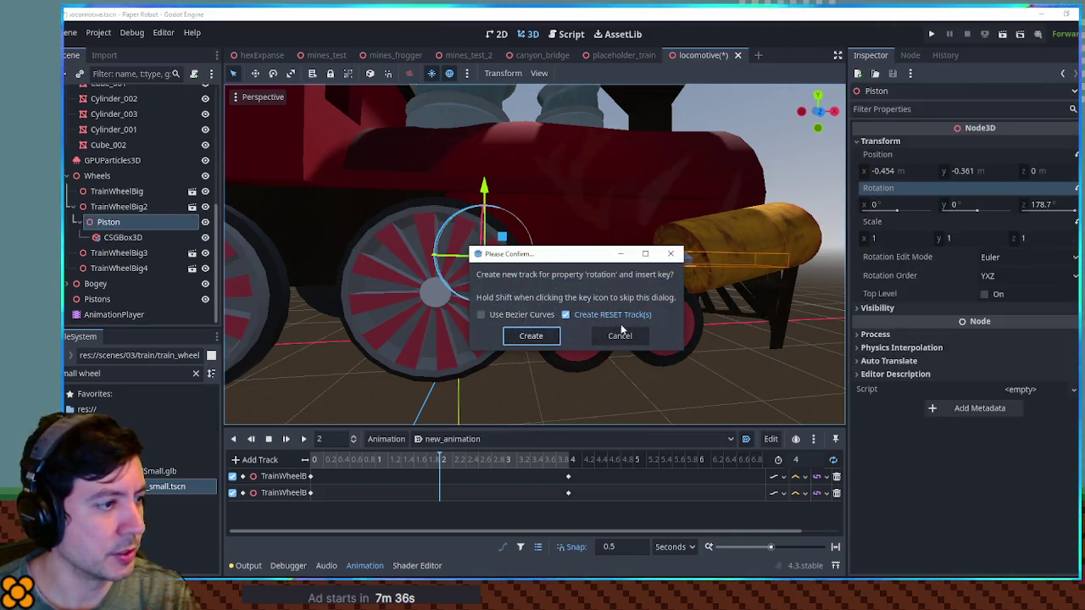
pyautogui.click(574, 316)
pyautogui.click(542, 336)
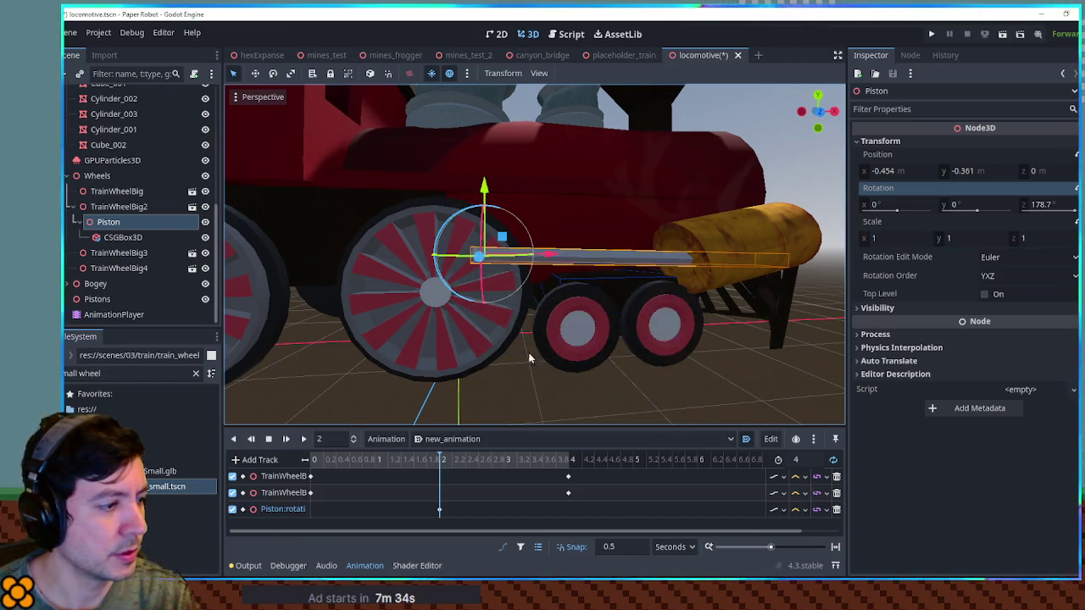
# Pose the piston rod and key its rotation at 0 and 1 seconds.
pyautogui.click(314, 460)
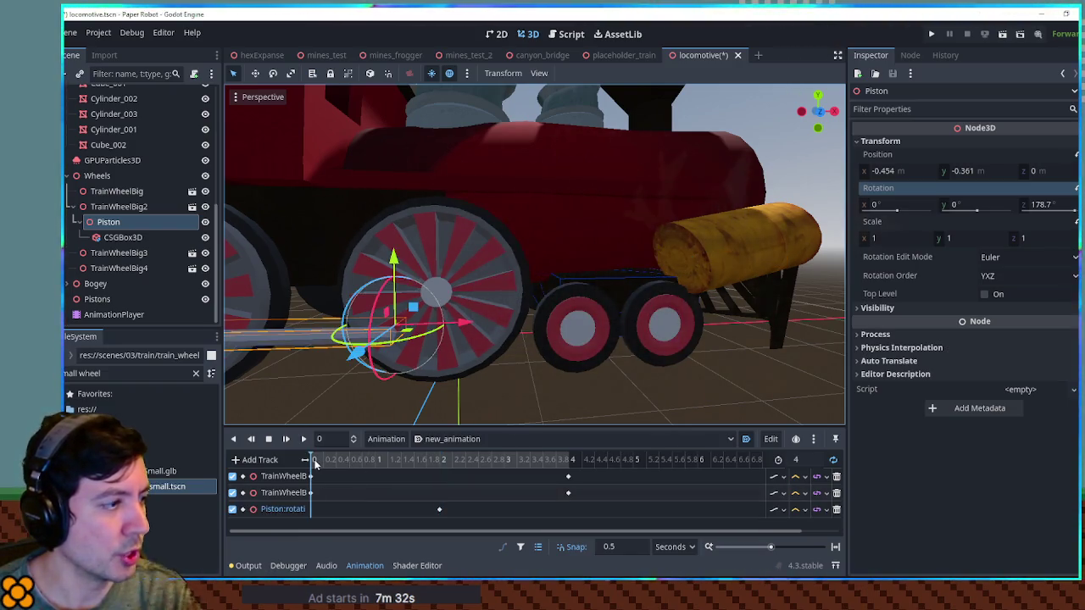
pyautogui.moveTo(373, 314)
pyautogui.mouseDown()
pyautogui.moveTo(437, 339)
pyautogui.moveTo(413, 361)
pyautogui.moveTo(429, 336)
pyautogui.mouseUp()
pyautogui.rightClick(348, 510)
pyautogui.click(352, 518)
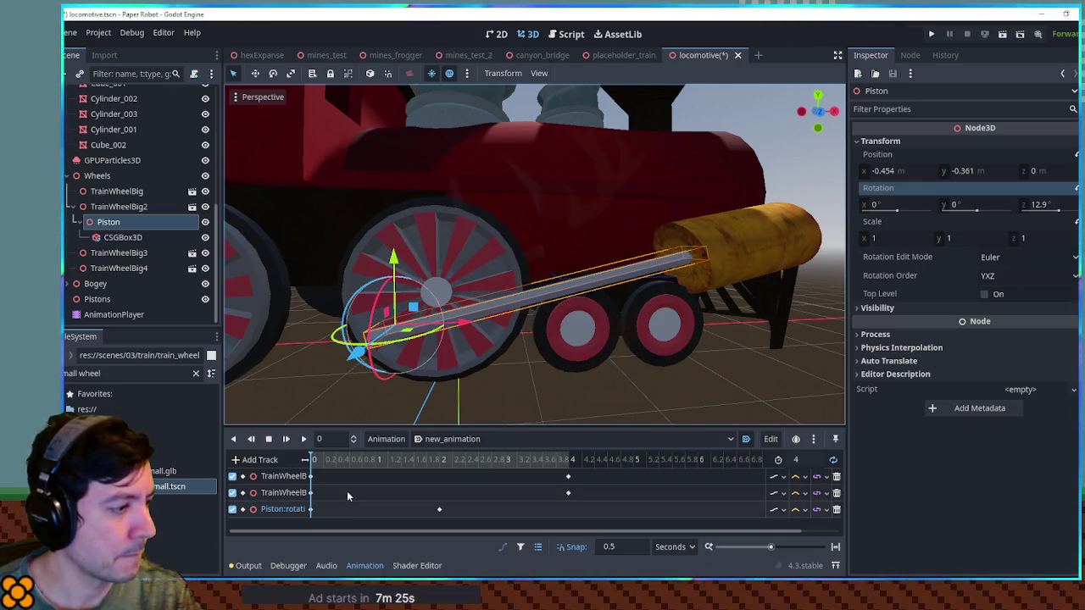
pyautogui.click(344, 461)
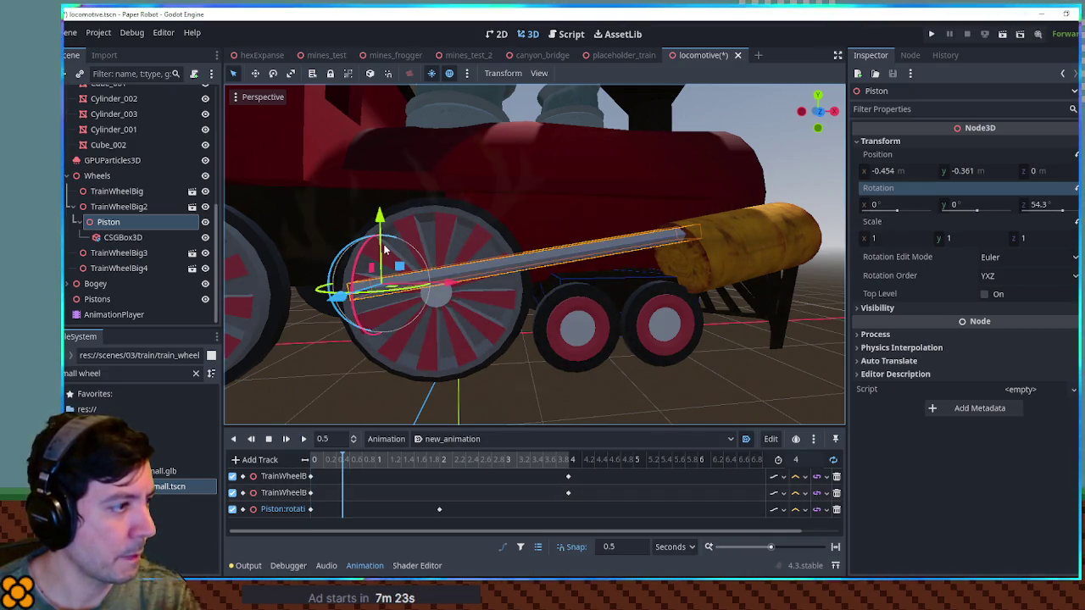
pyautogui.click(377, 459)
pyautogui.moveTo(405, 206); pyautogui.dragTo(398, 245)
pyautogui.rightClick(386, 510)
pyautogui.click(398, 513)
# Adjust the rod angle at 1.5 seconds and key a rotation toward the barrel at 2.5 seconds.
pyautogui.click(413, 459)
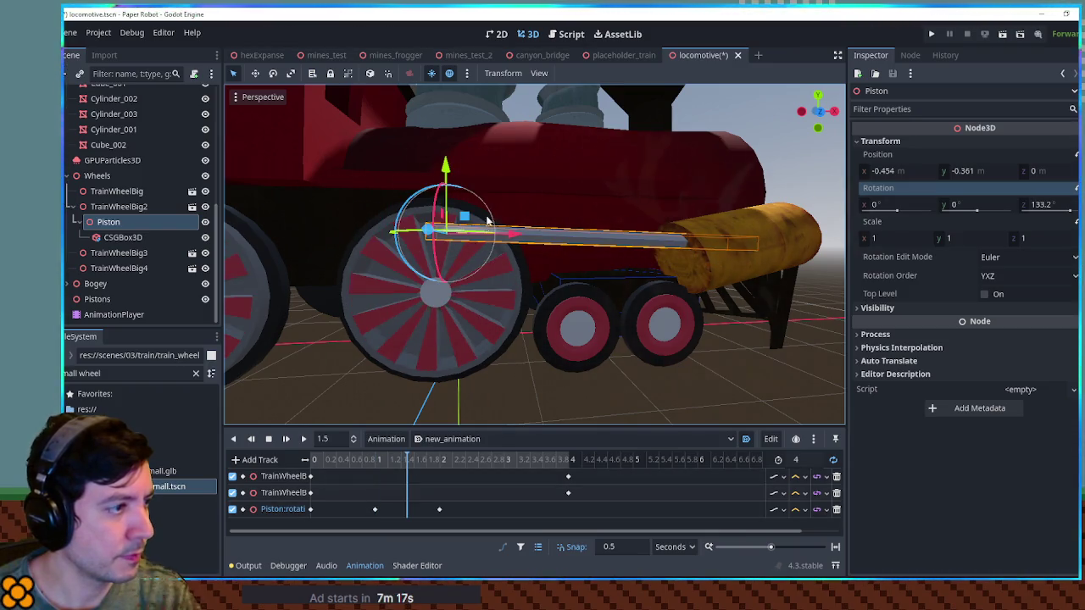
pyautogui.moveTo(460, 191); pyautogui.dragTo(457, 200)
pyautogui.rightClick(408, 509)
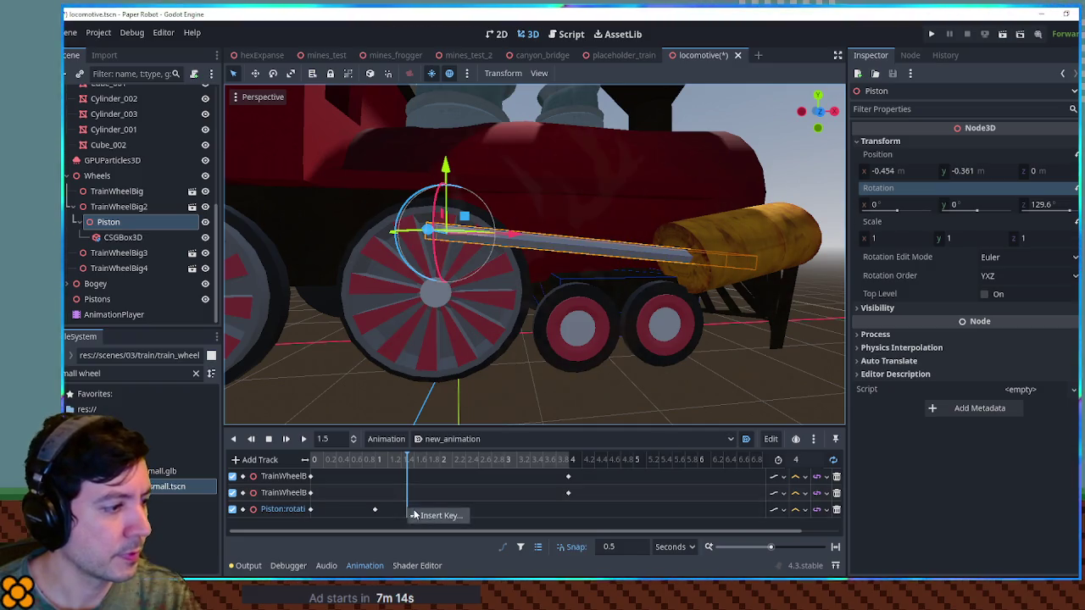
pyautogui.click(480, 462)
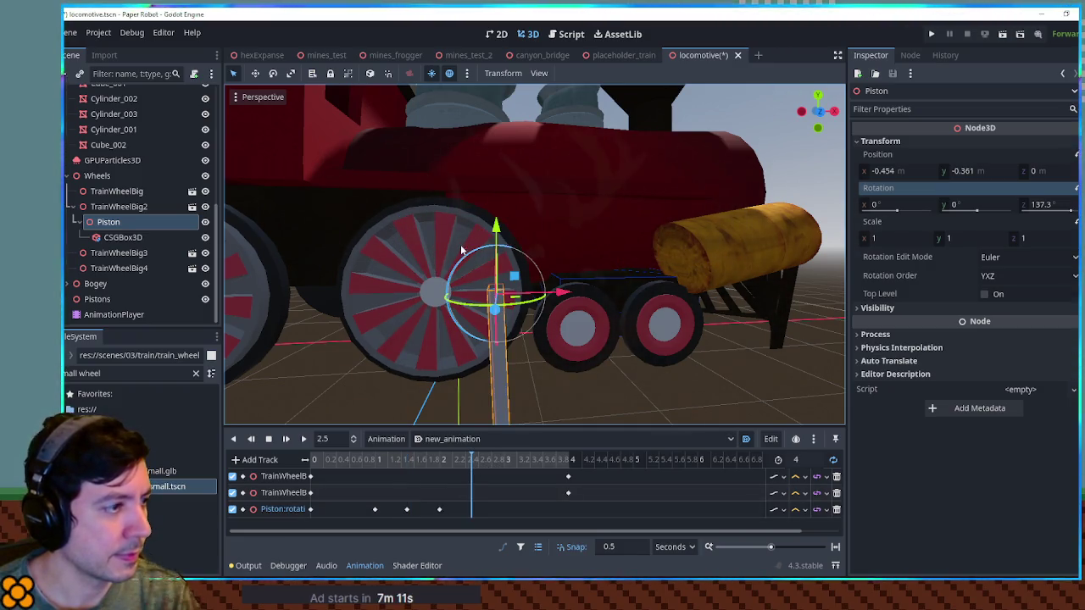
pyautogui.moveTo(464, 260); pyautogui.dragTo(467, 332)
pyautogui.rightClick(466, 510)
pyautogui.click(492, 515)
pyautogui.click(471, 509)
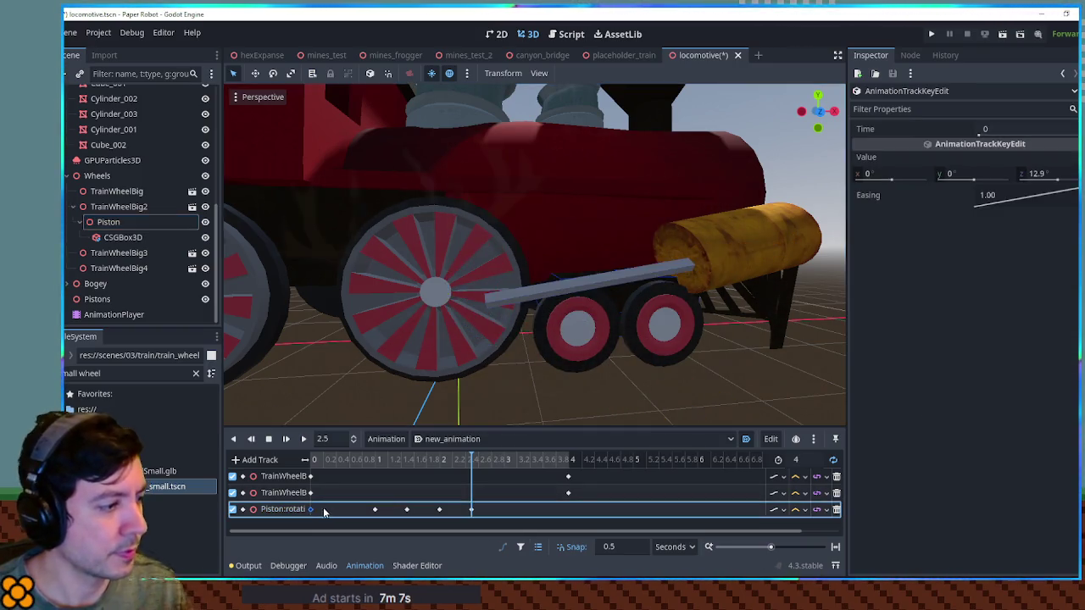
# Tilt the piston rod upward and key its rotation at 3 seconds.
pyautogui.click(568, 460)
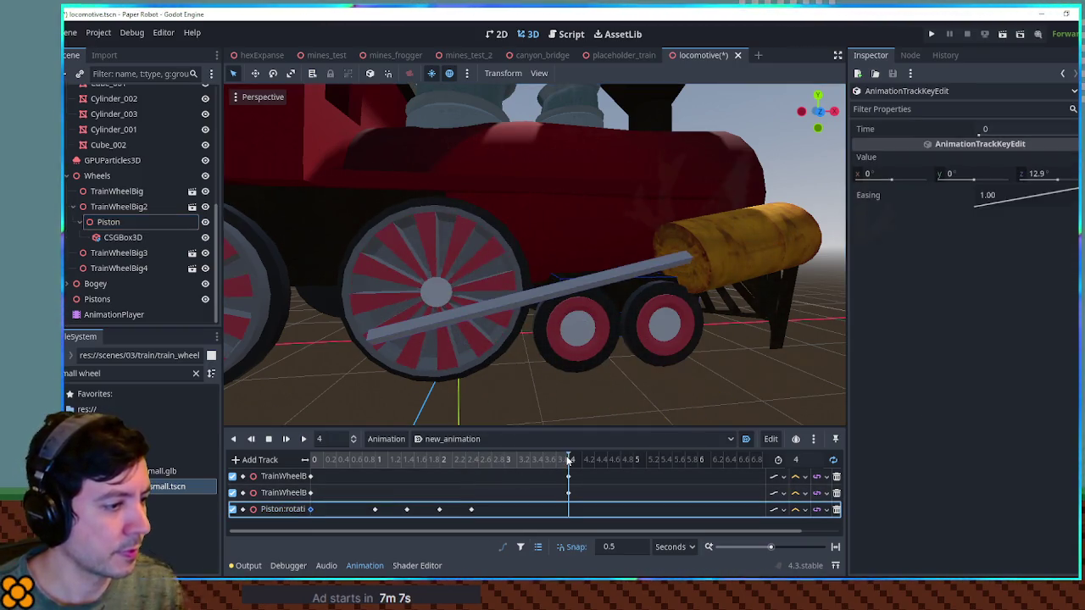
pyautogui.click(499, 460)
pyautogui.click(107, 223)
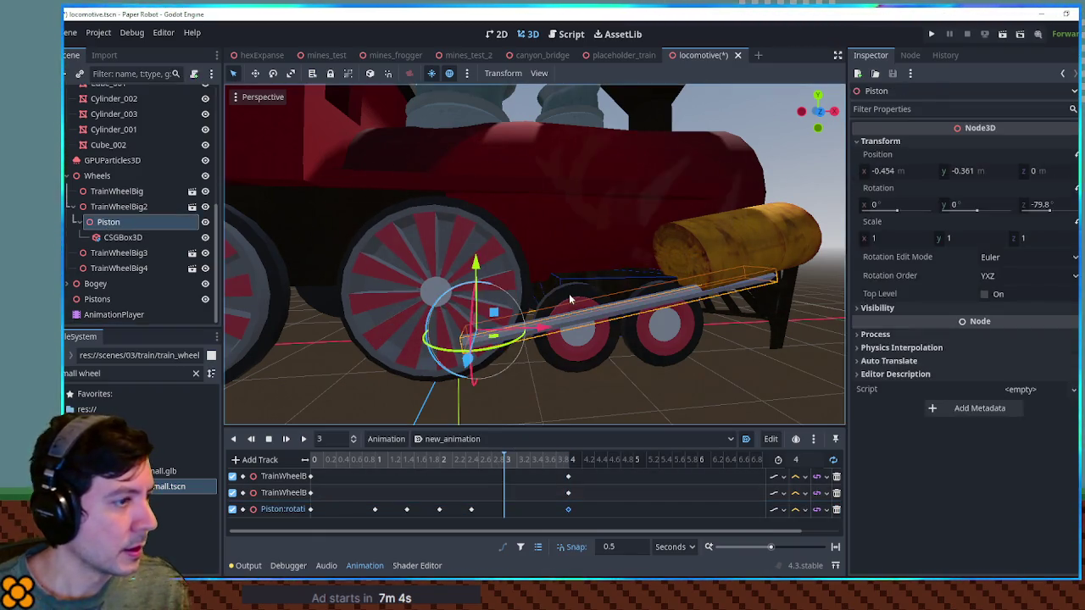
pyautogui.moveTo(459, 293); pyautogui.dragTo(487, 373)
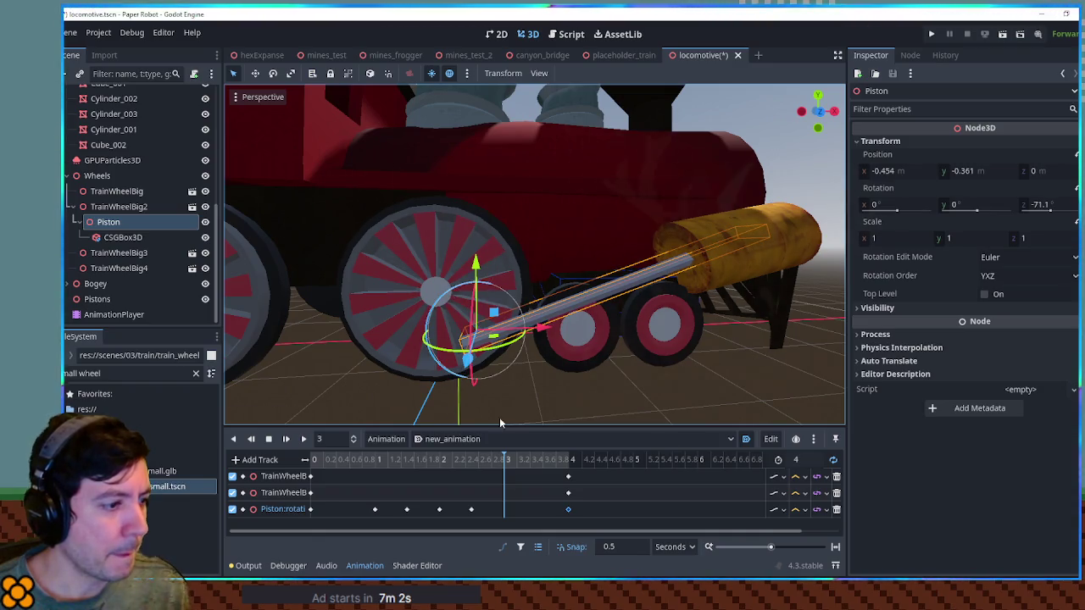
pyautogui.rightClick(504, 509)
pyautogui.click(526, 484)
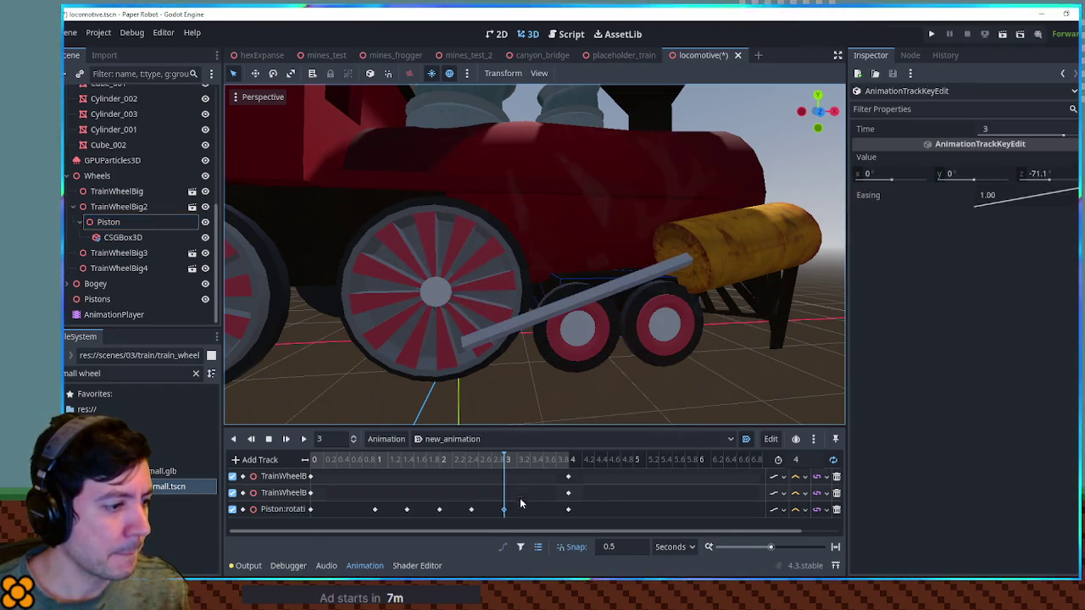
# Key the rod at about -26.1° Z at 3.5 seconds and preview the animation.
pyautogui.click(541, 460)
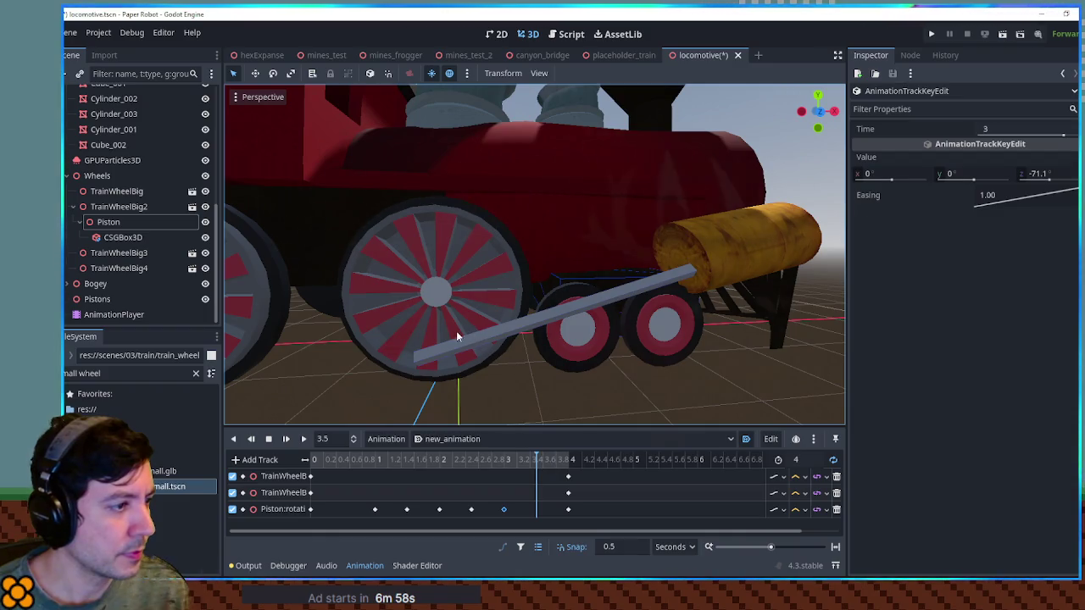
pyautogui.click(165, 223)
pyautogui.moveTo(416, 307); pyautogui.dragTo(424, 321)
pyautogui.rightClick(539, 477)
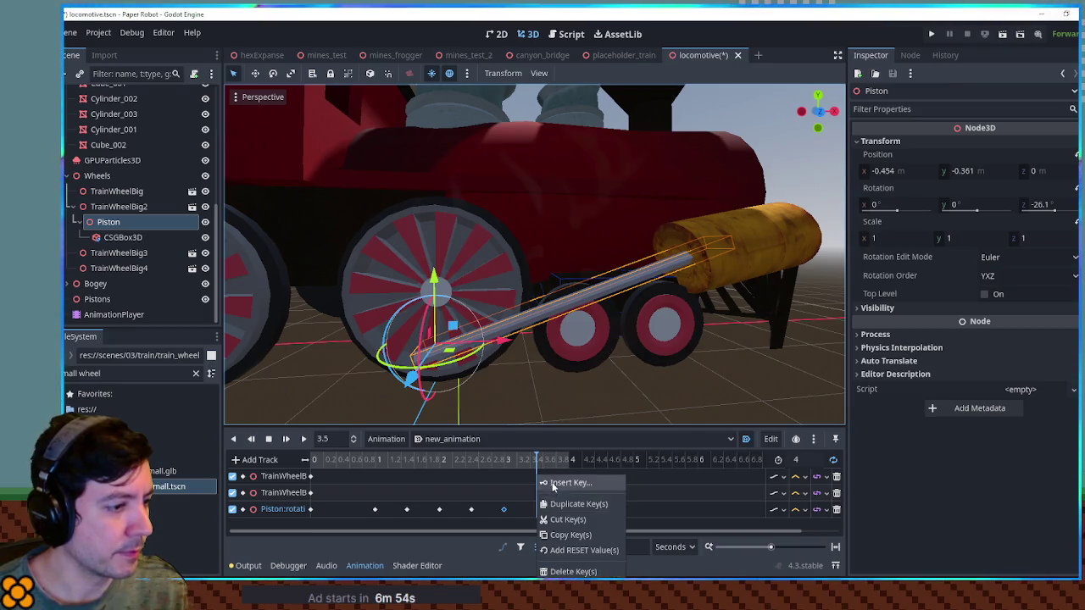
pyautogui.click(553, 482)
pyautogui.click(303, 439)
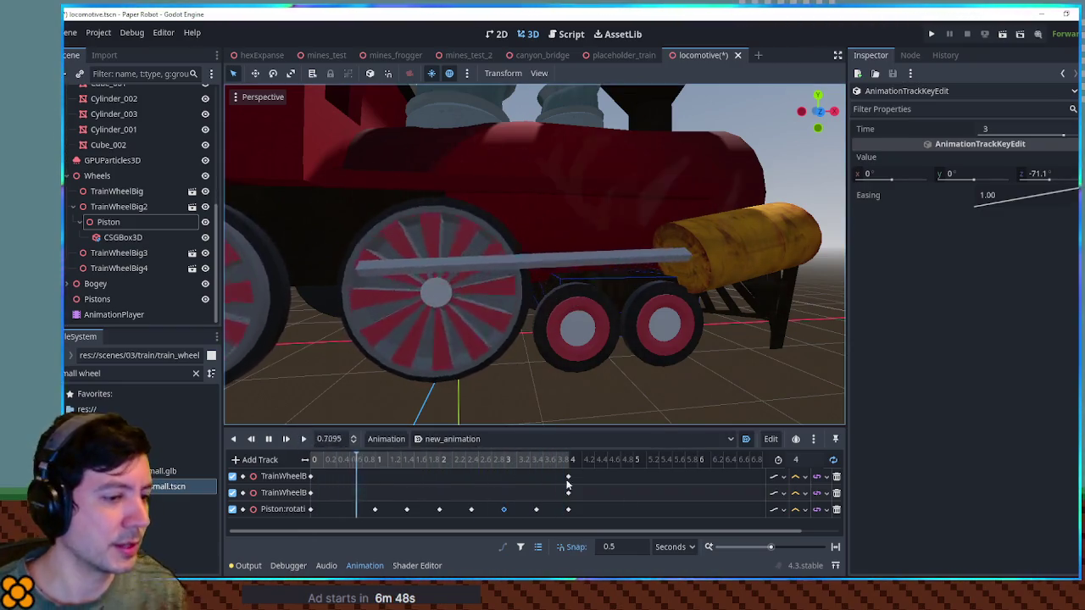
pyautogui.click(805, 509)
pyautogui.click(805, 516)
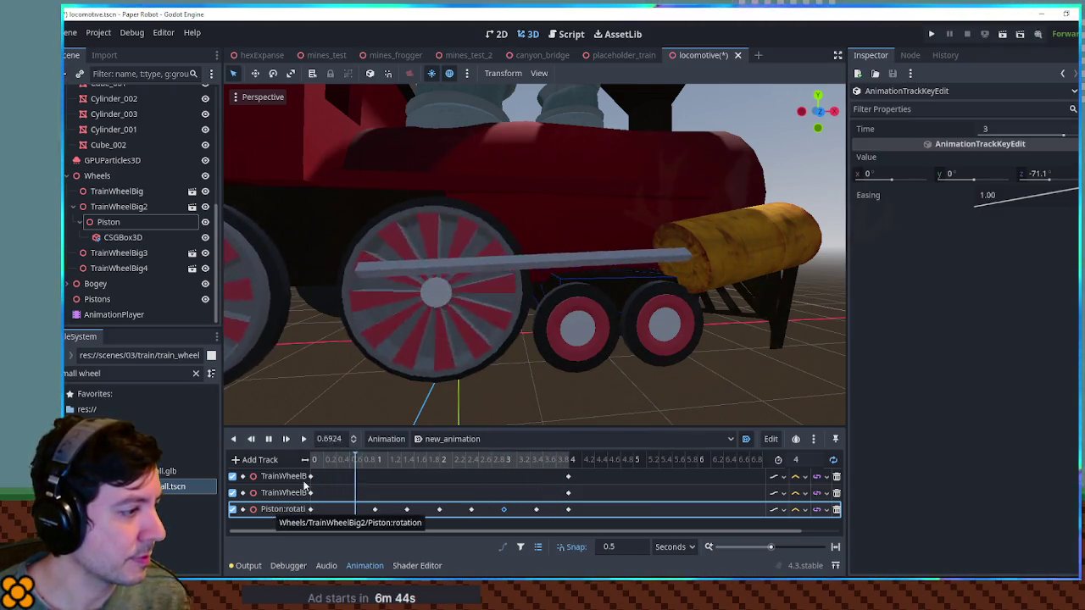
# Add a new 3D track for the Piston node to new_animation.
pyautogui.moveTo(594, 504); pyautogui.dragTo(381, 525)
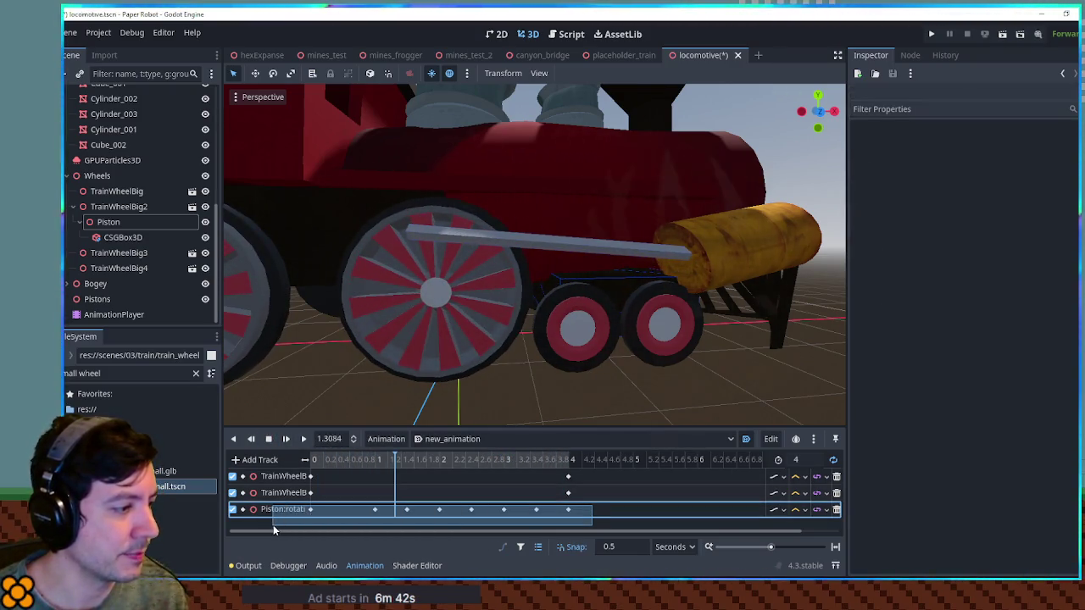
pyautogui.moveTo(273, 530); pyautogui.dragTo(274, 530)
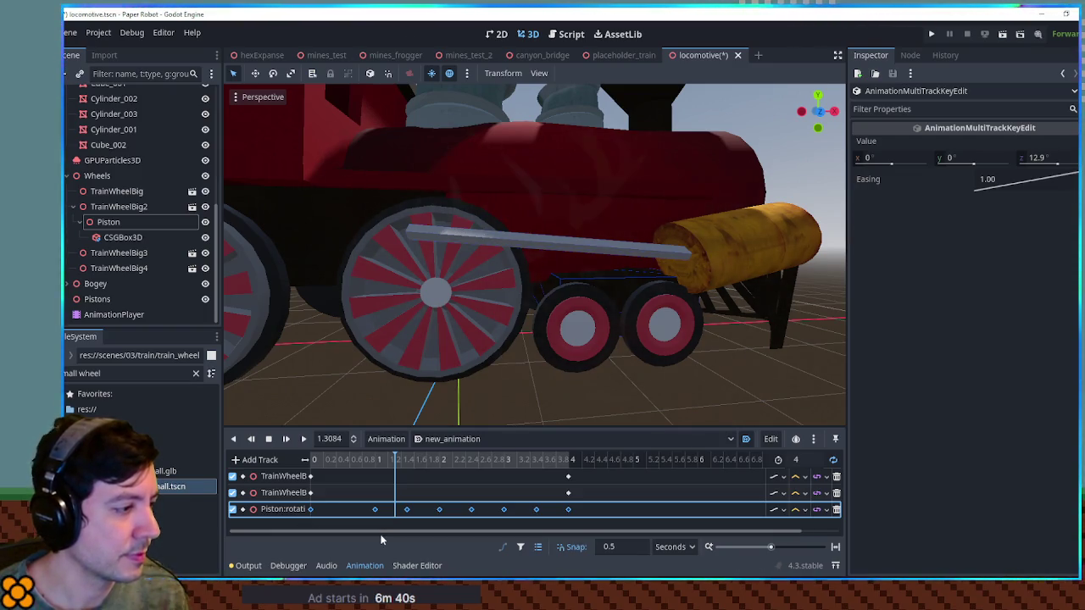
pyautogui.click(261, 460)
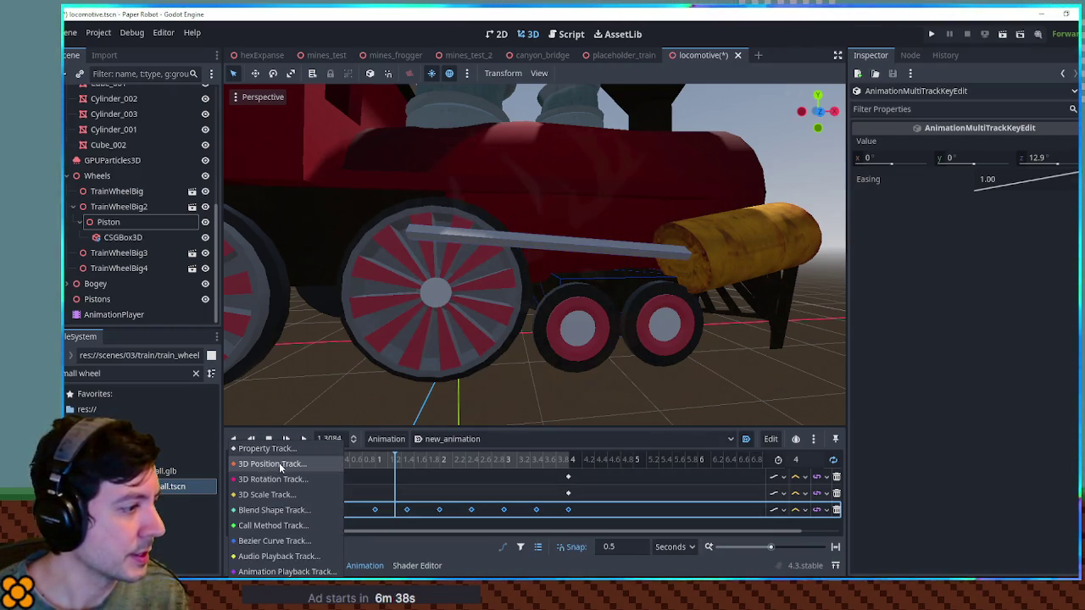
pyautogui.click(273, 480)
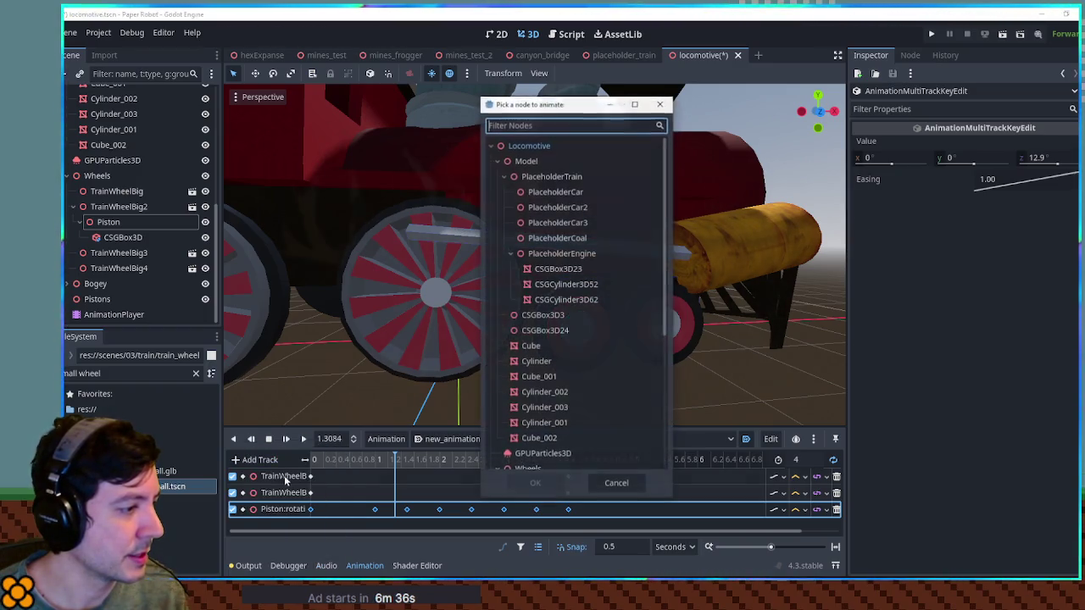
pyautogui.scroll(-5, 540, 361)
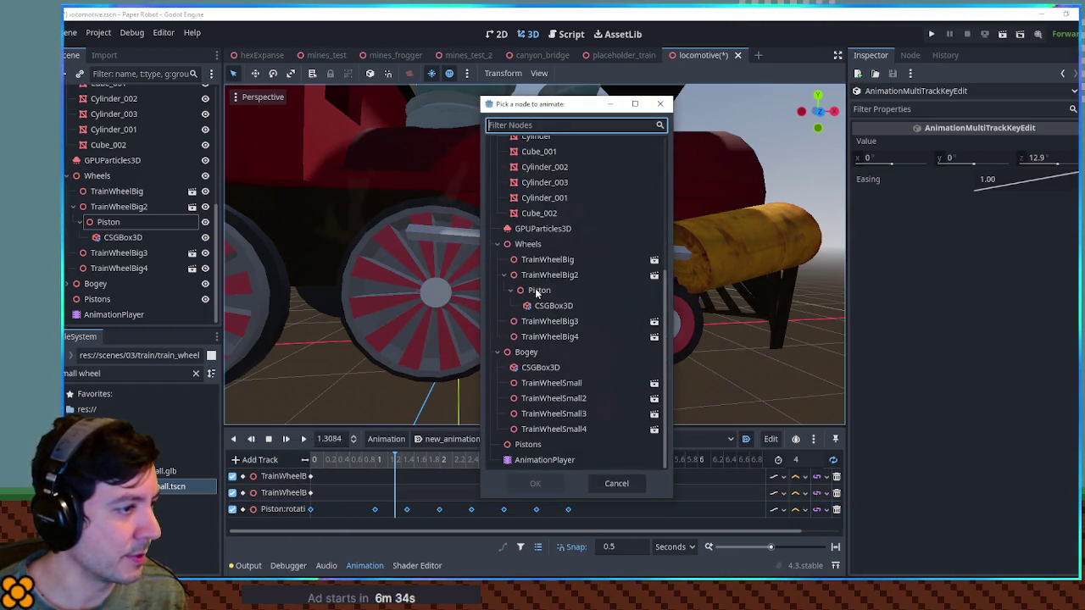
pyautogui.doubleClick(538, 289)
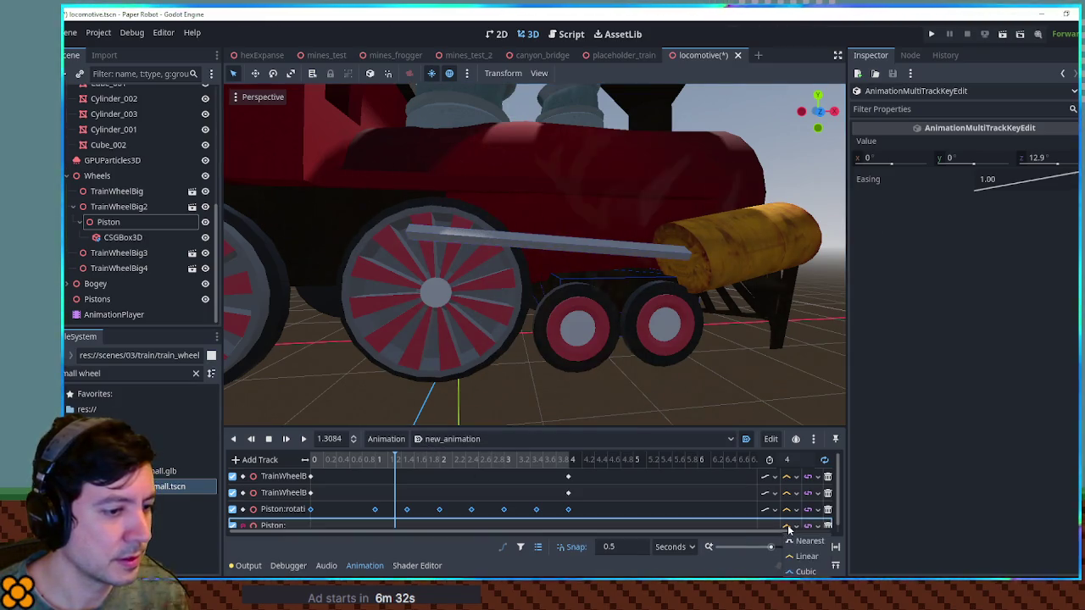
pyautogui.scroll(-1, 500, 497)
# Select and delete the Piston:rotation keys, then undo the deletion.
pyautogui.click(320, 520)
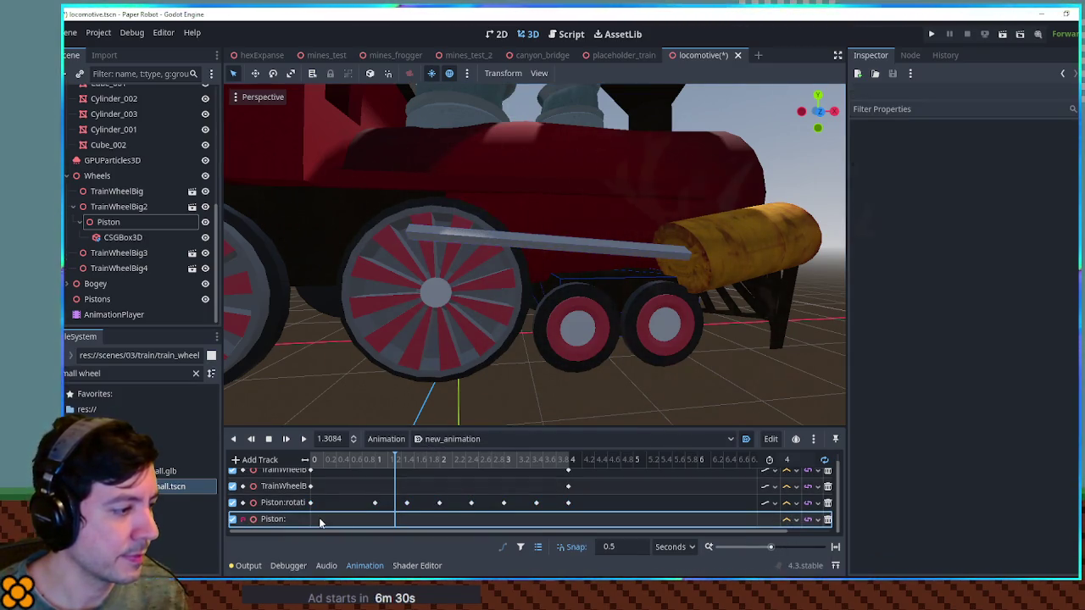
pyautogui.doubleClick(303, 505)
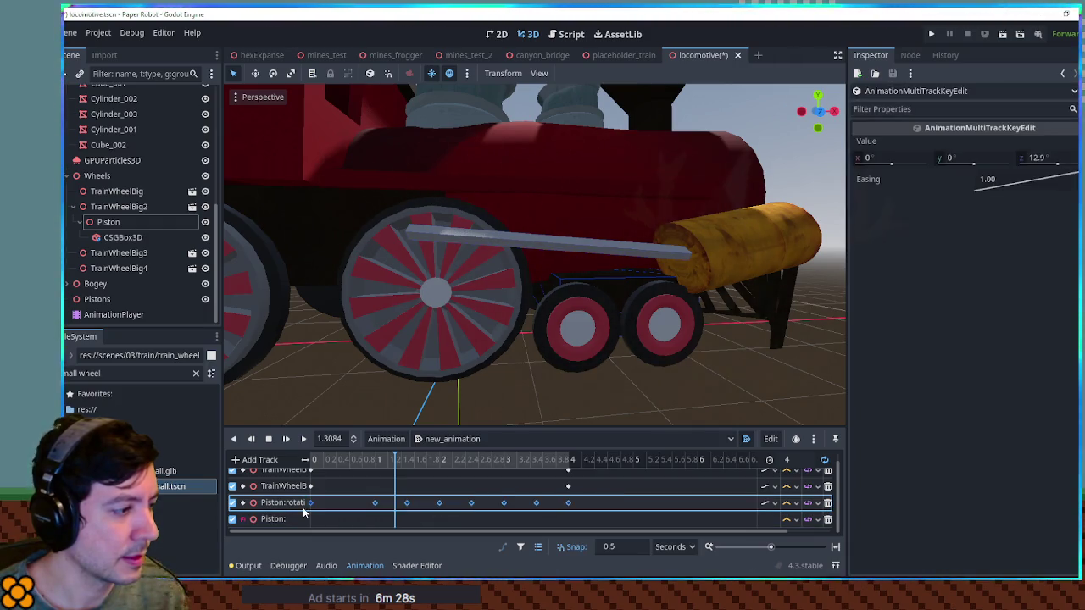
pyautogui.press('Delete')
pyautogui.click(317, 520)
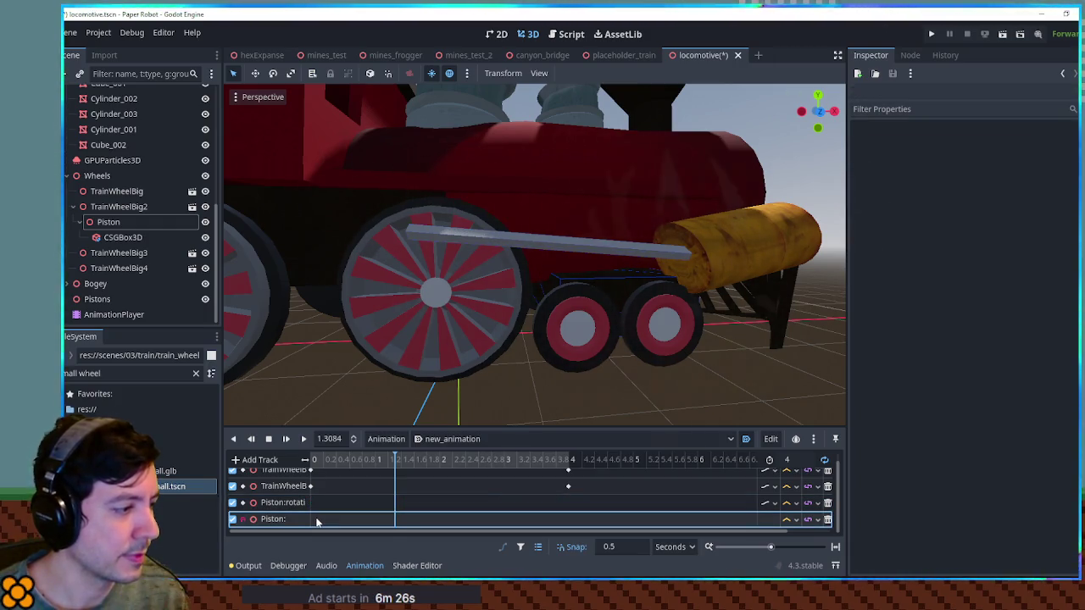
pyautogui.hotkey('ctrl', 'z')
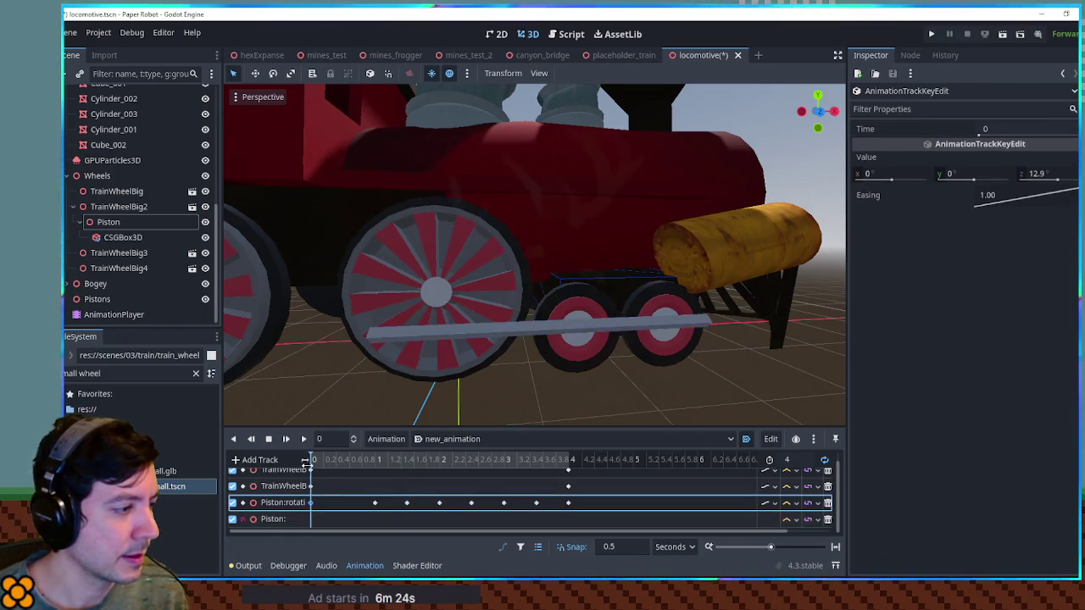
# Insert keys on the new Piston track at 0 and 1 seconds.
pyautogui.rightClick(316, 524)
pyautogui.click(380, 466)
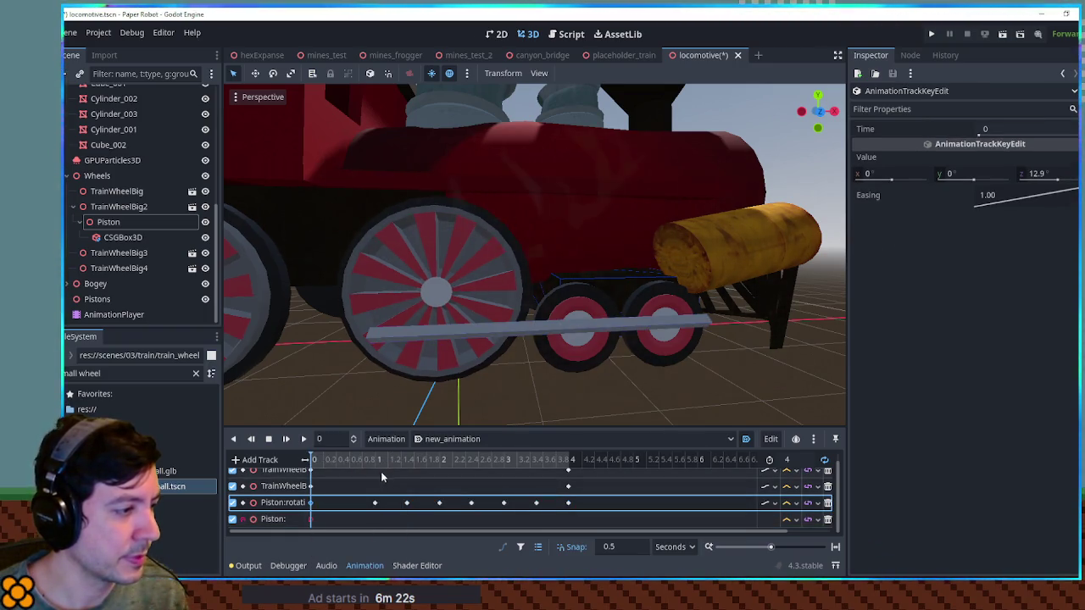
pyautogui.click(377, 462)
pyautogui.rightClick(375, 517)
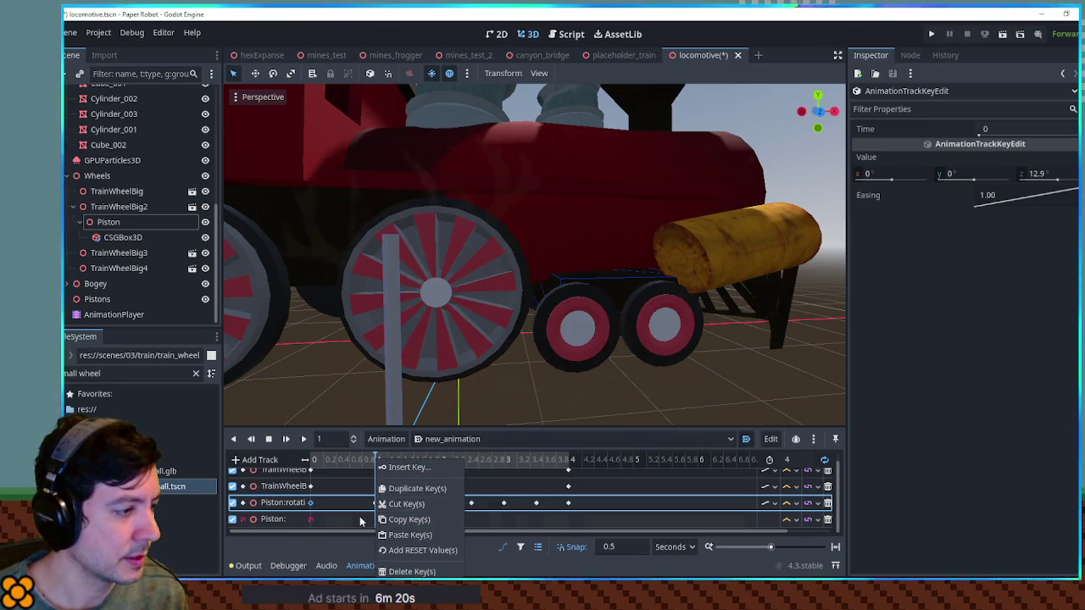
pyautogui.click(376, 481)
pyautogui.click(375, 519)
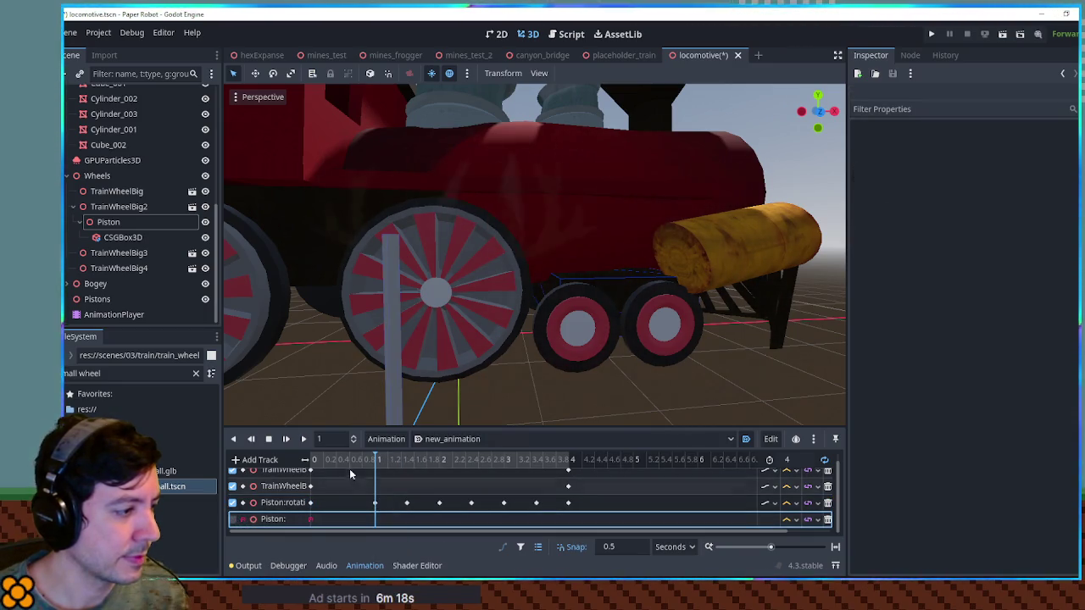
pyautogui.click(316, 462)
pyautogui.click(376, 462)
pyautogui.rightClick(375, 519)
pyautogui.click(399, 526)
pyautogui.click(373, 520)
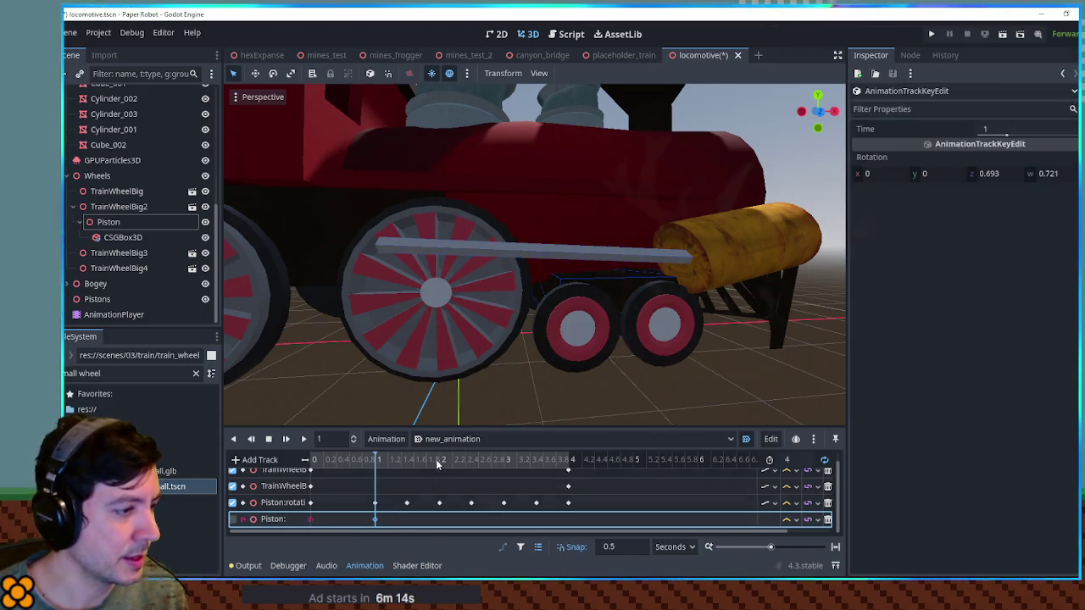
# Insert Piston track keys at 1.5, 2 and 2.5 seconds.
pyautogui.click(409, 463)
pyautogui.rightClick(411, 519)
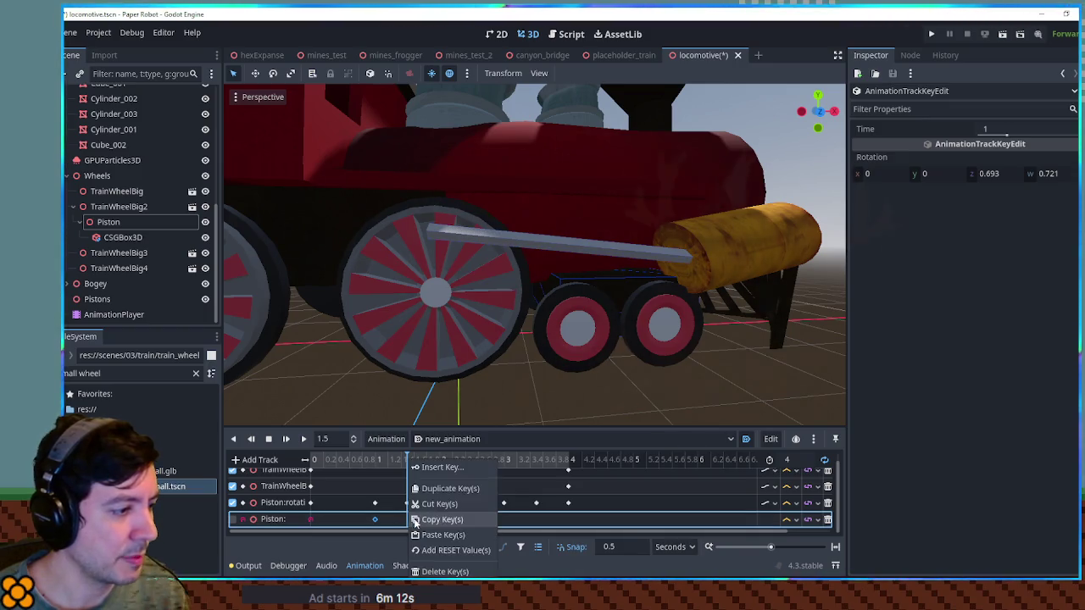
pyautogui.click(442, 467)
pyautogui.rightClick(440, 503)
pyautogui.click(472, 461)
pyautogui.rightClick(472, 520)
pyautogui.click(497, 468)
# Insert Piston track keys at 3, 3.5 and 4 seconds and play the animation.
pyautogui.click(503, 461)
pyautogui.rightClick(503, 520)
pyautogui.click(538, 462)
pyautogui.rightClick(536, 520)
pyautogui.click(593, 467)
pyautogui.click(570, 462)
pyautogui.rightClick(569, 520)
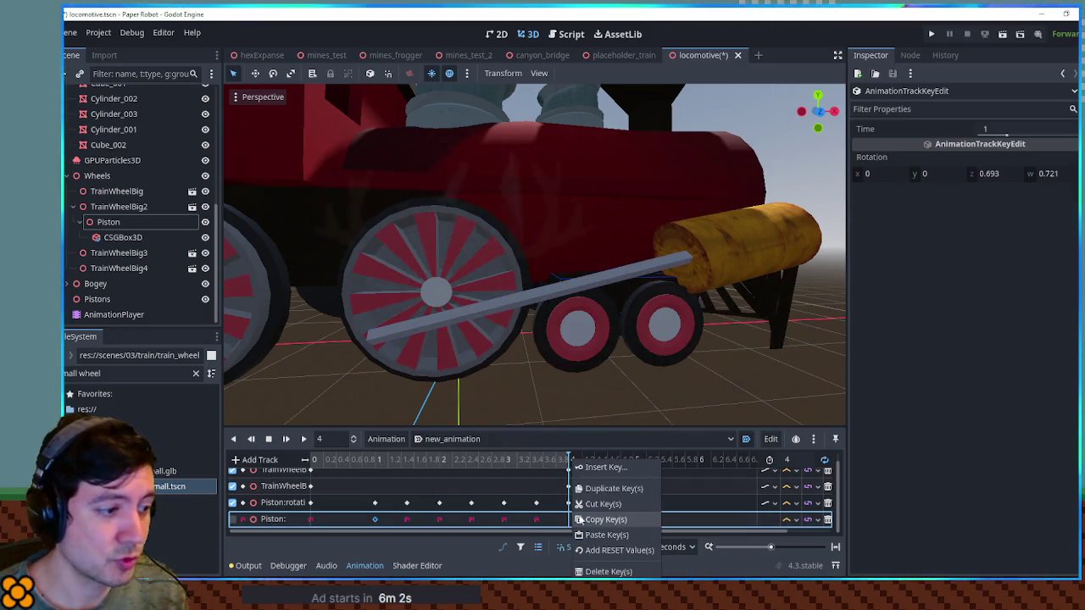
pyautogui.click(251, 504)
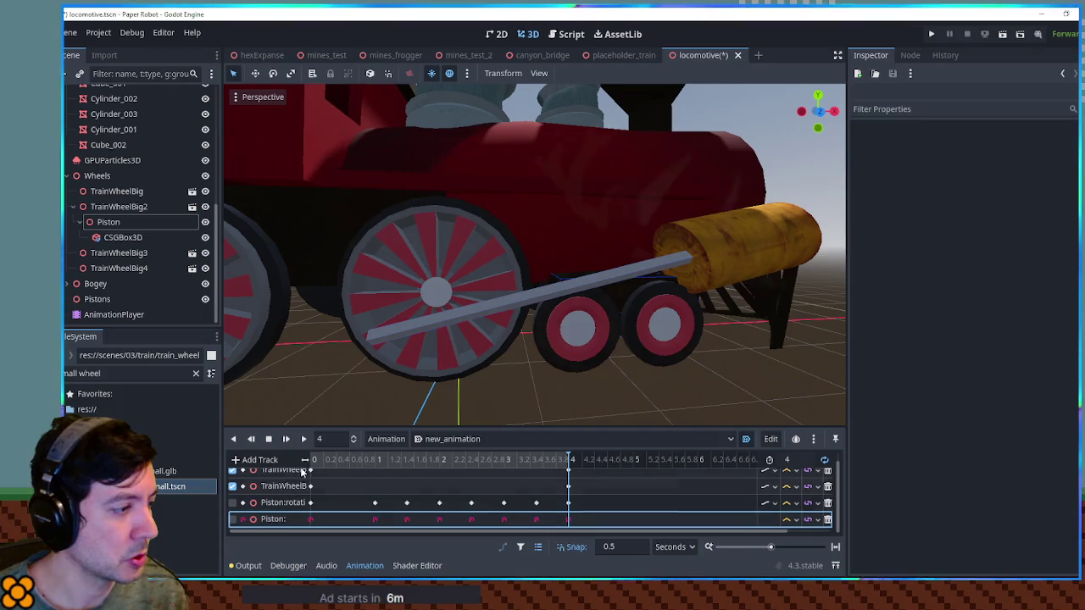
pyautogui.click(305, 439)
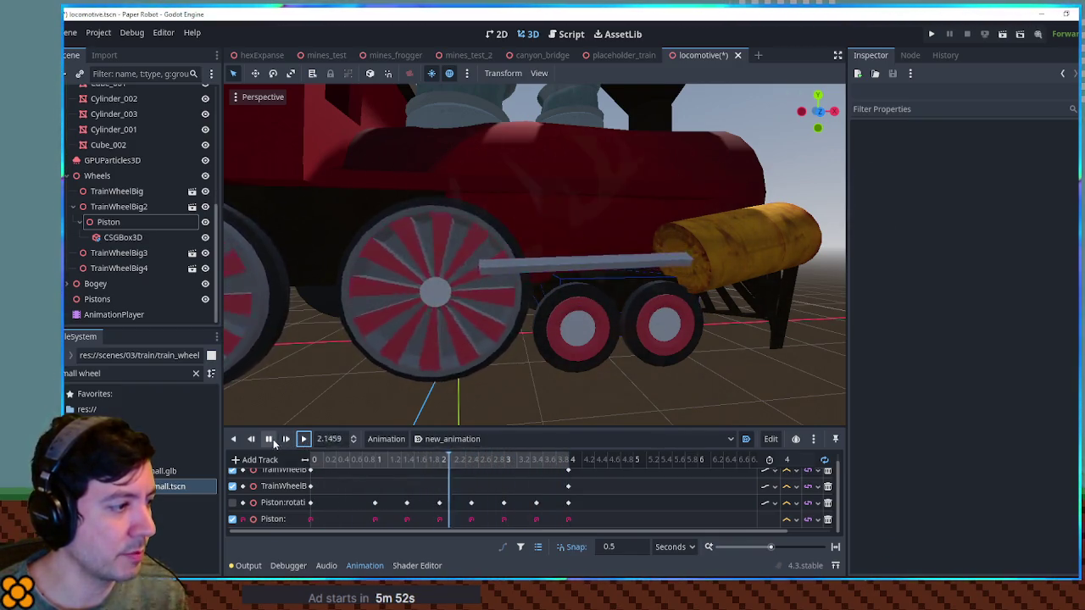
# Stop playback, delete the old Piston:rotation track, and inspect the Piston node at time 0.
pyautogui.click(268, 439)
pyautogui.click(828, 504)
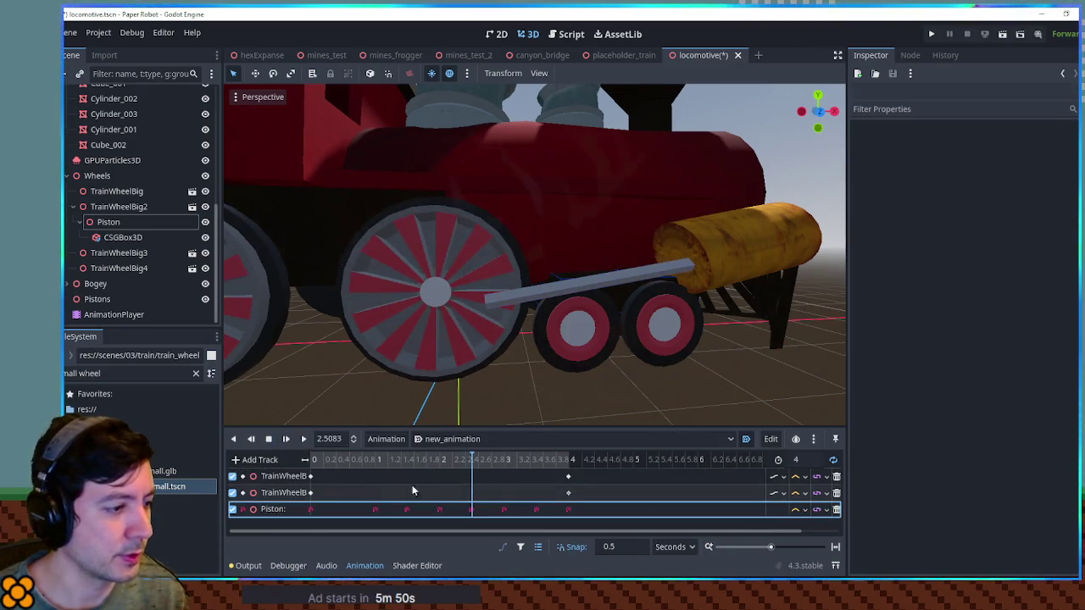
pyautogui.click(318, 460)
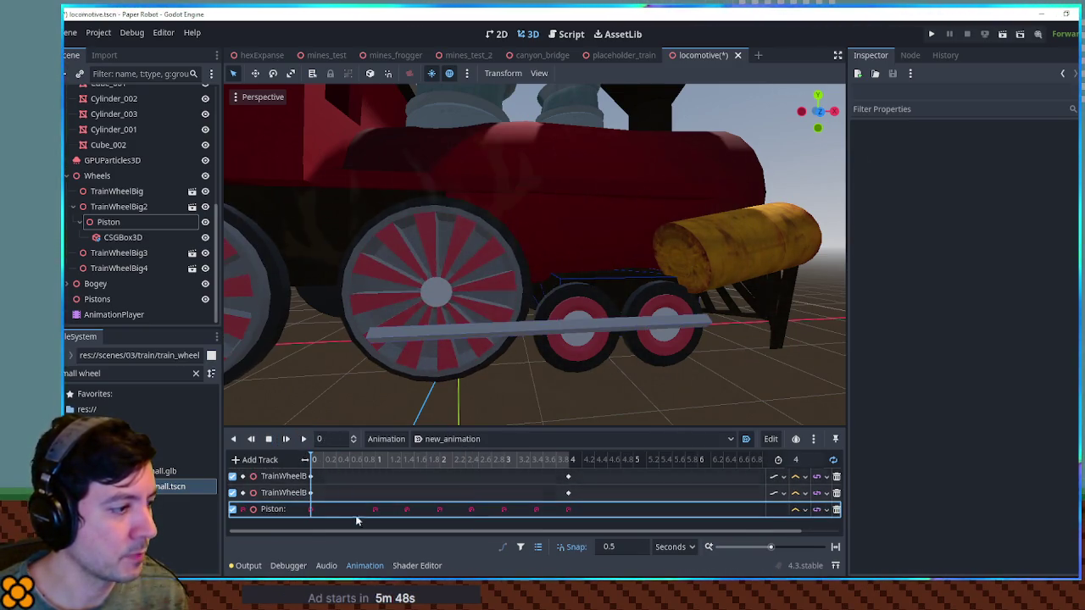
pyautogui.click(311, 509)
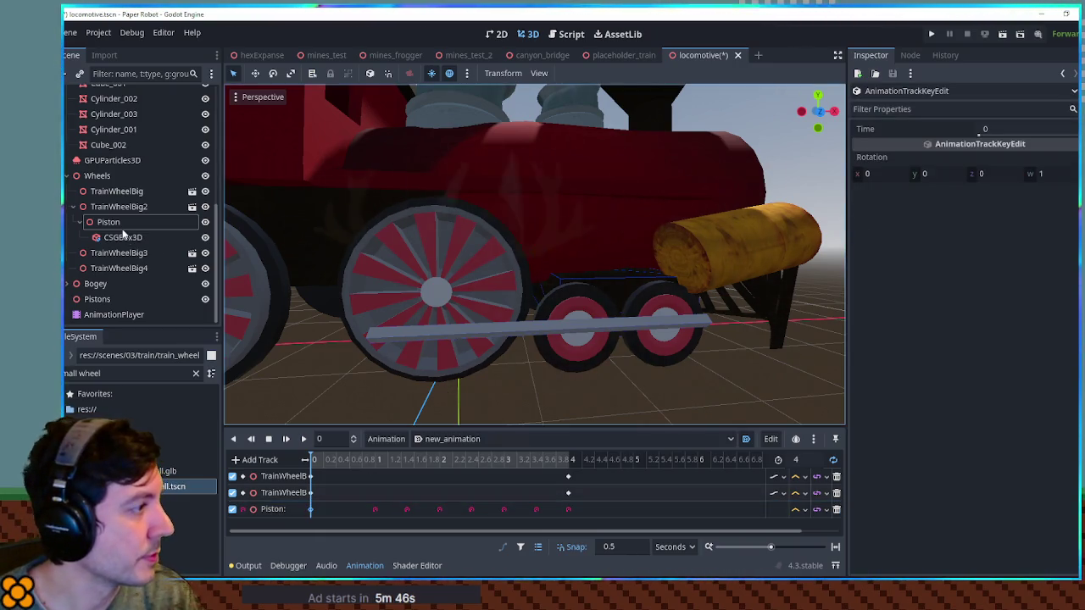
pyautogui.click(125, 226)
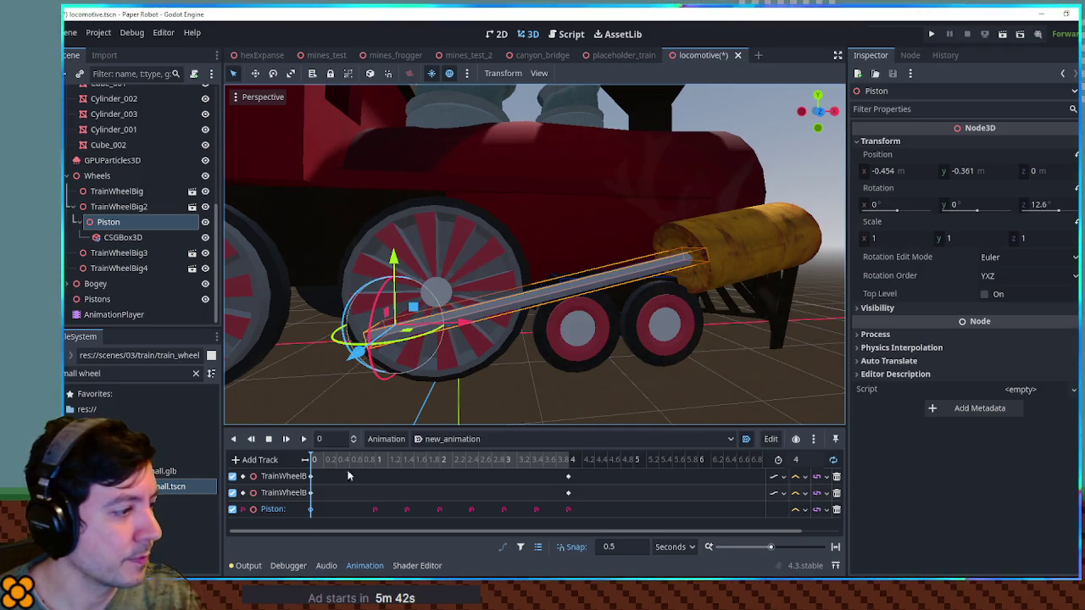
# Play the animation to check the piston rod, then pause with the playhead at 0.5 seconds.
pyautogui.click(312, 510)
pyautogui.rightClick(313, 513)
pyautogui.click(320, 516)
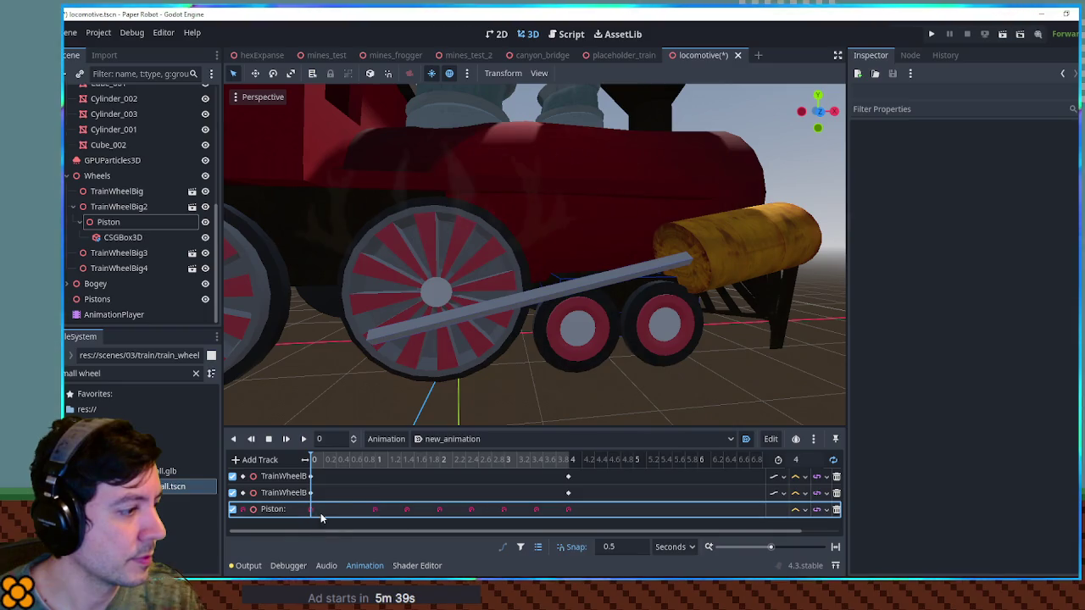
pyautogui.click(302, 440)
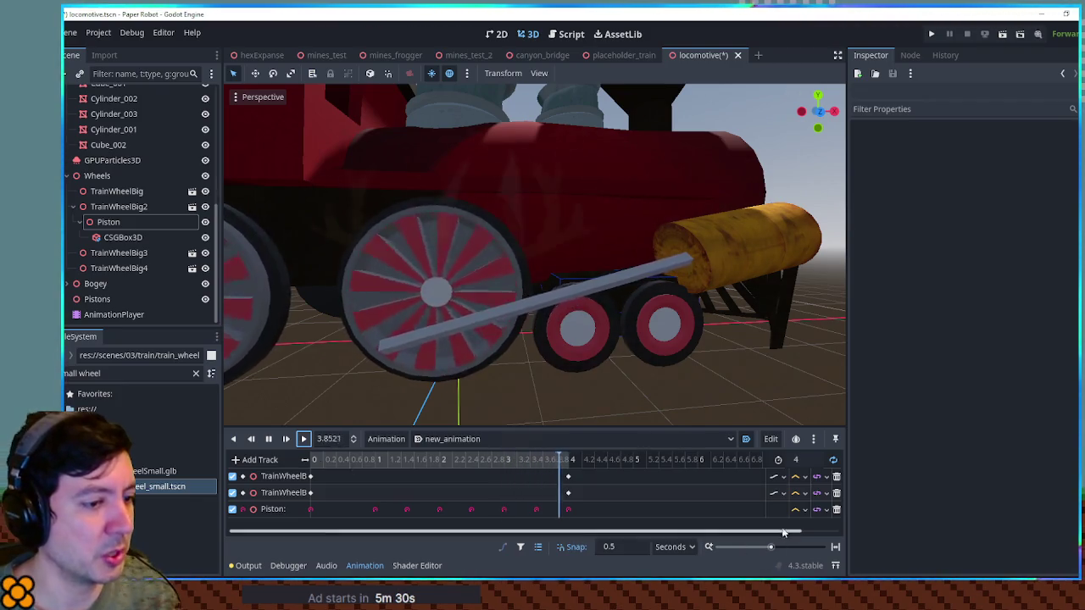
pyautogui.click(806, 509)
pyautogui.click(817, 556)
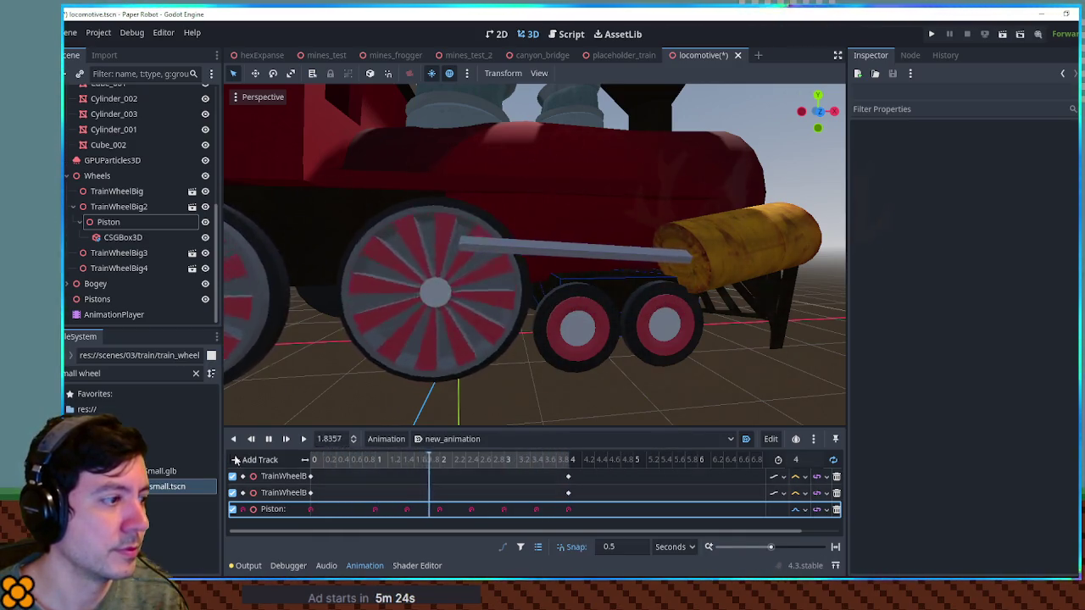
pyautogui.click(270, 441)
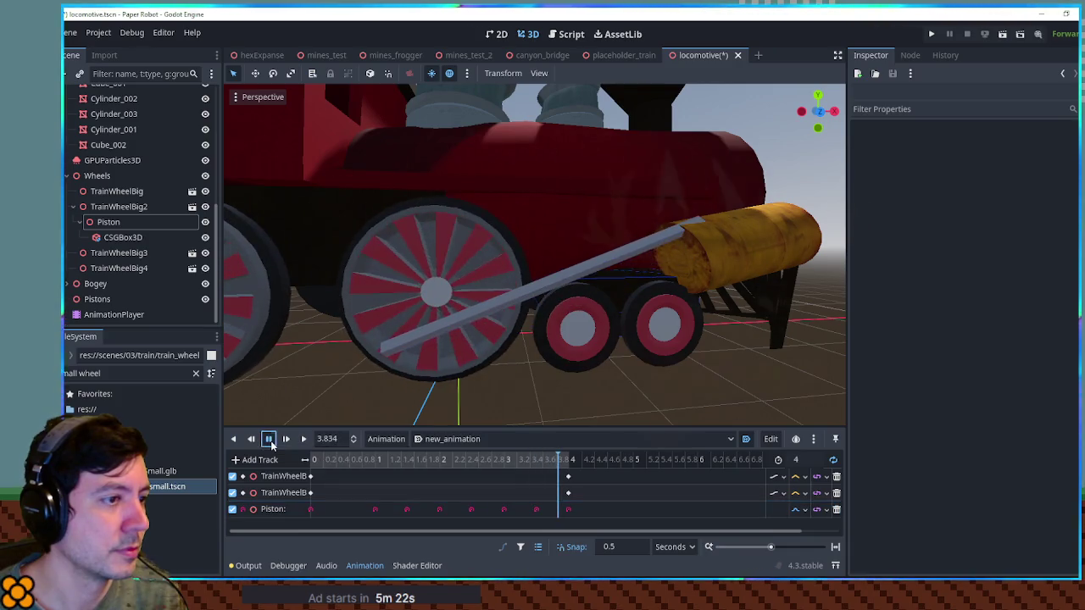
pyautogui.click(344, 463)
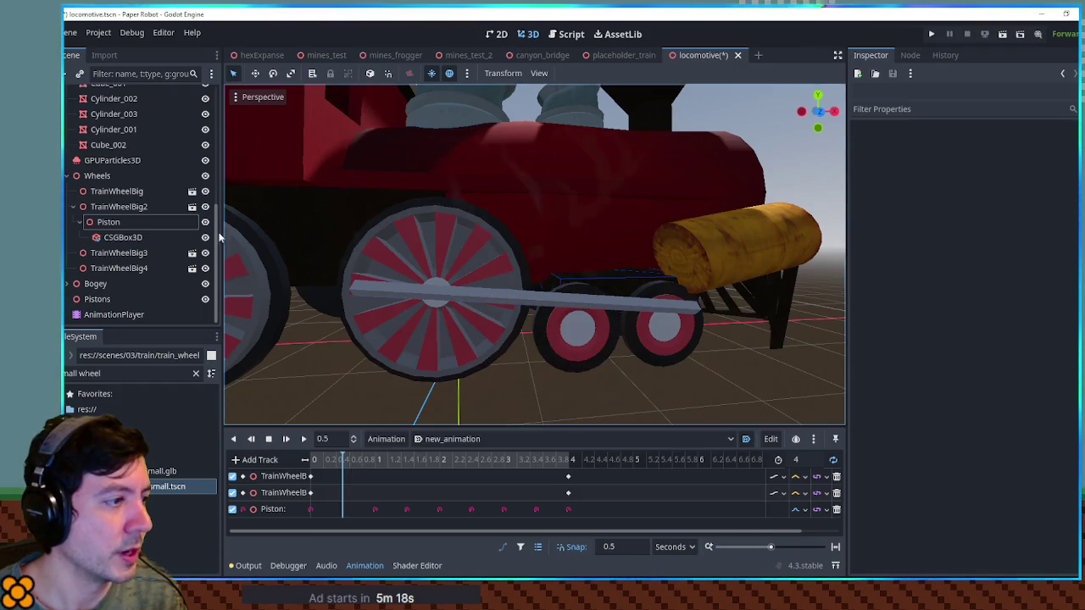
pyautogui.click(96, 223)
# Rotate the piston rod to fit the wheel and key its rotation at 0.5 seconds.
pyautogui.moveTo(347, 246); pyautogui.dragTo(342, 252)
pyautogui.rightClick(344, 509)
pyautogui.click(366, 513)
pyautogui.click(302, 439)
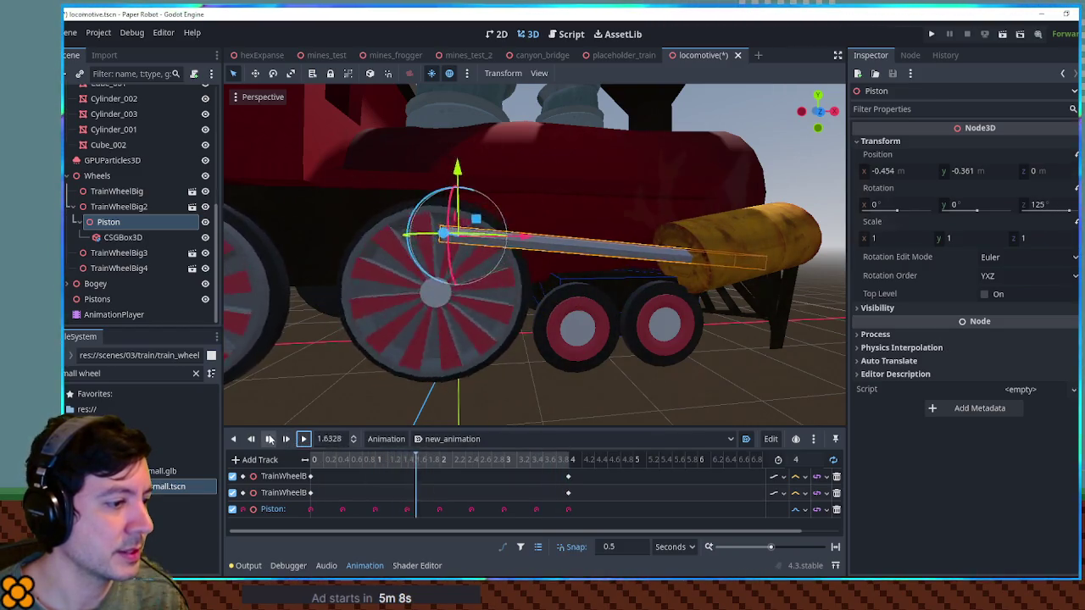
pyautogui.click(269, 439)
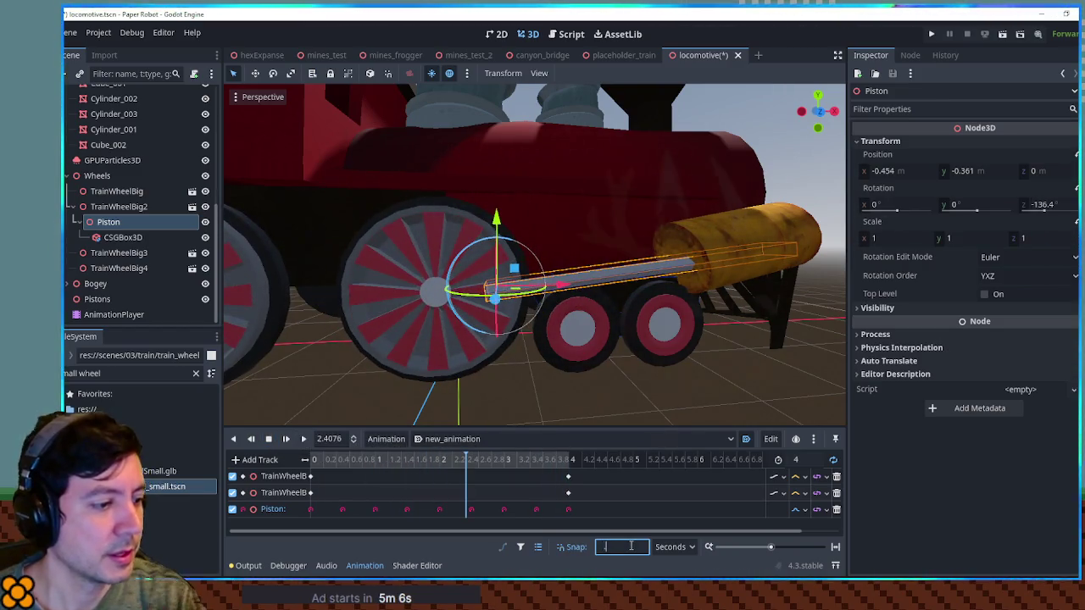
# Set a 0.1-second snap step, then rotate the rod and key it at 3.9 seconds.
pyautogui.write('.1')
pyautogui.click(566, 463)
pyautogui.click(540, 461)
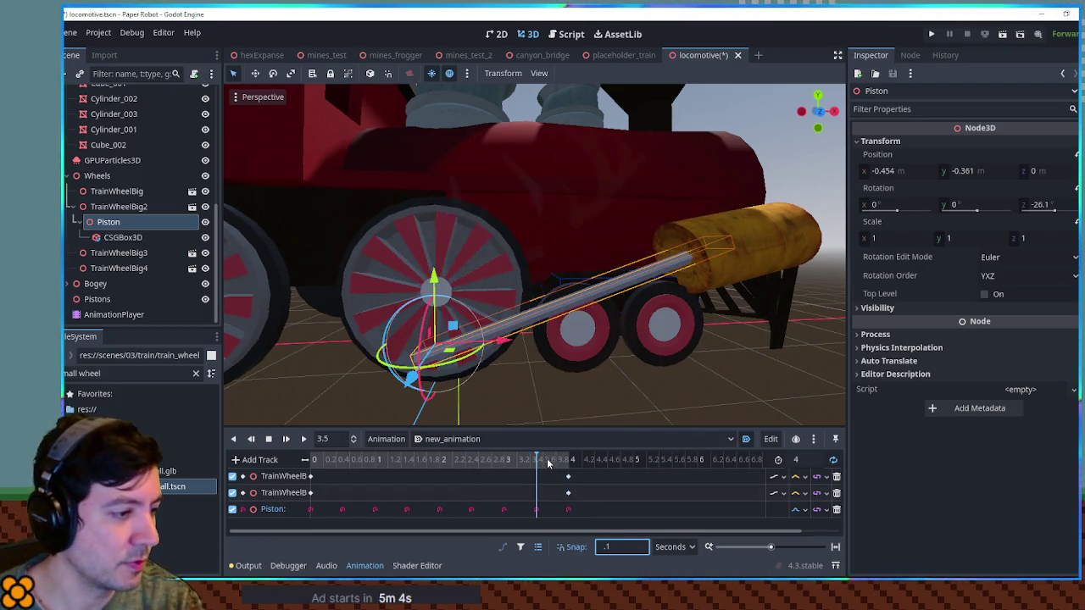
pyautogui.click(561, 463)
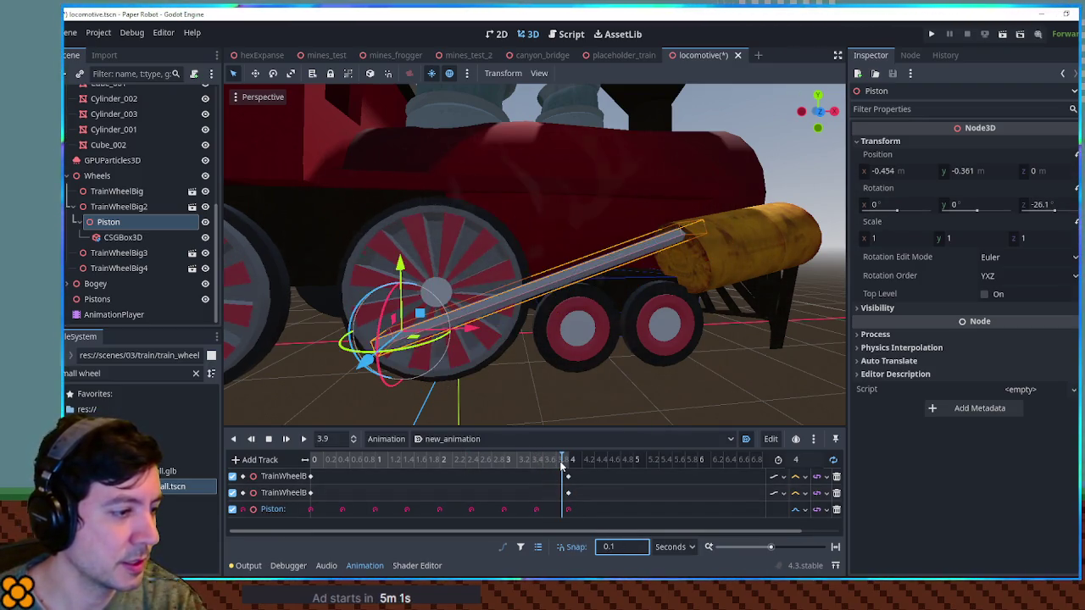
pyautogui.moveTo(367, 299); pyautogui.dragTo(371, 295)
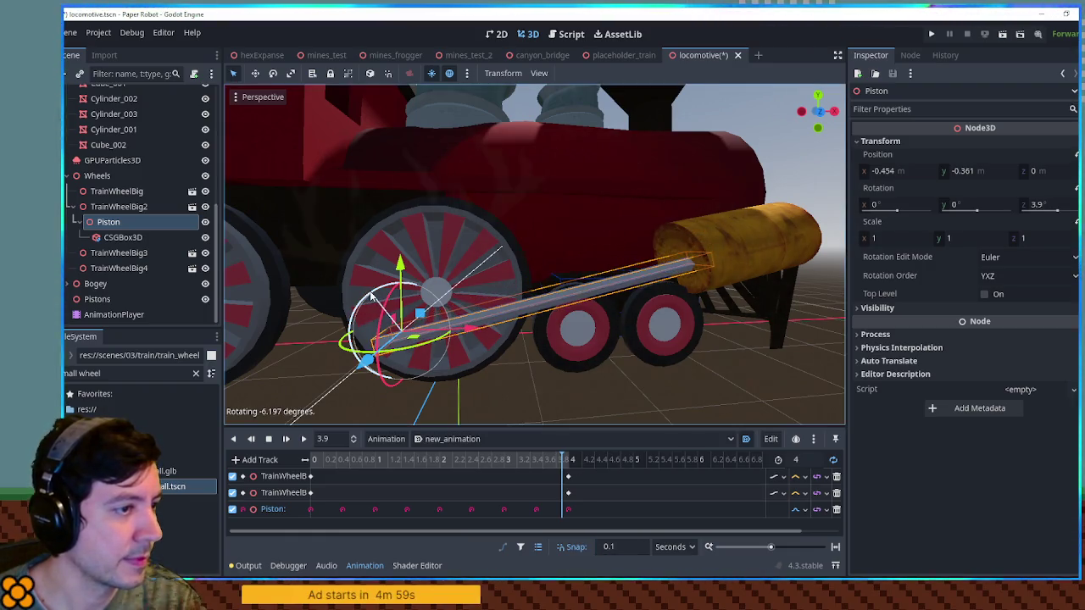
pyautogui.rightClick(565, 509)
pyautogui.click(589, 515)
# Rotate the piston to 20.5° Z at 0.1 seconds, key it, and play from the start.
pyautogui.click(314, 461)
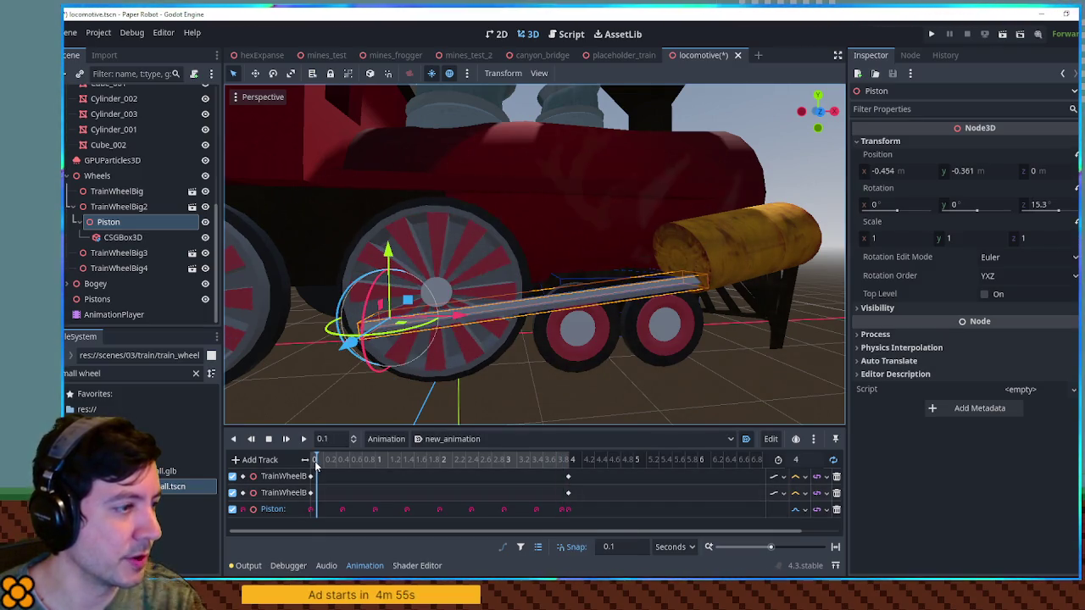
pyautogui.moveTo(356, 286); pyautogui.dragTo(353, 286)
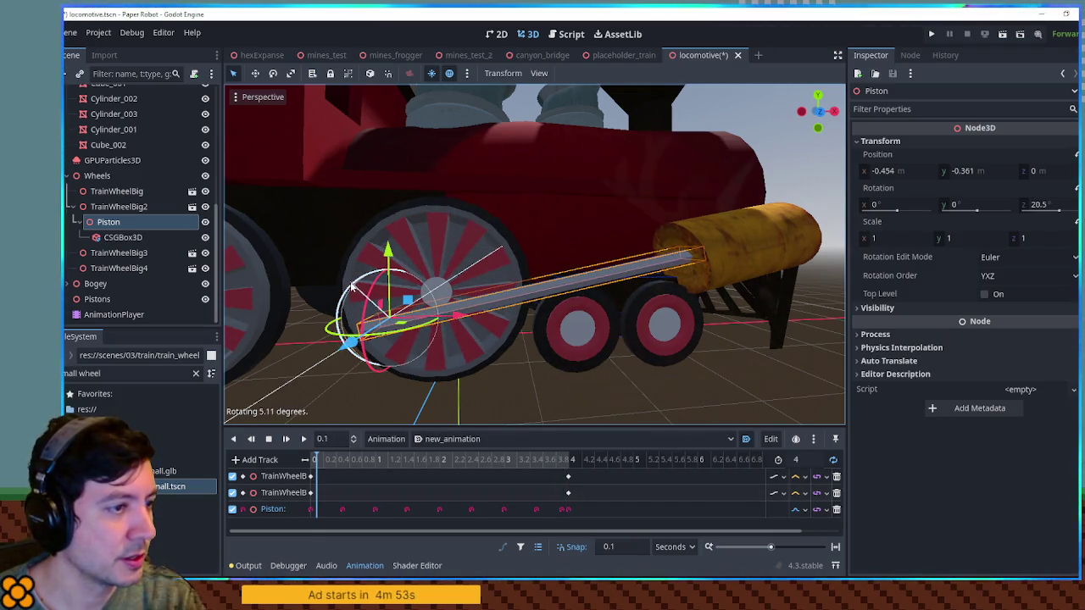
pyautogui.click(325, 518)
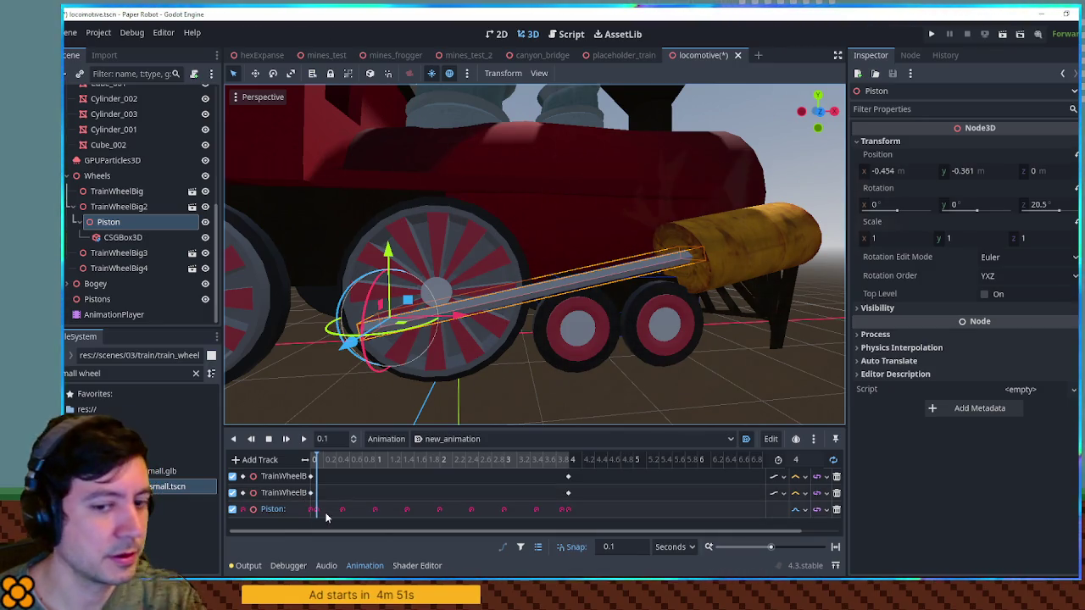
pyautogui.click(303, 439)
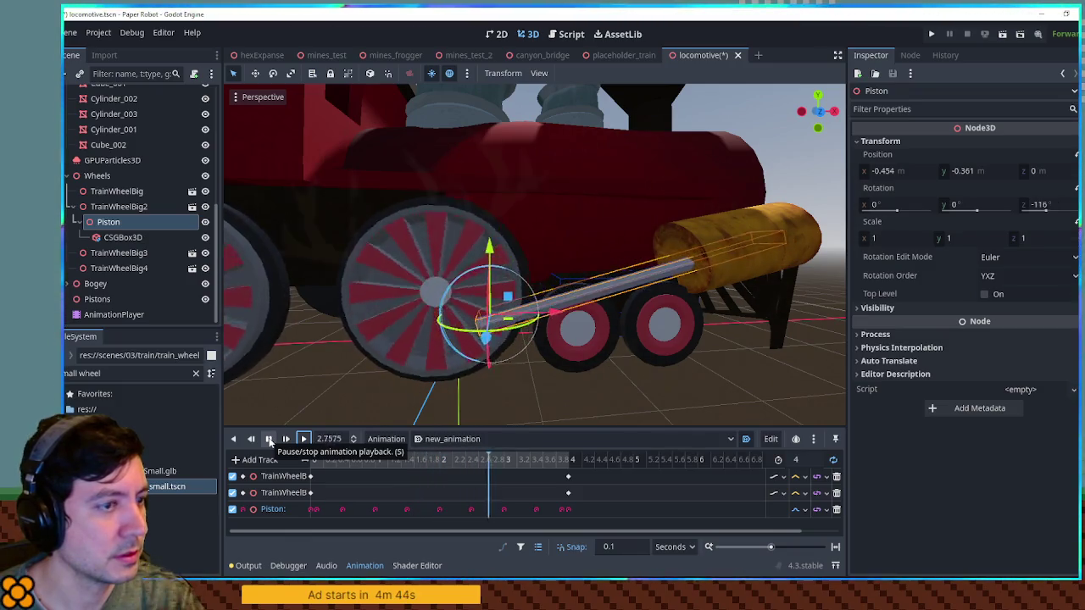
pyautogui.click(97, 299)
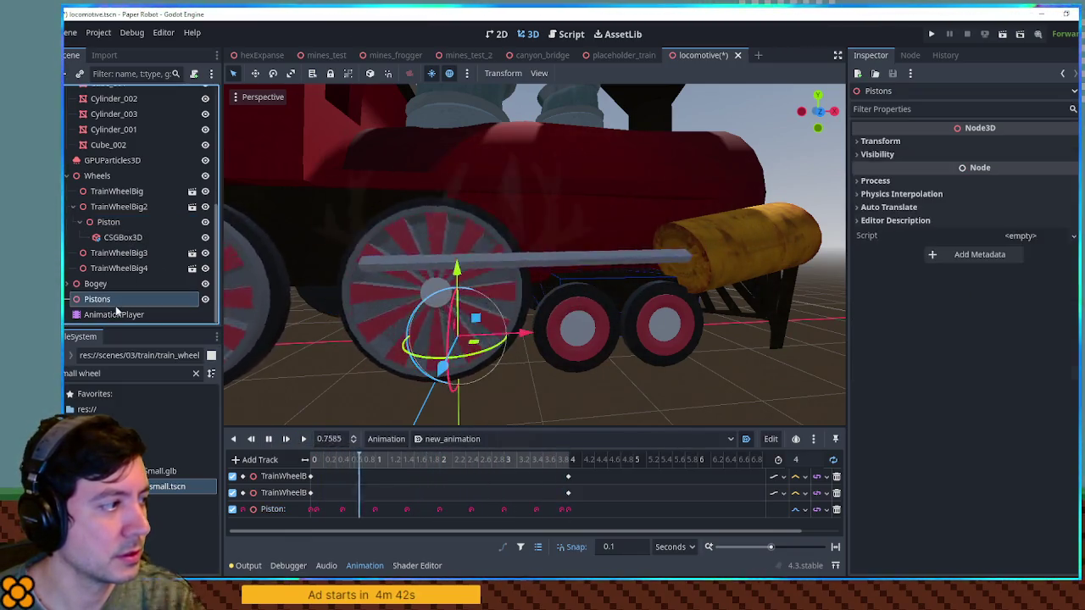
# Set the AnimationPlayer speed scale to 4, then 12, and watch the wheels play.
pyautogui.click(156, 316)
pyautogui.click(1001, 163)
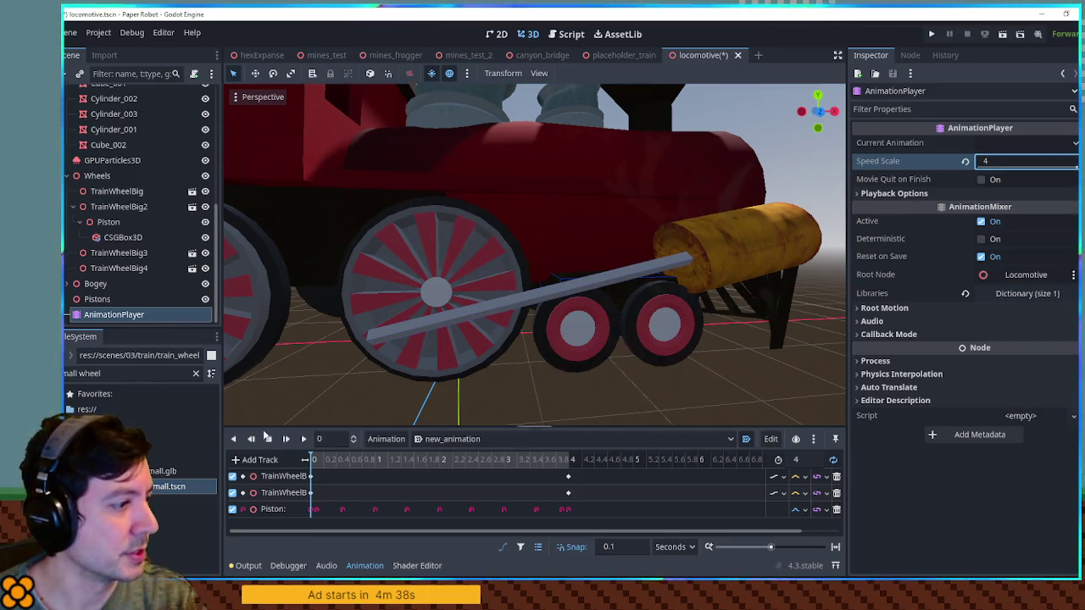
pyautogui.click(303, 441)
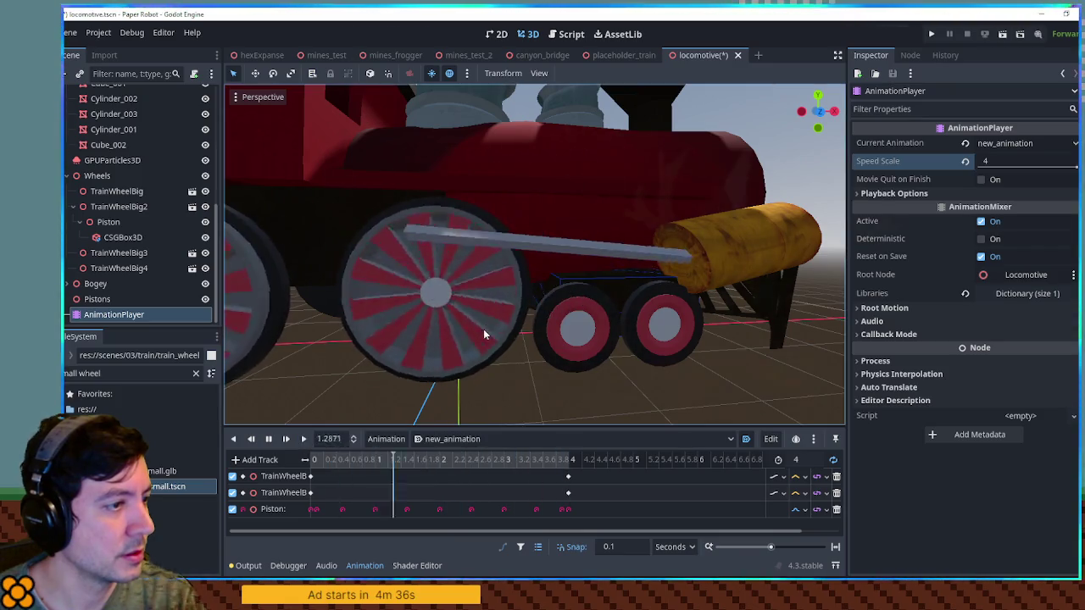
pyautogui.scroll(-6, 484, 334)
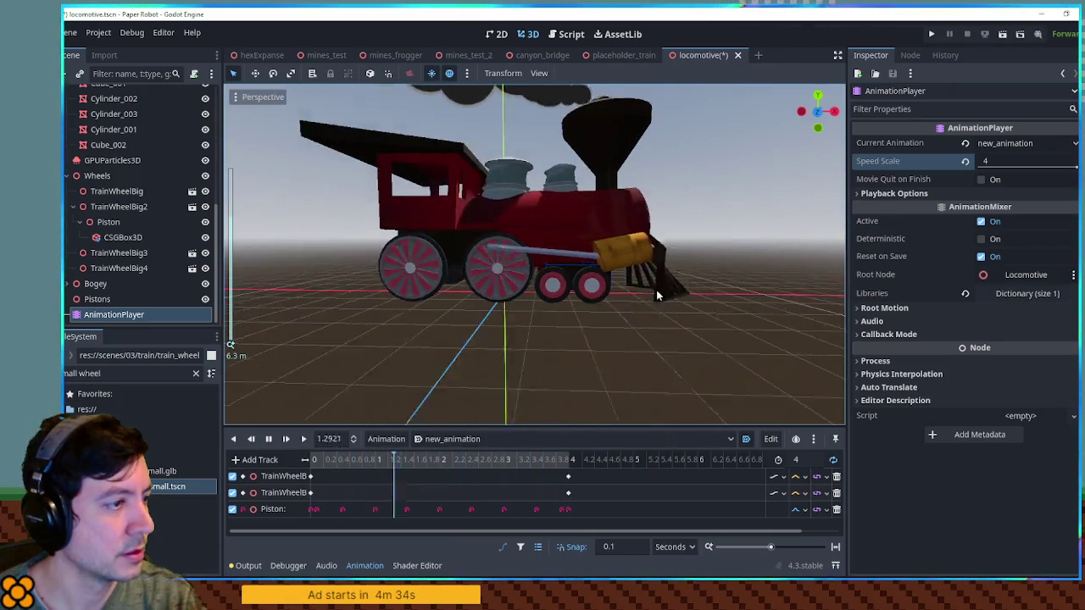
pyautogui.click(1011, 160)
pyautogui.write('12')
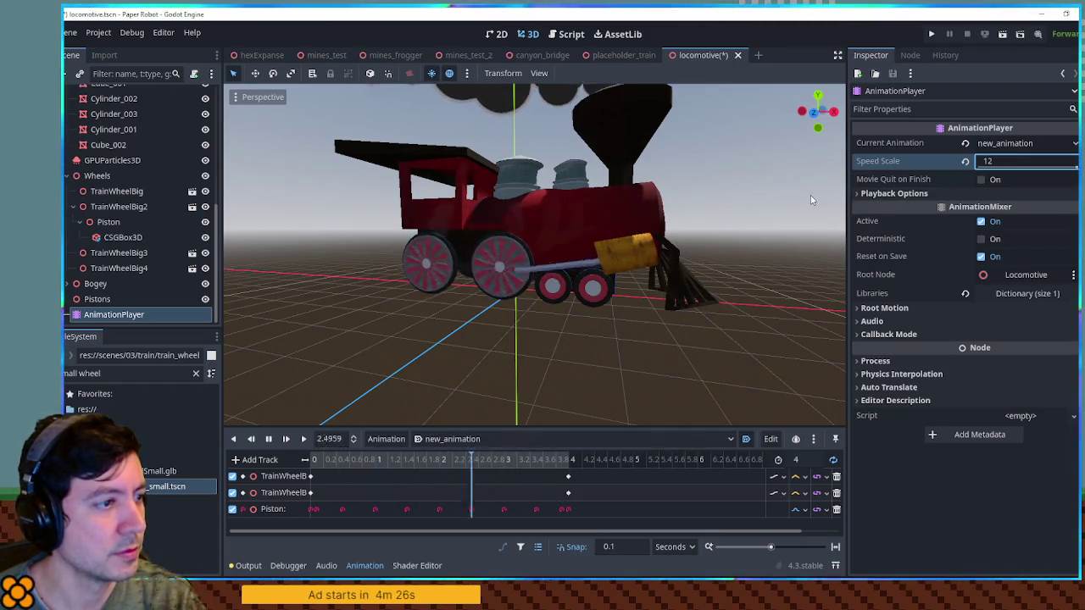
pyautogui.moveTo(685, 202)
pyautogui.mouseDown()
pyautogui.moveTo(824, 209)
pyautogui.moveTo(236, 210)
pyautogui.moveTo(755, 192)
pyautogui.mouseUp()
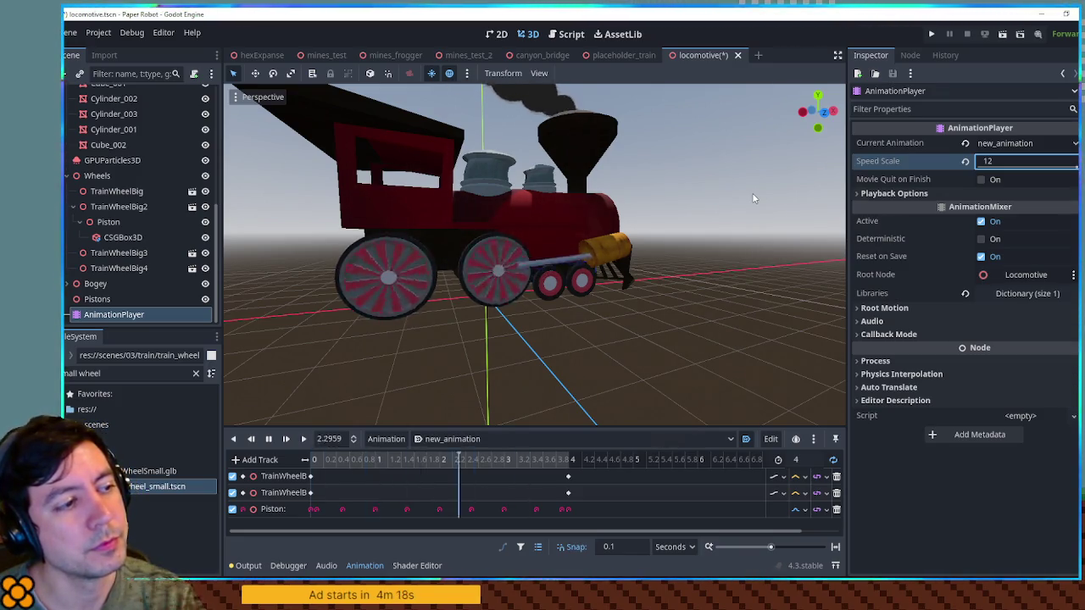
pyautogui.moveTo(752, 192)
pyautogui.mouseDown()
pyautogui.moveTo(692, 243)
pyautogui.moveTo(714, 249)
pyautogui.moveTo(557, 242)
pyautogui.mouseUp()
pyautogui.scroll(-5, 676, 245)
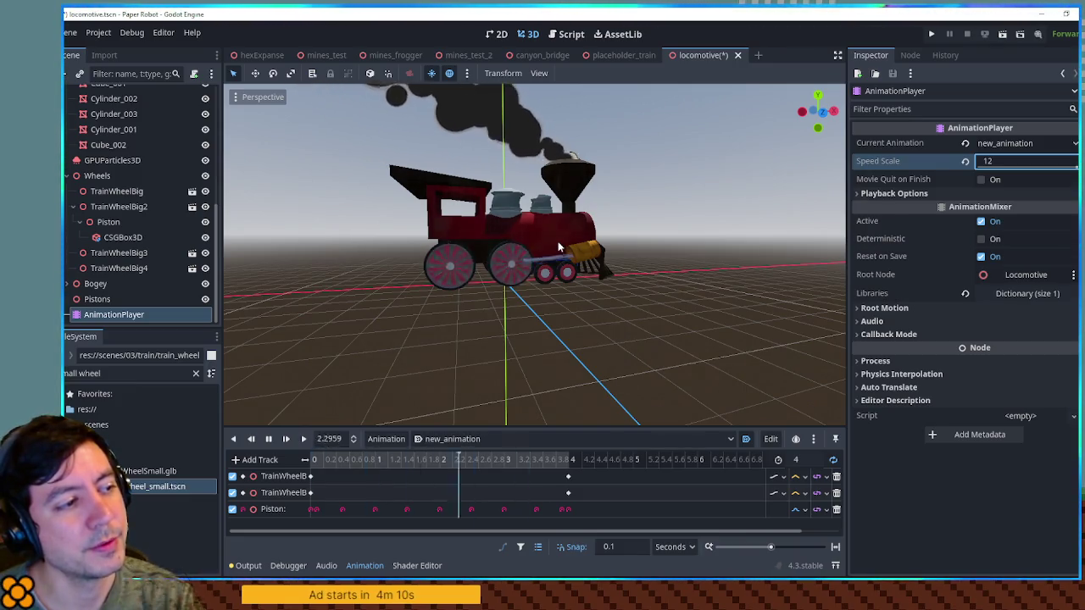
pyautogui.scroll(3, 558, 245)
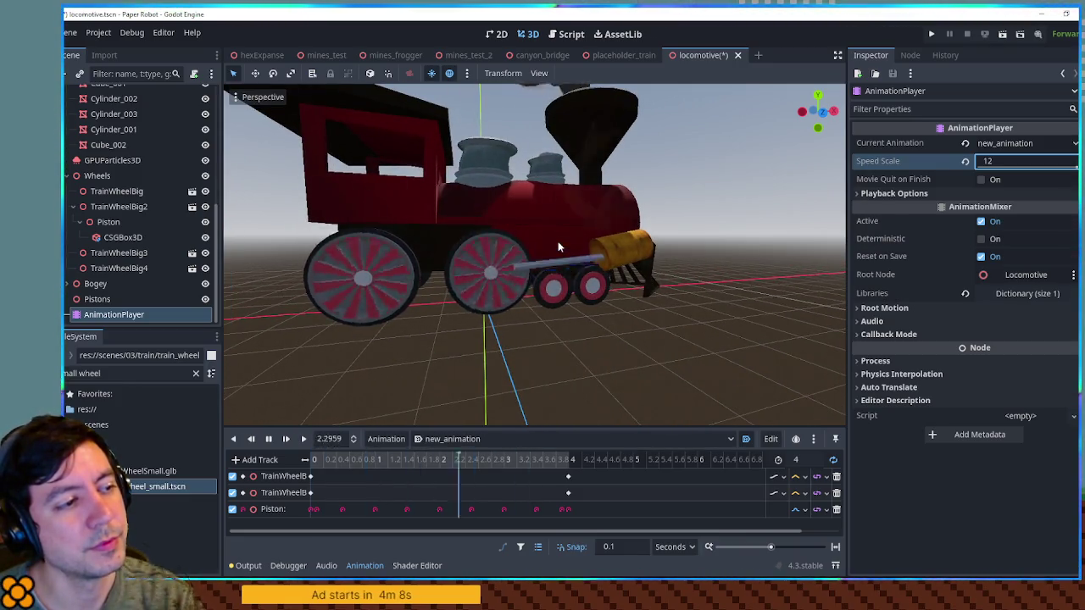
# Set the CSGBox3D piston rod's Size y to 0.2 and view the whole train.
pyautogui.click(119, 238)
pyautogui.click(971, 158)
pyautogui.write('.2')
pyautogui.press('Return')
pyautogui.click(682, 268)
pyautogui.moveTo(748, 278); pyautogui.dragTo(707, 275)
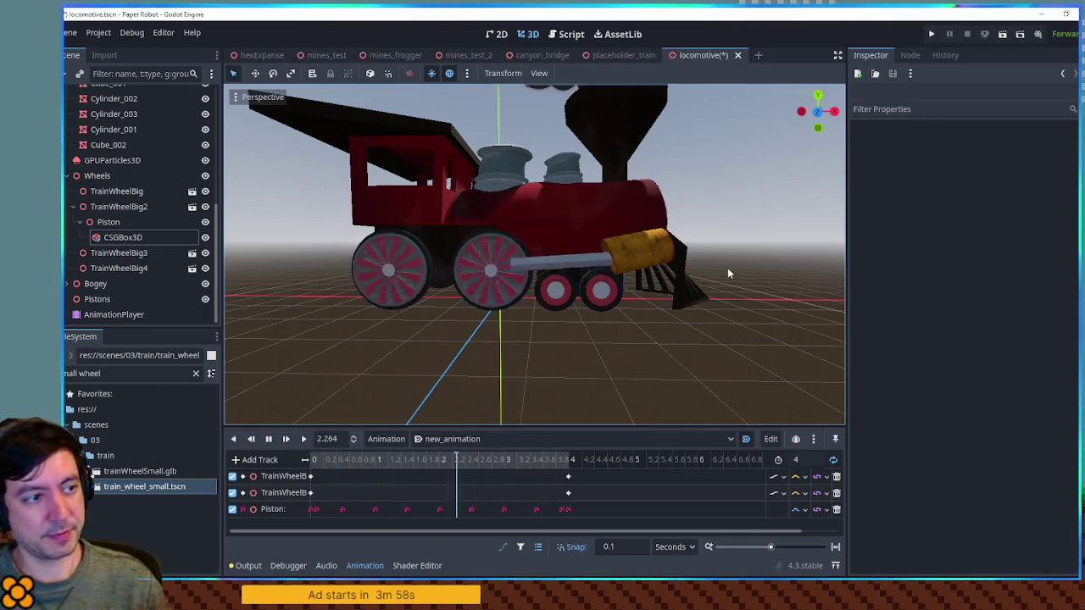
pyautogui.scroll(-3, 747, 289)
pyautogui.moveTo(747, 289)
pyautogui.mouseDown()
pyautogui.moveTo(720, 266)
pyautogui.moveTo(757, 290)
pyautogui.mouseUp()
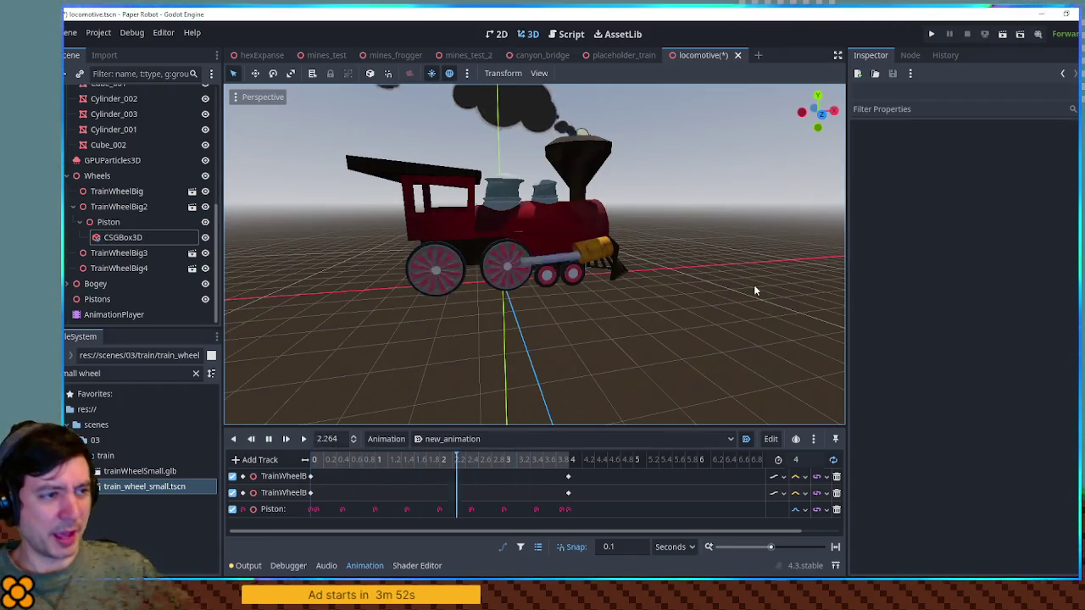
pyautogui.moveTo(721, 277)
pyautogui.mouseDown()
pyautogui.moveTo(426, 269)
pyautogui.moveTo(346, 249)
pyautogui.moveTo(687, 266)
pyautogui.mouseUp()
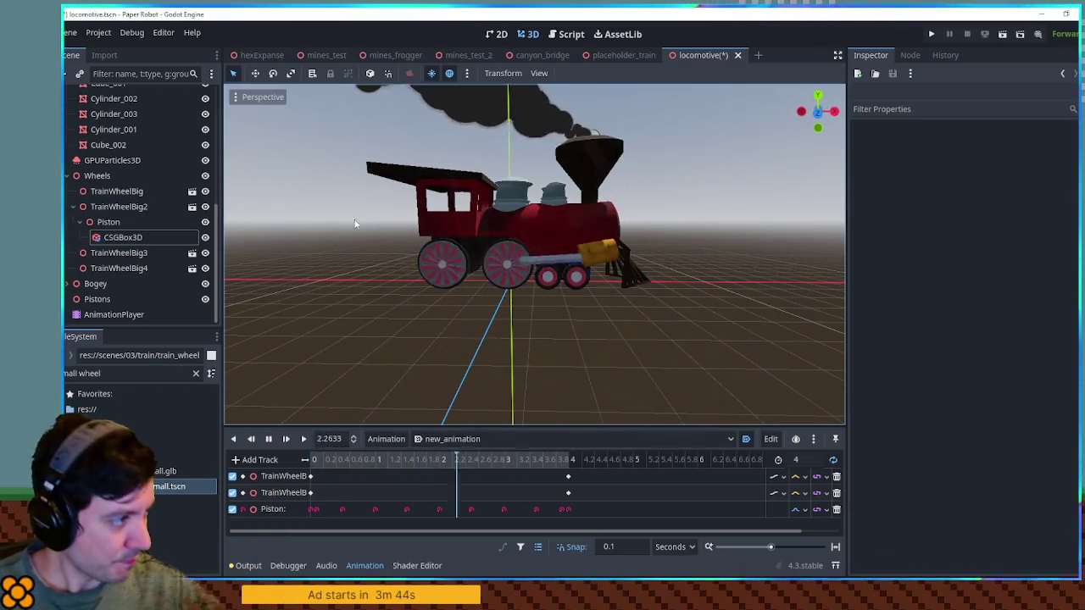
pyautogui.click(129, 250)
# Duplicate the CSGBox3D piston rod box with Ctrl+D.
pyautogui.click(161, 238)
pyautogui.moveTo(356, 288); pyautogui.dragTo(490, 292)
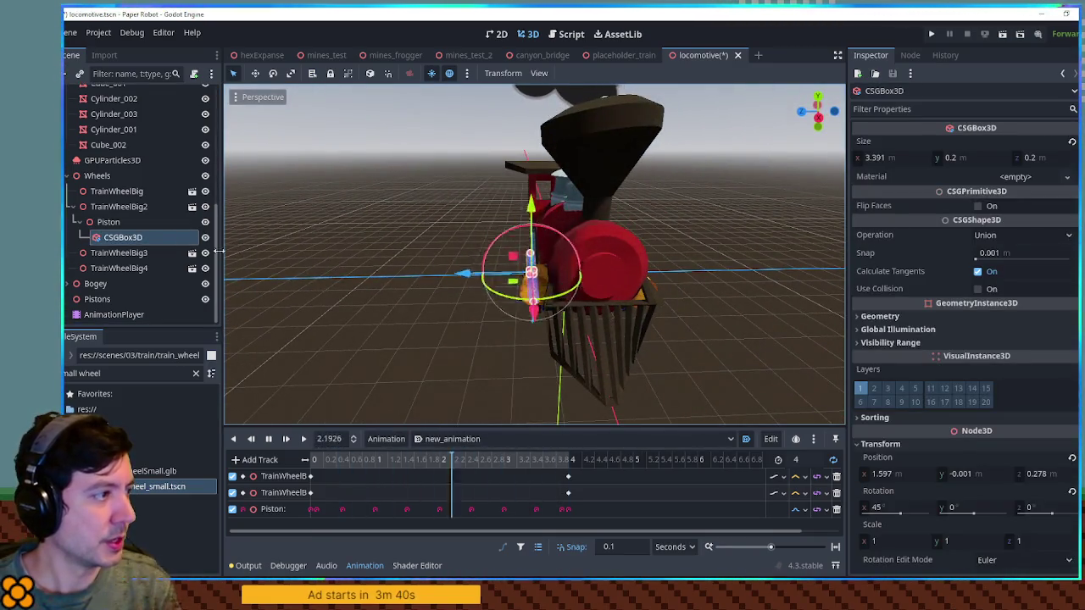
pyautogui.hotkey('ctrl', 'd')
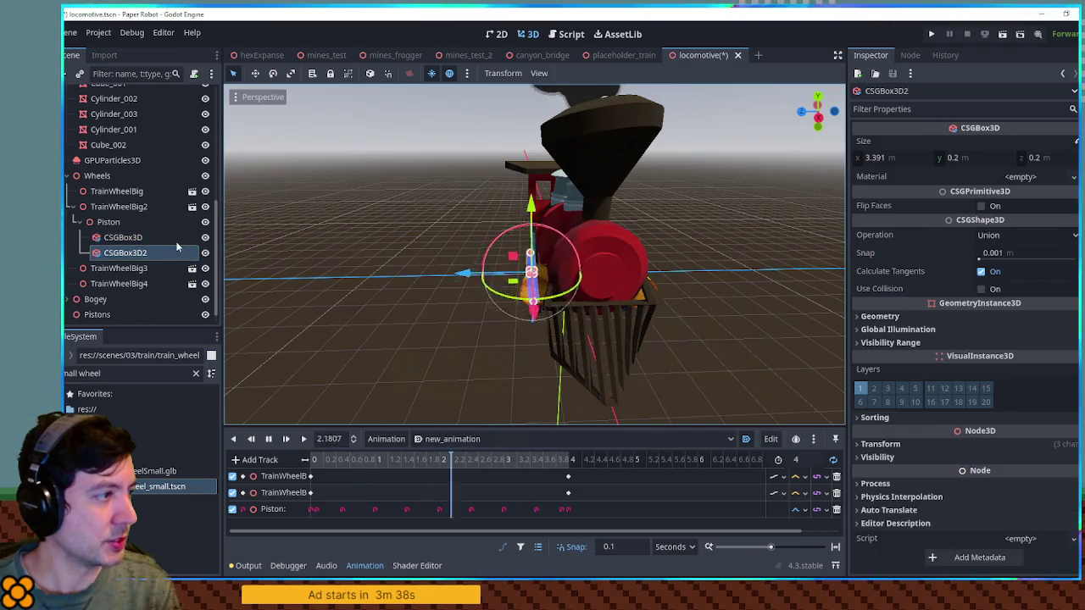
pyautogui.moveTo(384, 257)
pyautogui.mouseDown()
pyautogui.moveTo(544, 244)
pyautogui.moveTo(509, 272)
pyautogui.moveTo(379, 315)
pyautogui.mouseUp()
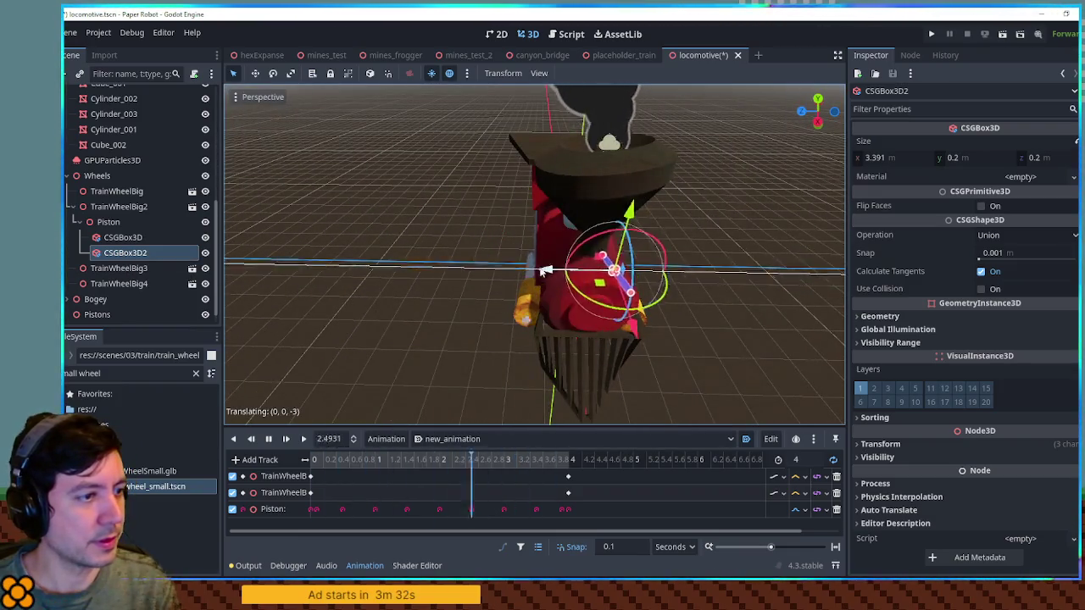
pyautogui.moveTo(517, 263)
pyautogui.mouseDown()
pyautogui.moveTo(351, 242)
pyautogui.moveTo(429, 264)
pyautogui.moveTo(416, 250)
pyautogui.moveTo(451, 283)
pyautogui.moveTo(531, 293)
pyautogui.moveTo(328, 340)
pyautogui.moveTo(300, 371)
pyautogui.moveTo(332, 356)
pyautogui.mouseUp()
pyautogui.scroll(5, 351, 243)
# In top orthogonal view, drag CSGBox3D2 along Z toward the locomotive's far side.
pyautogui.press('KP_7')
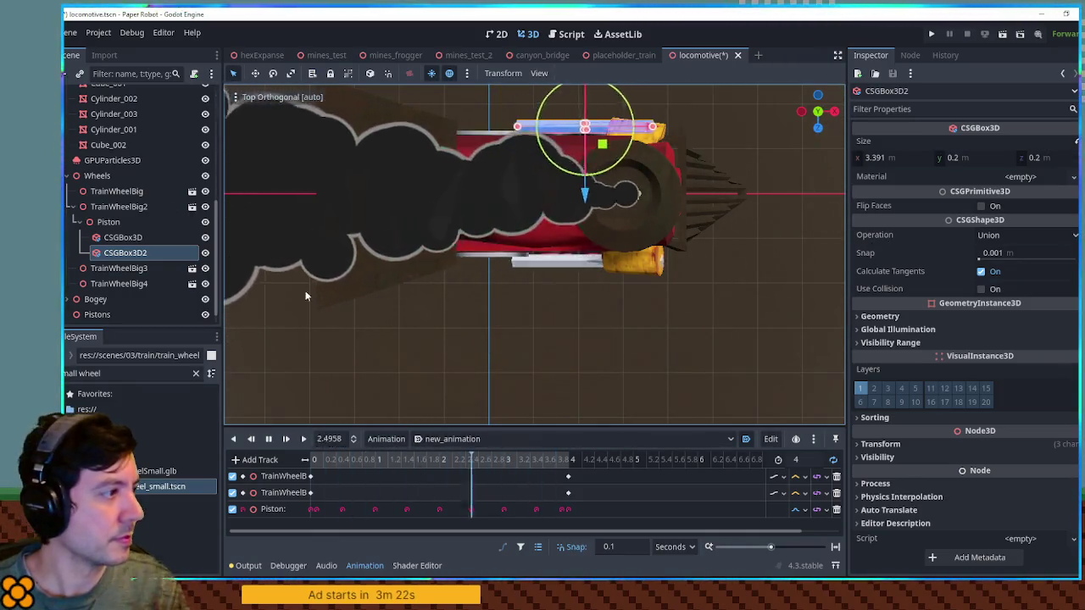
pyautogui.click(924, 444)
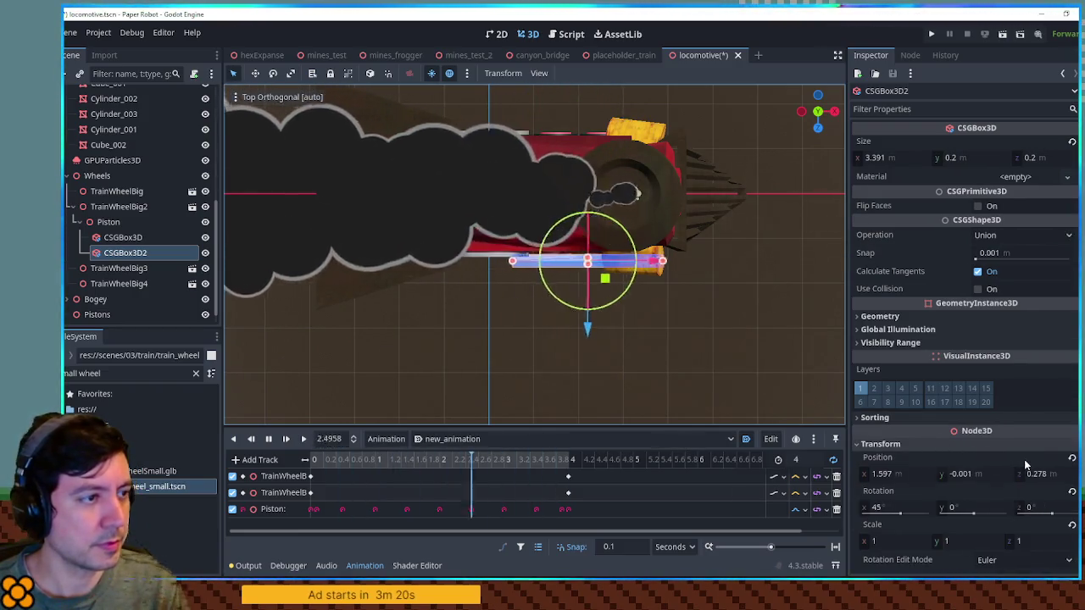
pyautogui.click(1039, 475)
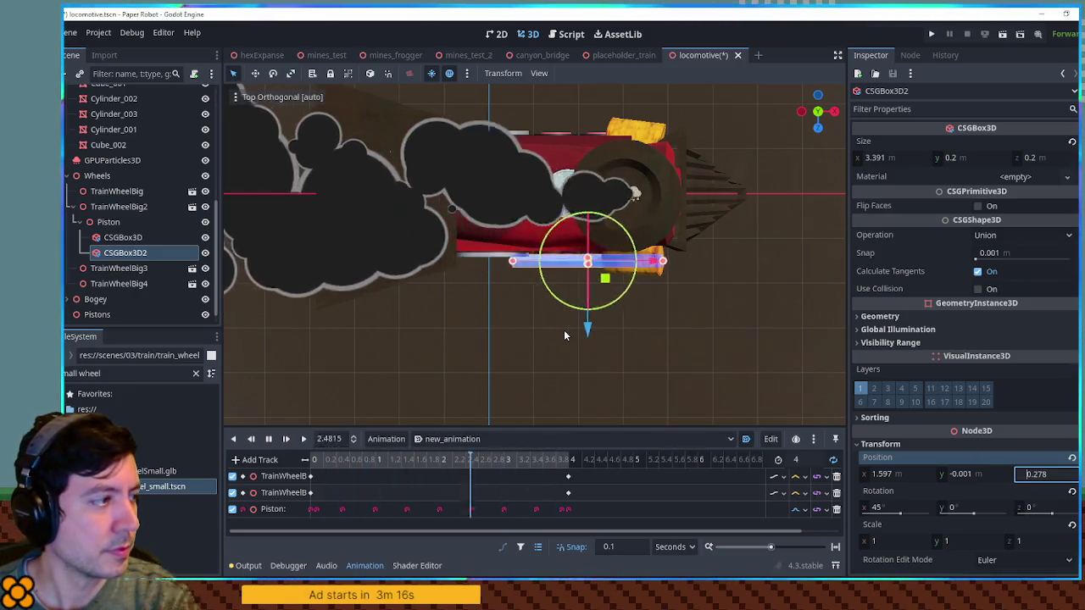
pyautogui.click(119, 223)
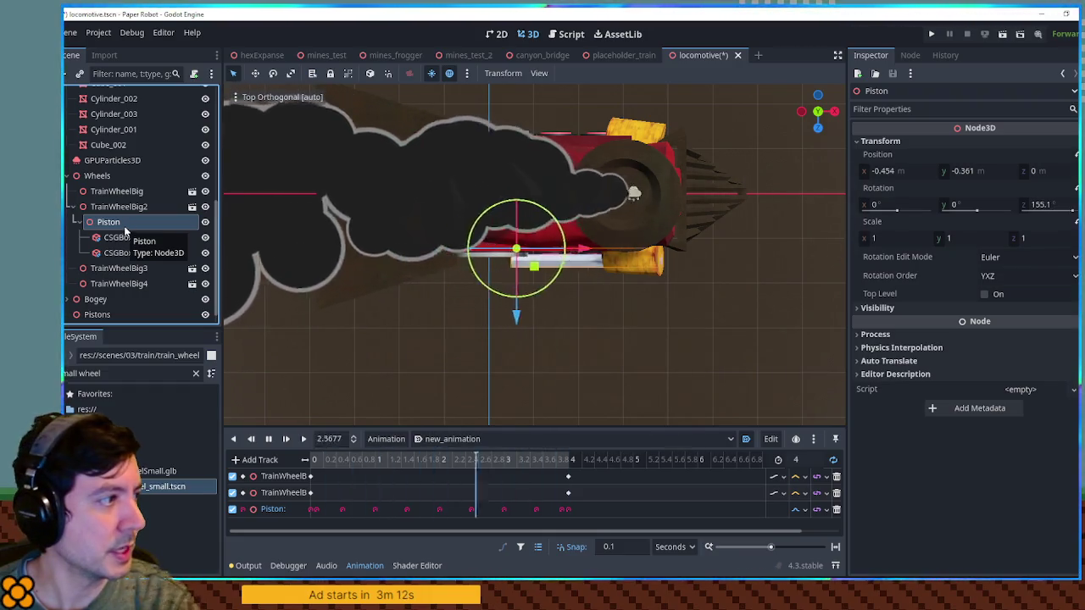
pyautogui.click(165, 253)
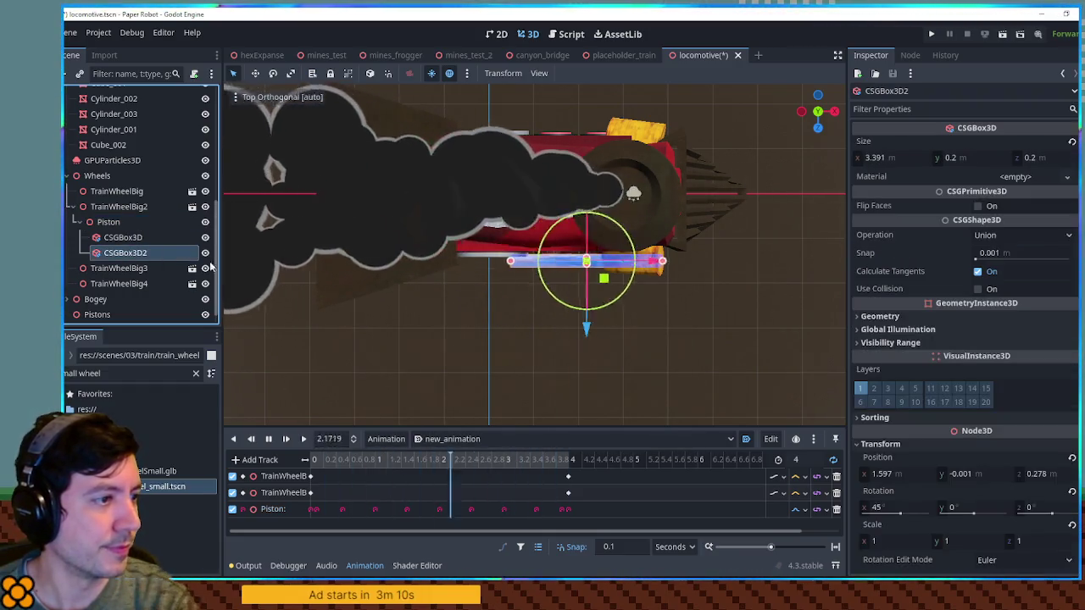
pyautogui.moveTo(555, 324); pyautogui.dragTo(556, 190)
pyautogui.click(654, 136)
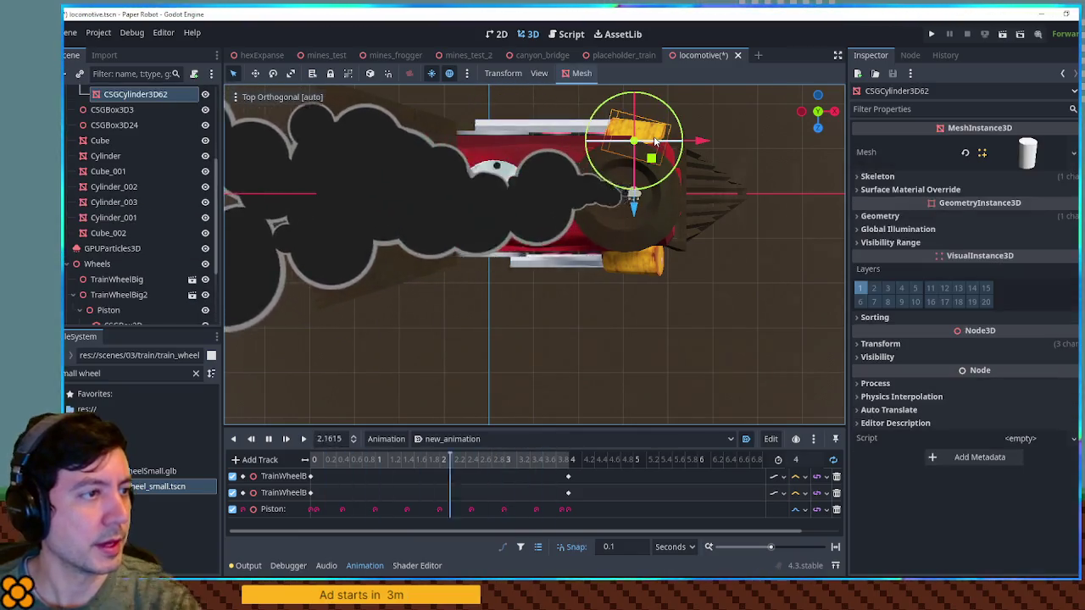
# Delete the upper orange cylinder and duplicate the lower one toward the opposite side.
pyautogui.press('Delete')
pyautogui.press('Return')
pyautogui.click(641, 272)
pyautogui.hotkey('ctrl', 'd')
pyautogui.moveTo(637, 328); pyautogui.dragTo(641, 193)
pyautogui.click(800, 175)
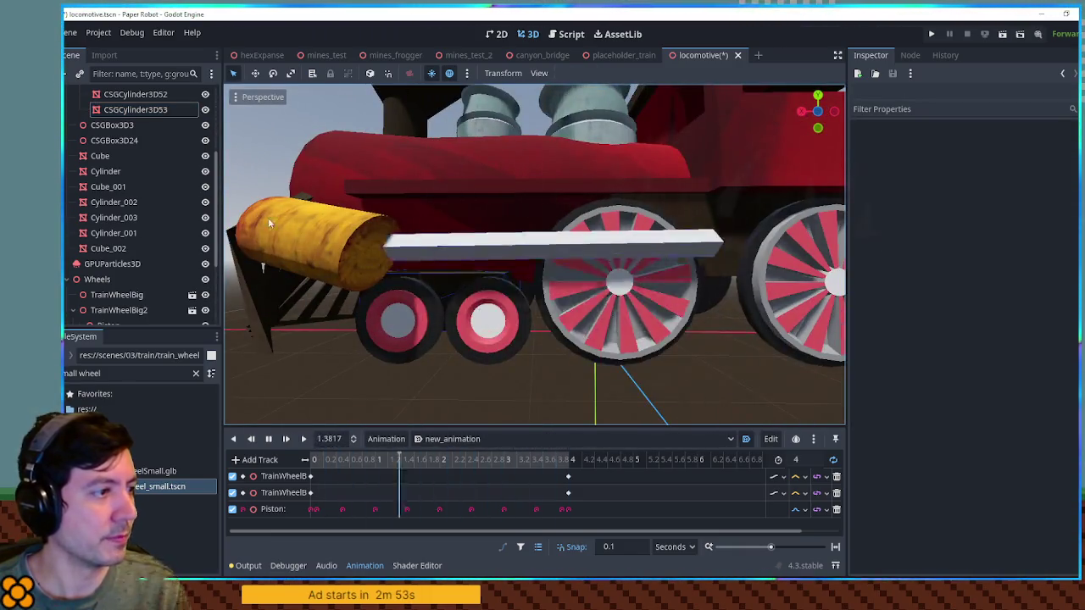
pyautogui.moveTo(268, 217); pyautogui.dragTo(324, 323)
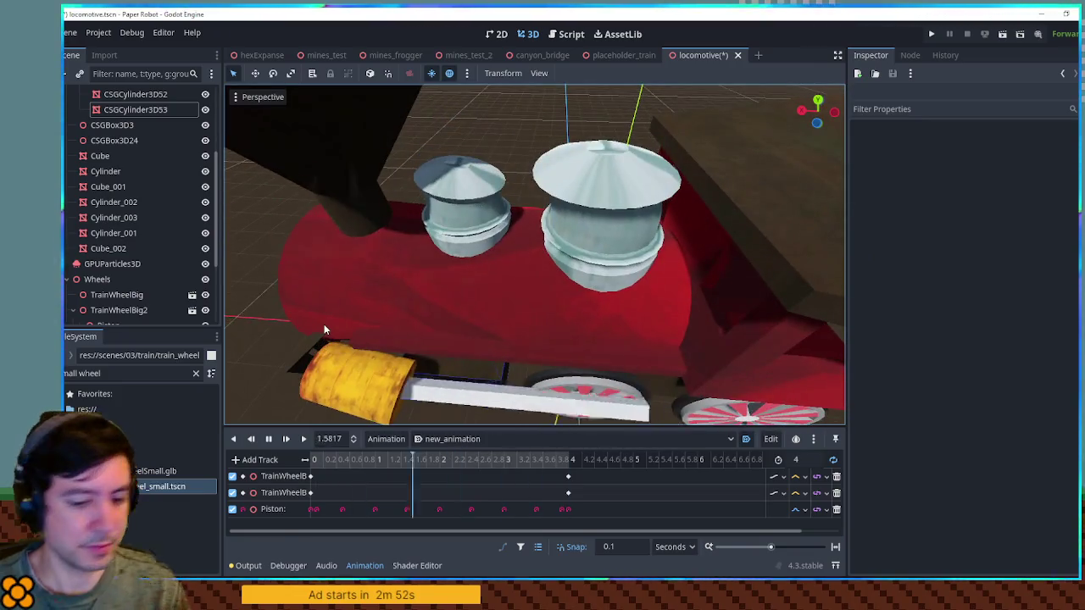
pyautogui.press('KP_7')
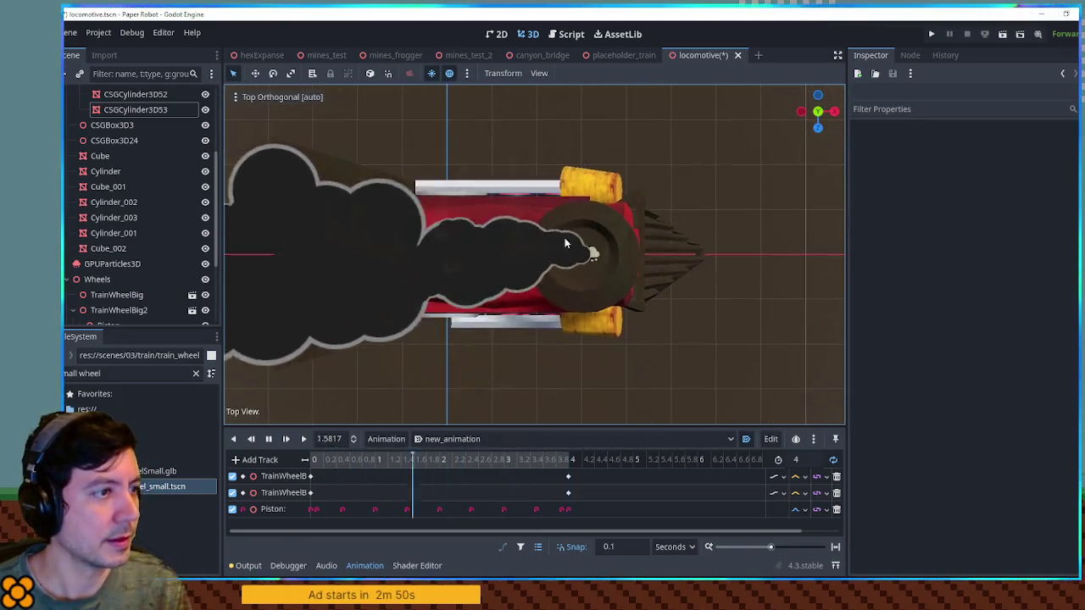
# Give CSGCylinder3D53 Scale z -1 and Position z -1.461 to mirror it.
pyautogui.click(598, 186)
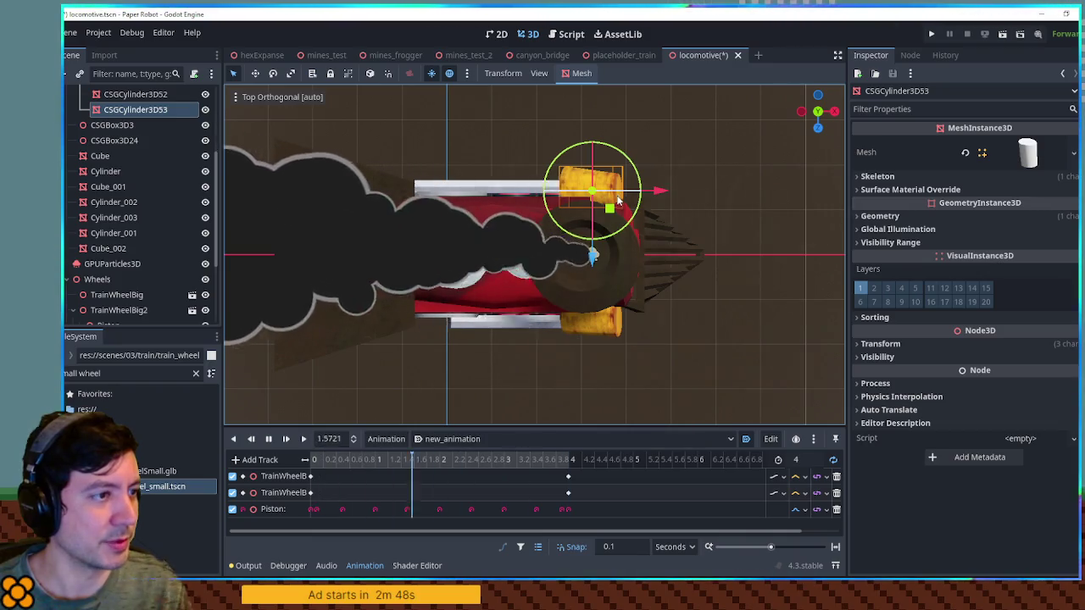
pyautogui.click(910, 342)
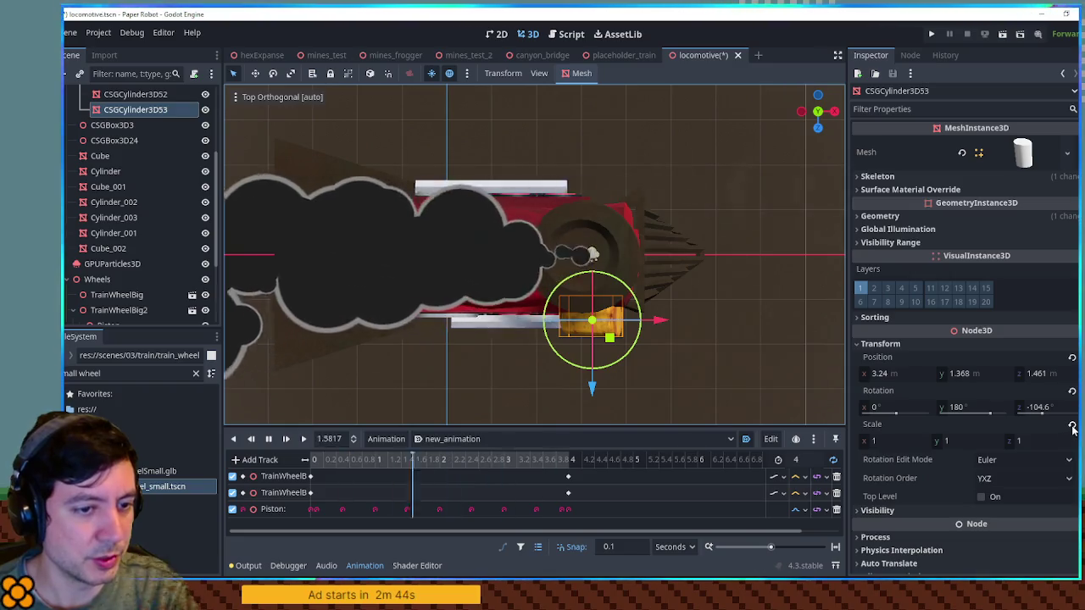
pyautogui.click(1044, 441)
pyautogui.write('-1')
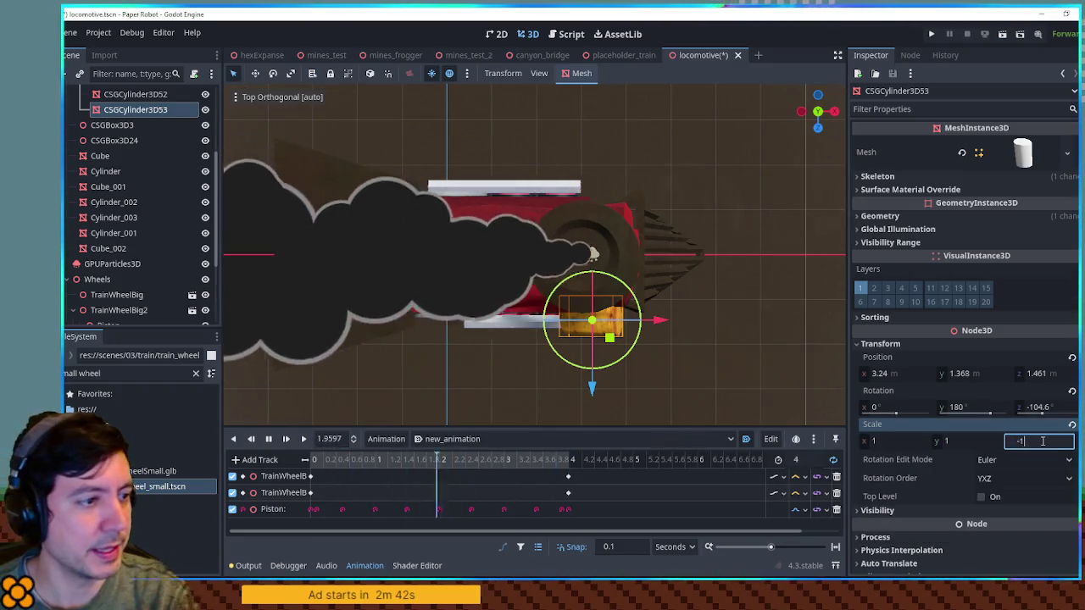
pyautogui.press('Return')
pyautogui.click(1036, 373)
pyautogui.write('-1.461')
pyautogui.press('Return')
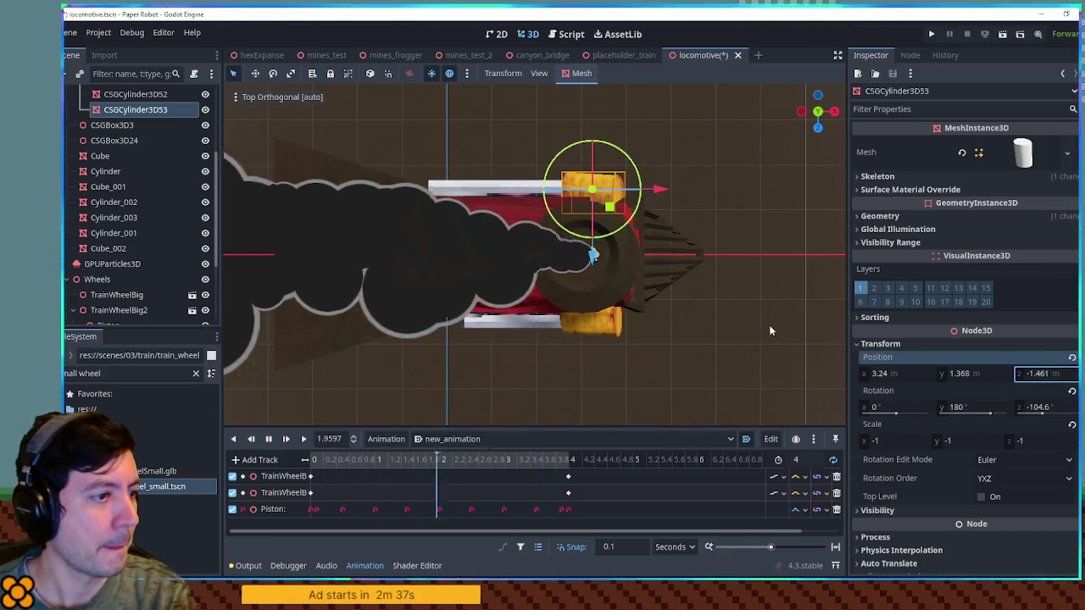
pyautogui.moveTo(775, 333)
pyautogui.mouseDown()
pyautogui.moveTo(775, 276)
pyautogui.moveTo(632, 193)
pyautogui.moveTo(473, 169)
pyautogui.moveTo(321, 169)
pyautogui.moveTo(382, 247)
pyautogui.moveTo(407, 379)
pyautogui.moveTo(810, 364)
pyautogui.moveTo(786, 326)
pyautogui.moveTo(769, 244)
pyautogui.moveTo(445, 320)
pyautogui.moveTo(519, 281)
pyautogui.moveTo(538, 250)
pyautogui.moveTo(506, 310)
pyautogui.mouseUp()
pyautogui.scroll(3, 321, 170)
pyautogui.click(285, 295)
pyautogui.press('KP_7')
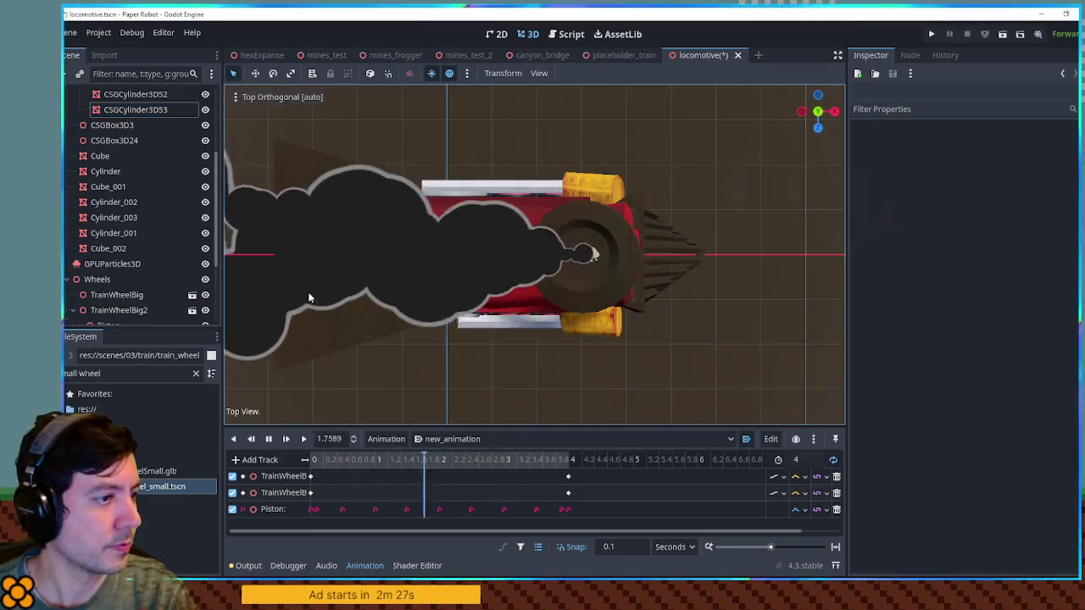
# Stop the animation and compare the CSGBox3D and CSGBox3D2 piston bars, reselecting CSGBox3D2.
pyautogui.click(498, 188)
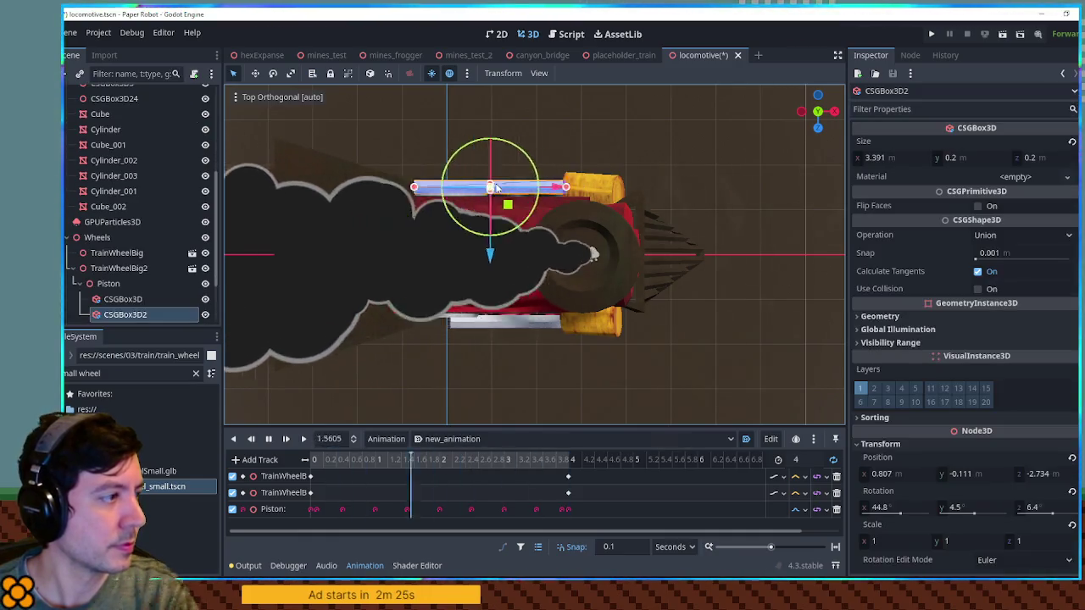
pyautogui.click(123, 300)
pyautogui.click(127, 314)
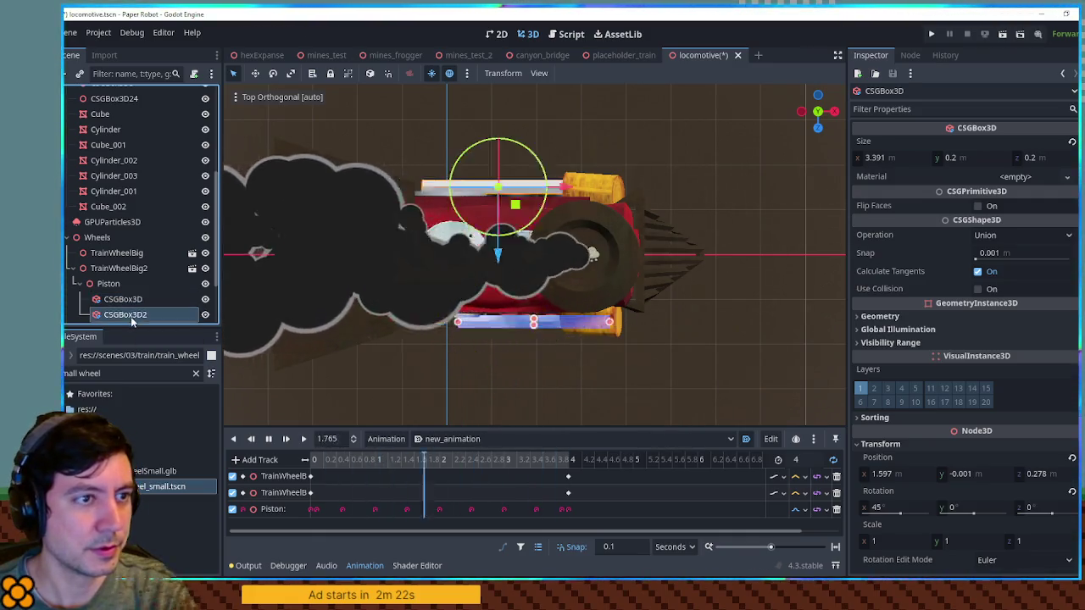
pyautogui.click(128, 302)
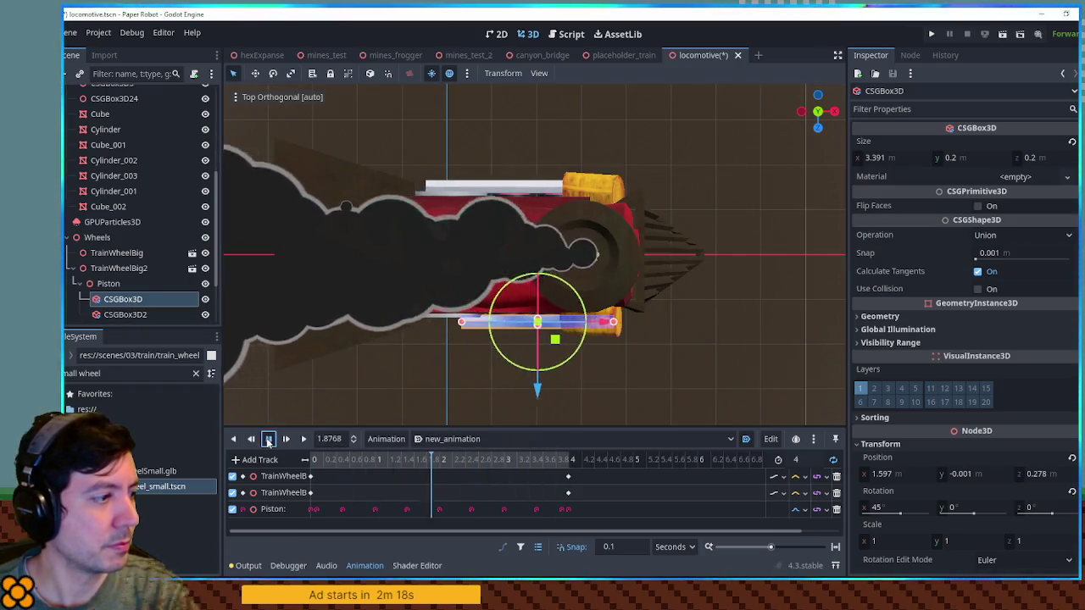
pyautogui.click(268, 439)
pyautogui.click(151, 317)
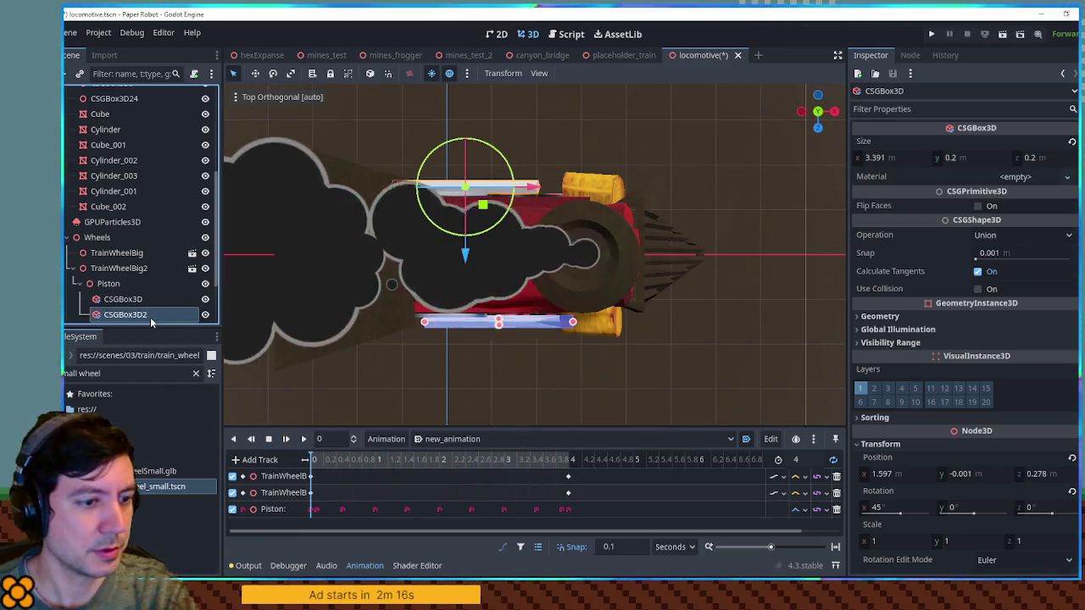
pyautogui.click(150, 312)
pyautogui.press('Escape')
pyautogui.click(136, 301)
pyautogui.click(144, 316)
pyautogui.click(287, 358)
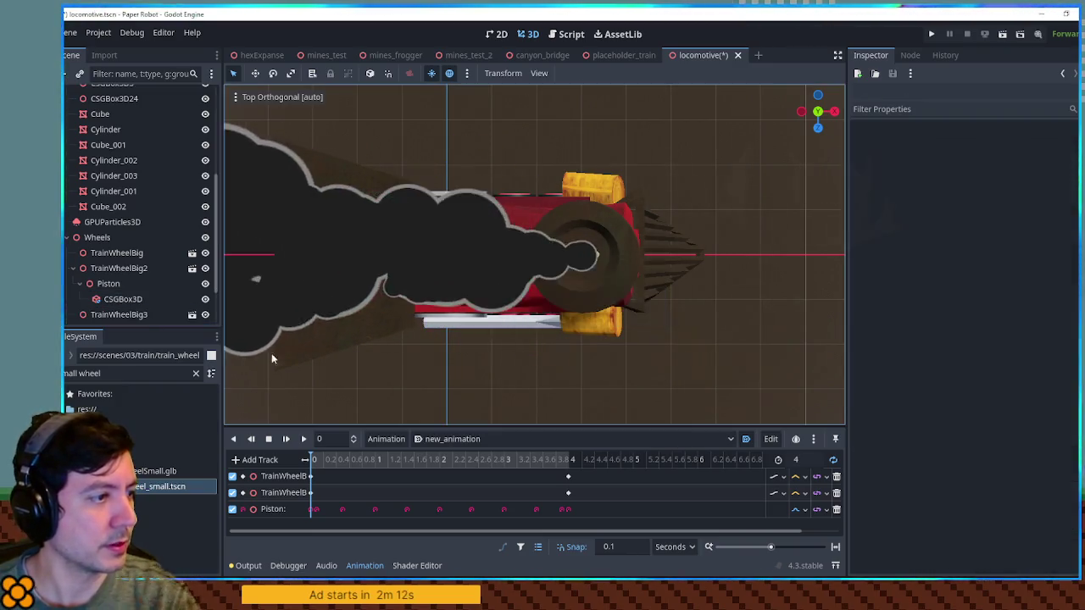
pyautogui.click(499, 322)
# Drag CSGBox3D2 to the train's other side and play the animation to check it.
pyautogui.moveTo(500, 390); pyautogui.dragTo(507, 250)
pyautogui.hotkey('shift', 'd')
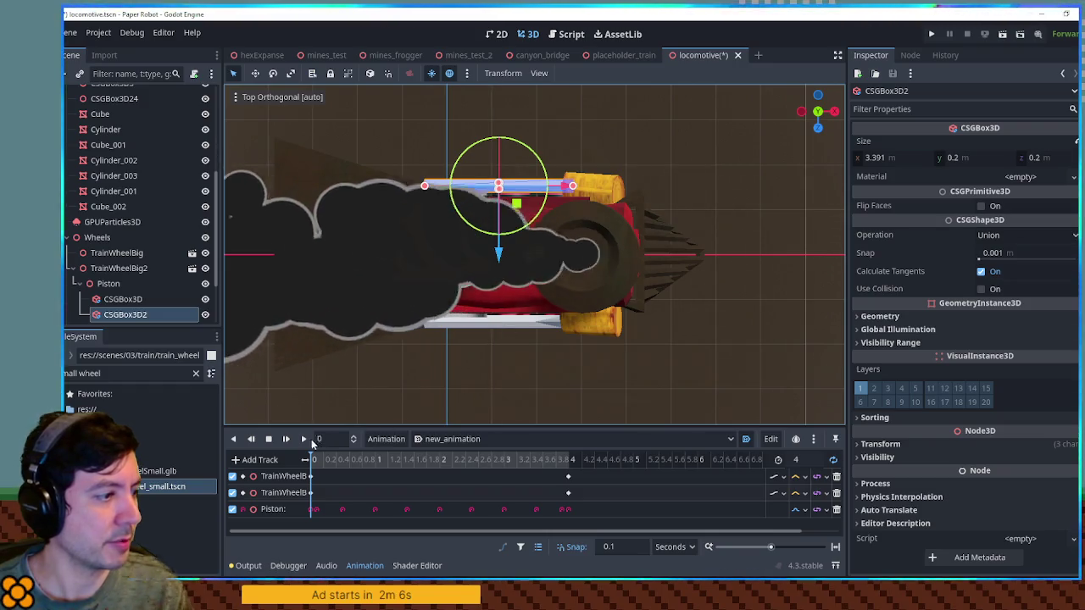
pyautogui.moveTo(565, 337)
pyautogui.mouseDown()
pyautogui.moveTo(563, 215)
pyautogui.moveTo(456, 139)
pyautogui.moveTo(689, 328)
pyautogui.moveTo(342, 356)
pyautogui.moveTo(472, 328)
pyautogui.mouseUp()
pyautogui.click(456, 140)
pyautogui.scroll(4, 594, 254)
pyautogui.moveTo(387, 335); pyautogui.dragTo(647, 330)
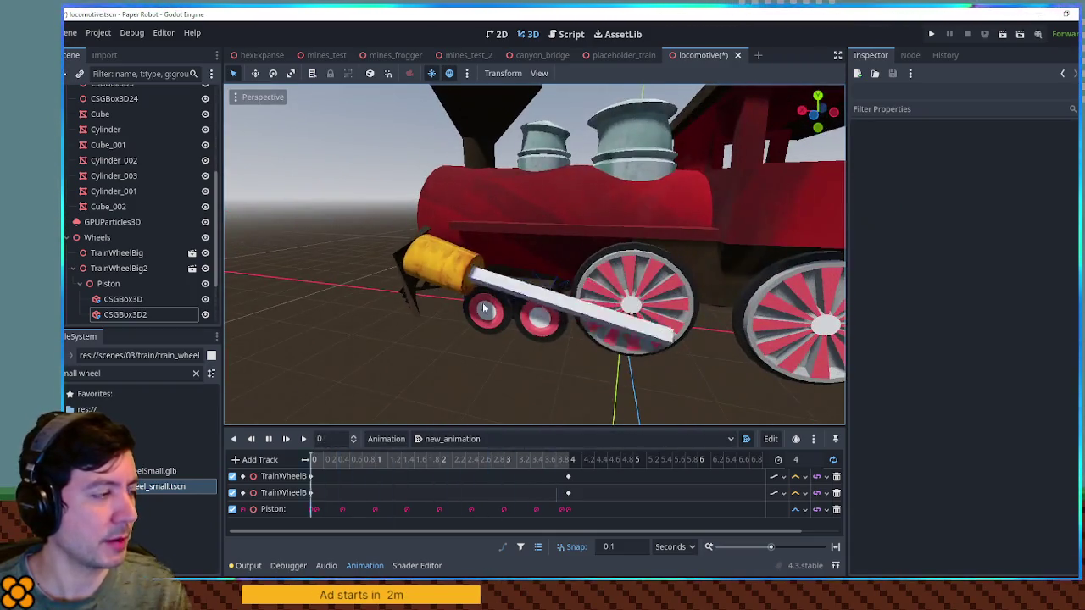
# Enlarge the animation panel, widen the track names, and return the playhead to the start.
pyautogui.moveTo(429, 429); pyautogui.dragTo(424, 328)
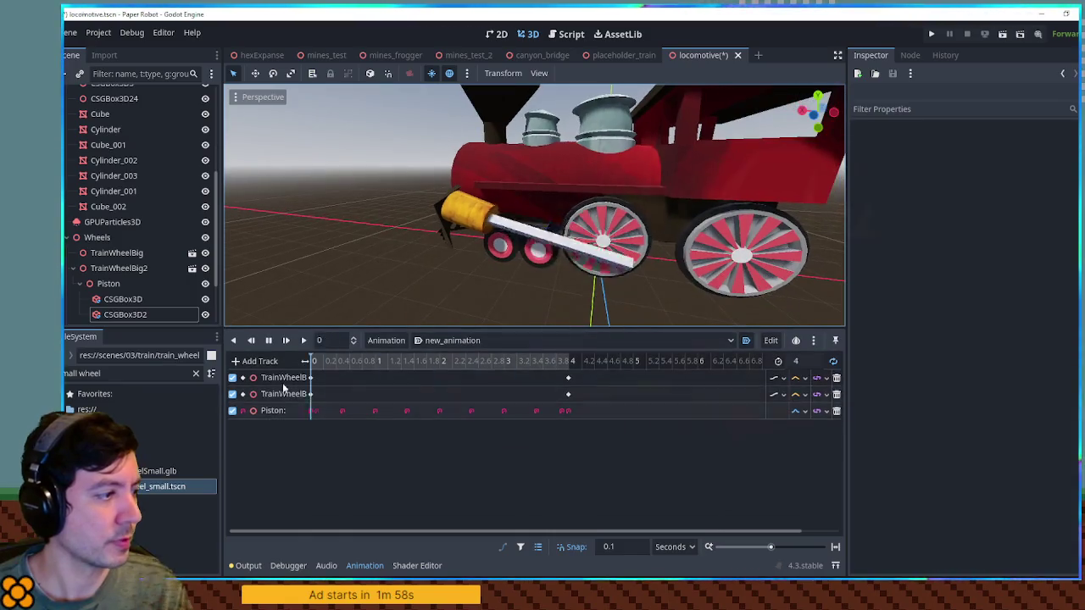
pyautogui.scroll(-3, 145, 293)
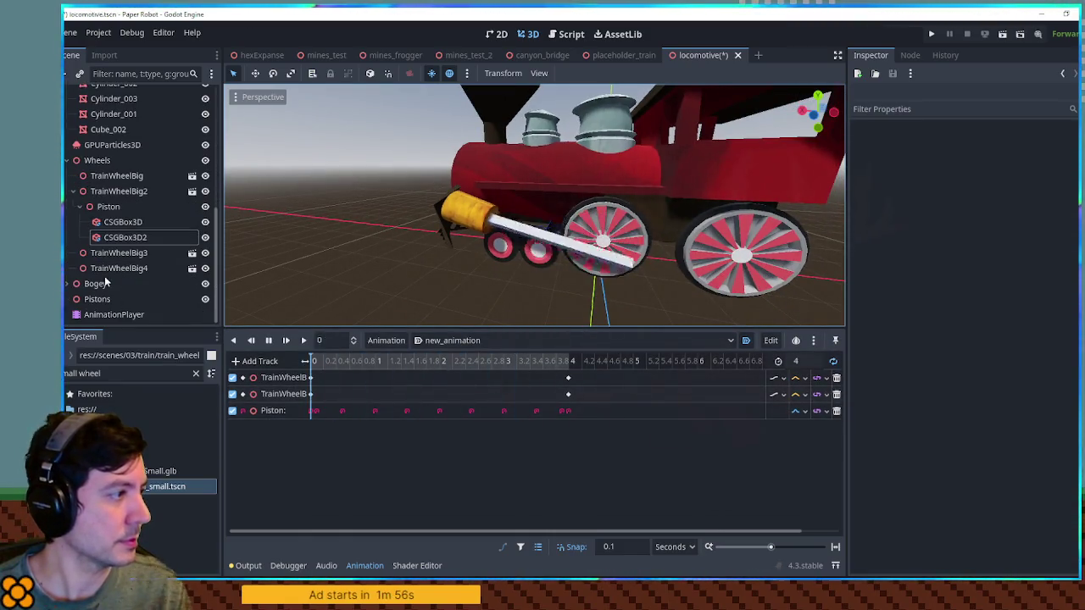
pyautogui.click(105, 256)
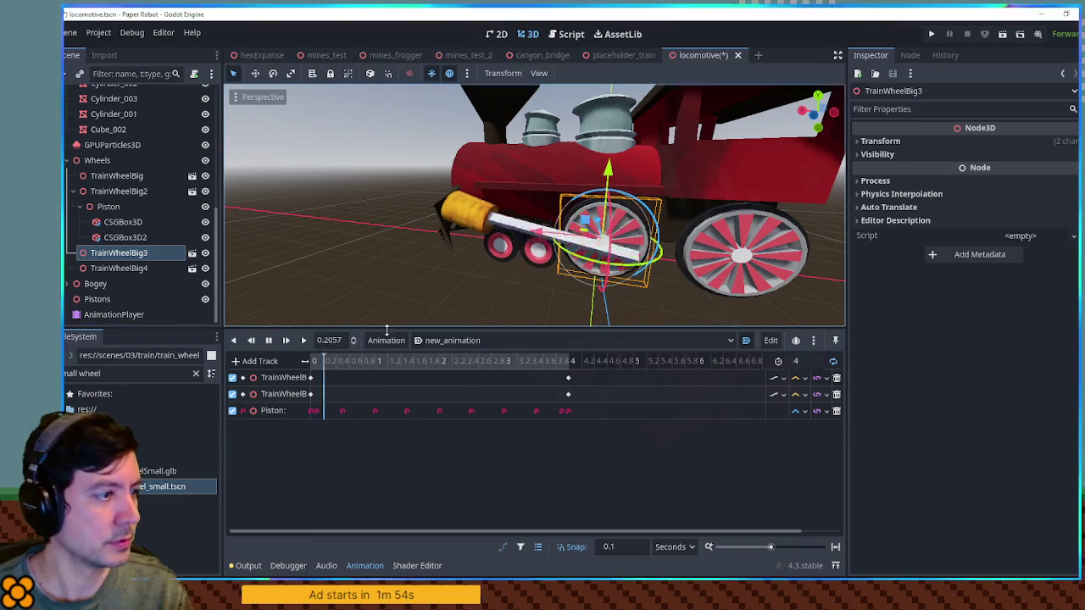
pyautogui.click(315, 362)
pyautogui.moveTo(311, 362); pyautogui.dragTo(429, 362)
pyautogui.click(429, 361)
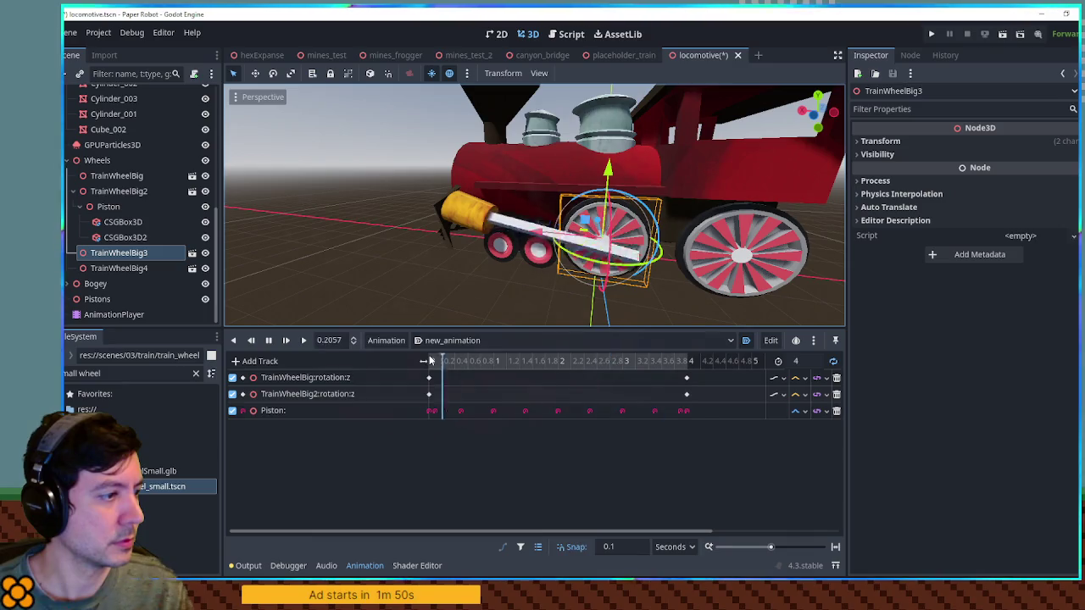
# Add rotation property tracks for TrainWheelBig3 and TrainWheelBig4.
pyautogui.click(254, 361)
pyautogui.click(274, 379)
pyautogui.write('3')
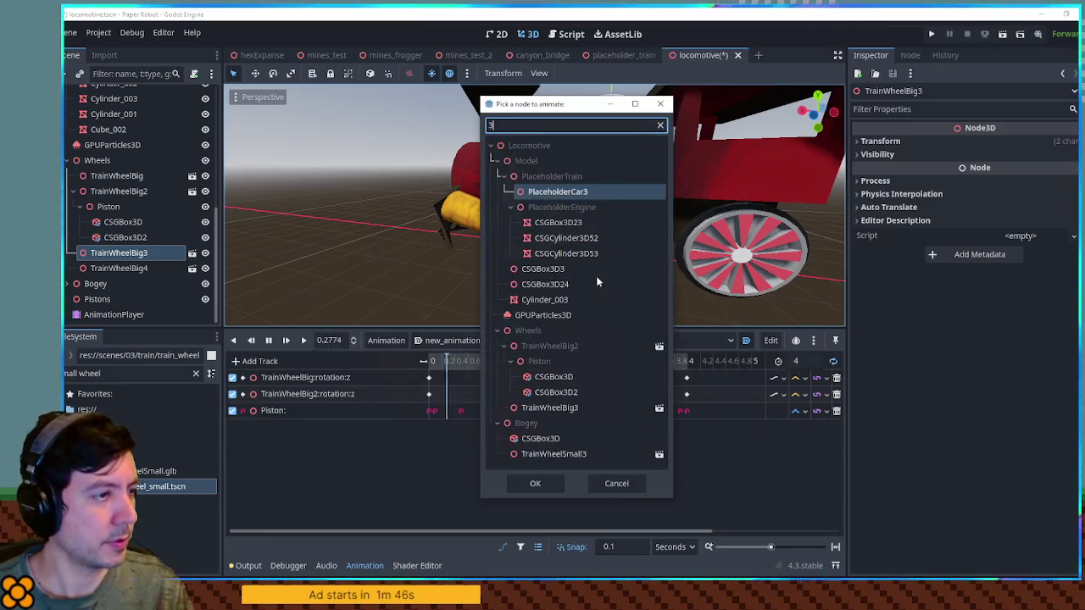
pyautogui.doubleClick(551, 409)
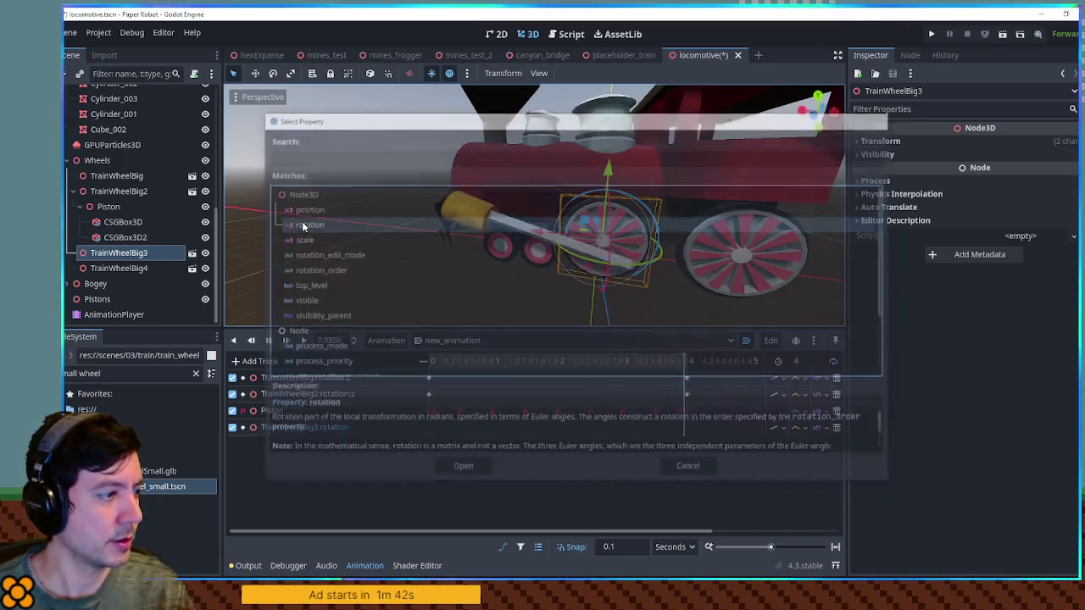
pyautogui.doubleClick(297, 224)
pyautogui.click(255, 364)
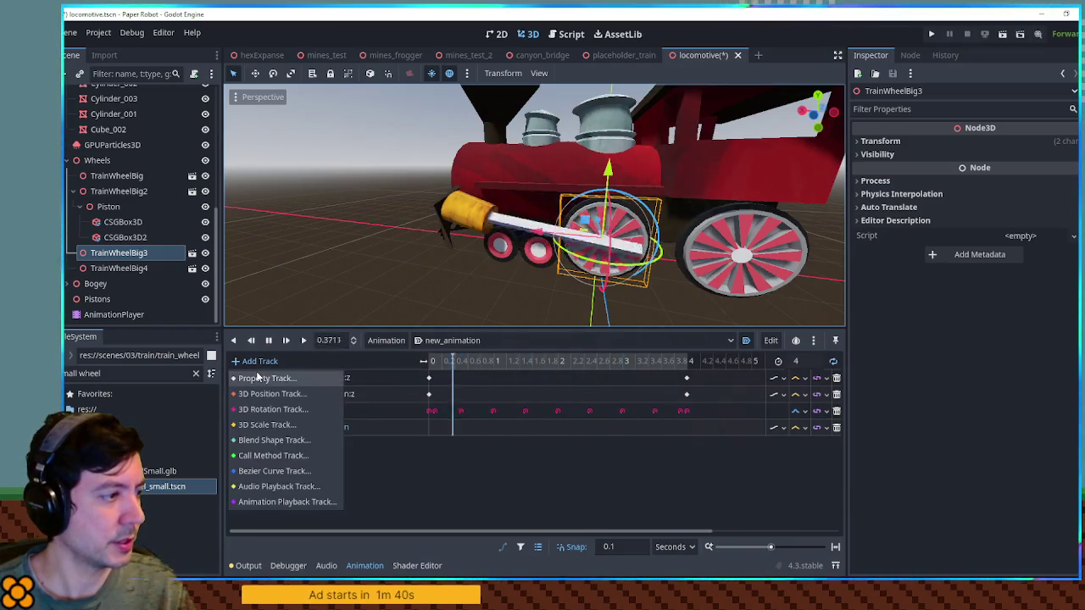
pyautogui.click(258, 378)
pyautogui.write('whe')
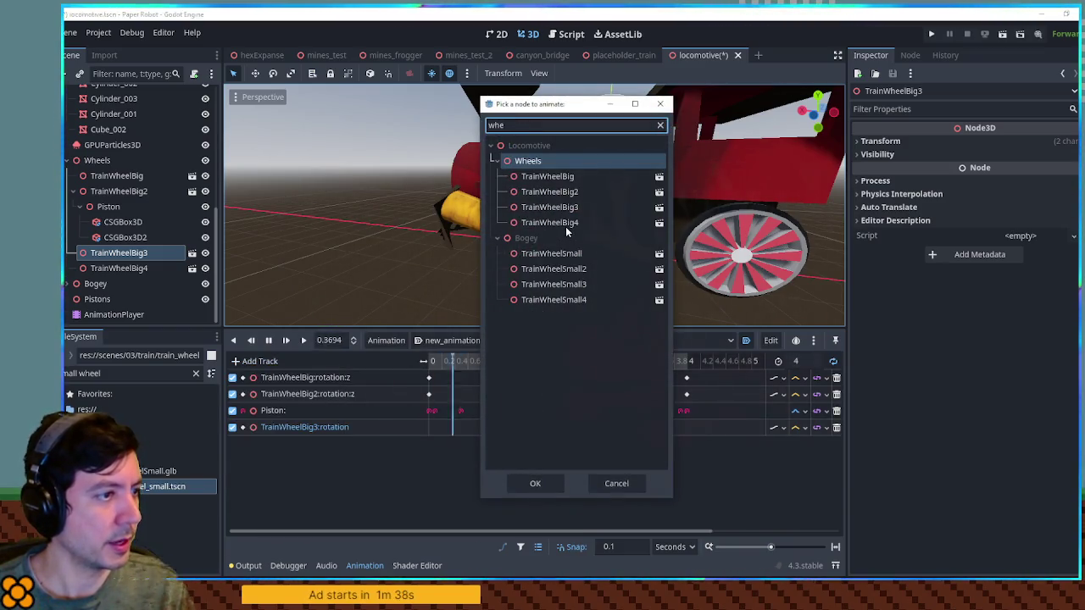
pyautogui.doubleClick(565, 224)
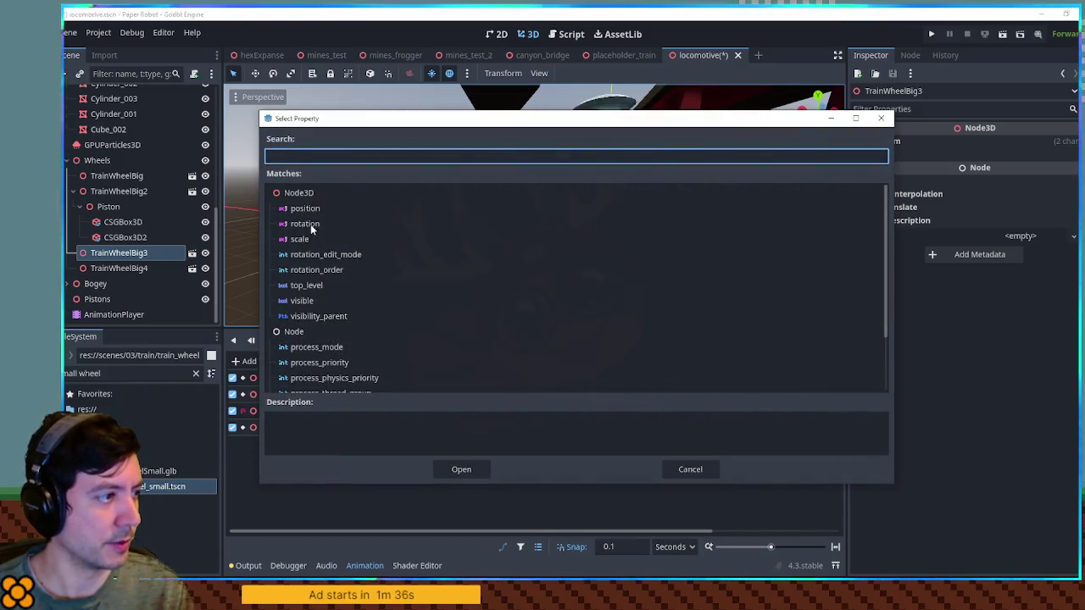
pyautogui.doubleClick(310, 224)
# Restrict both wheel tracks to z rotation by renaming them to rotation:z.
pyautogui.doubleClick(376, 427)
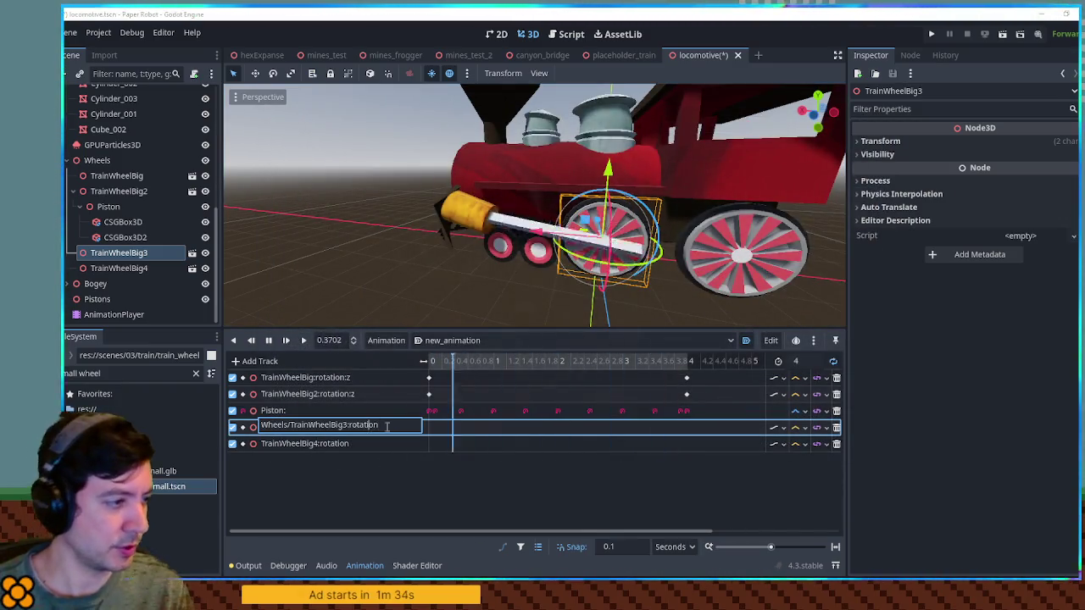
pyautogui.write(':z')
pyautogui.press('Return')
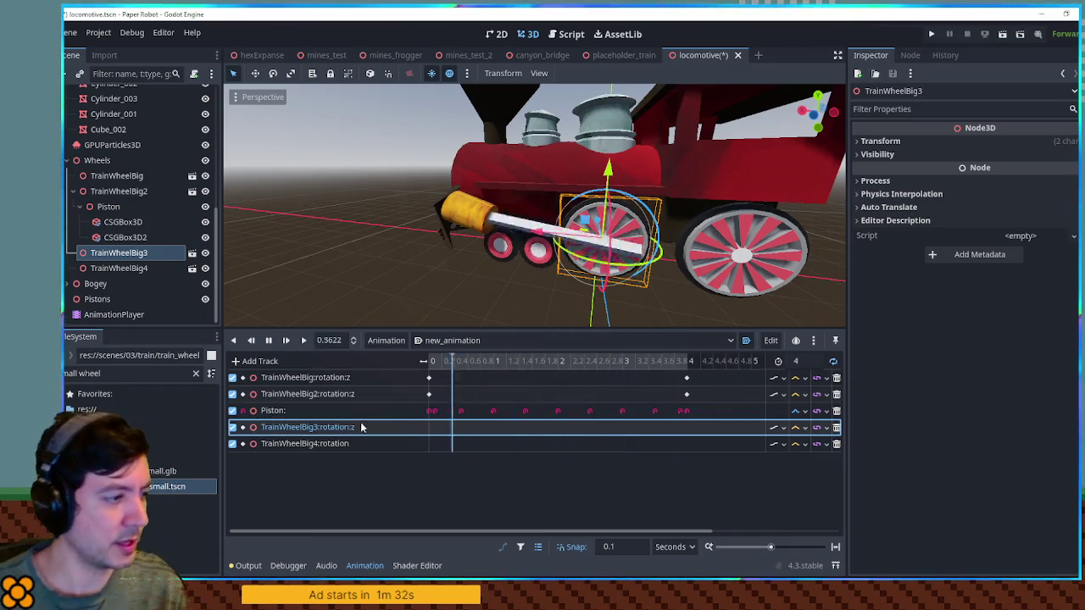
pyautogui.doubleClick(363, 443)
pyautogui.write(':z')
pyautogui.press('Return')
# Insert starting keys at time 0 on both wheel rotation tracks.
pyautogui.rightClick(430, 428)
pyautogui.click(437, 434)
pyautogui.rightClick(435, 444)
pyautogui.click(439, 450)
pyautogui.moveTo(436, 444); pyautogui.dragTo(429, 444)
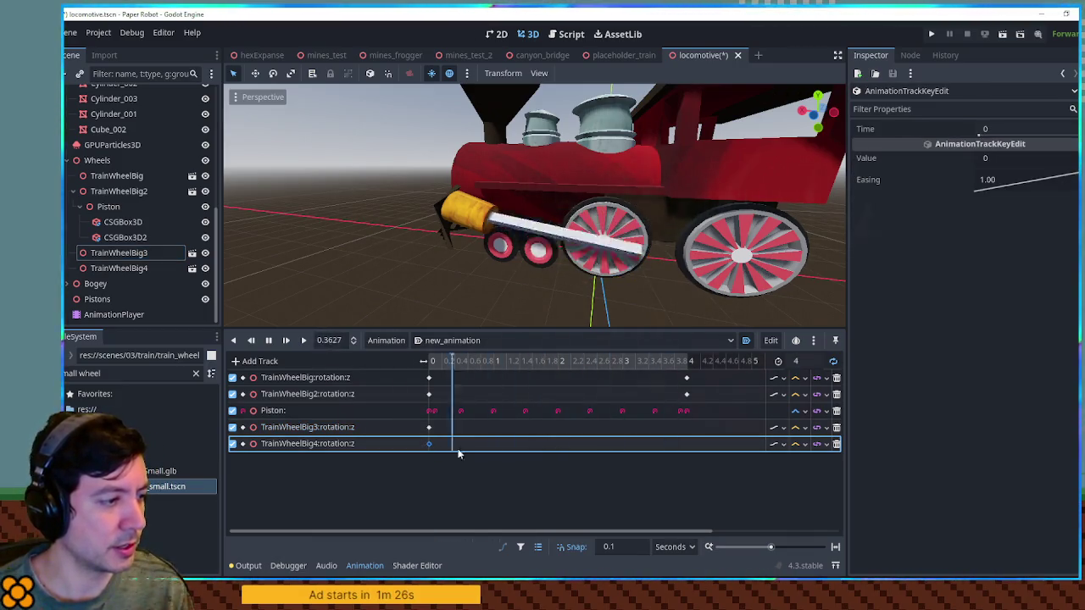
pyautogui.scroll(5, 576, 267)
pyautogui.scroll(3, 582, 251)
pyautogui.scroll(-5, 613, 246)
pyautogui.click(614, 237)
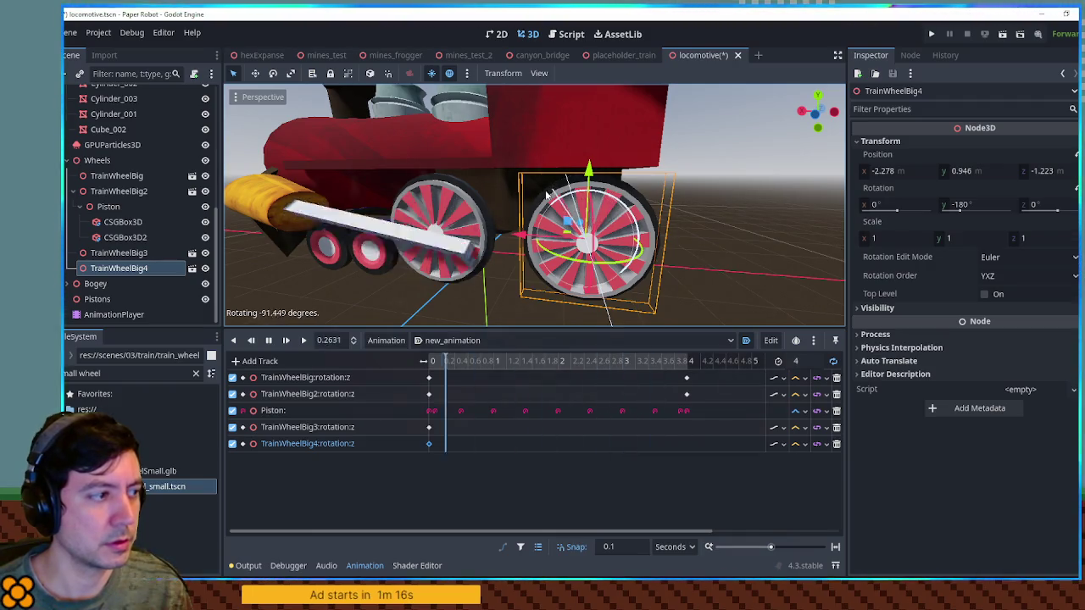
pyautogui.moveTo(526, 212)
pyautogui.mouseDown()
pyautogui.moveTo(530, 231)
pyautogui.moveTo(638, 227)
pyautogui.moveTo(610, 264)
pyautogui.moveTo(621, 246)
pyautogui.moveTo(621, 256)
pyautogui.mouseUp()
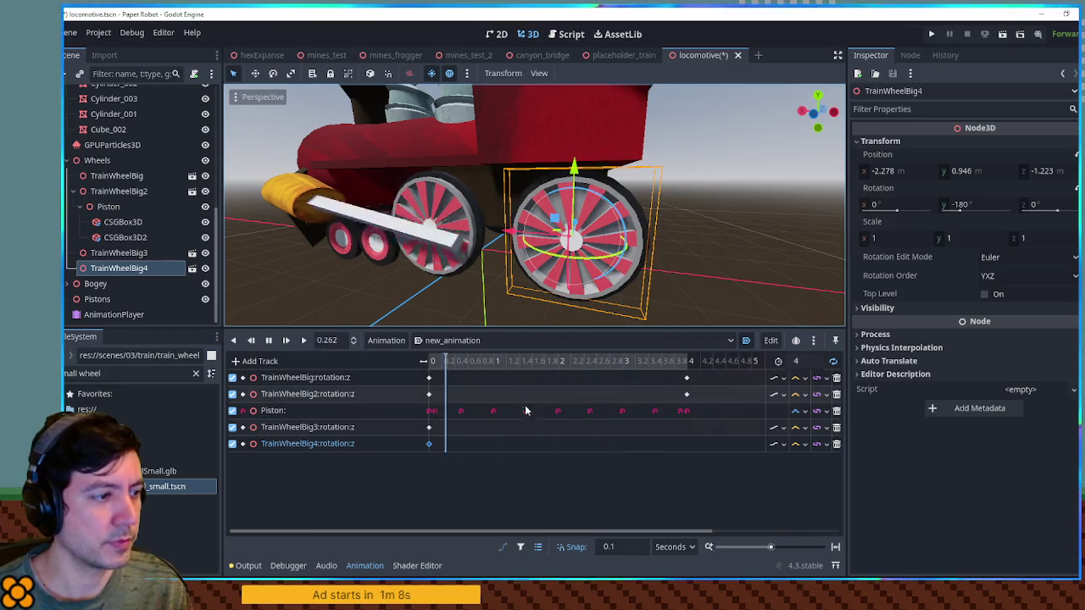
# Insert end keys at 4 seconds on both wheel tracks with value -6.284.
pyautogui.rightClick(691, 431)
pyautogui.click(712, 435)
pyautogui.rightClick(691, 445)
pyautogui.click(717, 448)
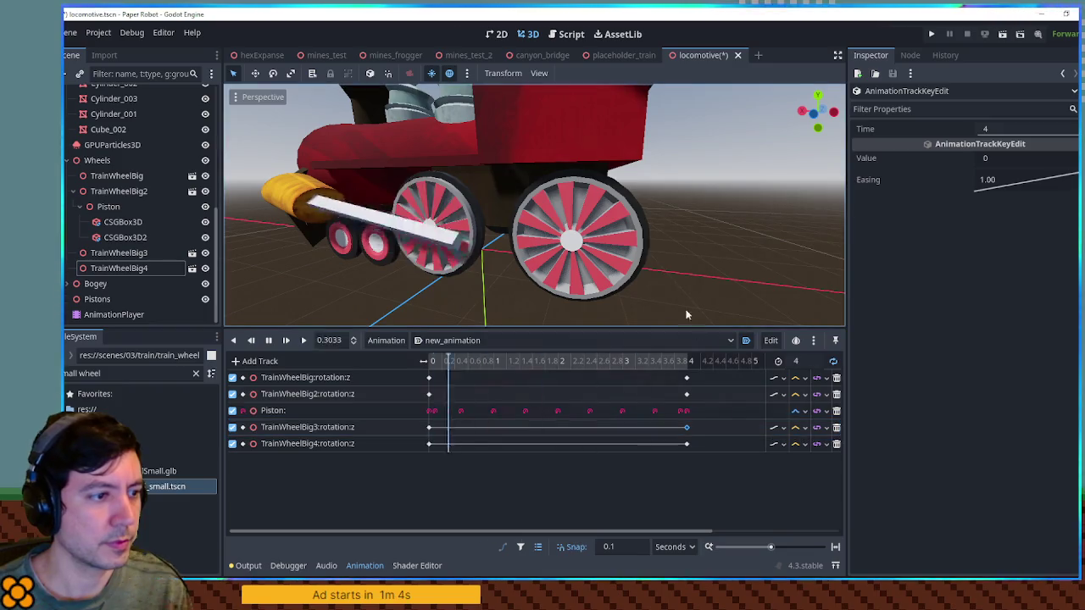
pyautogui.click(686, 378)
pyautogui.click(1008, 158)
pyautogui.click(688, 428)
pyautogui.click(996, 160)
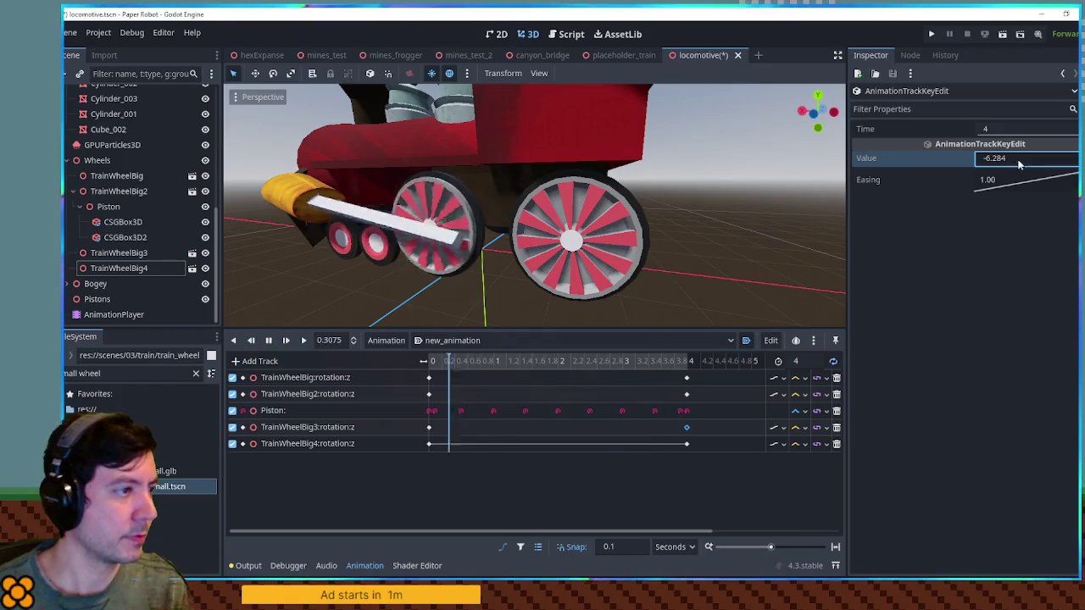
pyautogui.click(687, 444)
pyautogui.click(1006, 159)
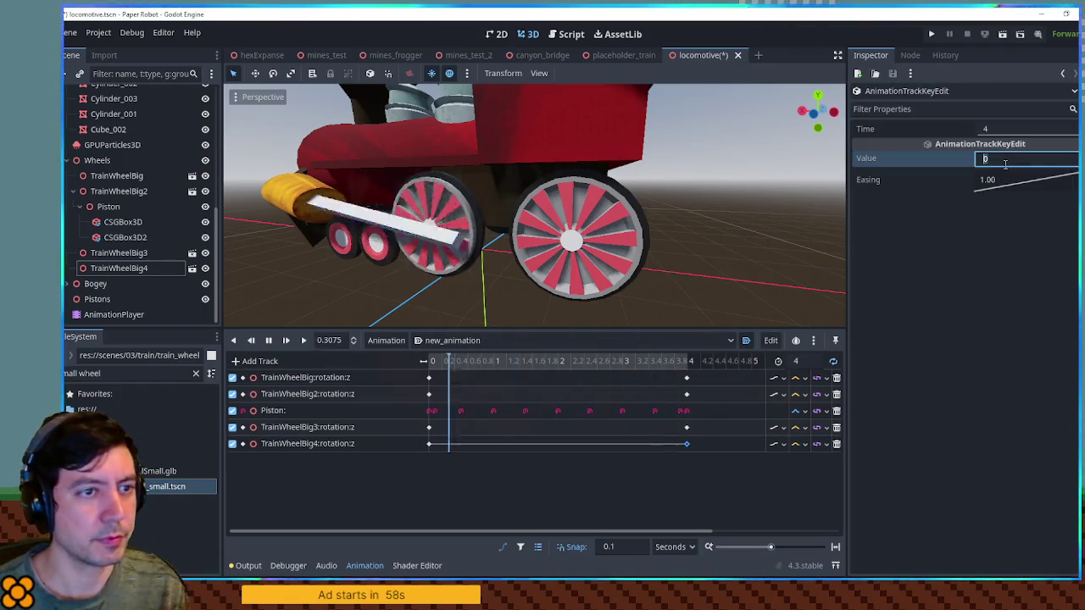
pyautogui.press('Return')
# Hide the animation panel, orbit to a front three-quarter view, and select the CSGBox3D2 piston bar.
pyautogui.scroll(-2, 695, 183)
pyautogui.moveTo(695, 183)
pyautogui.mouseDown()
pyautogui.moveTo(480, 173)
pyautogui.moveTo(583, 180)
pyautogui.moveTo(744, 170)
pyautogui.moveTo(627, 292)
pyautogui.moveTo(526, 323)
pyautogui.mouseUp()
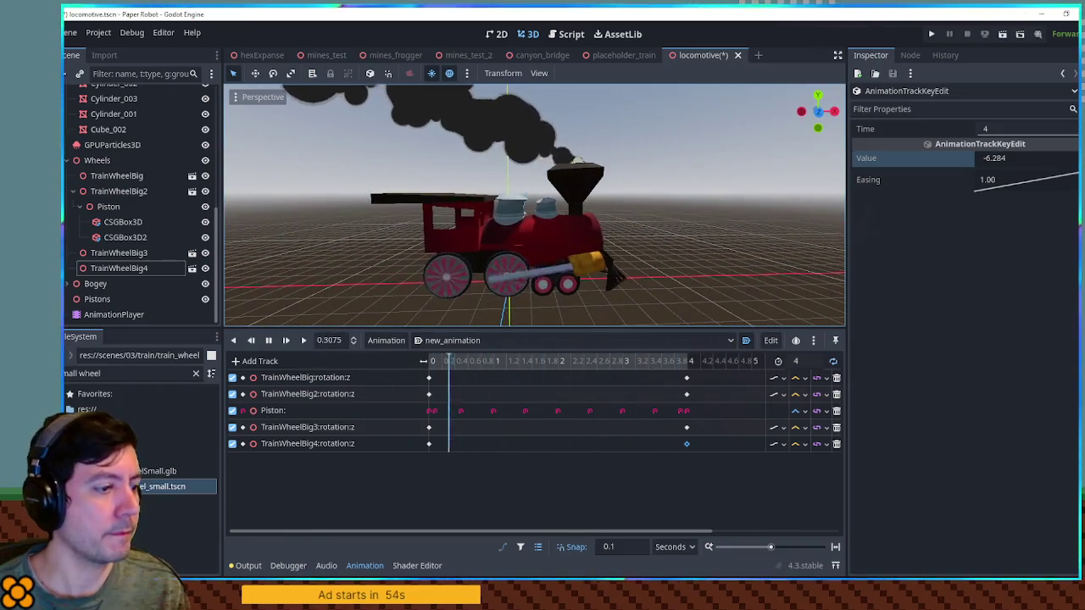
pyautogui.click(364, 565)
pyautogui.moveTo(673, 370)
pyautogui.mouseDown()
pyautogui.moveTo(703, 322)
pyautogui.moveTo(631, 345)
pyautogui.mouseUp()
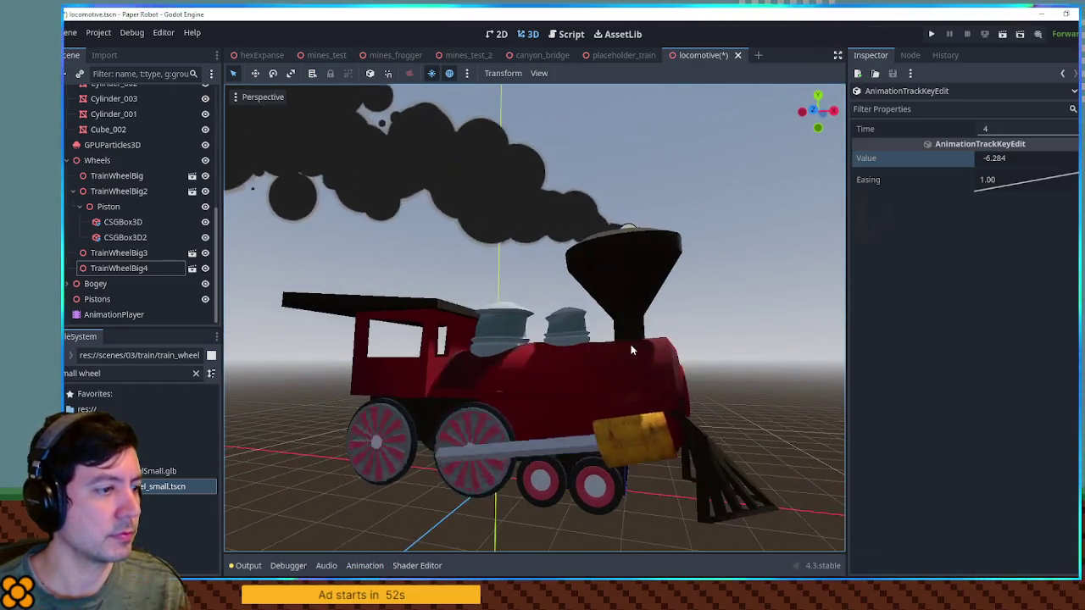
pyautogui.scroll(3, 699, 350)
pyautogui.moveTo(699, 351)
pyautogui.mouseDown()
pyautogui.moveTo(633, 252)
pyautogui.moveTo(683, 305)
pyautogui.moveTo(516, 310)
pyautogui.moveTo(514, 353)
pyautogui.moveTo(508, 344)
pyautogui.mouseUp()
pyautogui.click(125, 238)
# Shorten both piston bars, CSGBox3D2 and CSGBox3D, to 3.331 m.
pyautogui.keyDown('shift'); pyautogui.click(123, 223); pyautogui.keyUp('shift')
pyautogui.moveTo(374, 317)
pyautogui.mouseDown()
pyautogui.moveTo(573, 310)
pyautogui.moveTo(1002, 226)
pyautogui.mouseUp()
pyautogui.moveTo(890, 157); pyautogui.dragTo(881, 158)
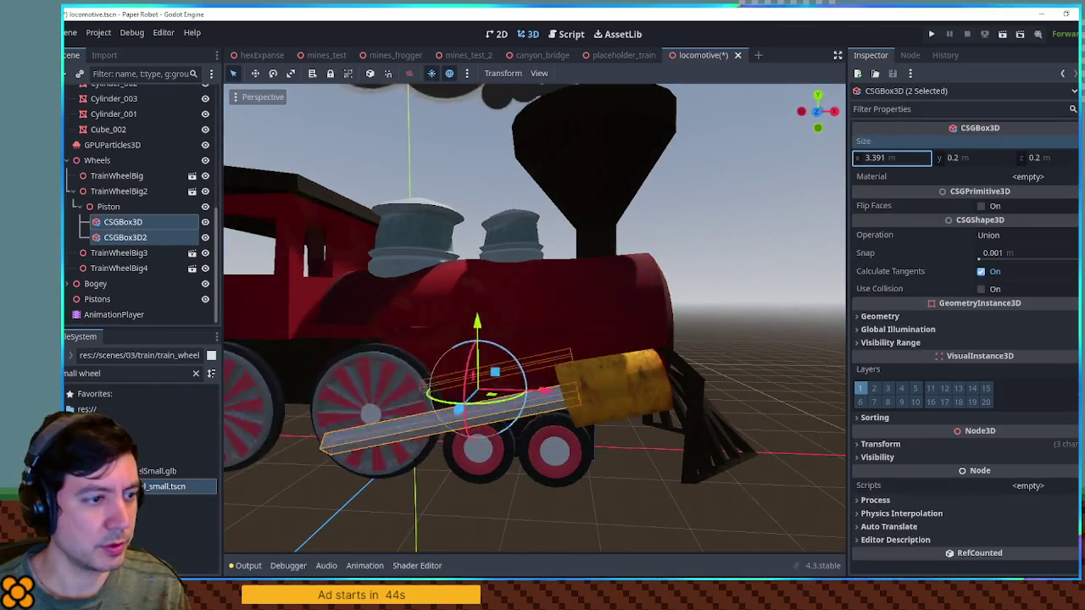
pyautogui.moveTo(735, 239)
pyautogui.mouseDown()
pyautogui.moveTo(628, 277)
pyautogui.moveTo(580, 272)
pyautogui.mouseUp()
# Shorten the two front cylinders by scaling them down.
pyautogui.click(606, 415)
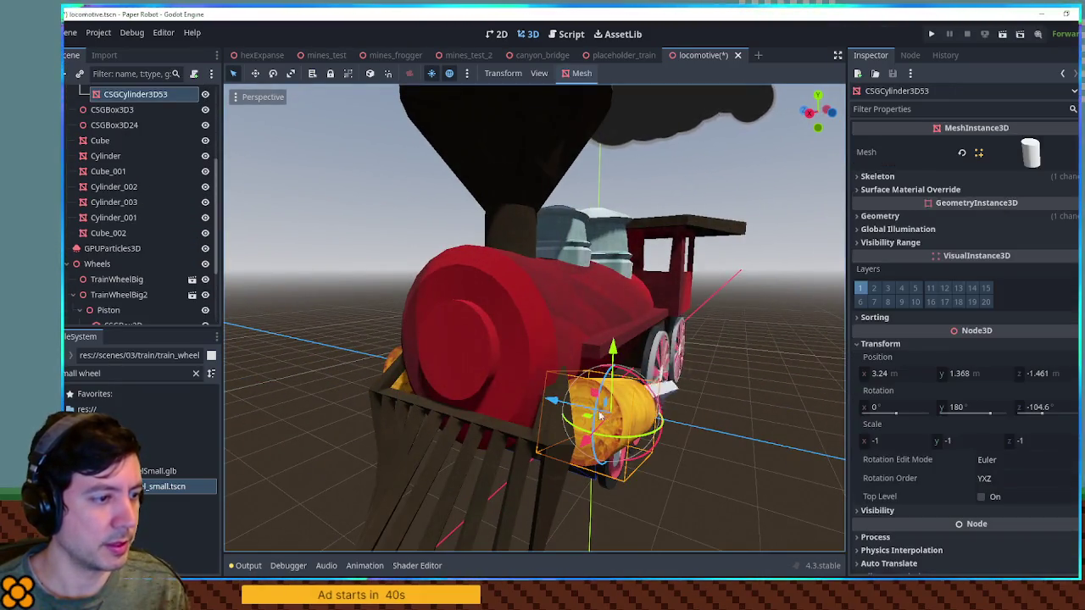
pyautogui.keyDown('shift'); pyautogui.click(389, 365); pyautogui.keyUp('shift')
pyautogui.moveTo(389, 365)
pyautogui.mouseDown()
pyautogui.moveTo(441, 373)
pyautogui.moveTo(400, 383)
pyautogui.moveTo(512, 393)
pyautogui.moveTo(761, 331)
pyautogui.mouseUp()
pyautogui.press('r')
pyautogui.click(392, 381)
pyautogui.click(760, 331)
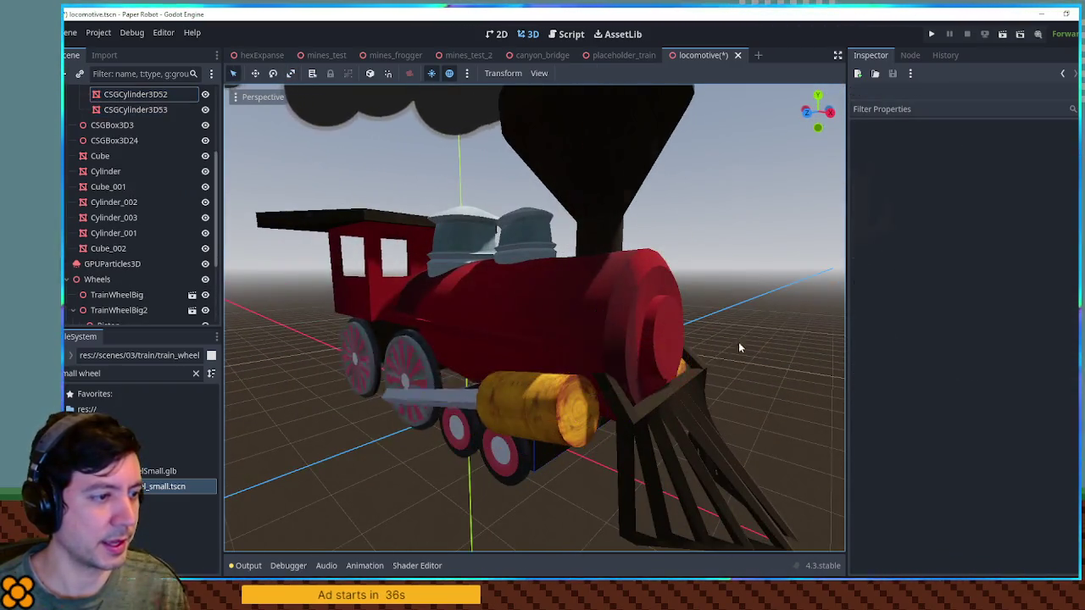
pyautogui.scroll(2, 753, 328)
pyautogui.scroll(-3, 753, 332)
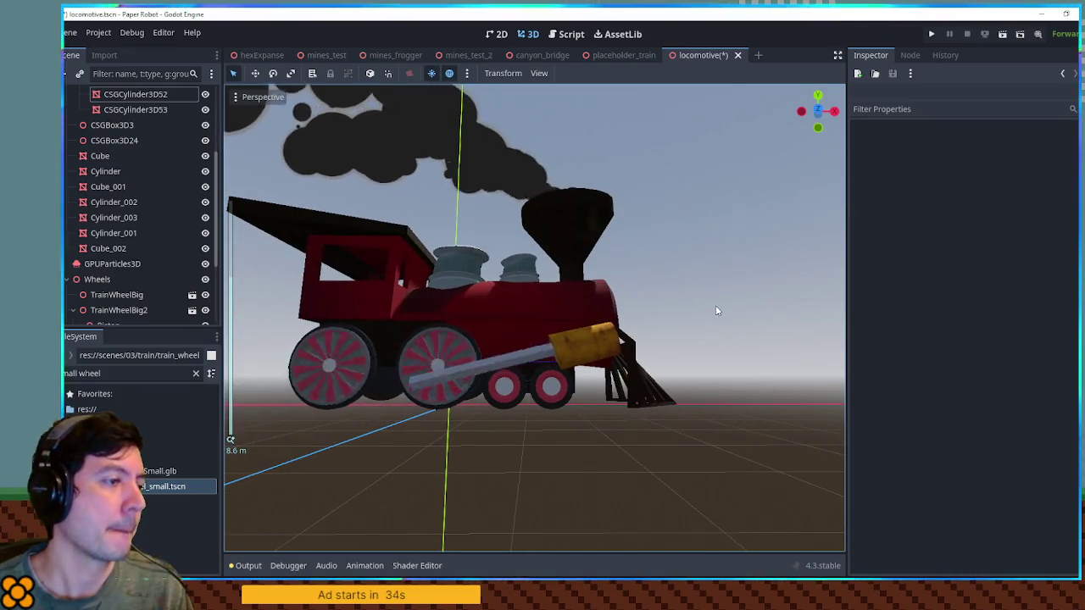
pyautogui.moveTo(685, 308); pyautogui.dragTo(605, 241)
# Save locomotive.tscn with Ctrl+S and select the body Cylinder mesh.
pyautogui.hotkey('ctrl', 's')
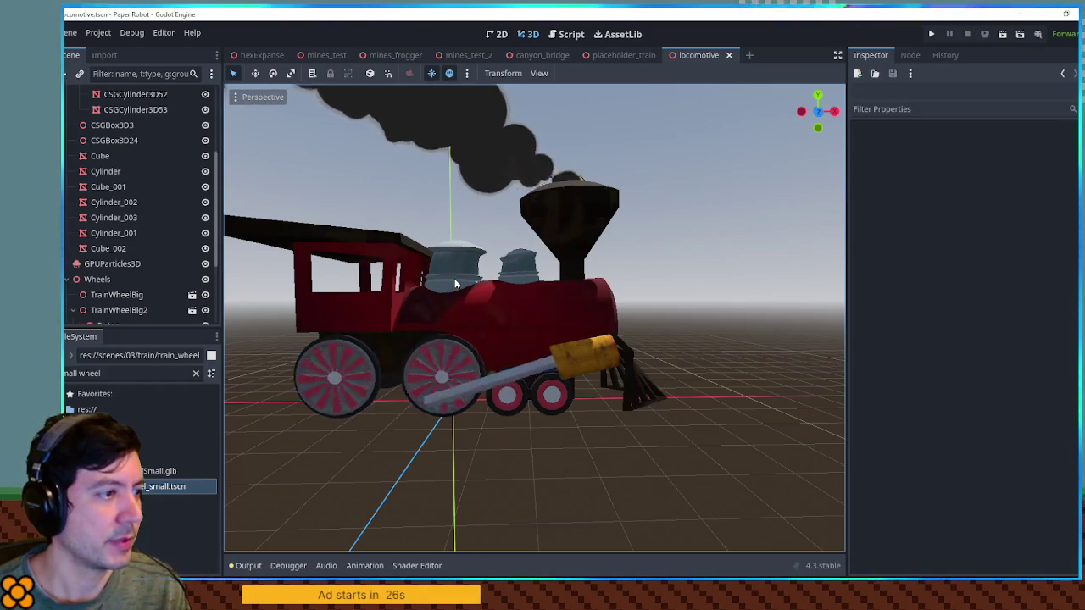
pyautogui.moveTo(455, 274)
pyautogui.mouseDown()
pyautogui.moveTo(534, 293)
pyautogui.moveTo(362, 284)
pyautogui.mouseUp()
pyautogui.scroll(2, 515, 301)
pyautogui.click(515, 301)
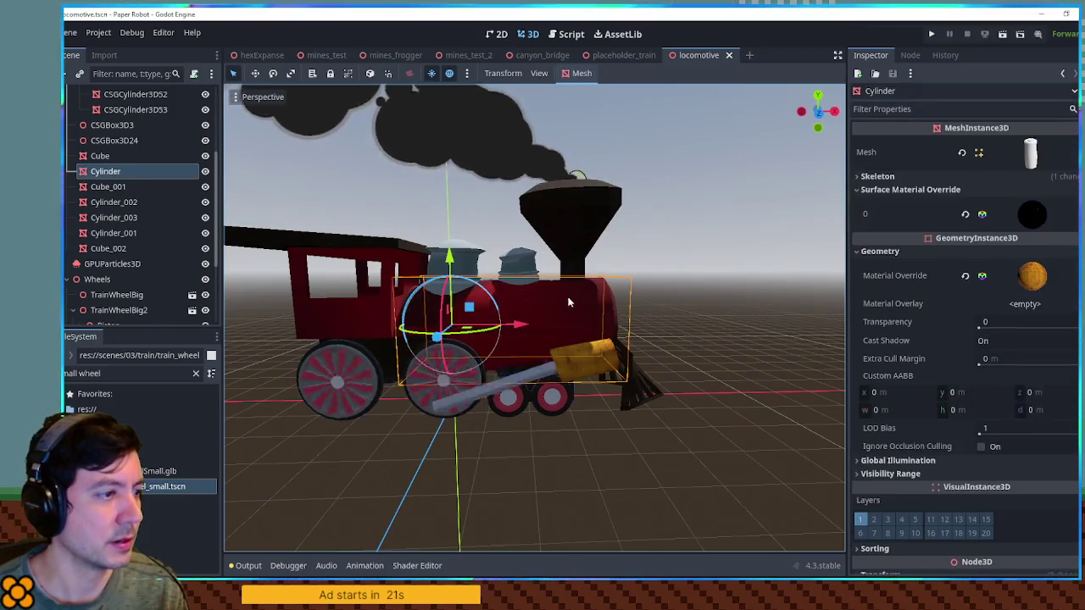
pyautogui.moveTo(490, 297); pyautogui.dragTo(491, 298)
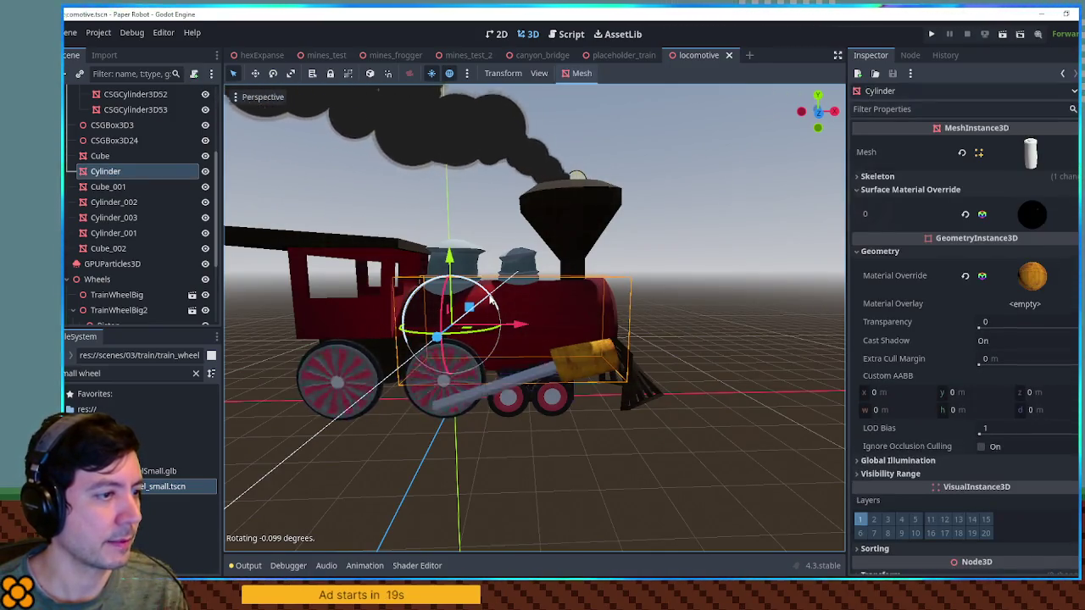
# Add a Cylinder rotation track with keys at 0 and 2 seconds.
pyautogui.click(364, 565)
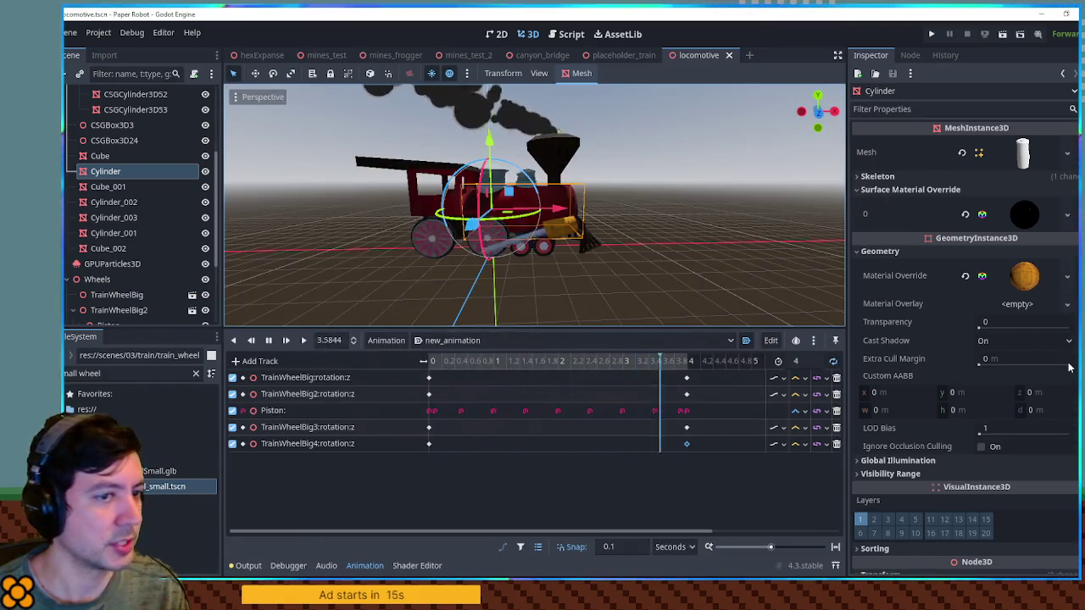
pyautogui.scroll(-3, 1069, 367)
pyautogui.click(933, 453)
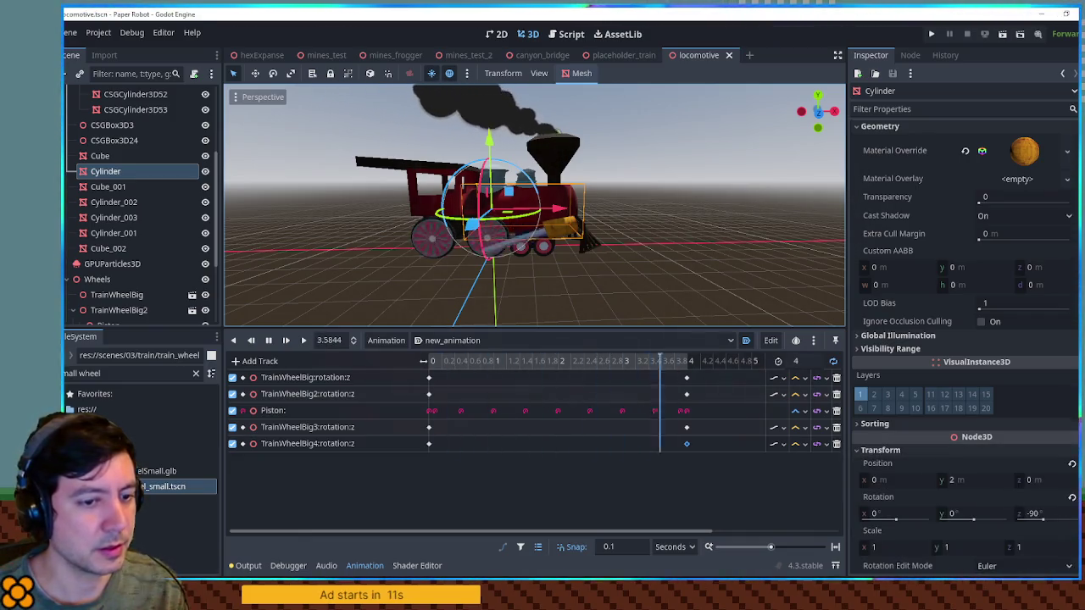
pyautogui.click(1060, 497)
pyautogui.moveTo(569, 462); pyautogui.dragTo(435, 464)
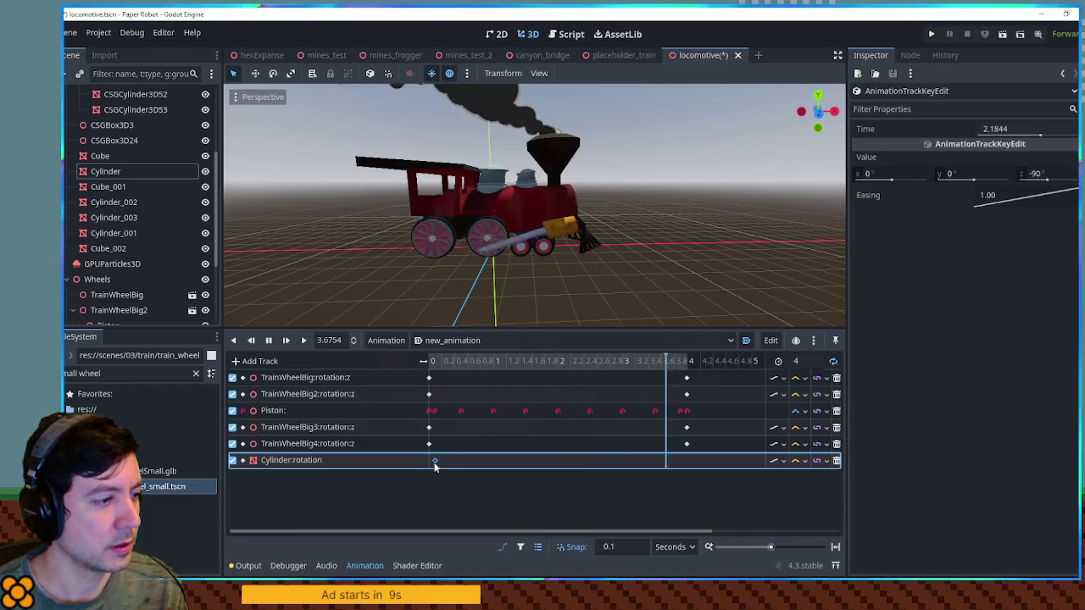
pyautogui.rightClick(557, 462)
pyautogui.click(562, 466)
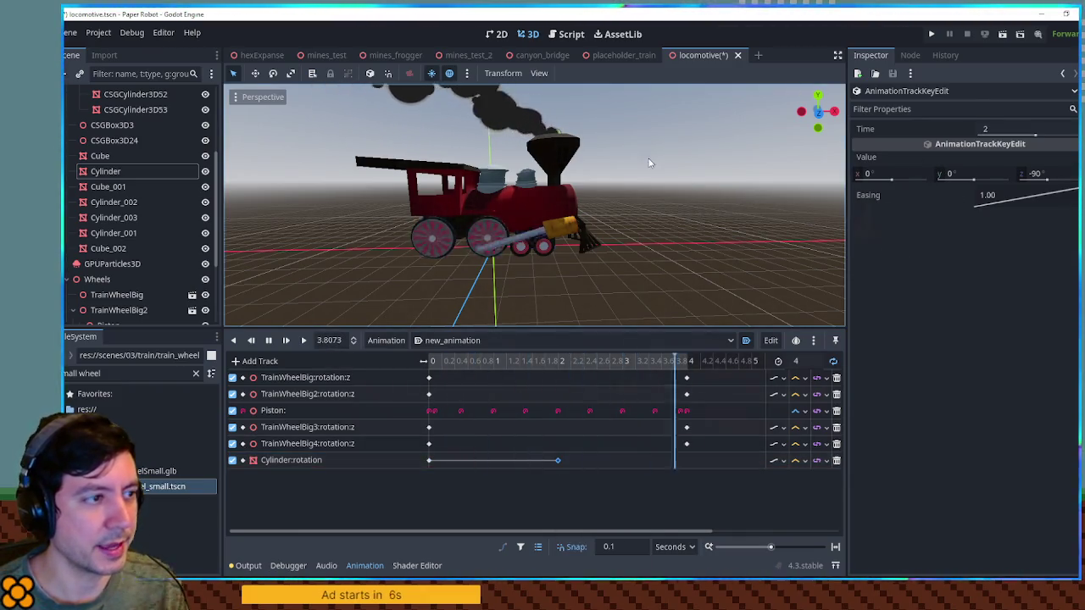
# Set the 2-second key to y 0.5°, z -89°, with cubic interpolation.
pyautogui.scroll(5, 689, 167)
pyautogui.click(1022, 174)
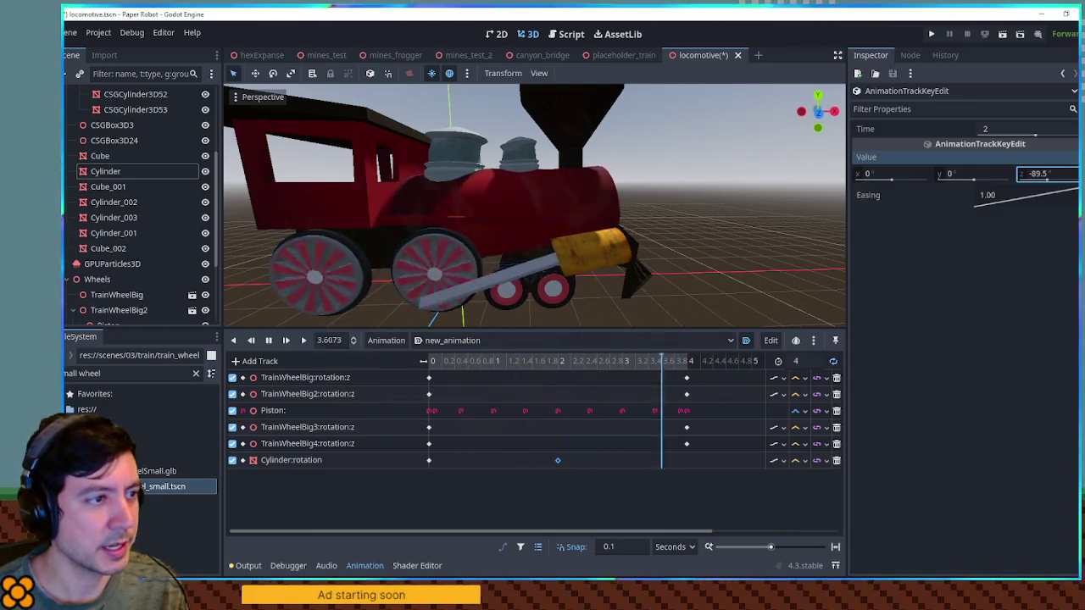
pyautogui.moveTo(661, 190)
pyautogui.mouseDown()
pyautogui.moveTo(539, 216)
pyautogui.moveTo(579, 210)
pyautogui.mouseUp()
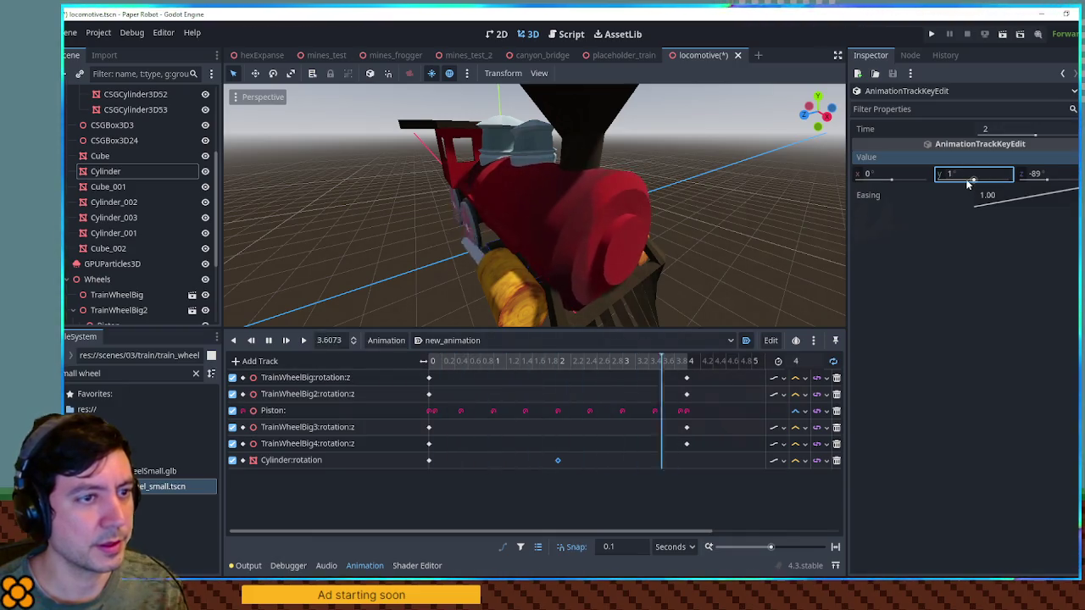
pyautogui.write('0.5')
pyautogui.press('Return')
pyautogui.click(802, 462)
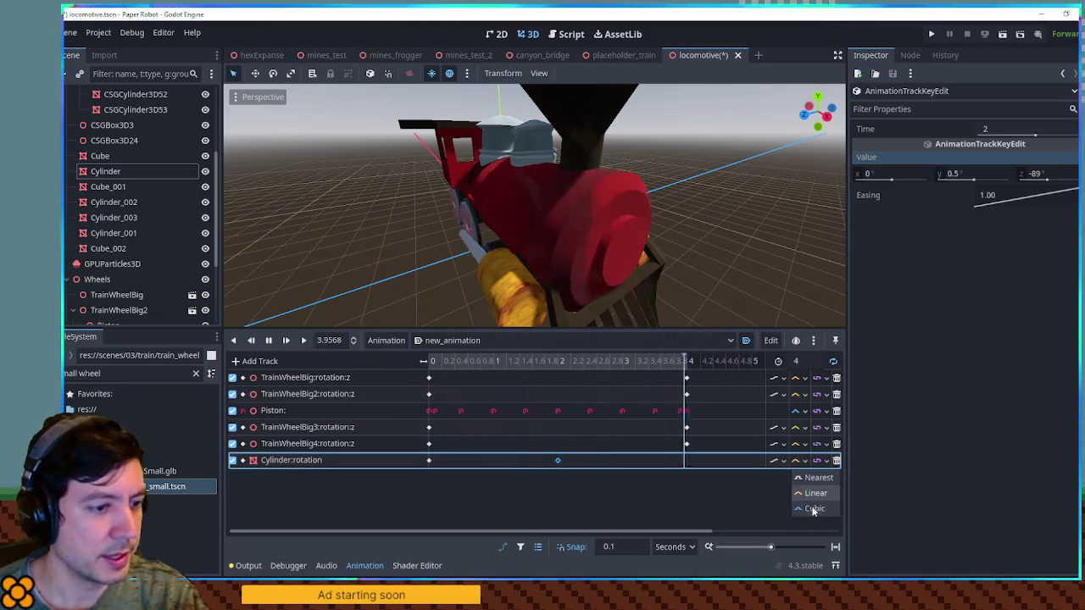
pyautogui.click(814, 511)
pyautogui.moveTo(700, 290)
pyautogui.mouseDown()
pyautogui.moveTo(819, 253)
pyautogui.moveTo(720, 243)
pyautogui.moveTo(737, 250)
pyautogui.moveTo(703, 228)
pyautogui.moveTo(624, 216)
pyautogui.moveTo(562, 217)
pyautogui.mouseUp()
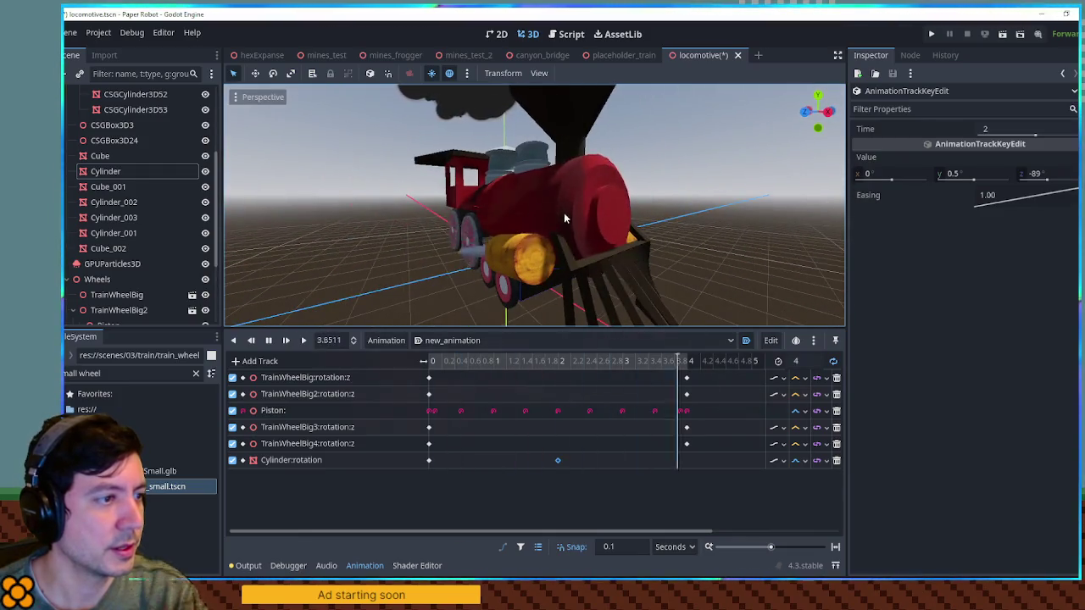
pyautogui.click(604, 245)
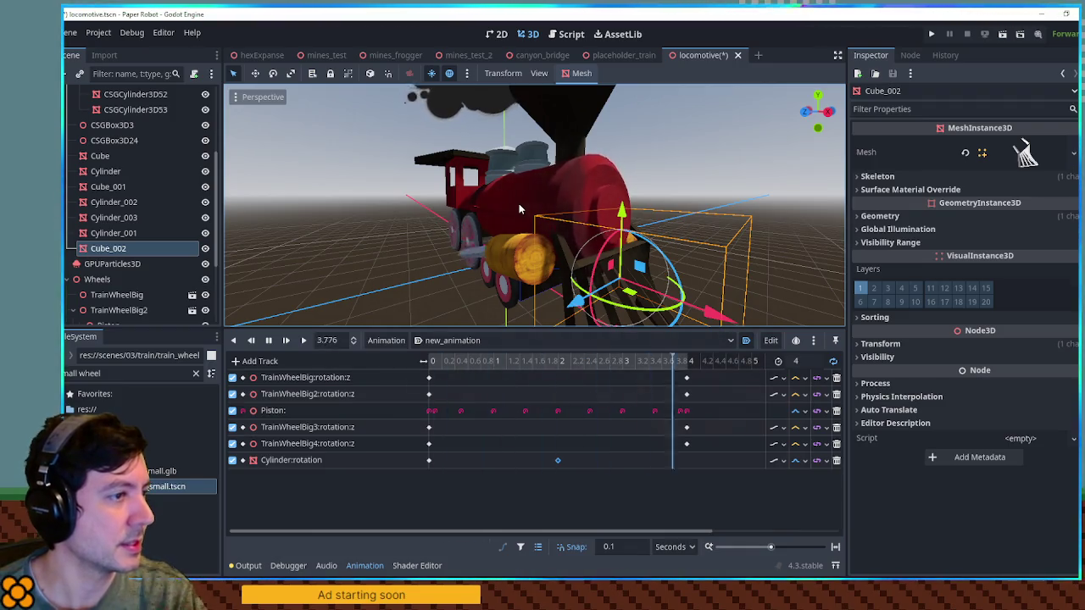
# Rename Cube_002 to plow and Cylinder to boiler, and parent plow under boiler.
pyautogui.click(122, 252)
pyautogui.write('plow')
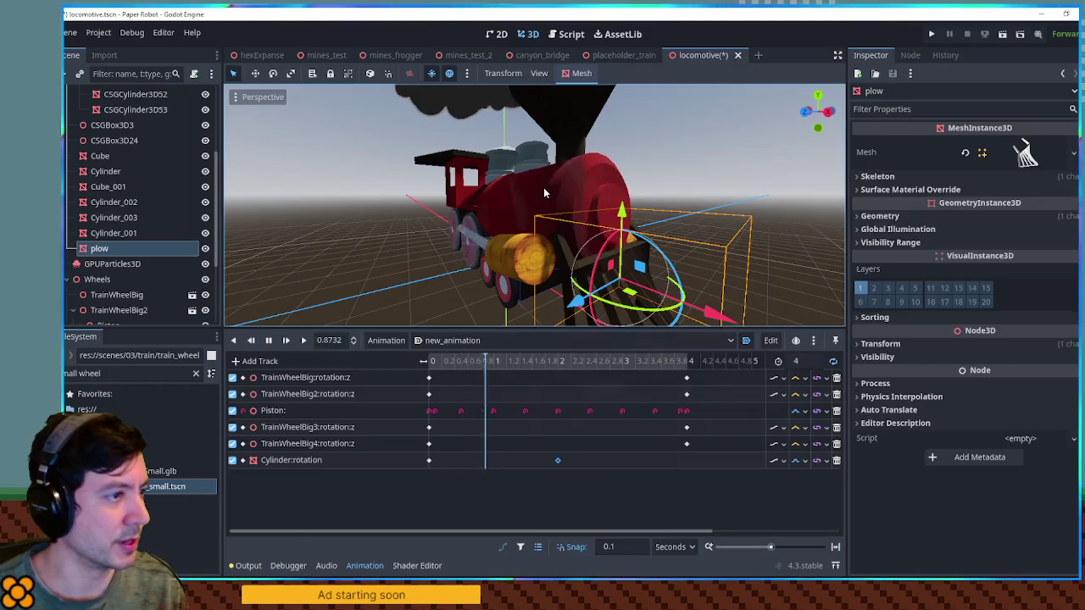
pyautogui.click(544, 191)
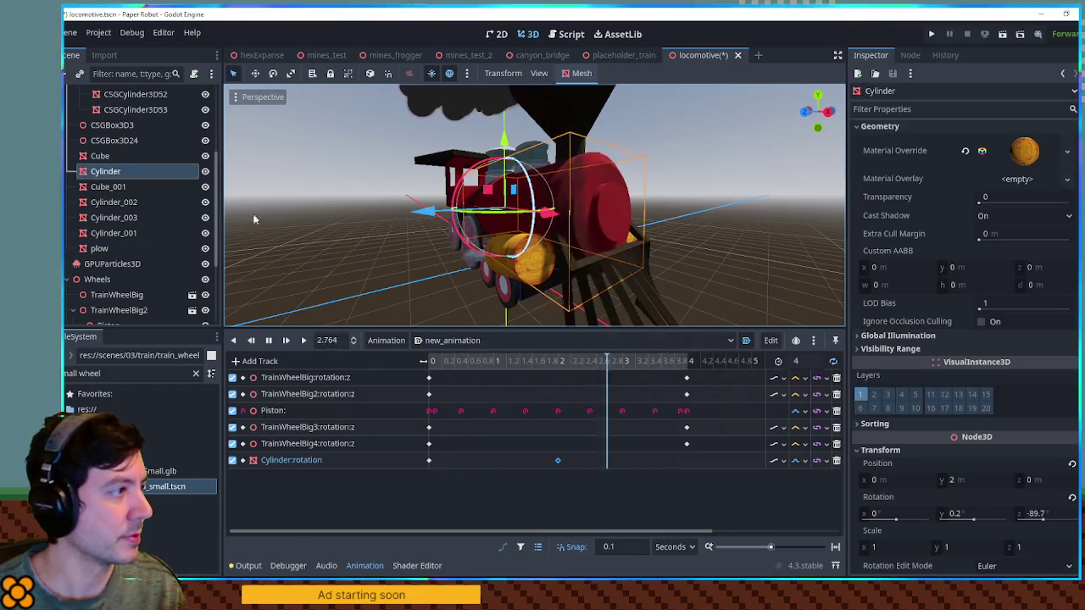
pyautogui.doubleClick(123, 179)
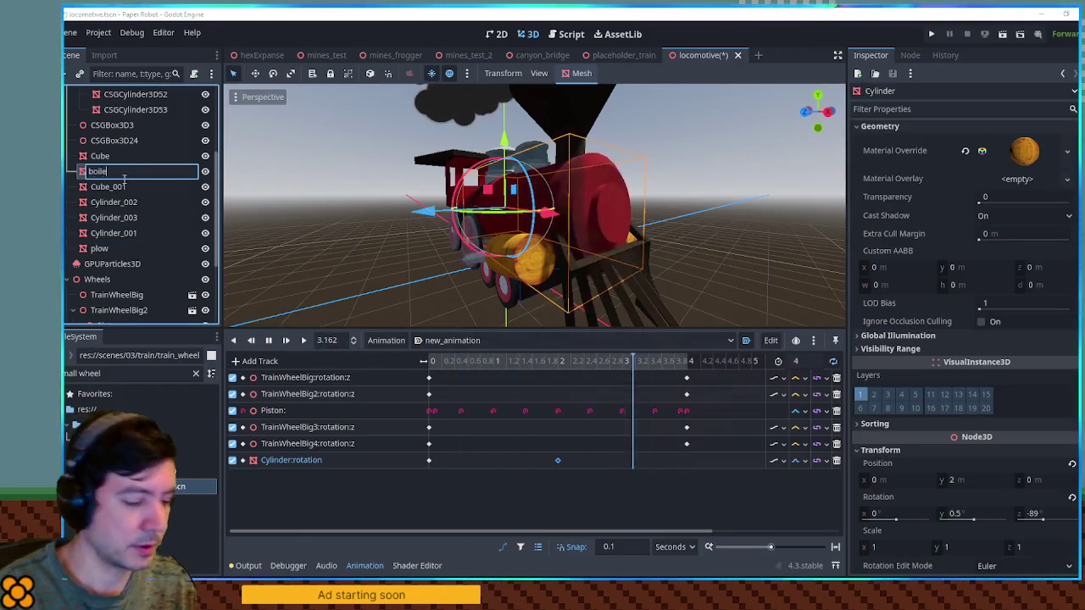
pyautogui.write('r')
pyautogui.press('Return')
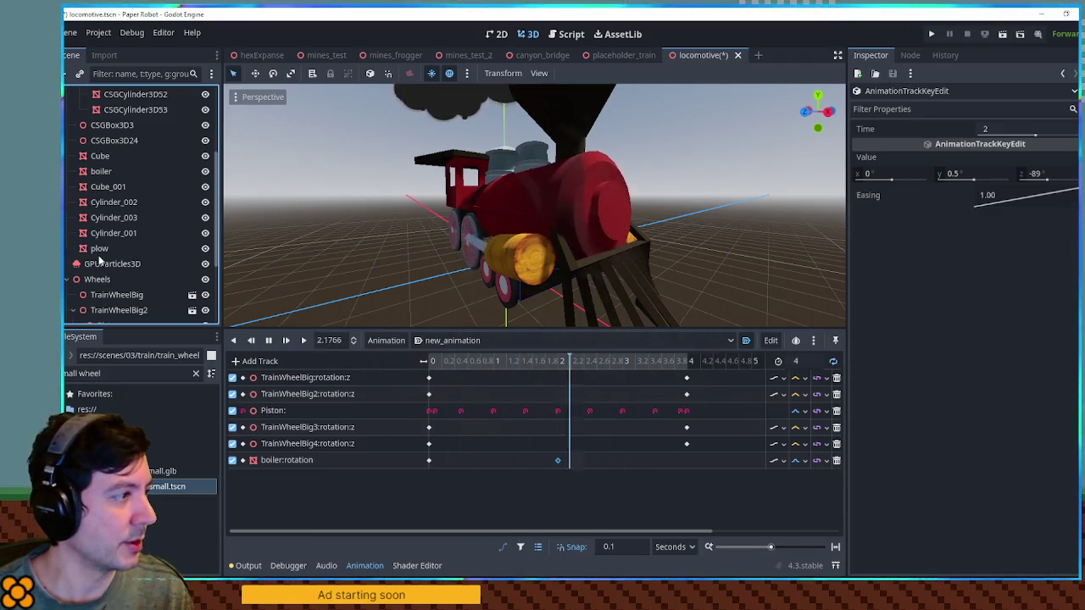
pyautogui.click(99, 249)
pyautogui.moveTo(109, 174); pyautogui.dragTo(103, 172)
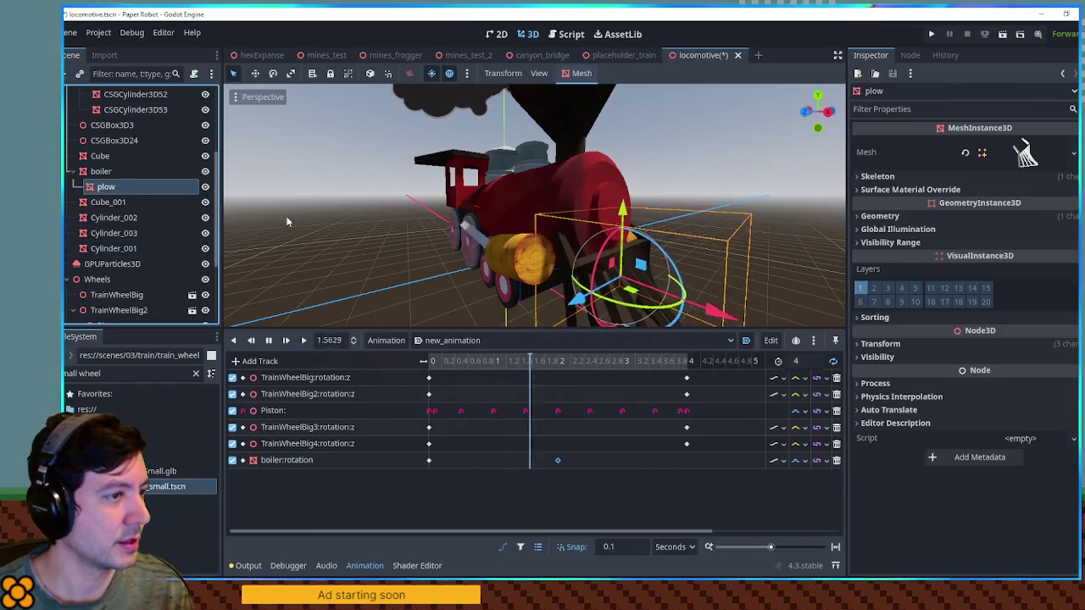
# Rename CSGCylinder3D52/53 to pistonCase and pistonCase2, and move them under boiler.
pyautogui.scroll(-2, 783, 197)
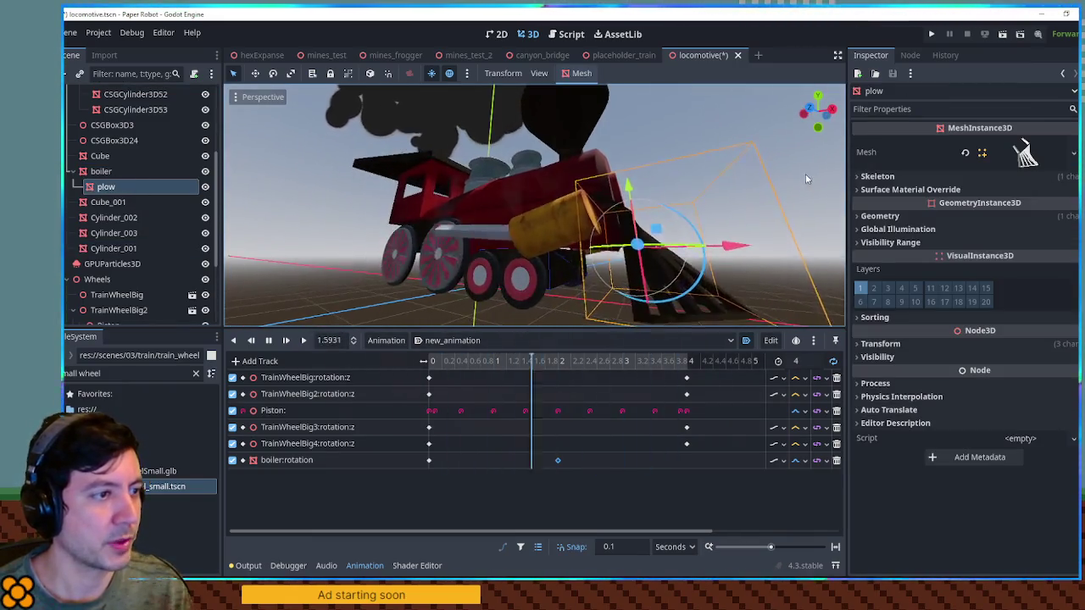
pyautogui.click(542, 229)
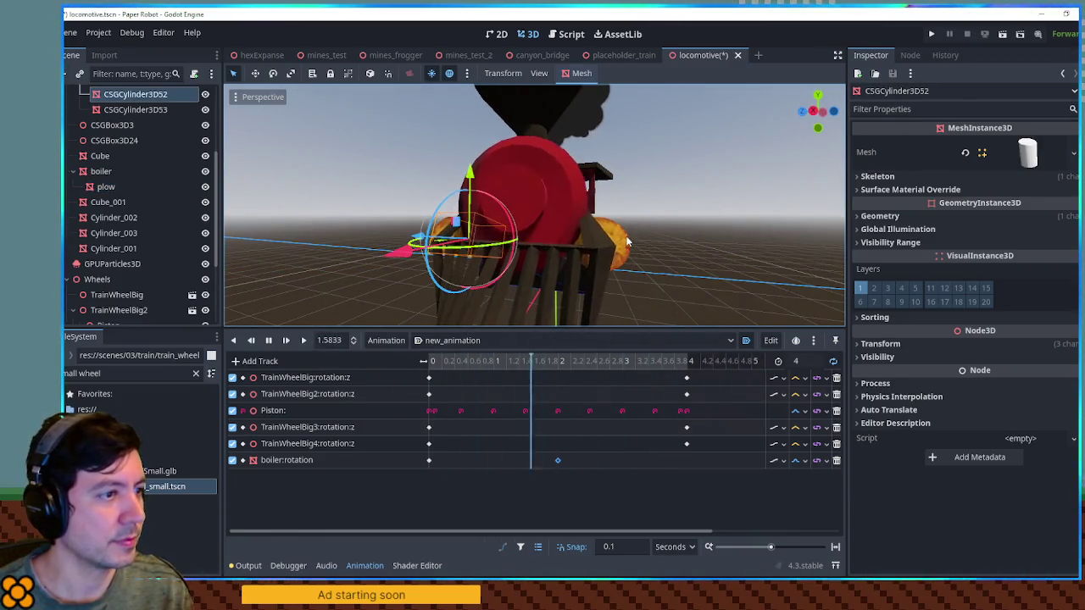
pyautogui.keyDown('shift'); pyautogui.click(626, 239); pyautogui.keyUp('shift')
pyautogui.doubleClick(146, 105)
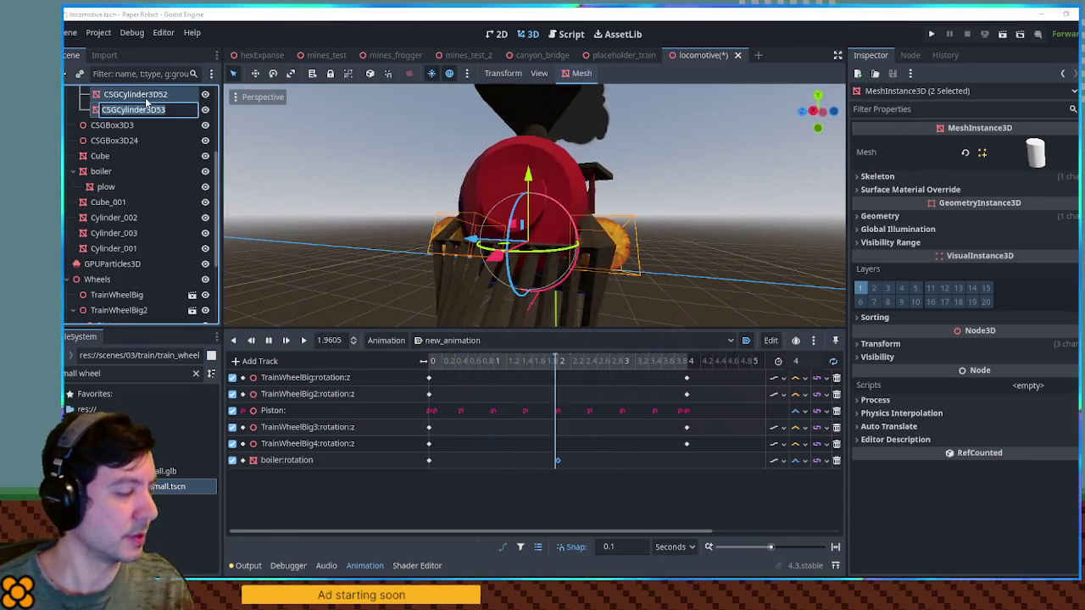
pyautogui.write('pistonCase')
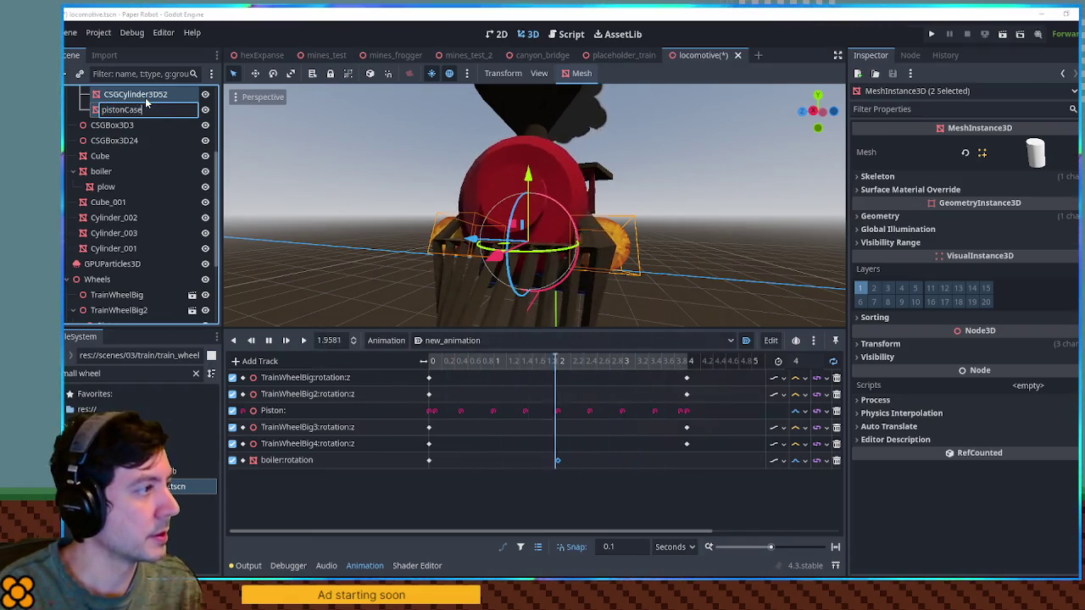
pyautogui.click(145, 98)
pyautogui.moveTo(458, 212); pyautogui.dragTo(531, 216)
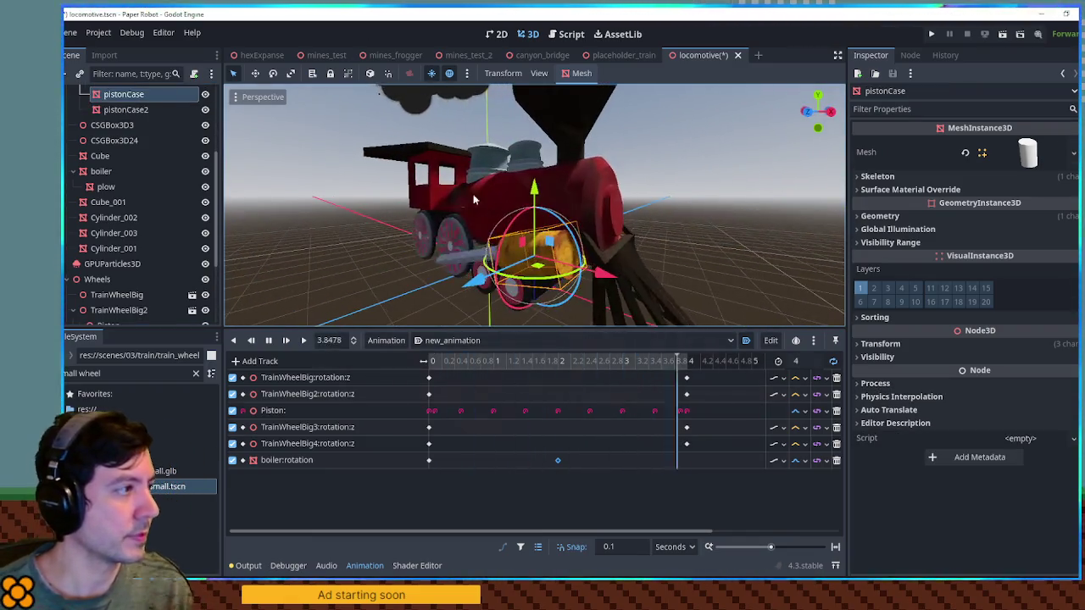
pyautogui.scroll(3, 133, 216)
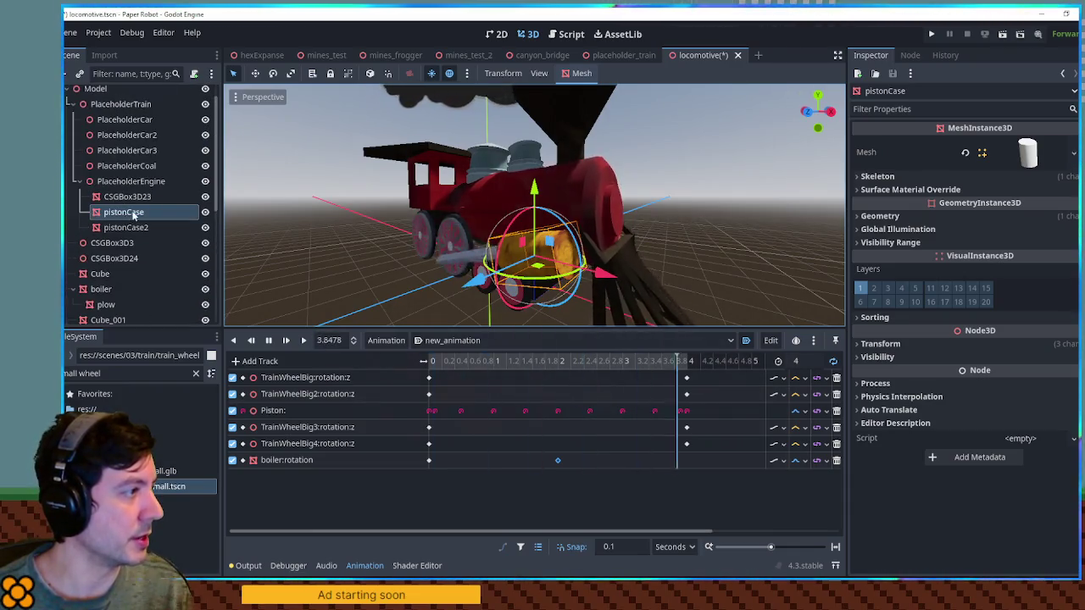
pyautogui.scroll(-3, 133, 215)
pyautogui.moveTo(127, 125); pyautogui.dragTo(106, 202)
pyautogui.moveTo(366, 220)
pyautogui.mouseDown()
pyautogui.moveTo(767, 200)
pyautogui.moveTo(785, 212)
pyautogui.mouseUp()
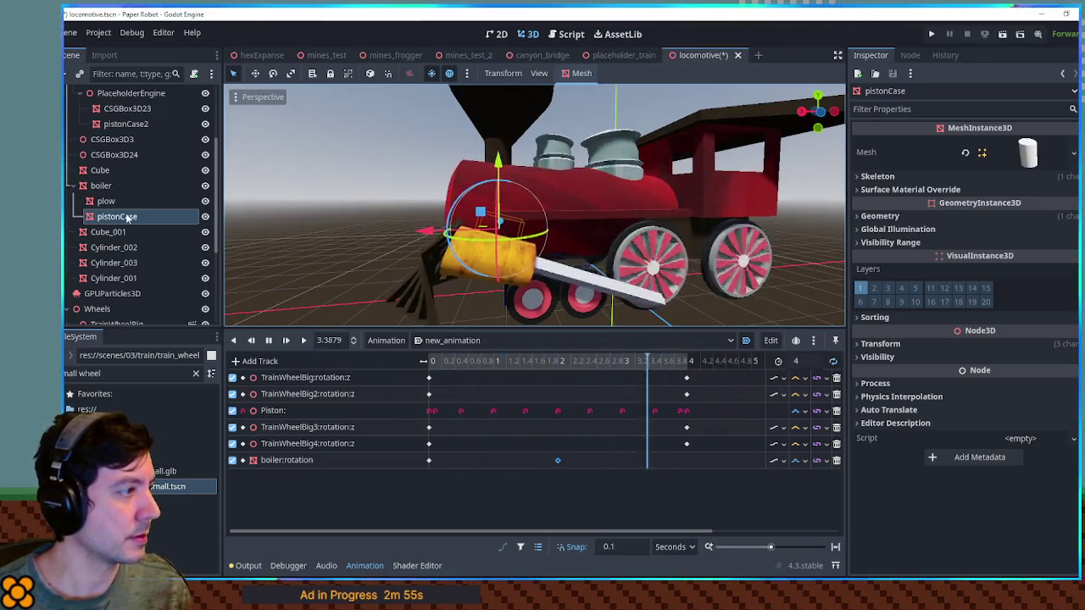
pyautogui.click(275, 211)
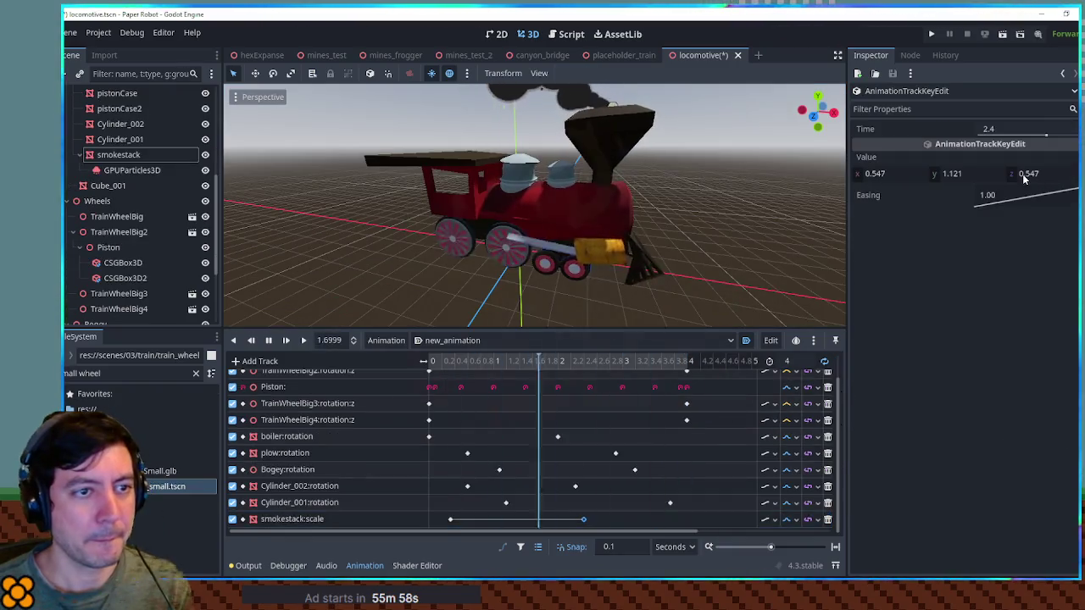
# Adjust the z scale of the smokestack's 2.4 s scale key.
pyautogui.click(1028, 173)
pyautogui.write('0.572')
pyautogui.moveTo(1028, 173); pyautogui.dragTo(1068, 173)
pyautogui.moveTo(719, 177); pyautogui.dragTo(570, 233)
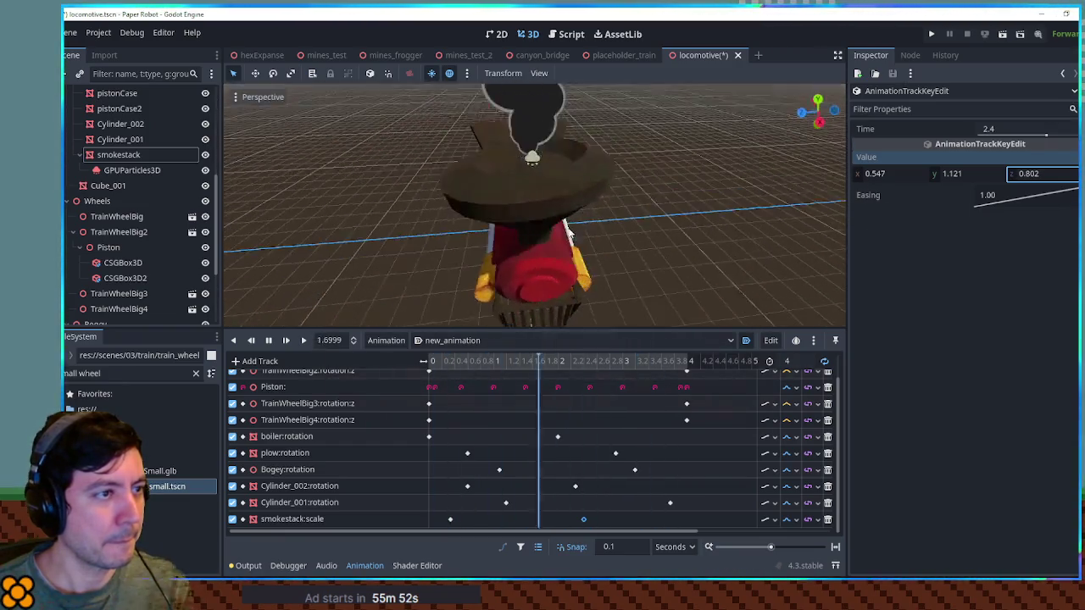
pyautogui.click(879, 215)
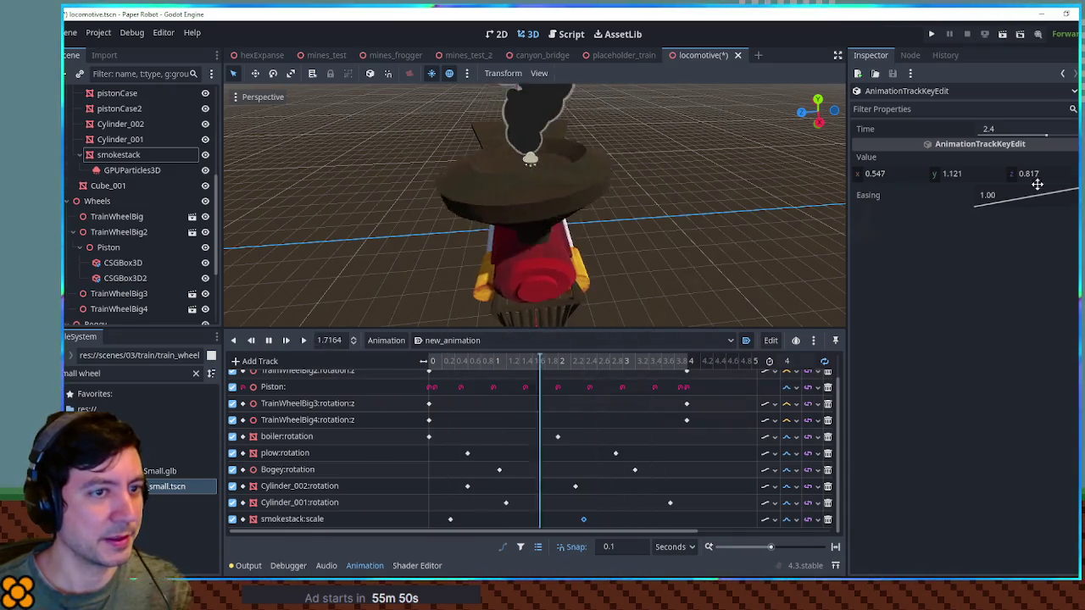
# Set the smokestack key's y scale to 1.171 and x to 0.492, then select the cab mesh.
pyautogui.click(937, 173)
pyautogui.write('1.171')
pyautogui.moveTo(687, 214); pyautogui.dragTo(783, 181)
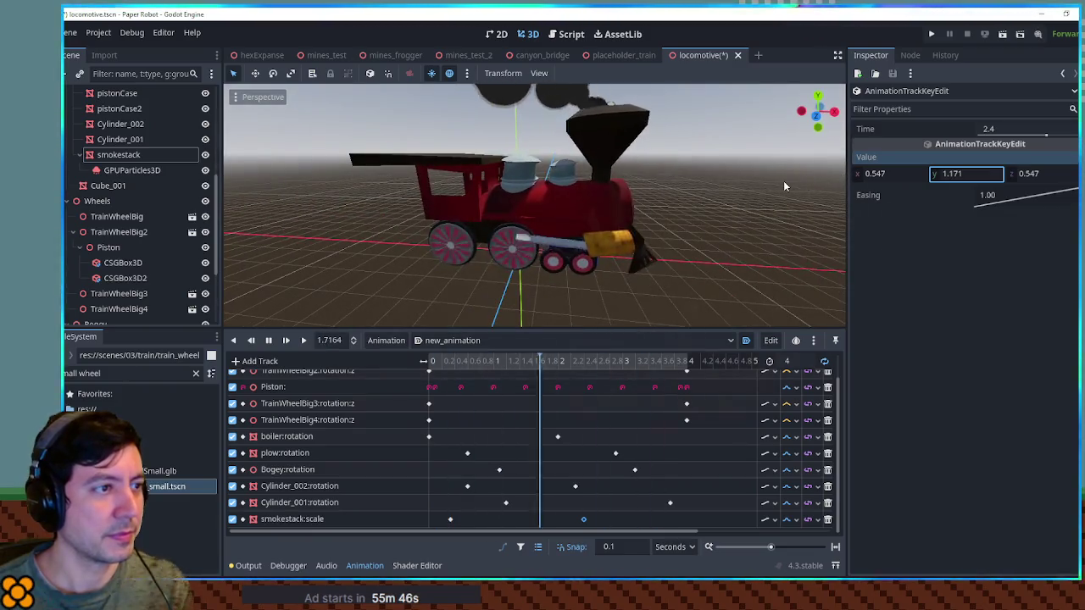
pyautogui.click(858, 176)
pyautogui.moveTo(858, 178); pyautogui.dragTo(858, 180)
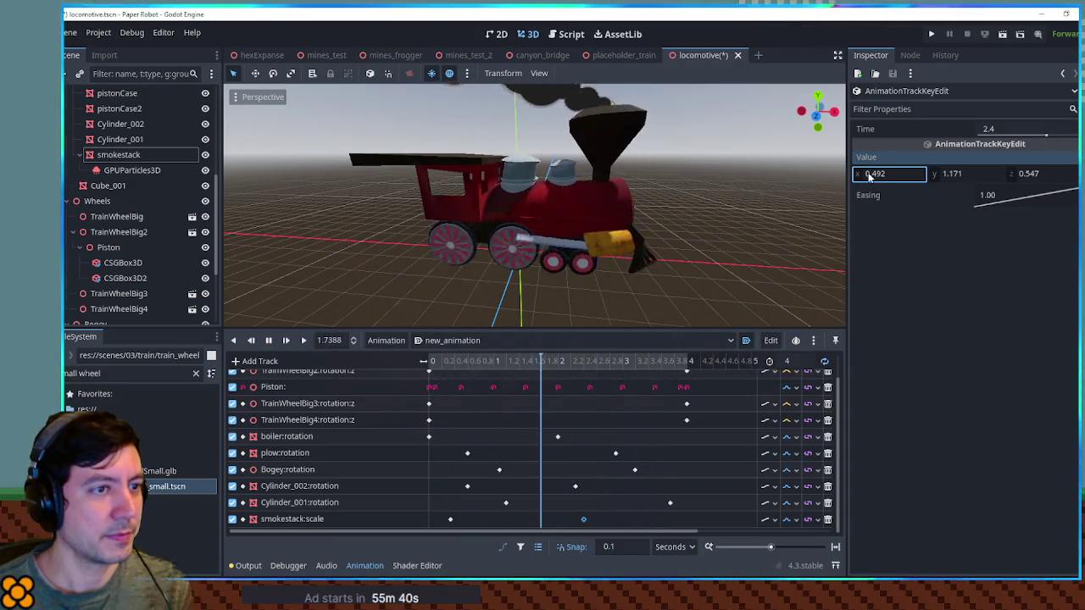
pyautogui.moveTo(778, 196)
pyautogui.mouseDown()
pyautogui.moveTo(332, 197)
pyautogui.moveTo(529, 196)
pyautogui.moveTo(597, 238)
pyautogui.moveTo(339, 187)
pyautogui.moveTo(775, 198)
pyautogui.moveTo(240, 194)
pyautogui.mouseUp()
pyautogui.scroll(5, 751, 192)
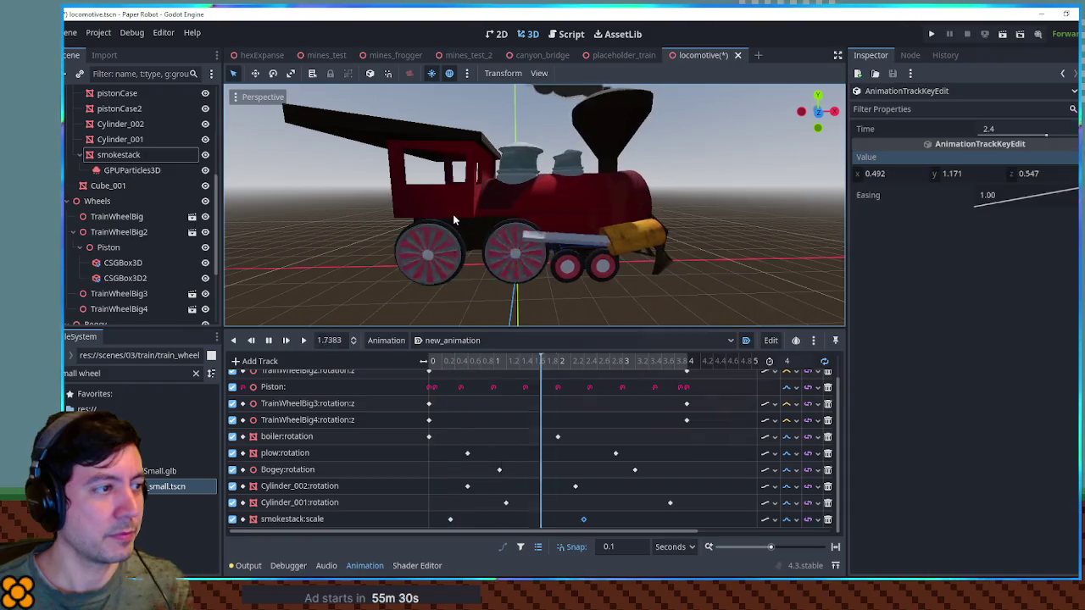
pyautogui.click(453, 214)
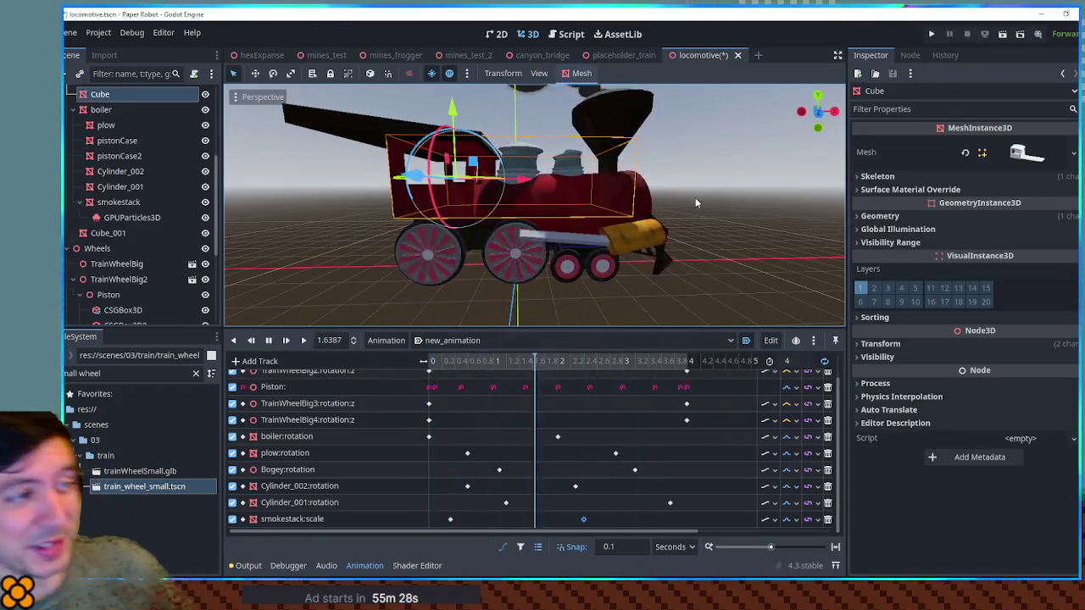
# Rename the Cube cab node to cabin.
pyautogui.click(957, 343)
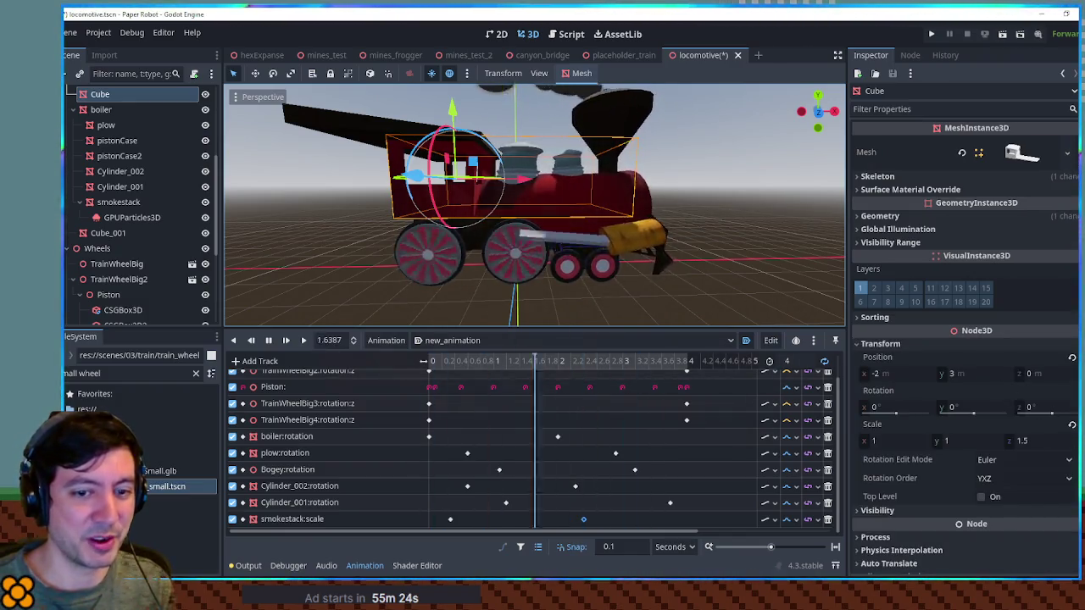
pyautogui.moveTo(879, 391)
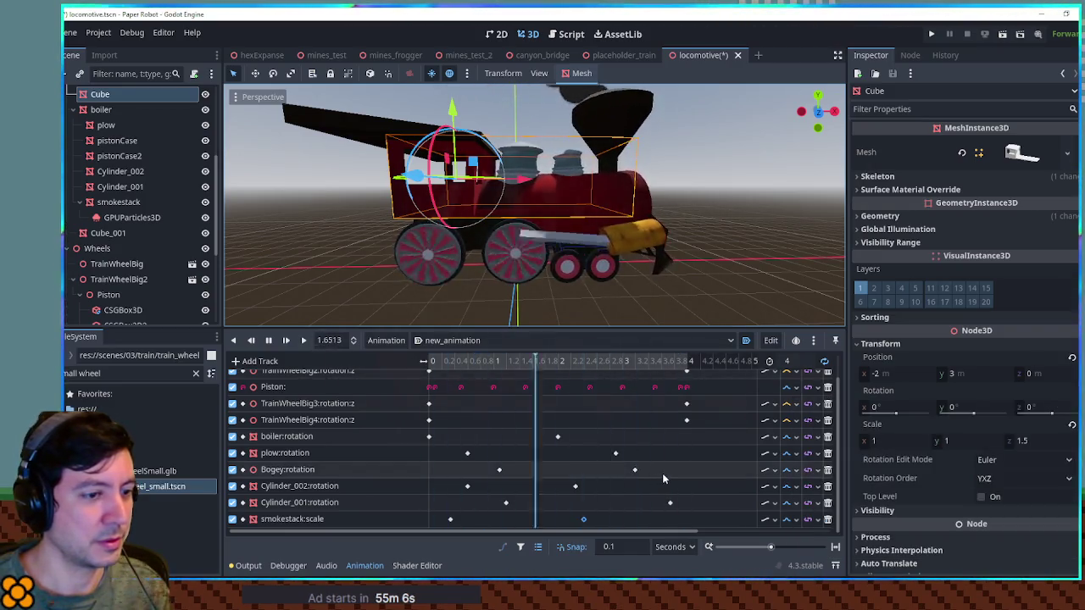
pyautogui.click(152, 111)
pyautogui.click(135, 94)
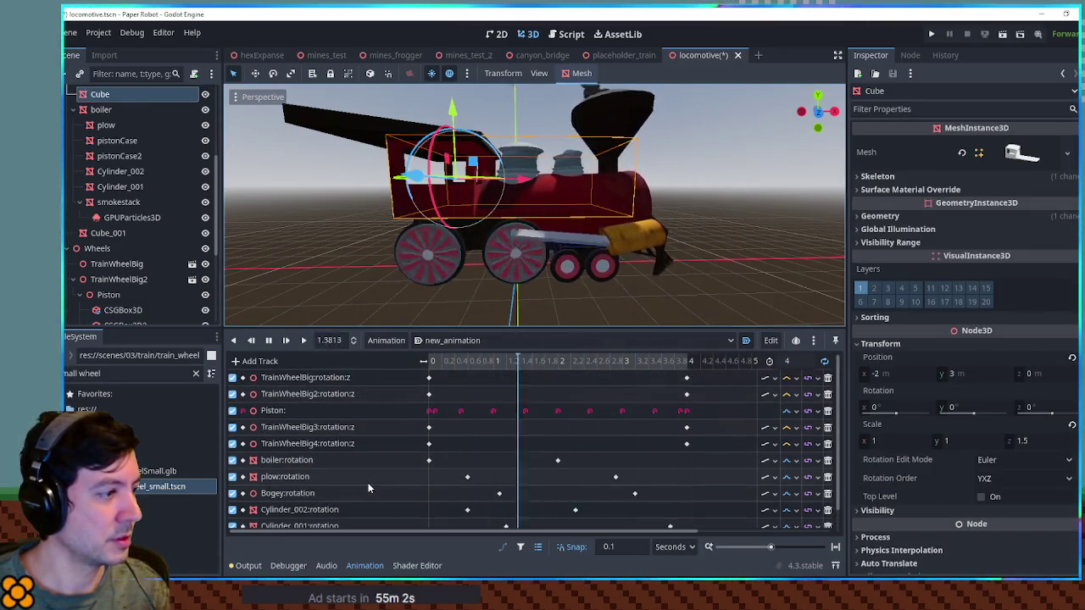
pyautogui.press('F2')
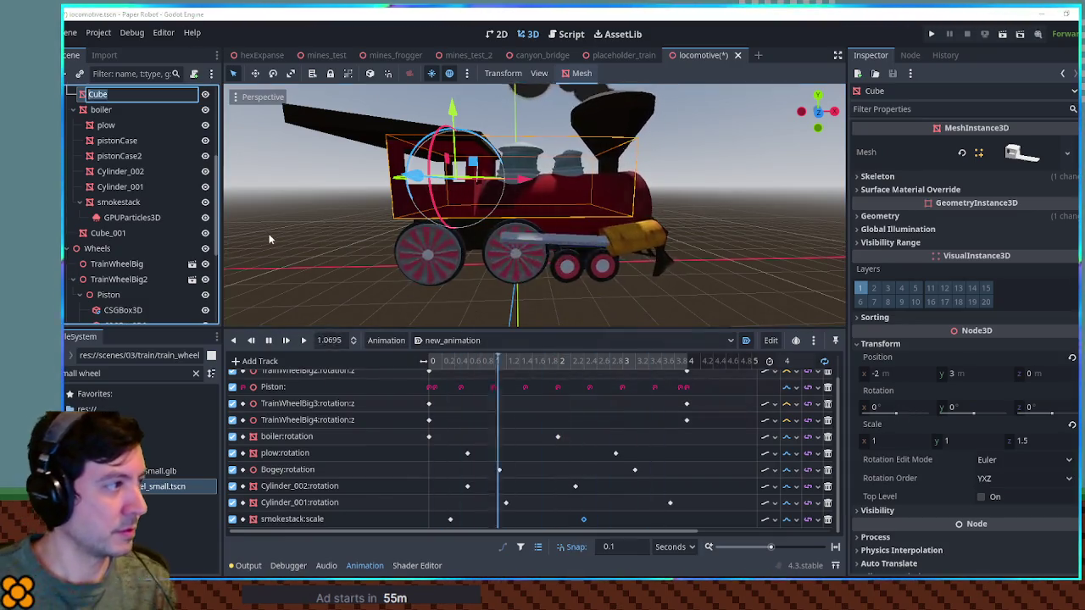
pyautogui.write('cabin')
pyautogui.press('Return')
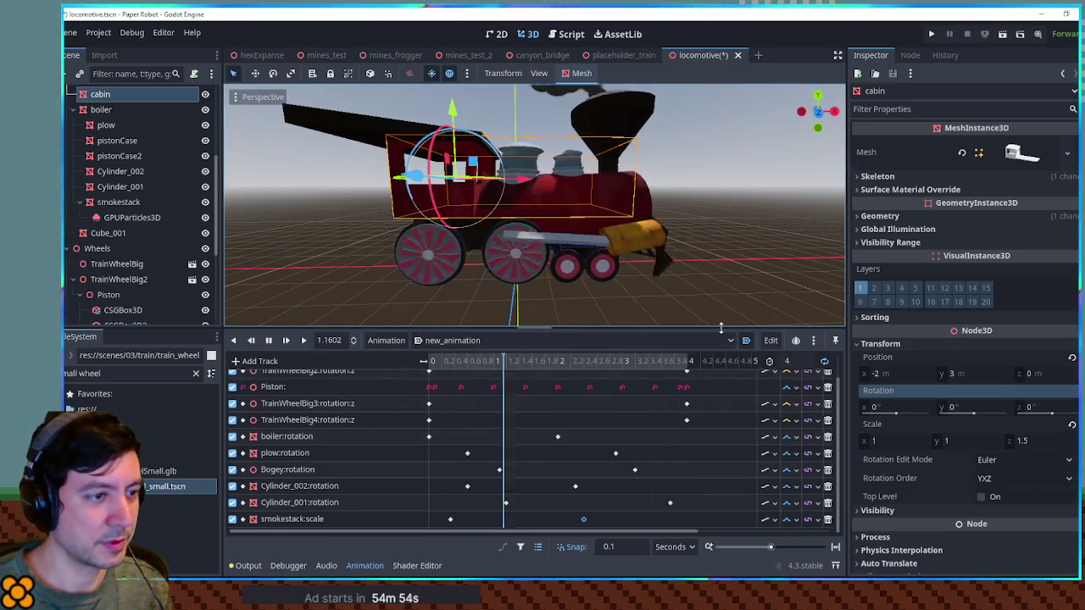
# Add a cabin rotation track and key its Z rotation to 1.
pyautogui.moveTo(721, 329); pyautogui.dragTo(720, 269)
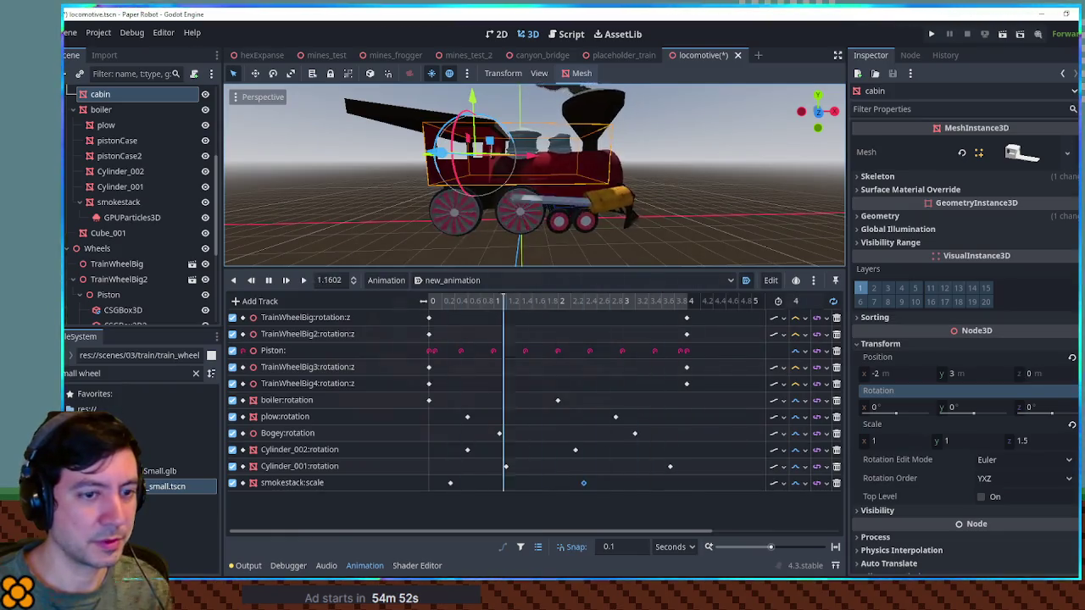
pyautogui.click(1070, 390)
pyautogui.click(528, 334)
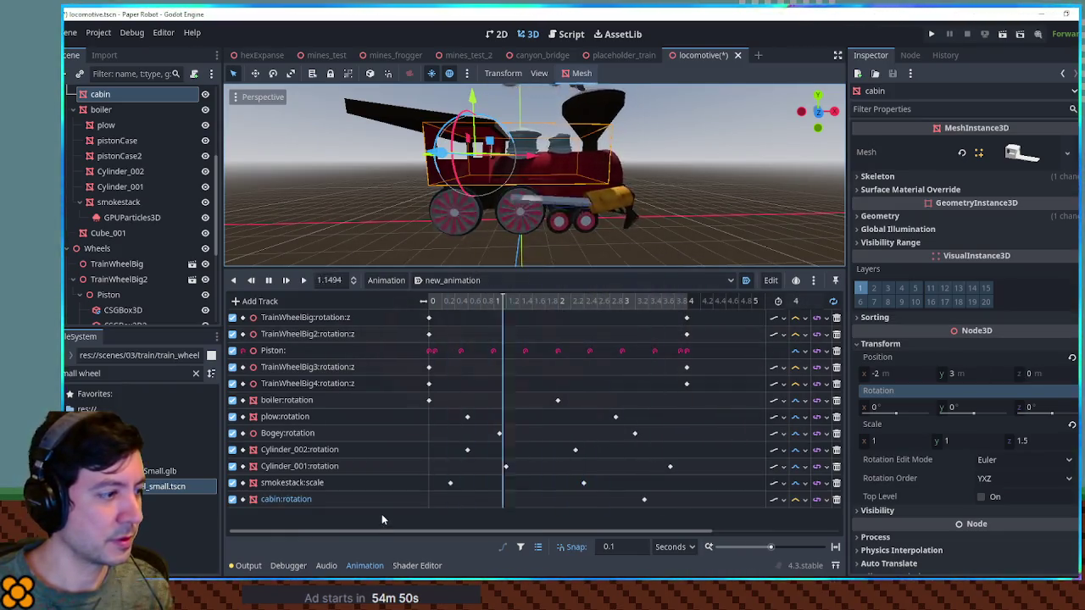
pyautogui.rightClick(499, 502)
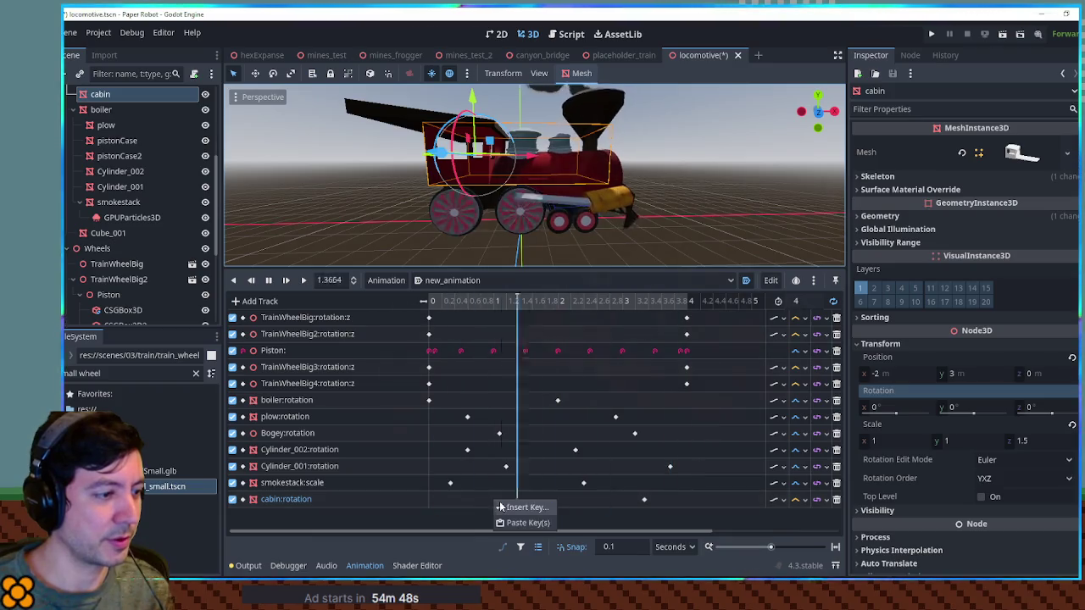
pyautogui.click(526, 507)
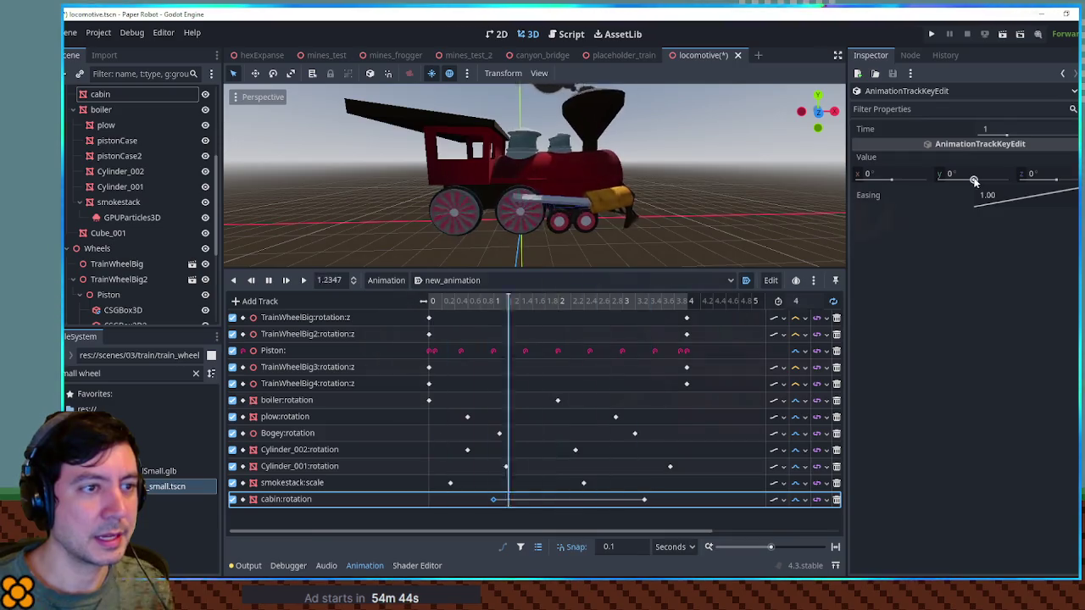
pyautogui.click(1051, 174)
pyautogui.write('1')
# Clear the selection, orbit to a higher front-right view, and hide the animation panel.
pyautogui.scroll(5, 631, 171)
pyautogui.moveTo(630, 172)
pyautogui.mouseDown()
pyautogui.moveTo(557, 135)
pyautogui.moveTo(632, 157)
pyautogui.moveTo(377, 149)
pyautogui.moveTo(756, 173)
pyautogui.mouseUp()
pyautogui.click(377, 149)
pyautogui.scroll(-2, 756, 173)
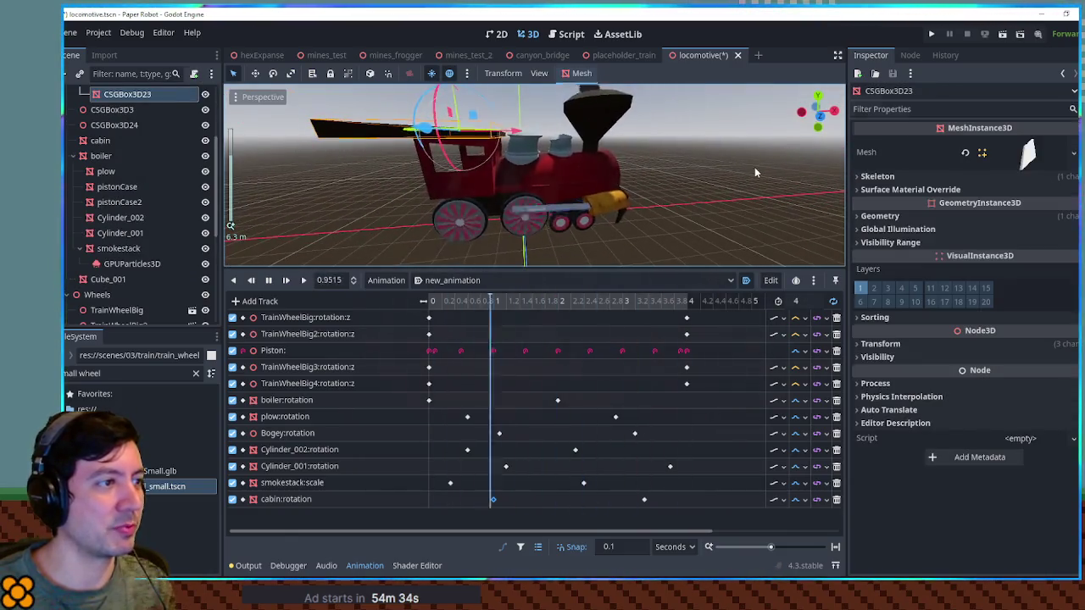
pyautogui.click(756, 173)
pyautogui.moveTo(685, 170)
pyautogui.mouseDown()
pyautogui.moveTo(746, 201)
pyautogui.moveTo(747, 241)
pyautogui.moveTo(673, 156)
pyautogui.mouseUp()
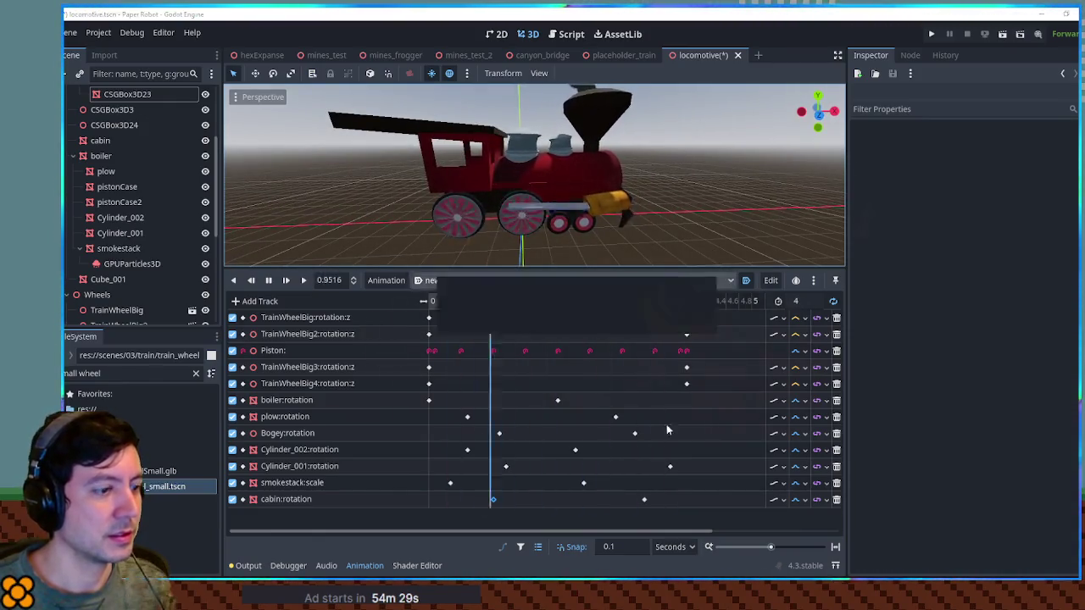
pyautogui.click(364, 566)
pyautogui.scroll(2, 543, 292)
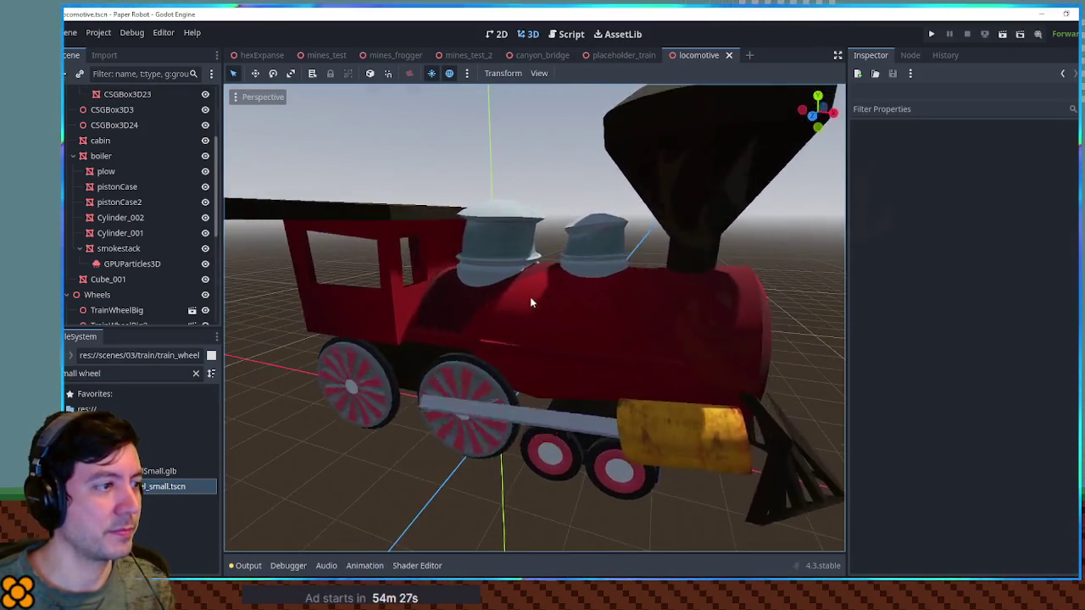
pyautogui.scroll(-3, 527, 303)
pyautogui.moveTo(561, 281)
pyautogui.mouseDown()
pyautogui.moveTo(557, 265)
pyautogui.moveTo(712, 293)
pyautogui.moveTo(360, 295)
pyautogui.moveTo(654, 279)
pyautogui.moveTo(479, 280)
pyautogui.mouseUp()
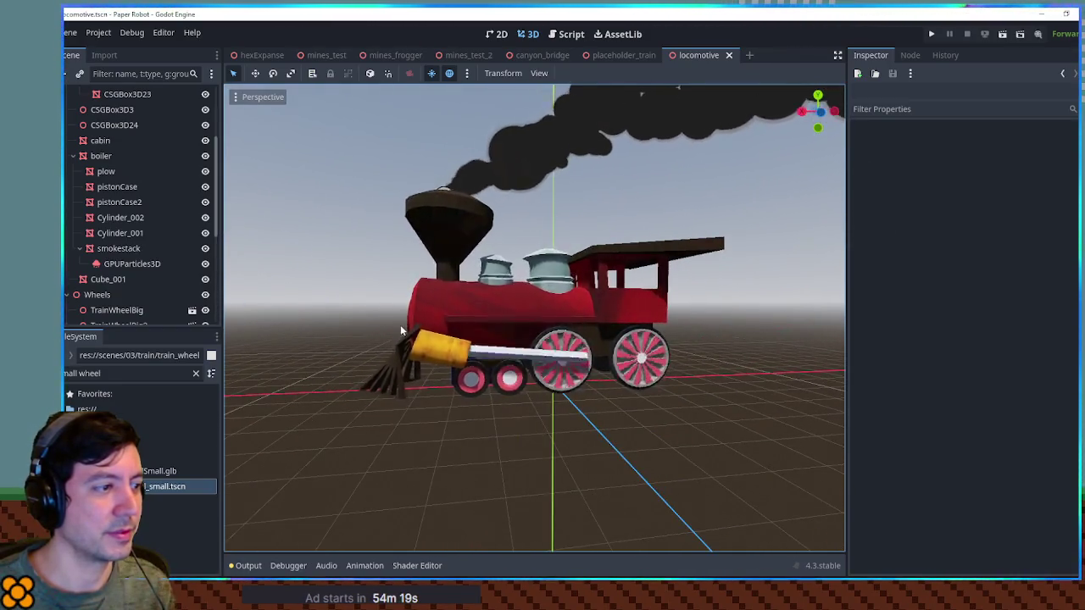
pyautogui.scroll(3, 400, 329)
pyautogui.moveTo(365, 327)
pyautogui.mouseDown()
pyautogui.moveTo(673, 290)
pyautogui.moveTo(807, 293)
pyautogui.moveTo(719, 300)
pyautogui.moveTo(740, 313)
pyautogui.mouseUp()
pyautogui.scroll(-5, 670, 295)
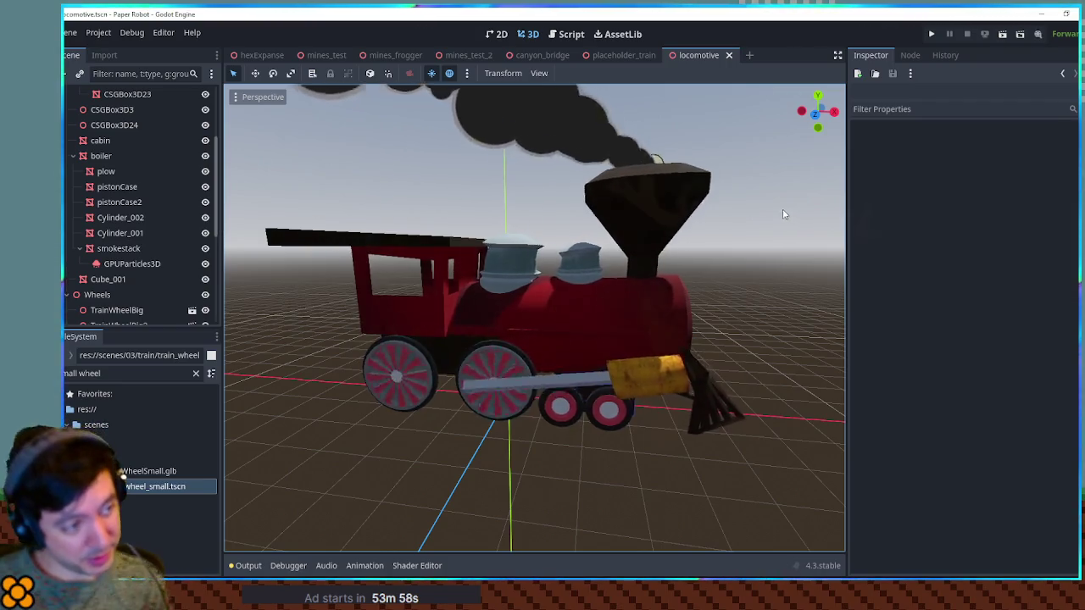
pyautogui.moveTo(664, 316)
pyautogui.mouseDown()
pyautogui.moveTo(648, 273)
pyautogui.moveTo(526, 272)
pyautogui.moveTo(768, 268)
pyautogui.mouseUp()
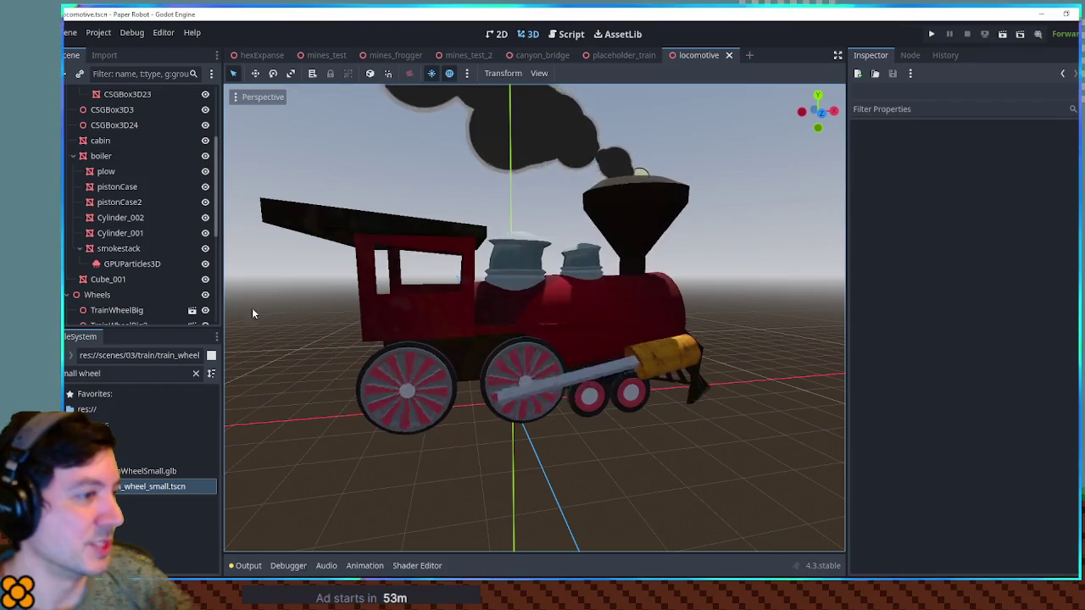
pyautogui.scroll(-3, 553, 333)
pyautogui.scroll(5, 554, 332)
pyautogui.moveTo(570, 343)
pyautogui.mouseDown()
pyautogui.moveTo(537, 330)
pyautogui.moveTo(458, 333)
pyautogui.moveTo(752, 315)
pyautogui.moveTo(736, 318)
pyautogui.mouseUp()
pyautogui.scroll(-2, 537, 330)
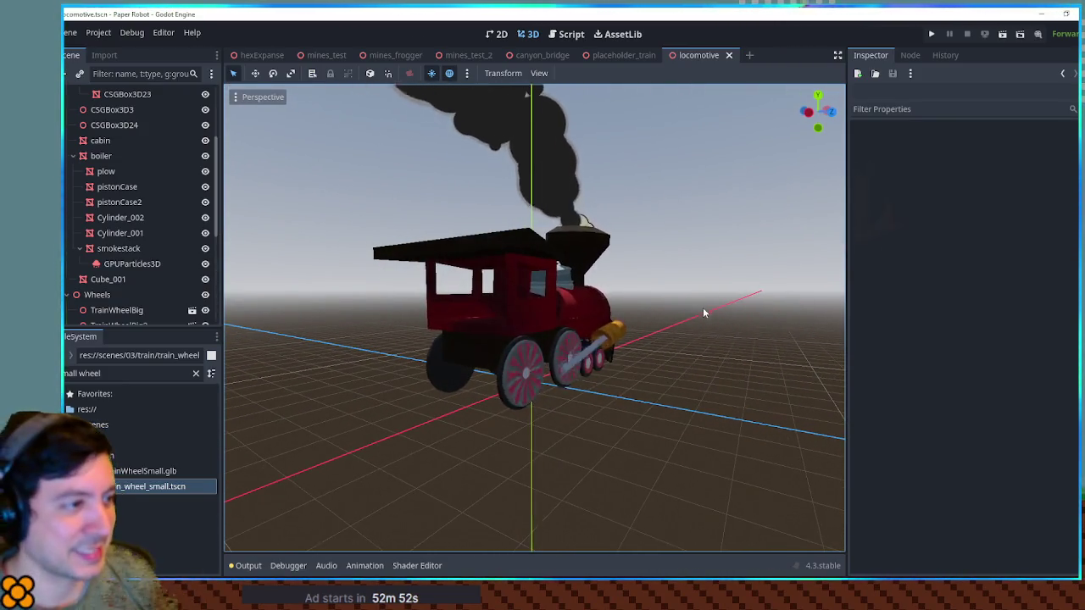
pyautogui.scroll(3, 746, 322)
pyautogui.scroll(3, 159, 156)
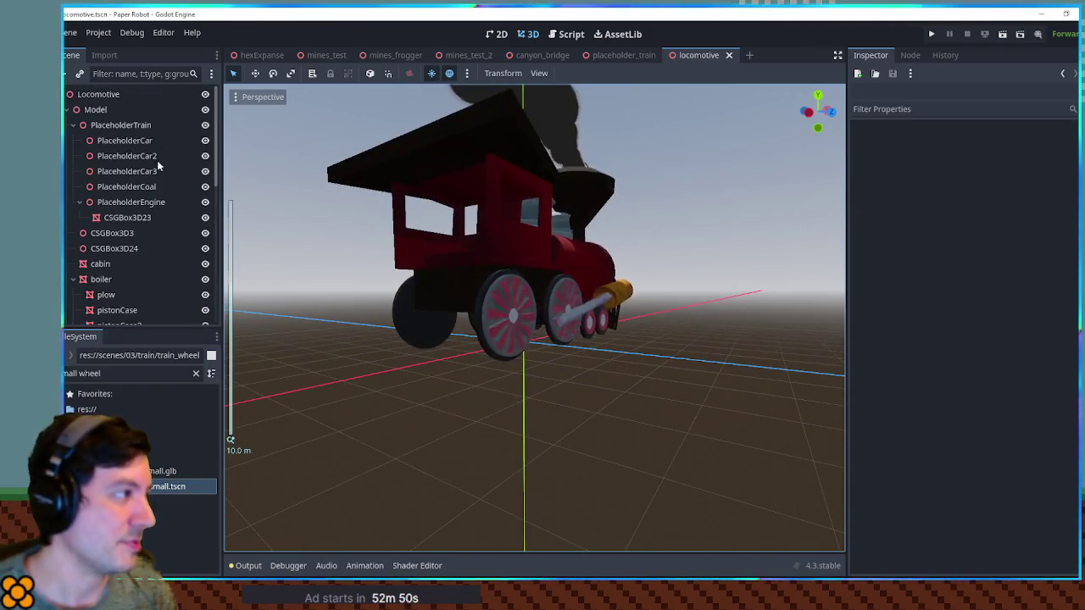
# Create a Node3D named Tracks directly under the Locomotive root, beside Model and Wheels.
pyautogui.click(70, 109)
pyautogui.click(68, 125)
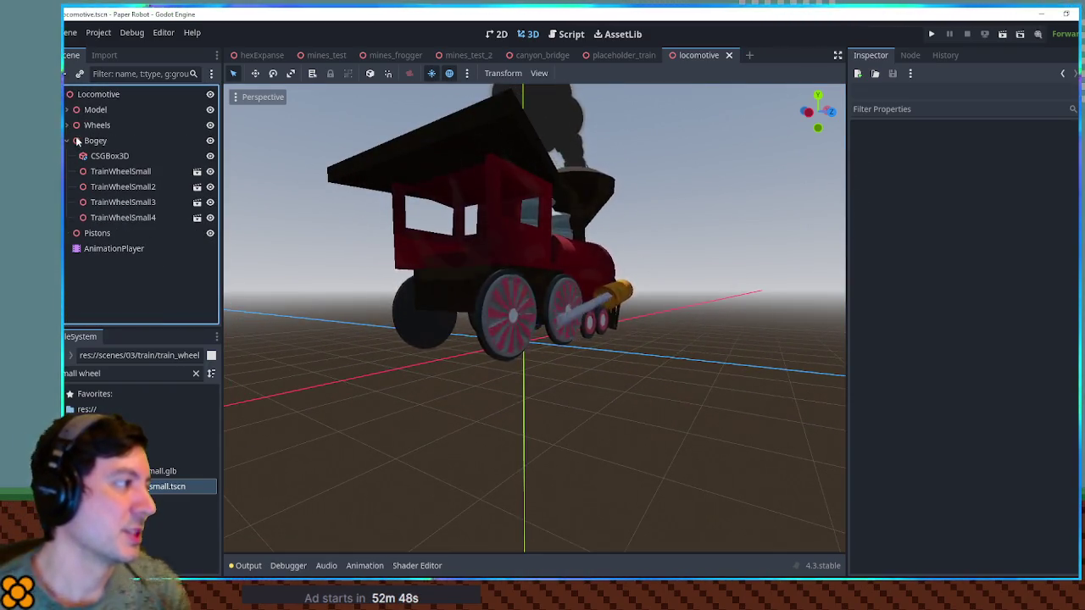
pyautogui.click(102, 95)
pyautogui.hotkey('ctrl', 'a')
pyautogui.write('node3d')
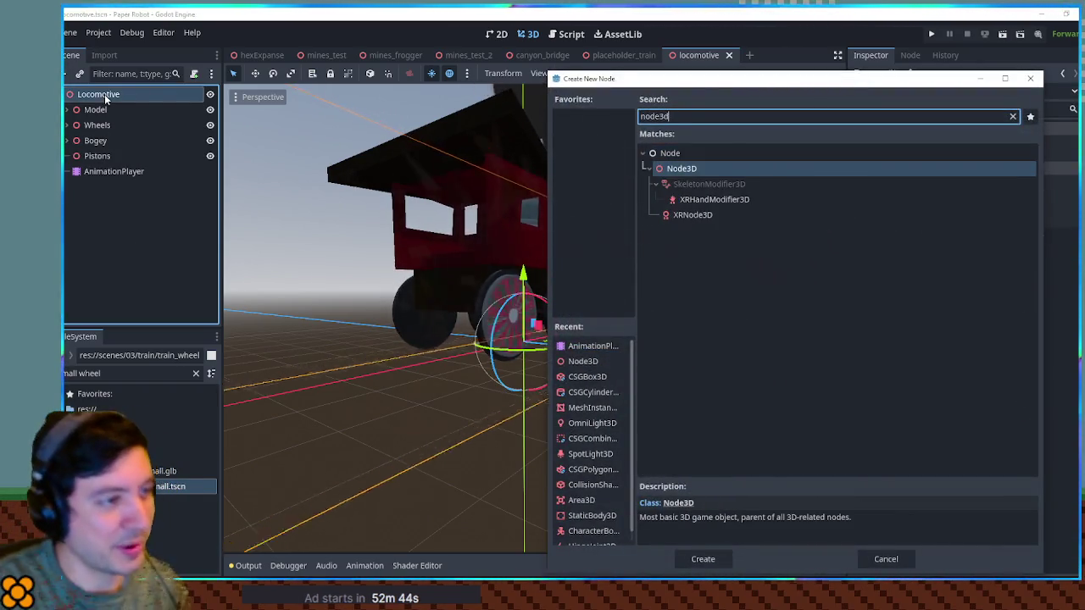
pyautogui.press('Return')
pyautogui.press('F2')
pyautogui.write('Trac')
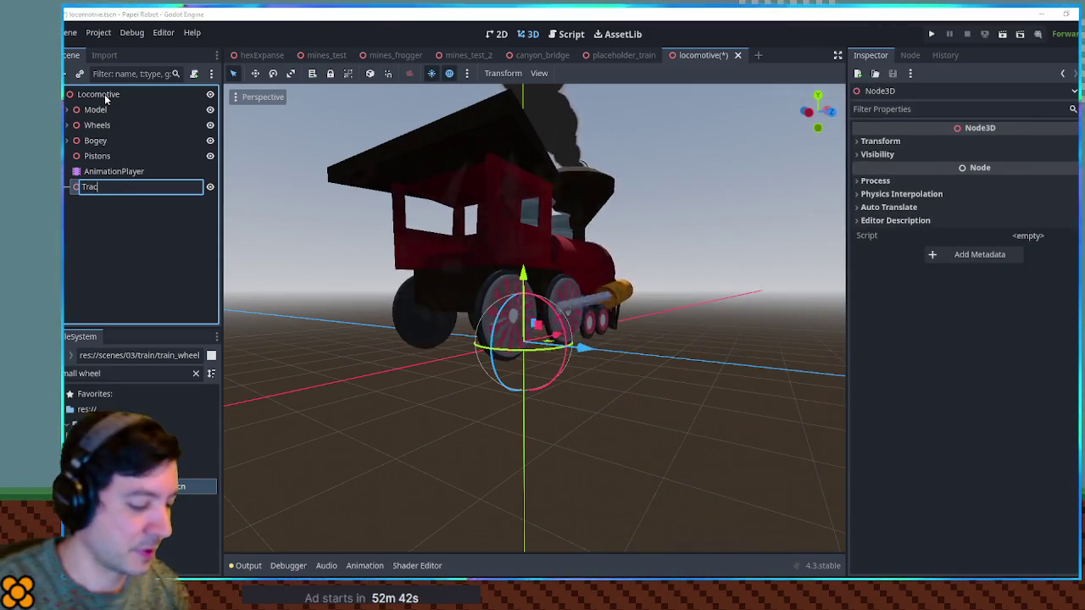
pyautogui.write('ks')
pyautogui.press('Return')
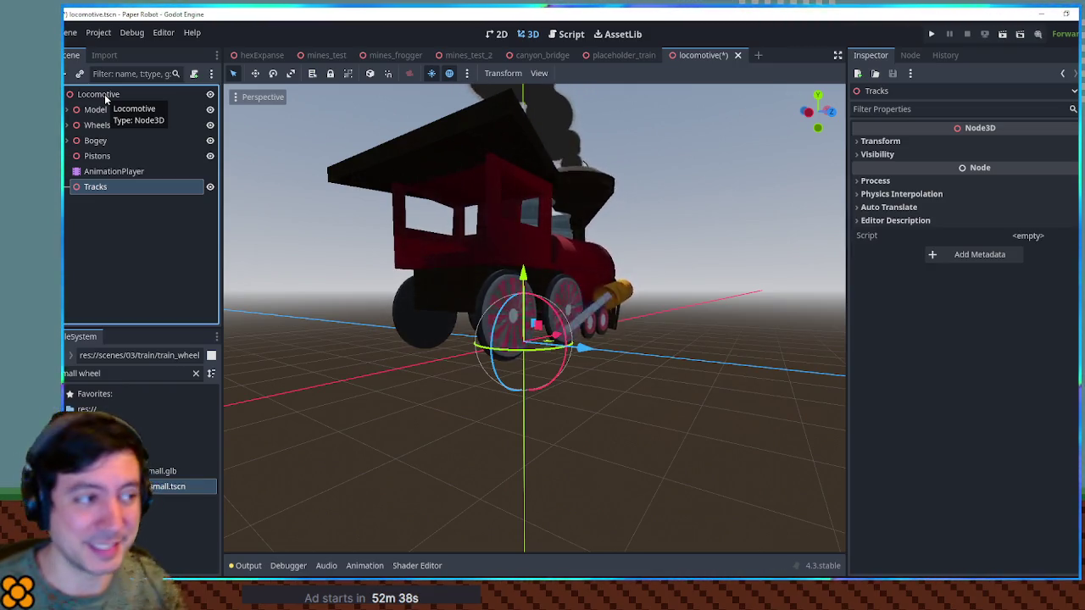
pyautogui.moveTo(742, 140); pyautogui.dragTo(622, 182)
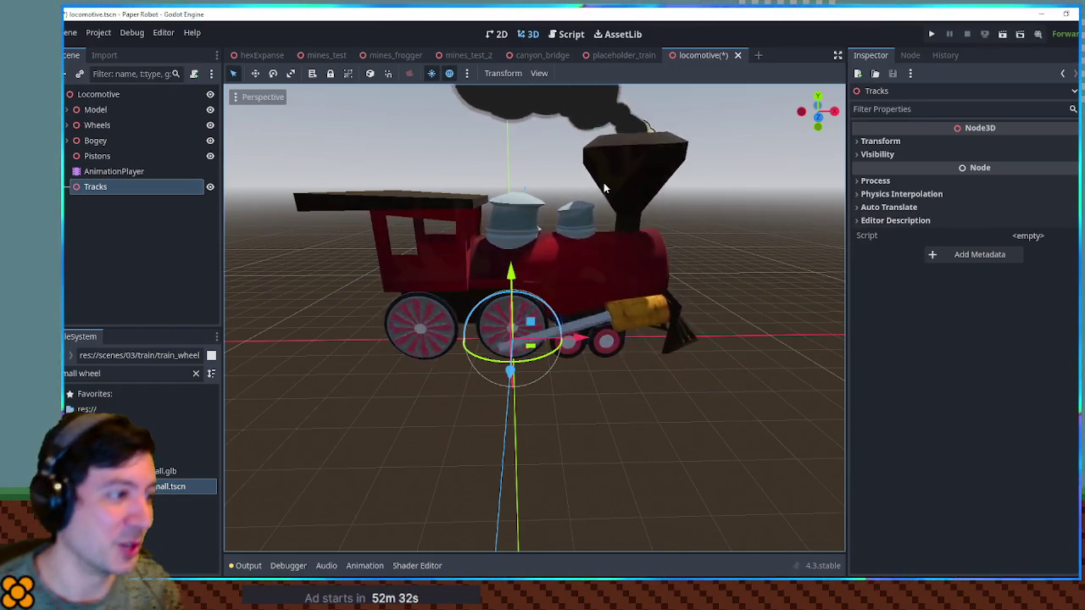
# Find the golden gear scene in the FileSystem and attach it under the TrainWheelBig wheel.
pyautogui.click(73, 126)
pyautogui.click(67, 125)
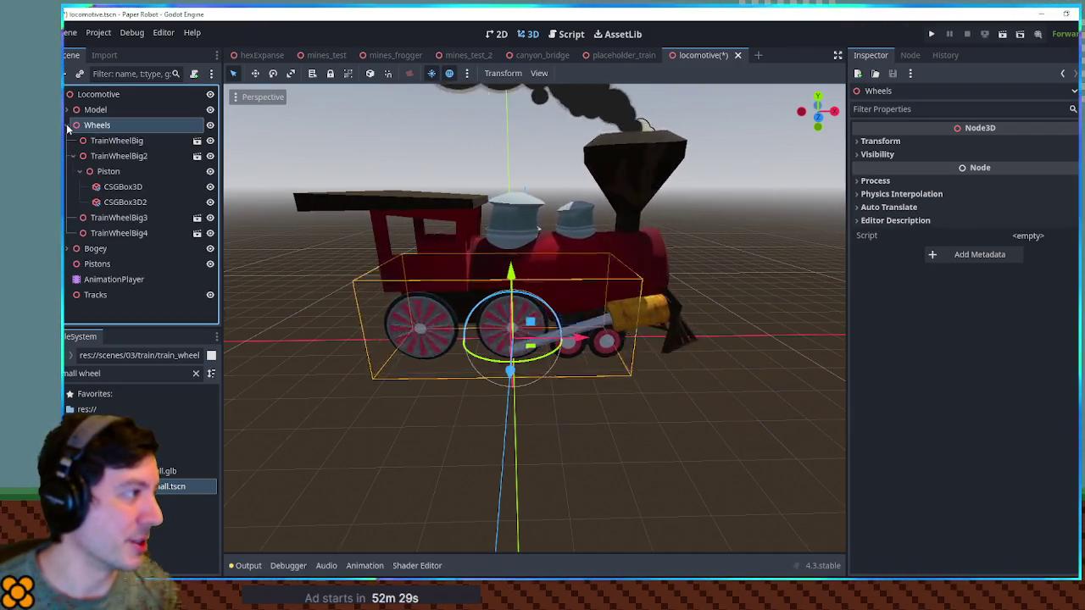
pyautogui.tripleClick(126, 374)
pyautogui.write('goldenge')
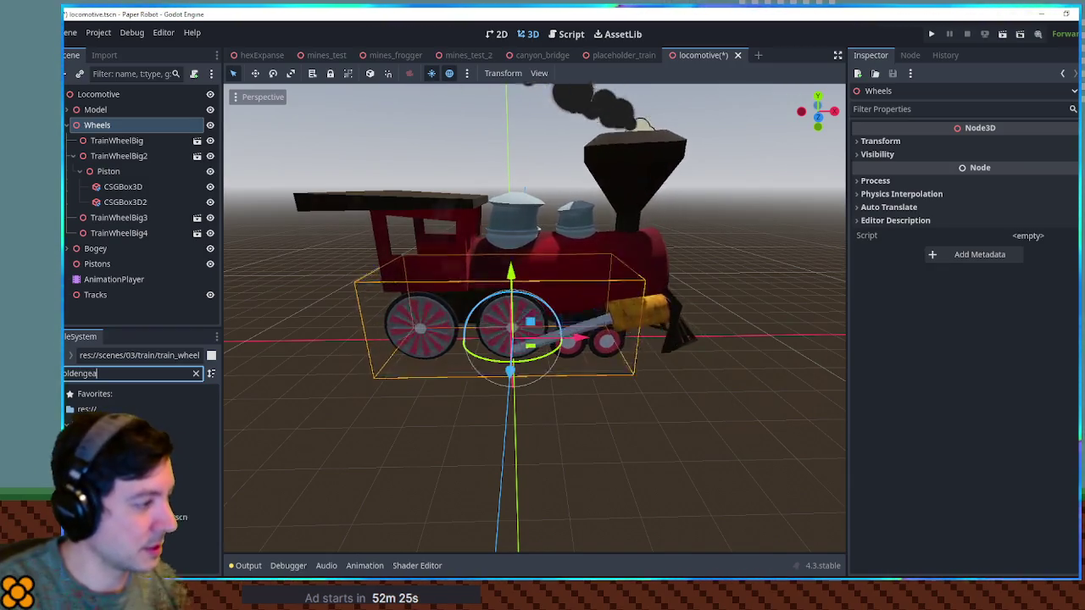
pyautogui.write('a')
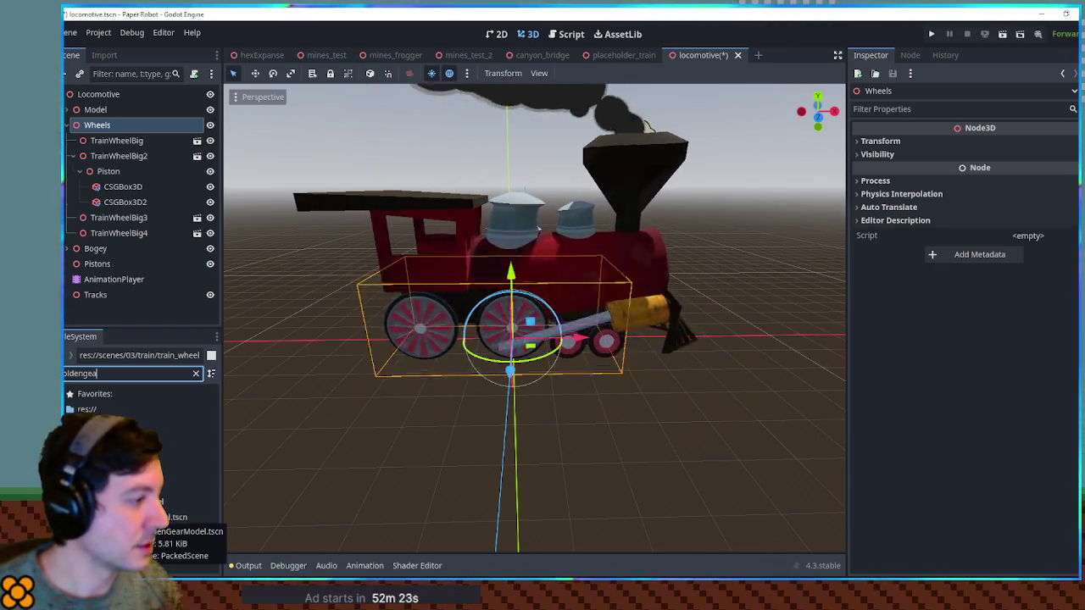
pyautogui.press('BackSpace')
pyautogui.press('BackSpace')
pyautogui.press('BackSpace')
pyautogui.write('gear')
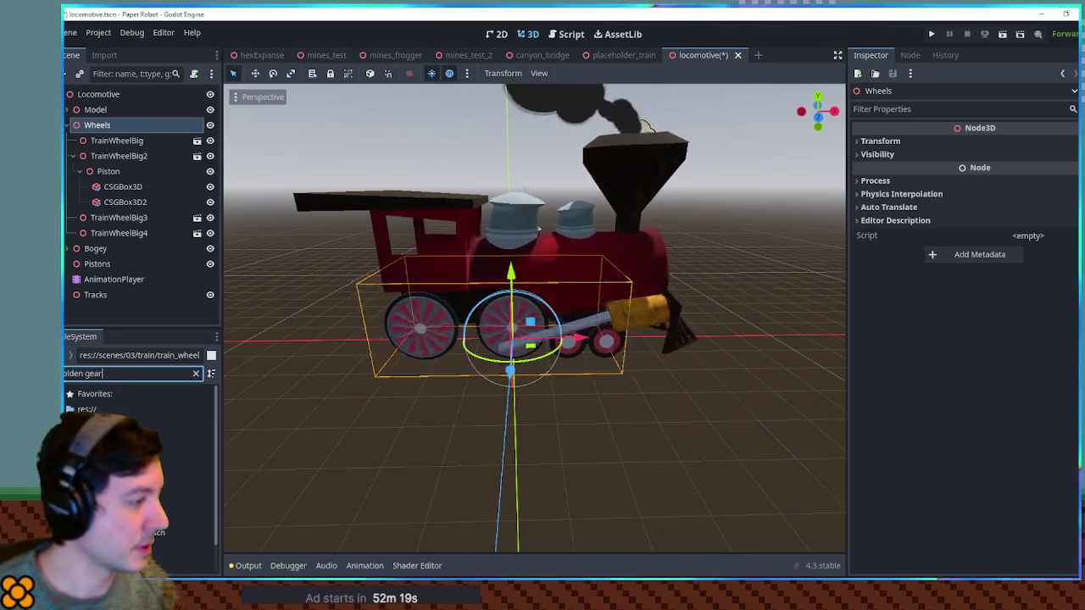
pyautogui.moveTo(182, 532)
pyautogui.mouseDown()
pyautogui.moveTo(417, 393)
pyautogui.moveTo(141, 110)
pyautogui.moveTo(141, 156)
pyautogui.moveTo(114, 161)
pyautogui.moveTo(117, 147)
pyautogui.mouseUp()
# Scale the GoldenGear down to about 0.385 and check its fit from the front view.
pyautogui.click(881, 188)
pyautogui.doubleClick(894, 285)
pyautogui.write('0.39')
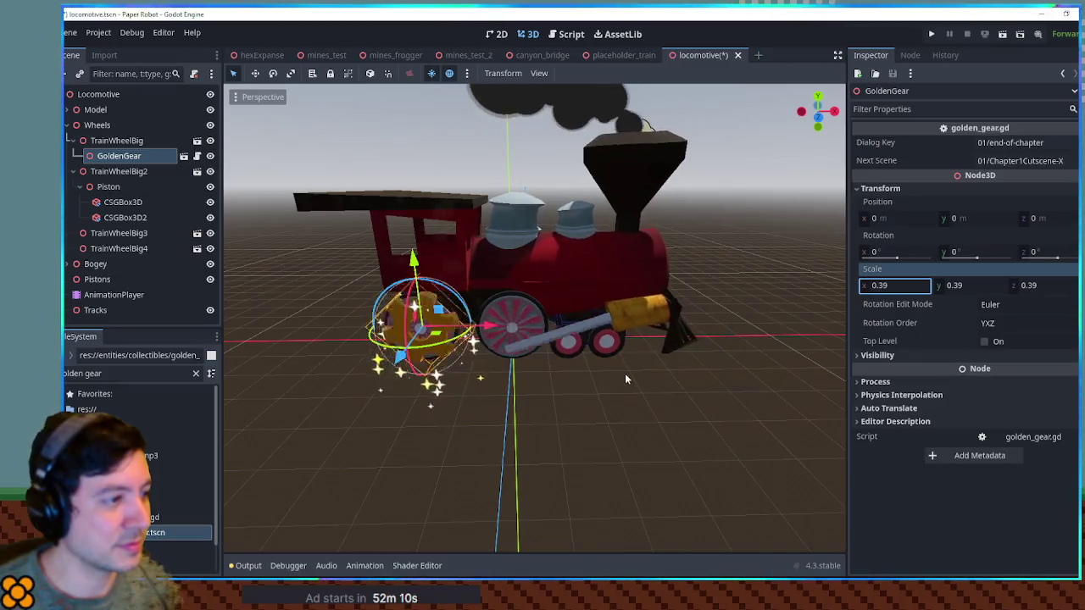
pyautogui.click(738, 337)
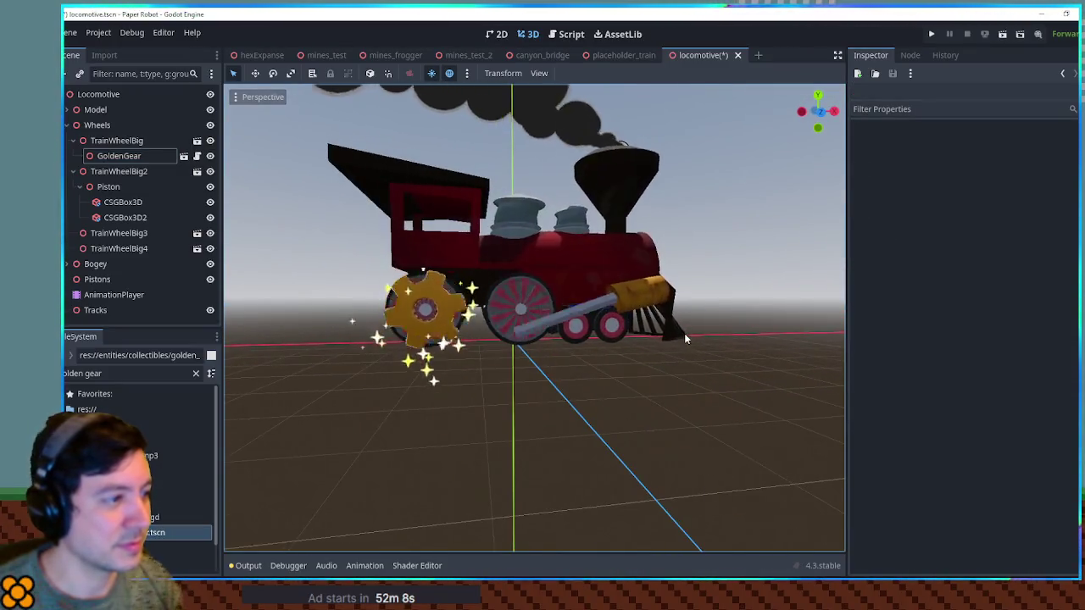
pyautogui.click(617, 352)
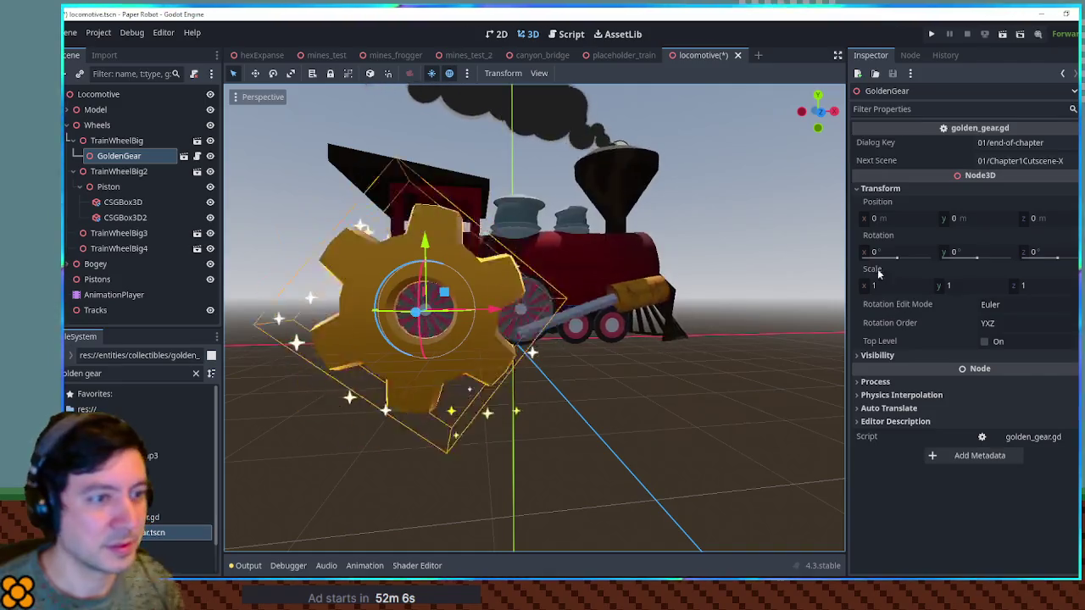
pyautogui.moveTo(894, 285); pyautogui.dragTo(856, 284)
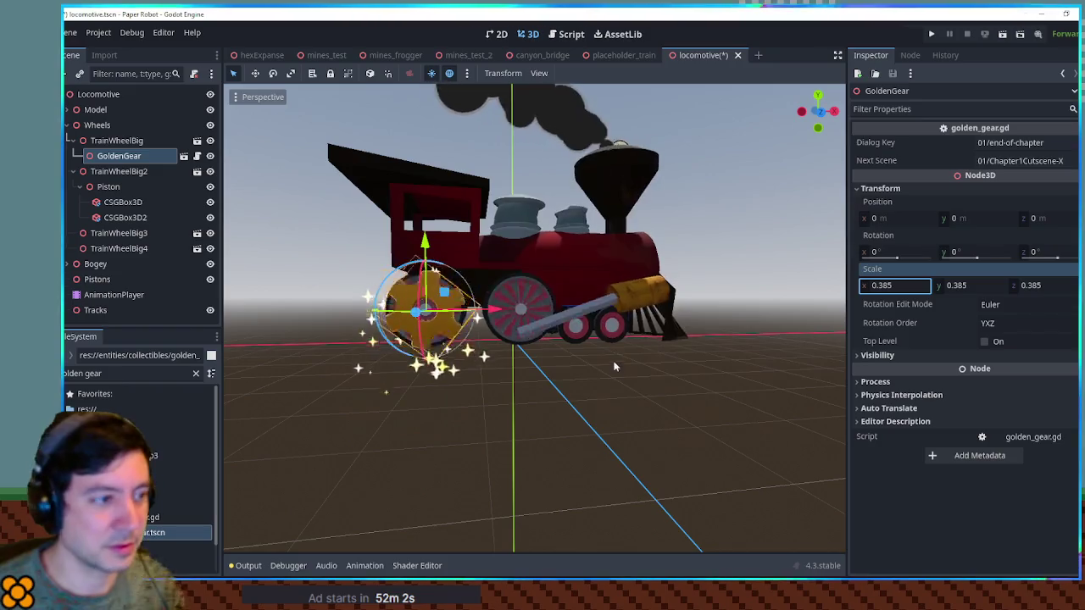
pyautogui.click(616, 384)
pyautogui.press('KP_1')
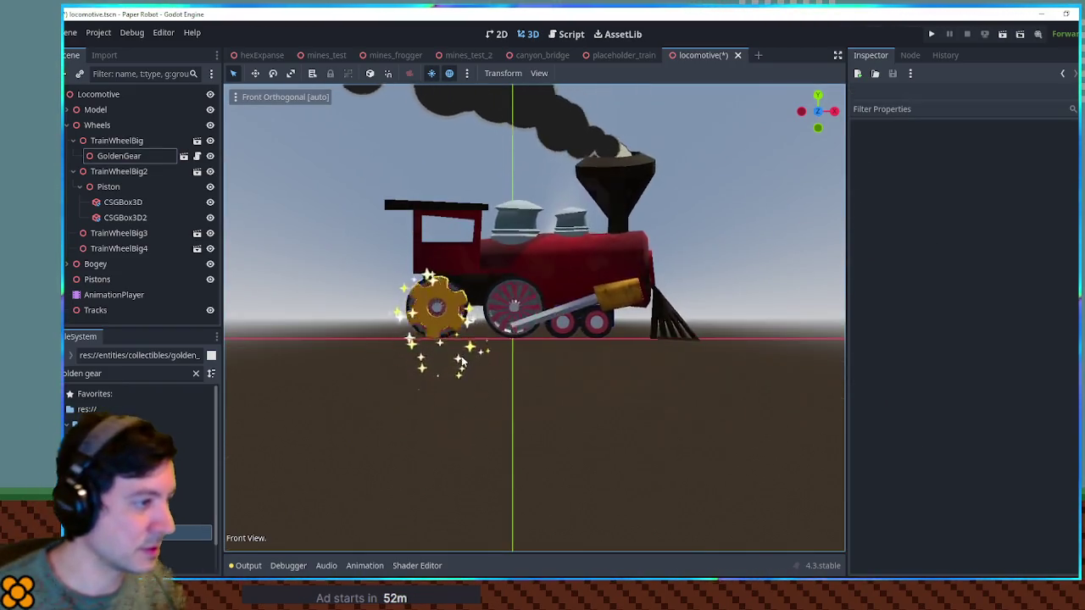
pyautogui.scroll(4, 413, 351)
pyautogui.moveTo(412, 351)
pyautogui.mouseDown()
pyautogui.moveTo(734, 346)
pyautogui.moveTo(697, 340)
pyautogui.moveTo(774, 331)
pyautogui.moveTo(593, 382)
pyautogui.mouseUp()
pyautogui.click(699, 349)
# Confirm the GoldenGear's roughly 0.12 outward move along Z and inspect it from several angles.
pyautogui.click(509, 407)
pyautogui.moveTo(508, 407)
pyautogui.mouseDown()
pyautogui.moveTo(386, 433)
pyautogui.moveTo(545, 457)
pyautogui.mouseUp()
pyautogui.scroll(-5, 547, 449)
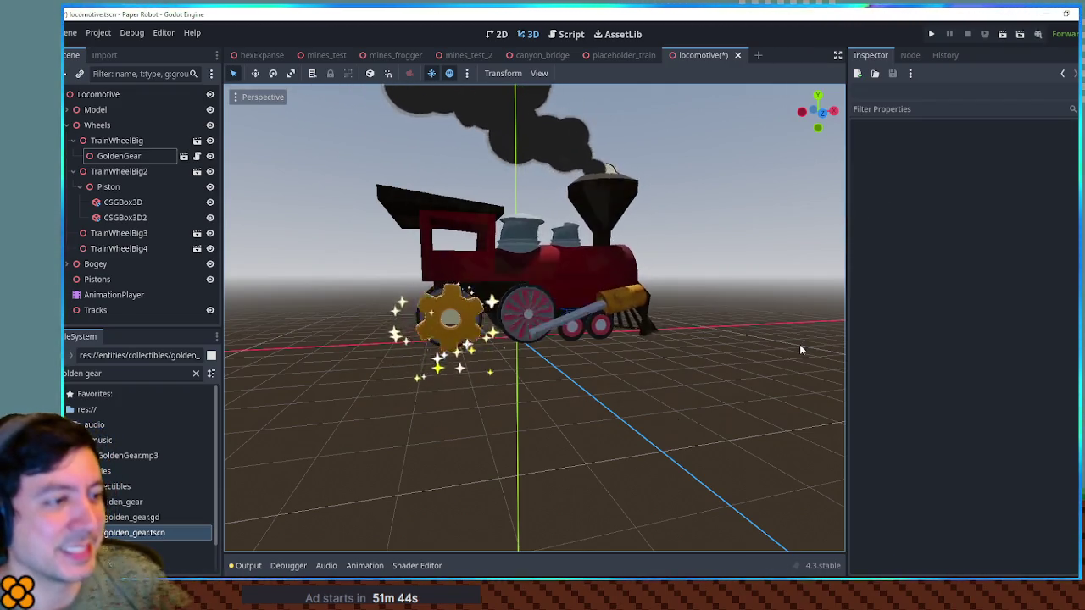
pyautogui.scroll(3, 701, 235)
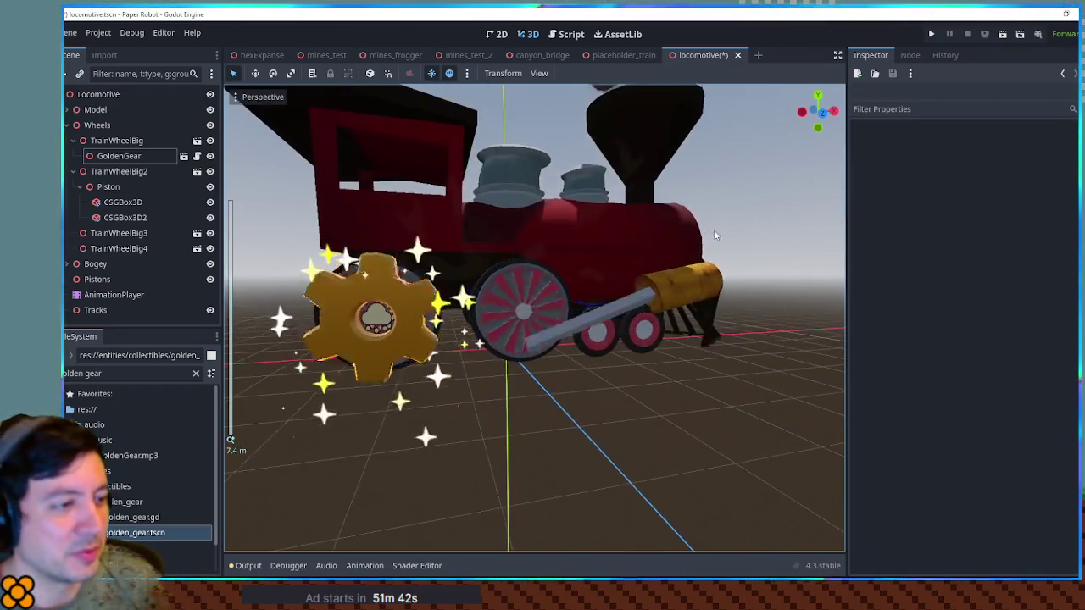
pyautogui.scroll(-2, 712, 239)
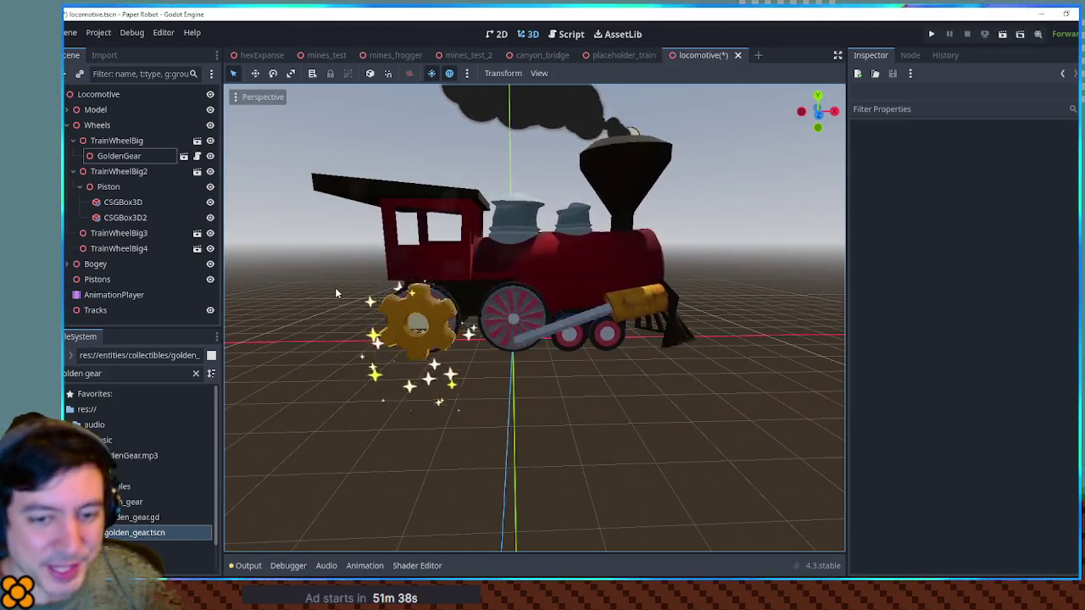
pyautogui.scroll(2, 350, 276)
pyautogui.moveTo(350, 276)
pyautogui.mouseDown()
pyautogui.moveTo(549, 297)
pyautogui.moveTo(296, 273)
pyautogui.mouseUp()
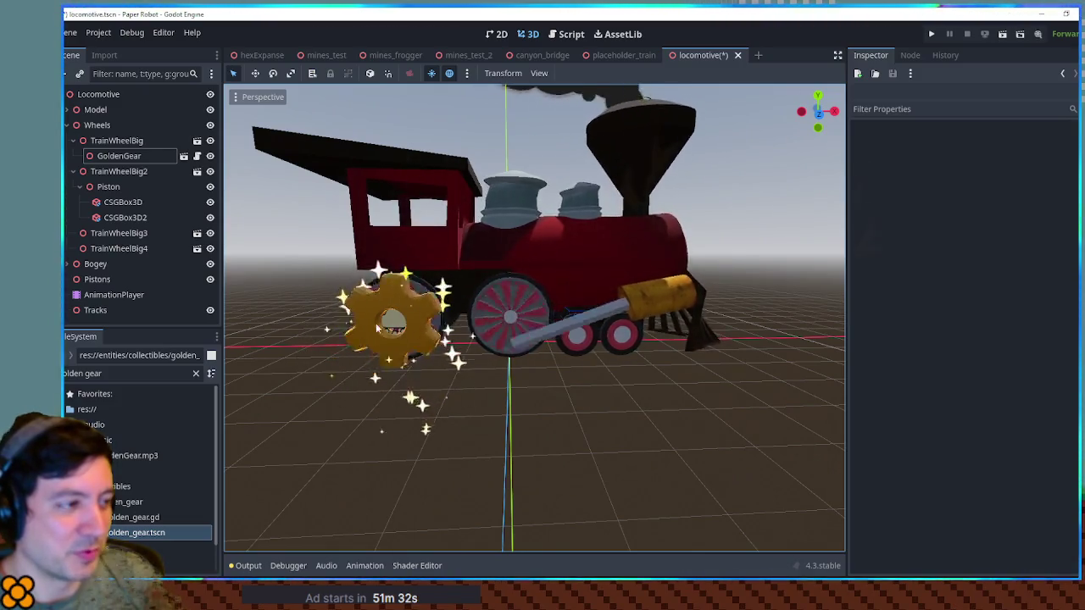
pyautogui.moveTo(475, 379); pyautogui.dragTo(533, 380)
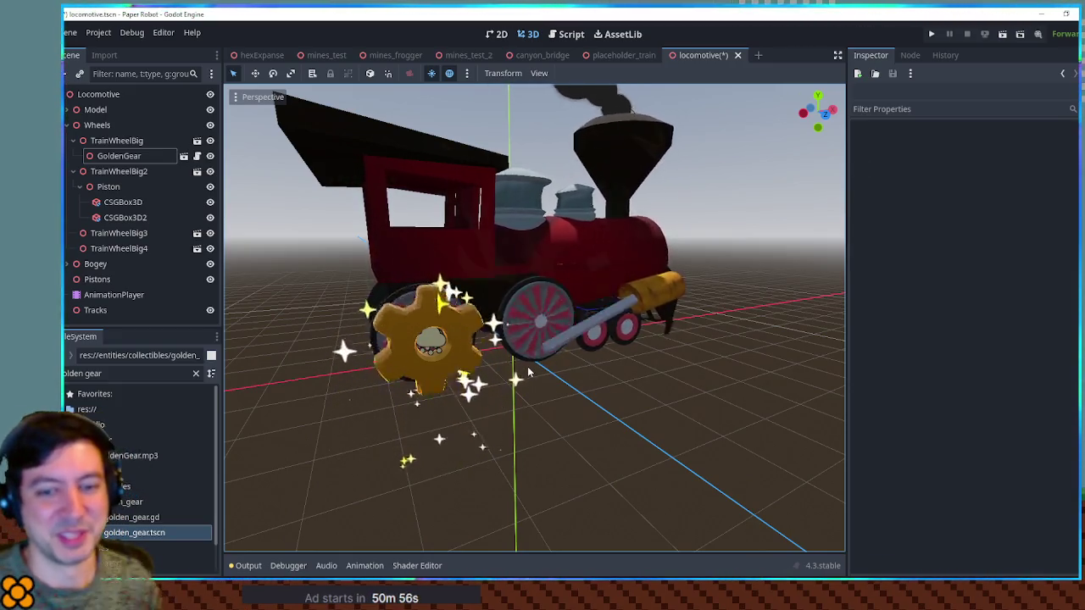
pyautogui.scroll(-2, 462, 238)
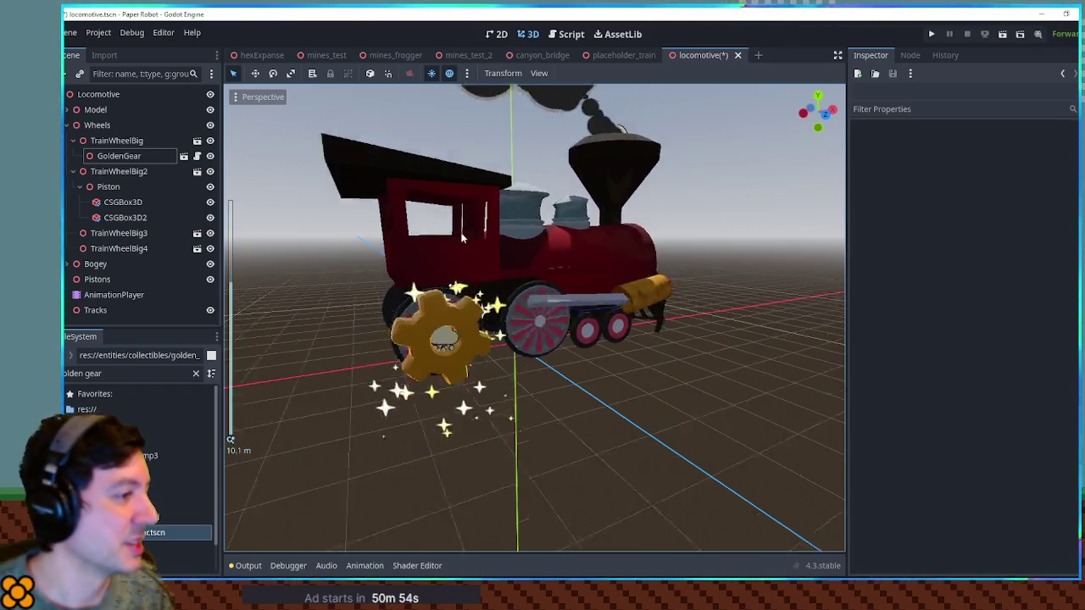
pyautogui.scroll(5, 466, 265)
pyautogui.scroll(3, 575, 296)
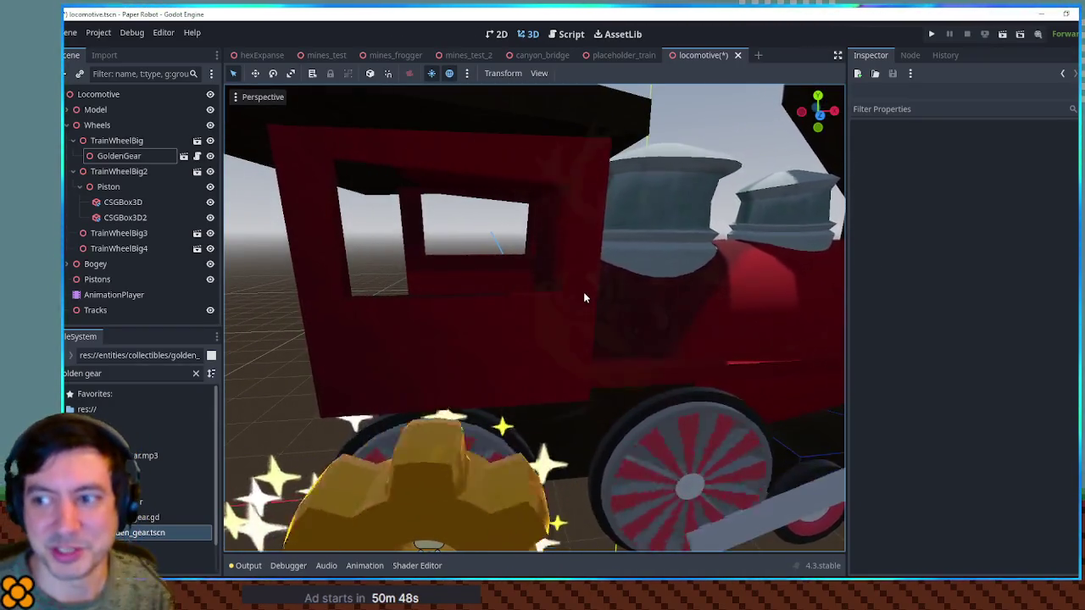
pyautogui.scroll(-6, 581, 291)
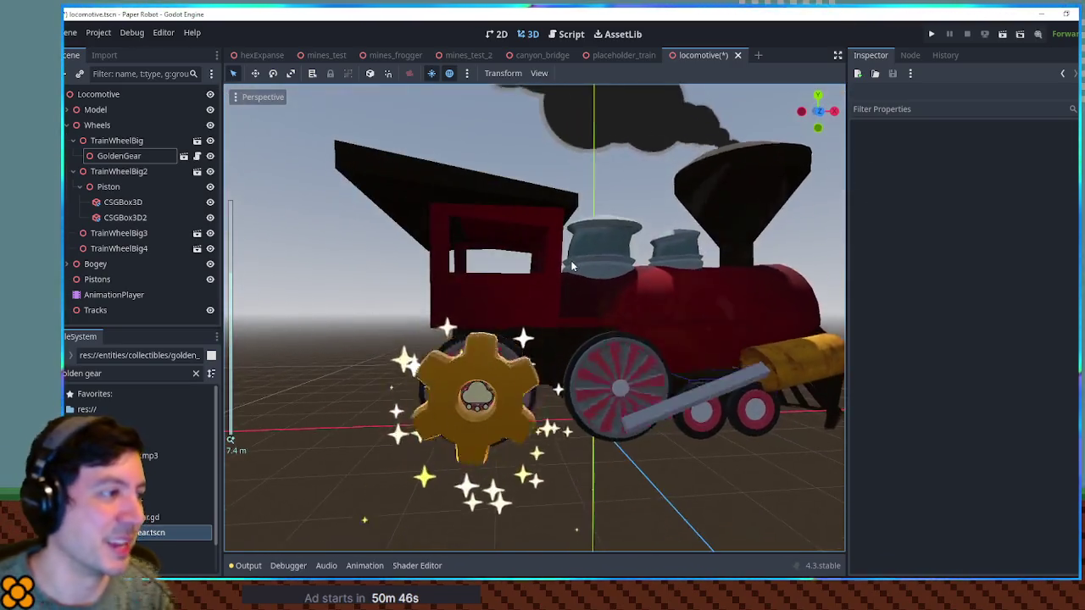
pyautogui.scroll(-4, 566, 278)
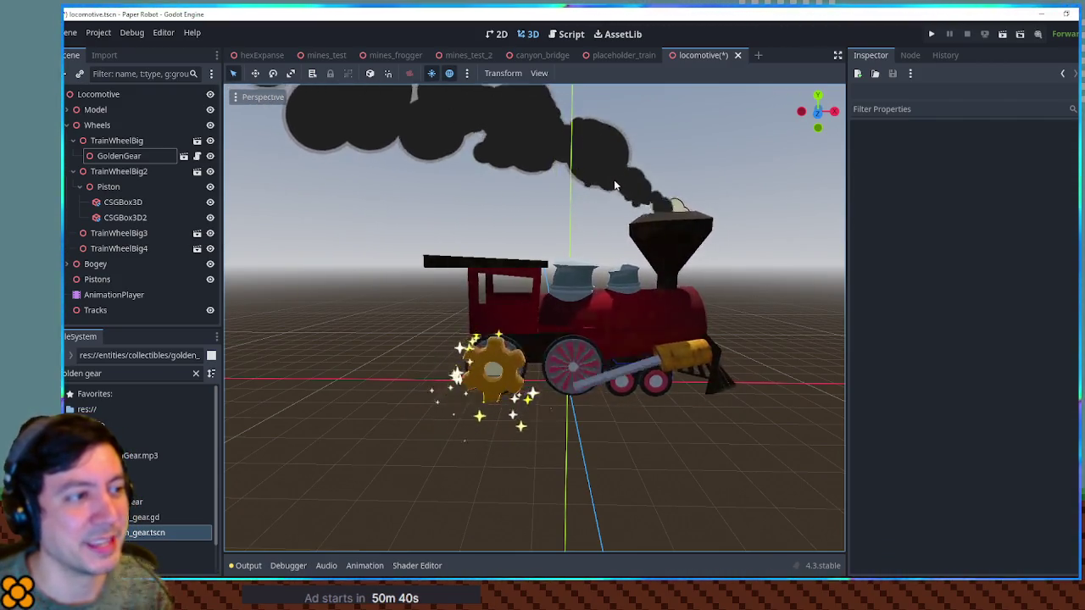
pyautogui.scroll(1, 609, 182)
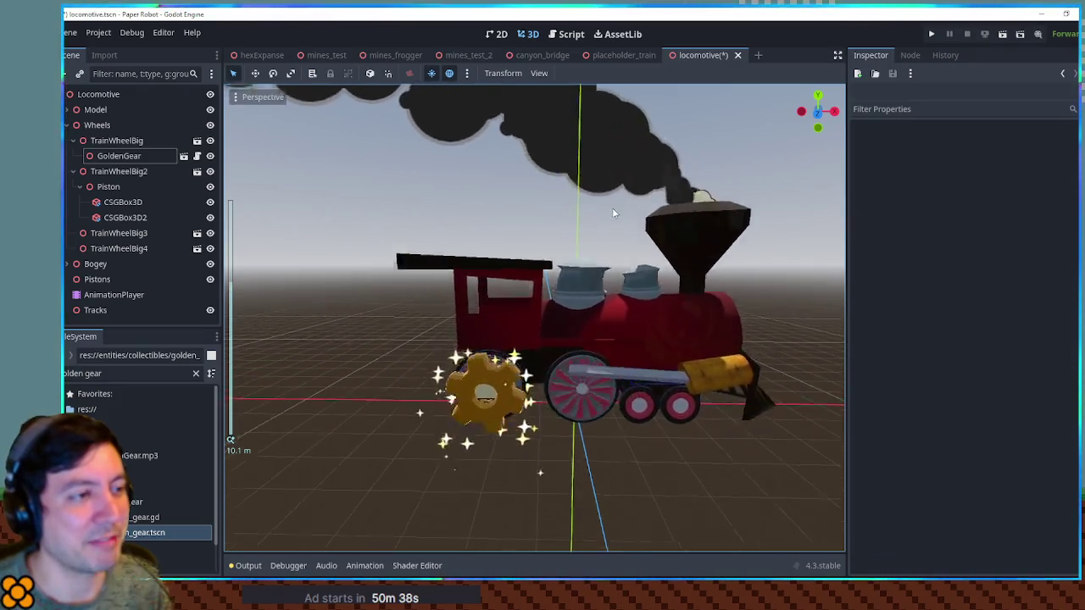
pyautogui.moveTo(613, 212); pyautogui.dragTo(575, 161)
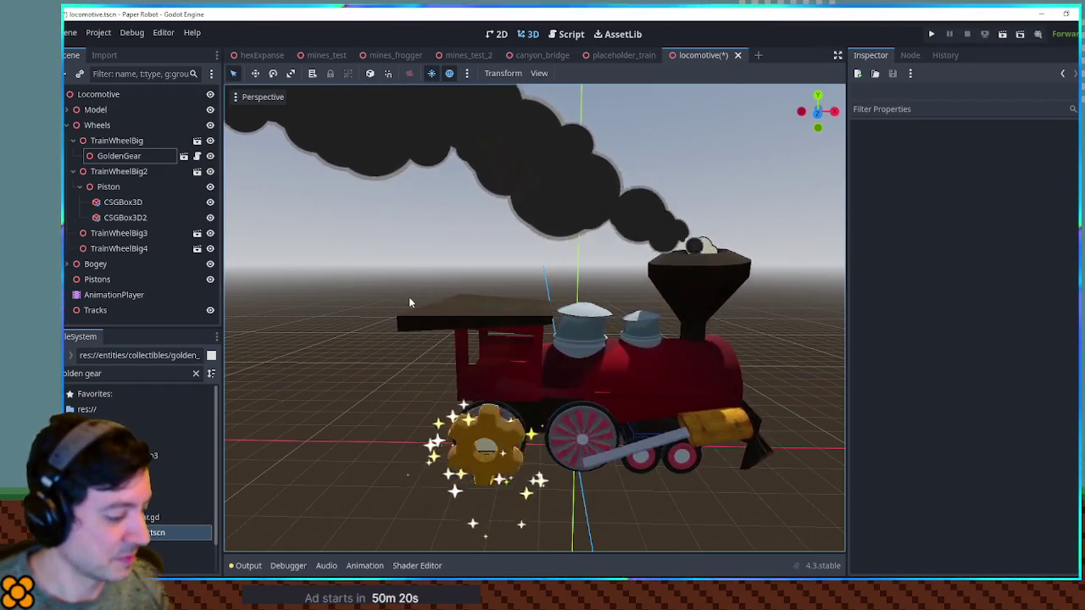
pyautogui.moveTo(416, 268)
pyautogui.mouseDown()
pyautogui.moveTo(305, 274)
pyautogui.moveTo(378, 251)
pyautogui.moveTo(455, 248)
pyautogui.moveTo(403, 245)
pyautogui.mouseUp()
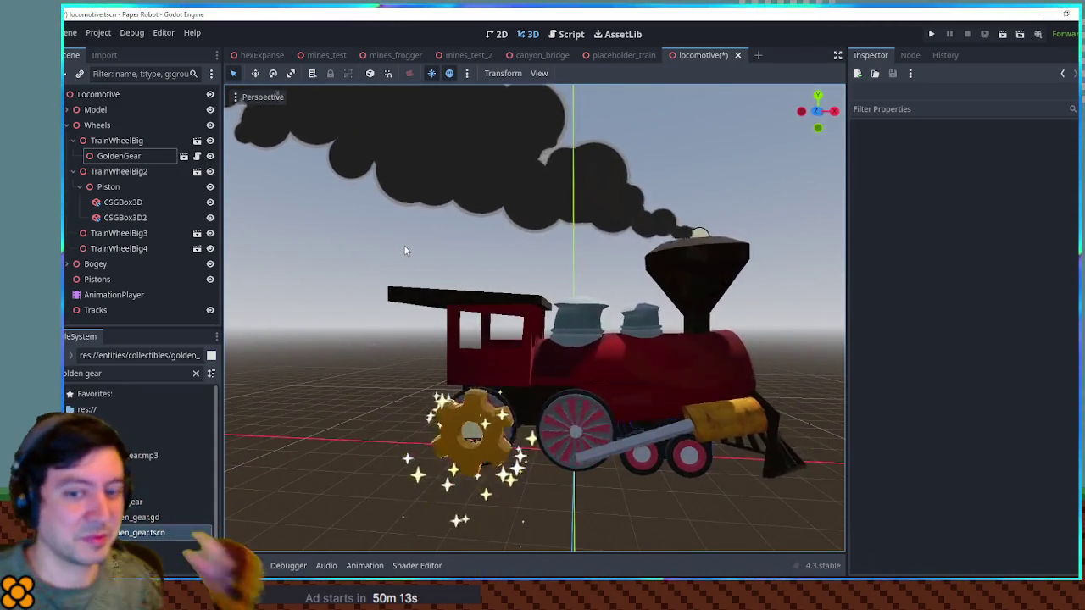
pyautogui.moveTo(407, 254); pyautogui.dragTo(430, 257)
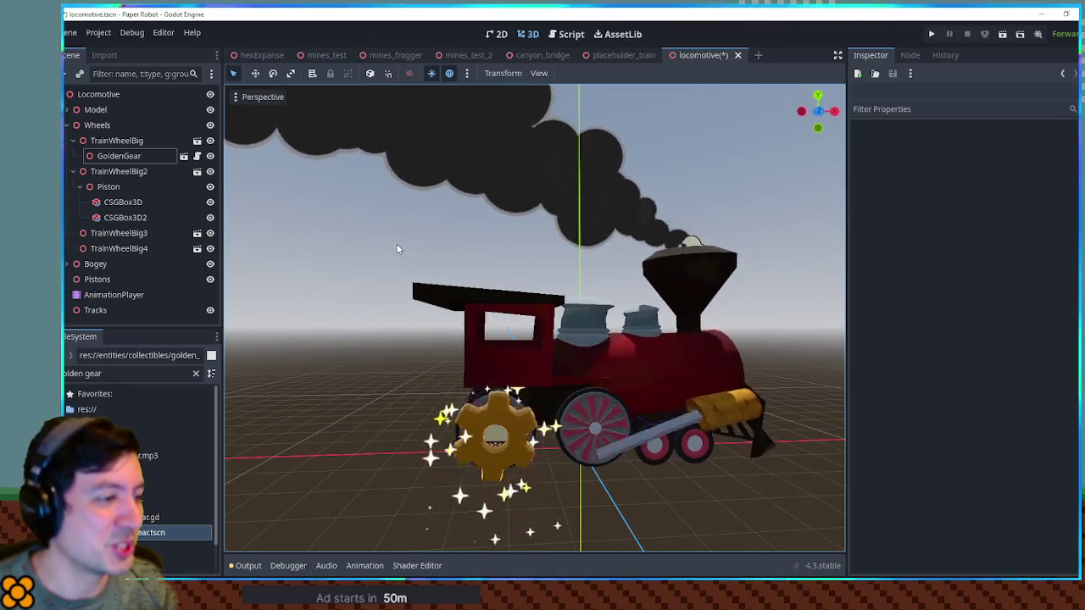
pyautogui.scroll(-2, 394, 253)
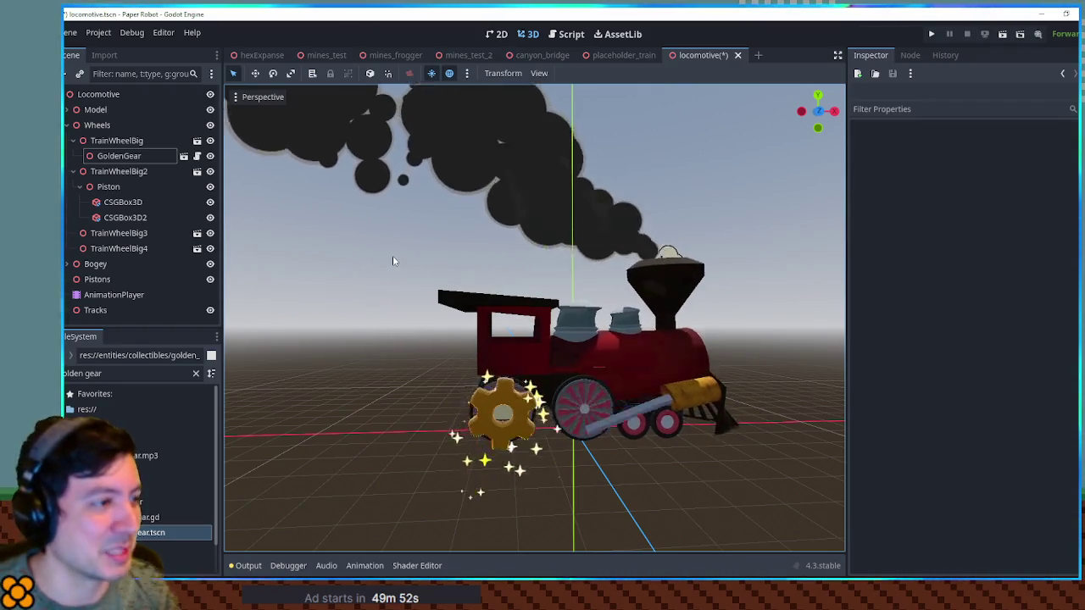
pyautogui.moveTo(370, 246); pyautogui.dragTo(444, 230)
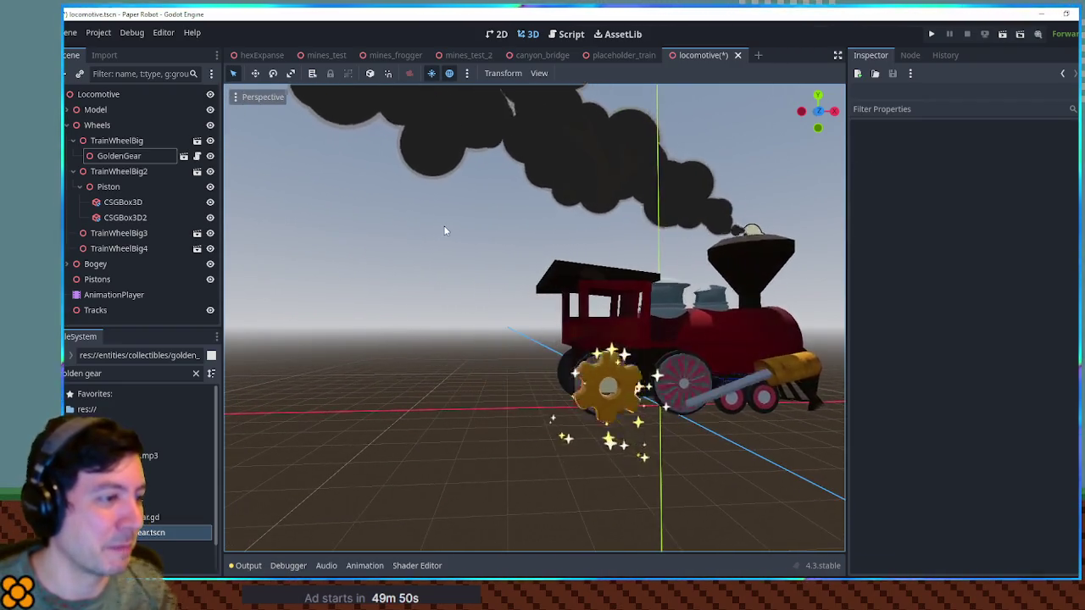
pyautogui.click(105, 310)
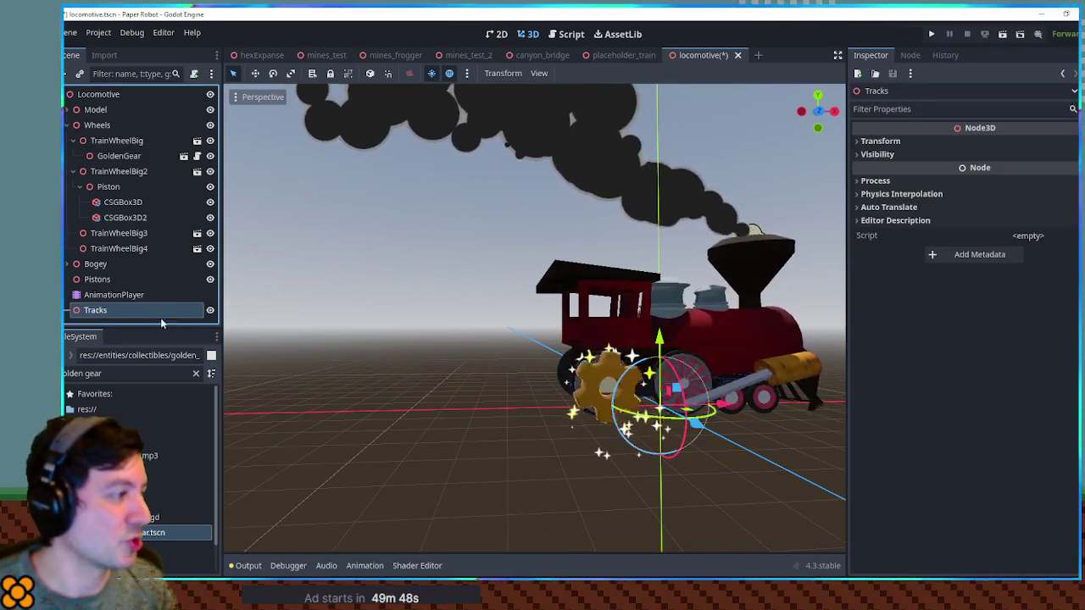
# Create a CSGBox3D under Tracks, stretching it long along X and flattening its height.
pyautogui.hotkey('ctrl', 'a')
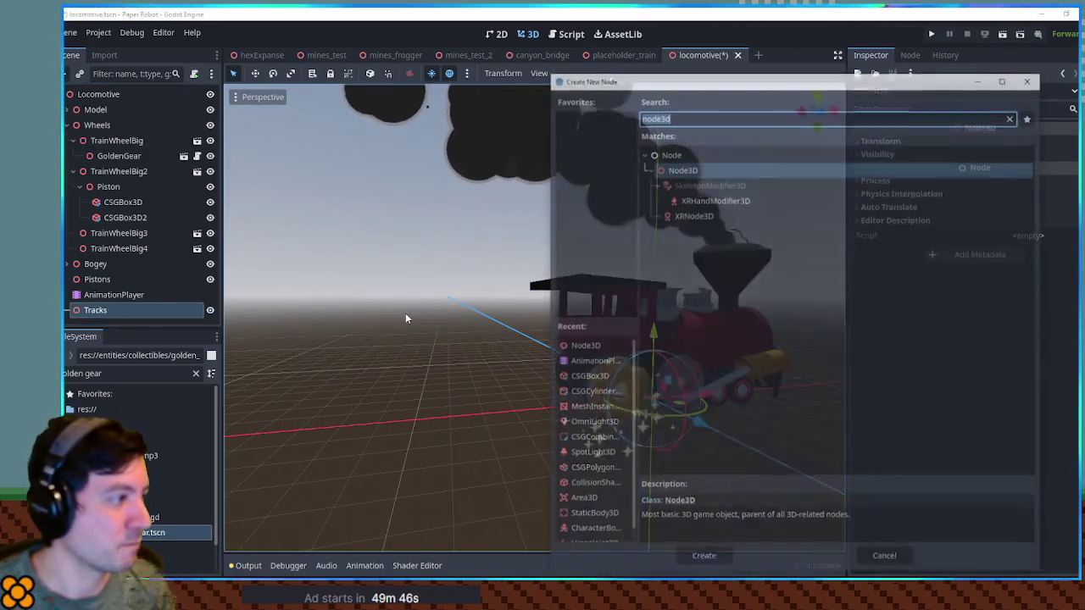
pyautogui.write('csg')
pyautogui.press('Return')
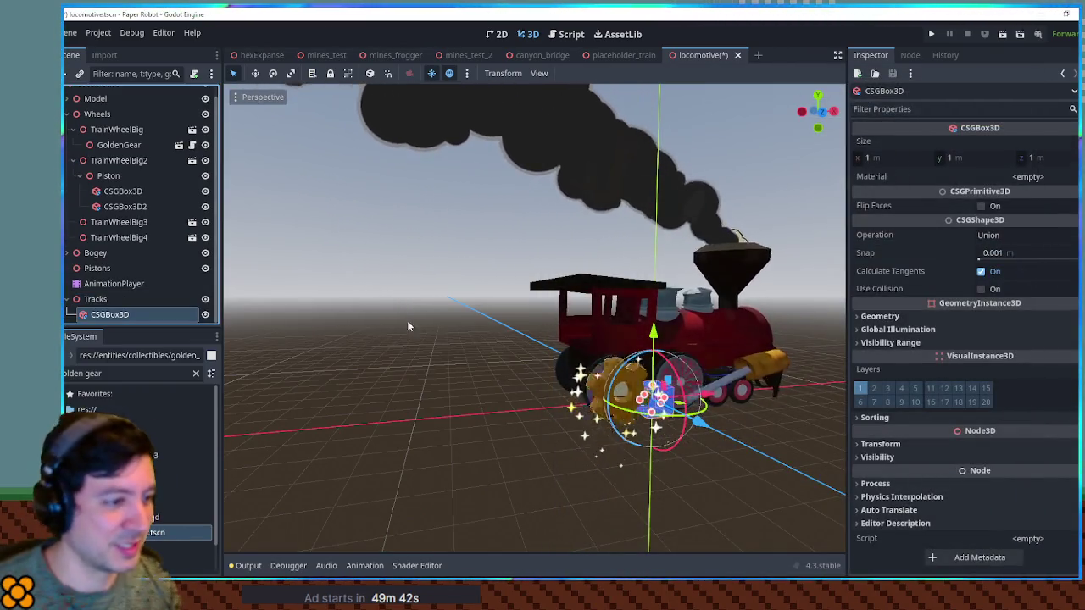
pyautogui.click(455, 389)
pyautogui.click(110, 318)
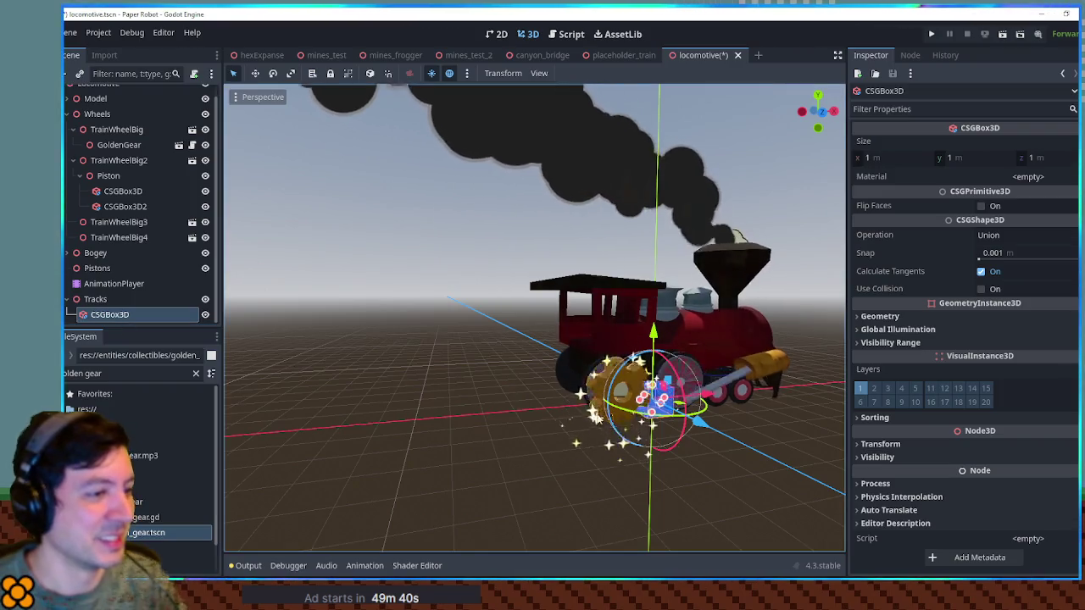
pyautogui.press('KP_1')
pyautogui.scroll(5, 651, 413)
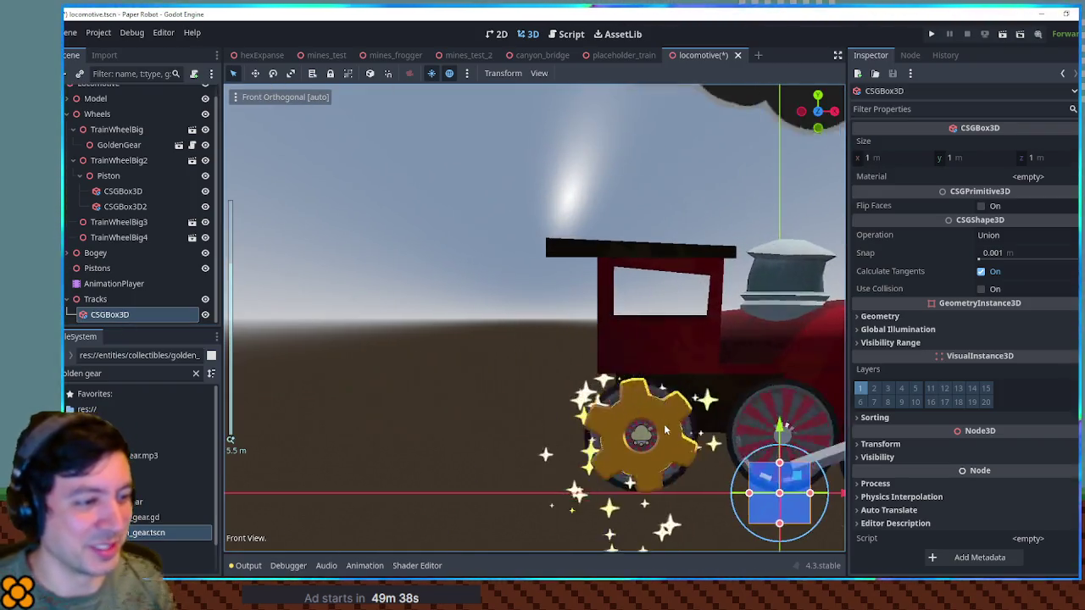
pyautogui.scroll(-2, 628, 403)
pyautogui.moveTo(612, 391); pyautogui.dragTo(81, 395)
pyautogui.scroll(-3, 730, 430)
pyautogui.moveTo(562, 353); pyautogui.dragTo(644, 358)
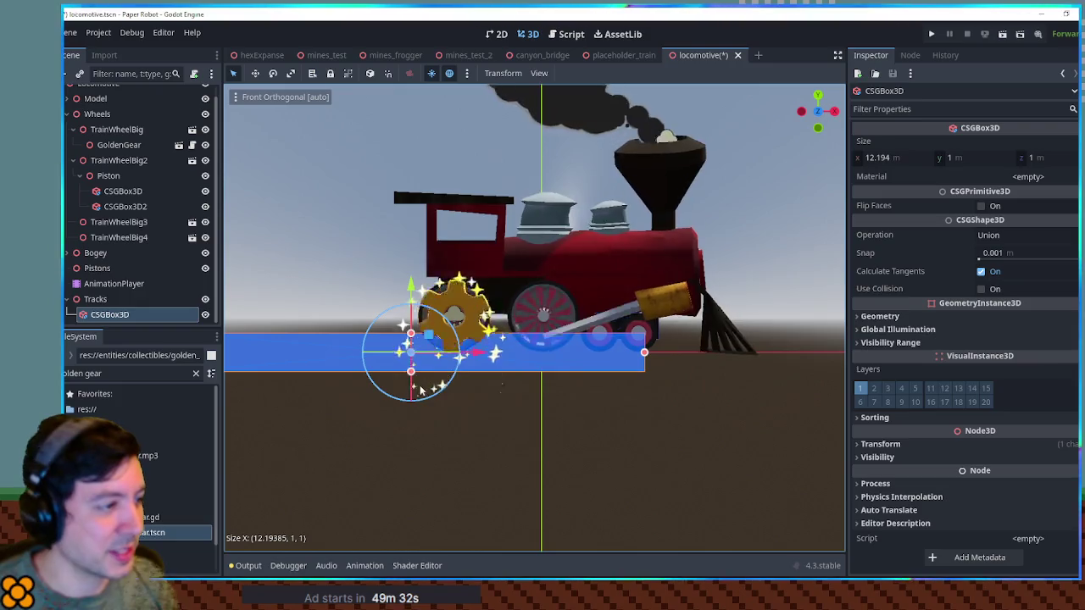
pyautogui.moveTo(411, 371); pyautogui.dragTo(412, 352)
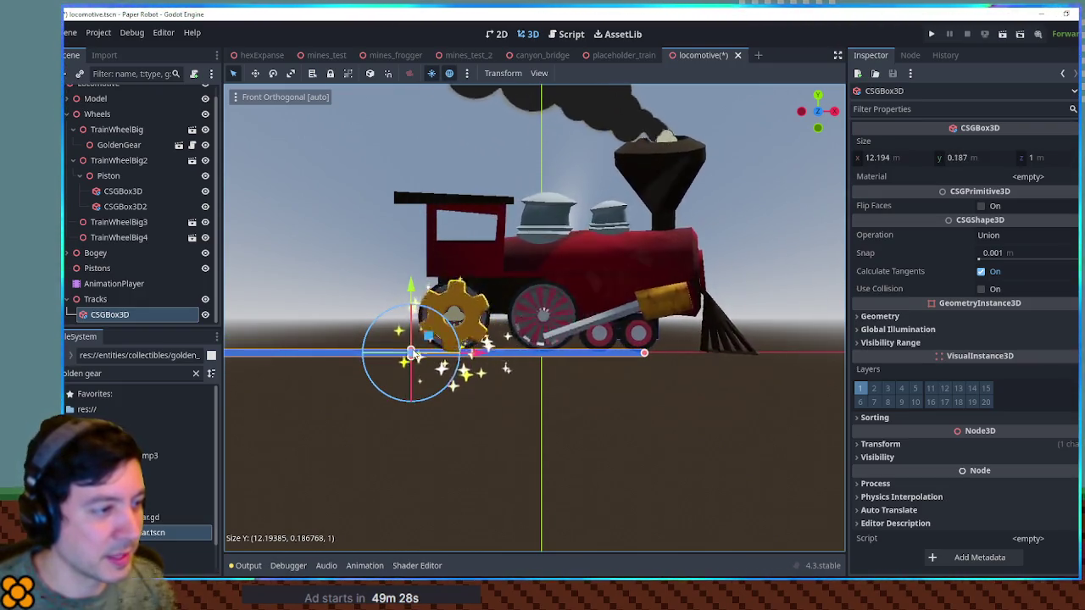
# Thin the box's depth in the right view and fine-tune it to a 0.212 × 0.211 rail cross-section.
pyautogui.press('KP_3')
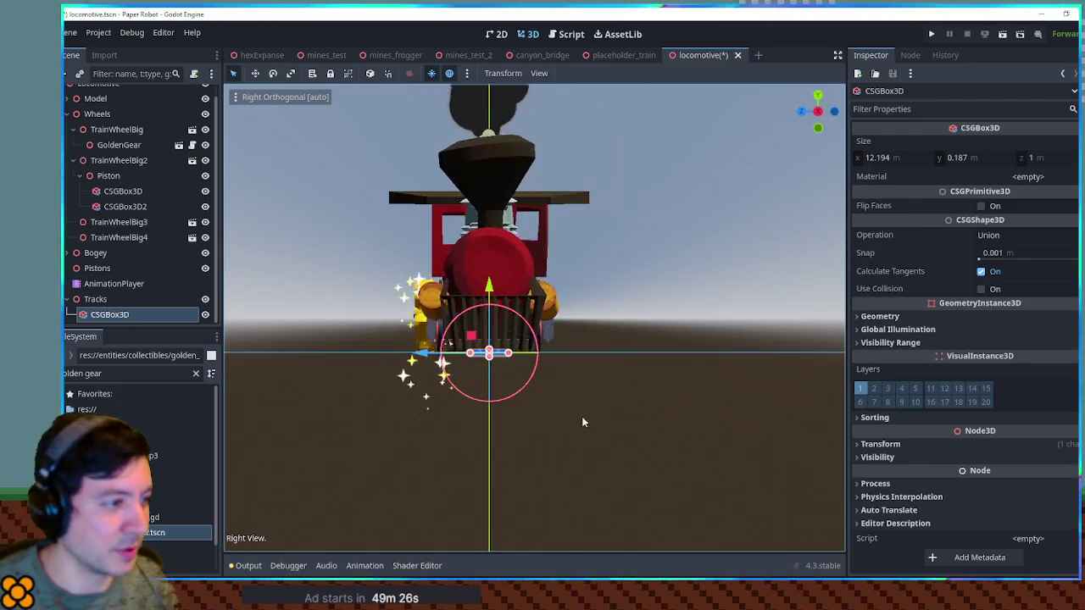
pyautogui.moveTo(399, 400); pyautogui.dragTo(493, 398)
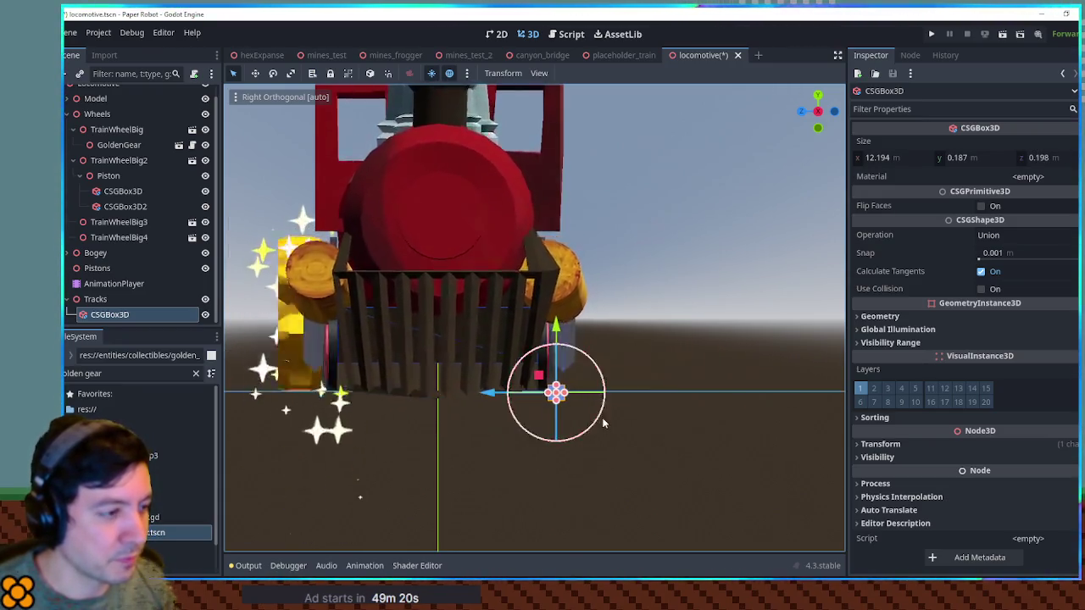
pyautogui.scroll(8, 602, 417)
pyautogui.moveTo(590, 381); pyautogui.dragTo(591, 367)
pyautogui.moveTo(531, 445); pyautogui.dragTo(523, 444)
pyautogui.scroll(-5, 637, 420)
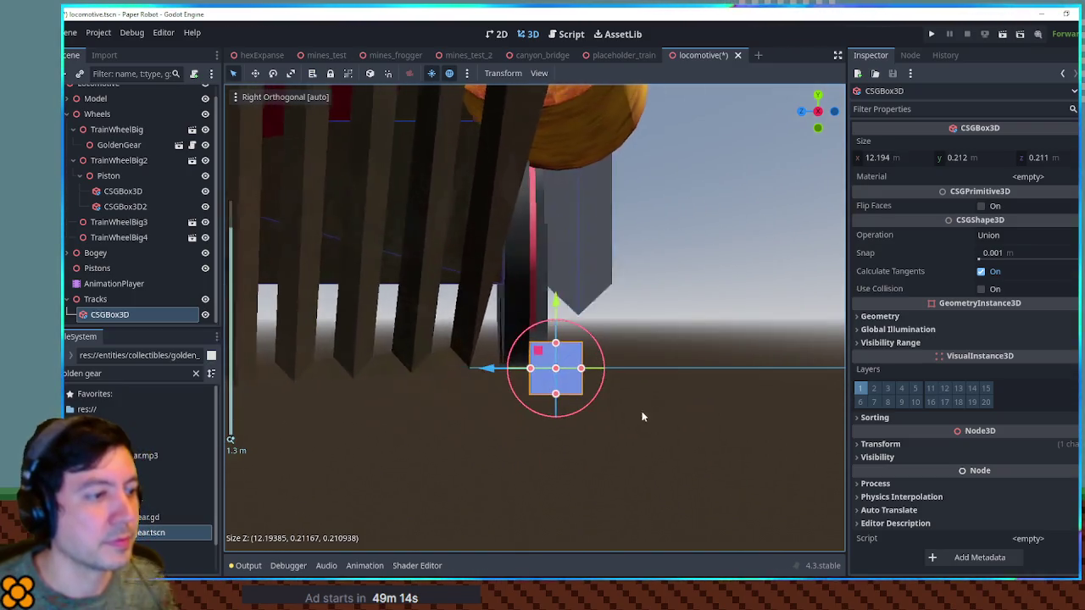
pyautogui.moveTo(688, 359)
pyautogui.mouseDown()
pyautogui.moveTo(526, 382)
pyautogui.moveTo(481, 323)
pyautogui.mouseUp()
pyautogui.scroll(-2, 543, 392)
pyautogui.scroll(-3, 543, 397)
pyautogui.moveTo(746, 398)
pyautogui.mouseDown()
pyautogui.moveTo(721, 415)
pyautogui.moveTo(238, 346)
pyautogui.moveTo(421, 308)
pyautogui.moveTo(443, 332)
pyautogui.mouseUp()
pyautogui.click(704, 399)
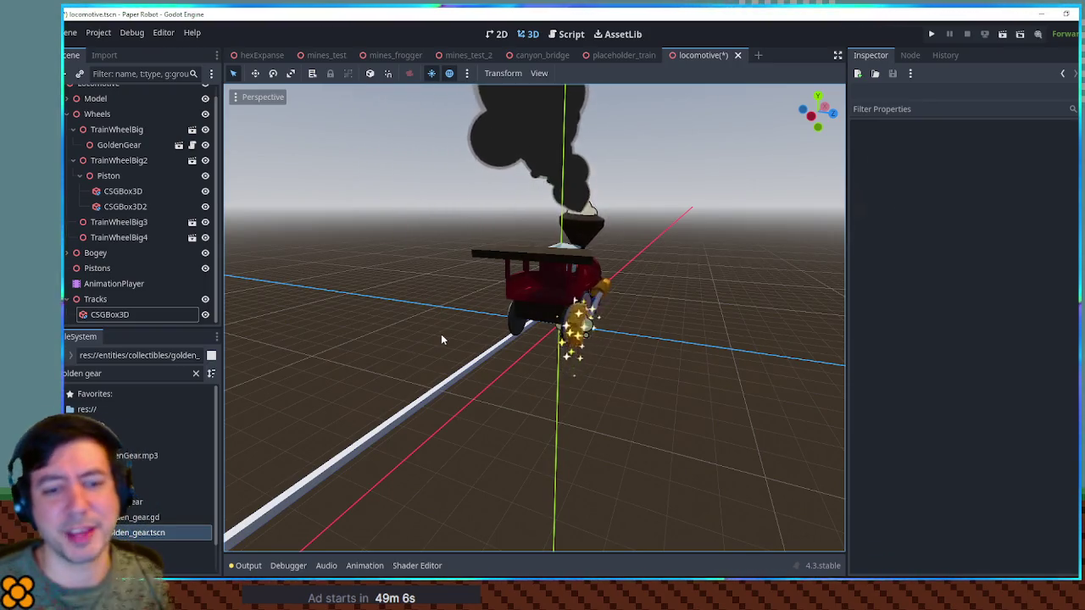
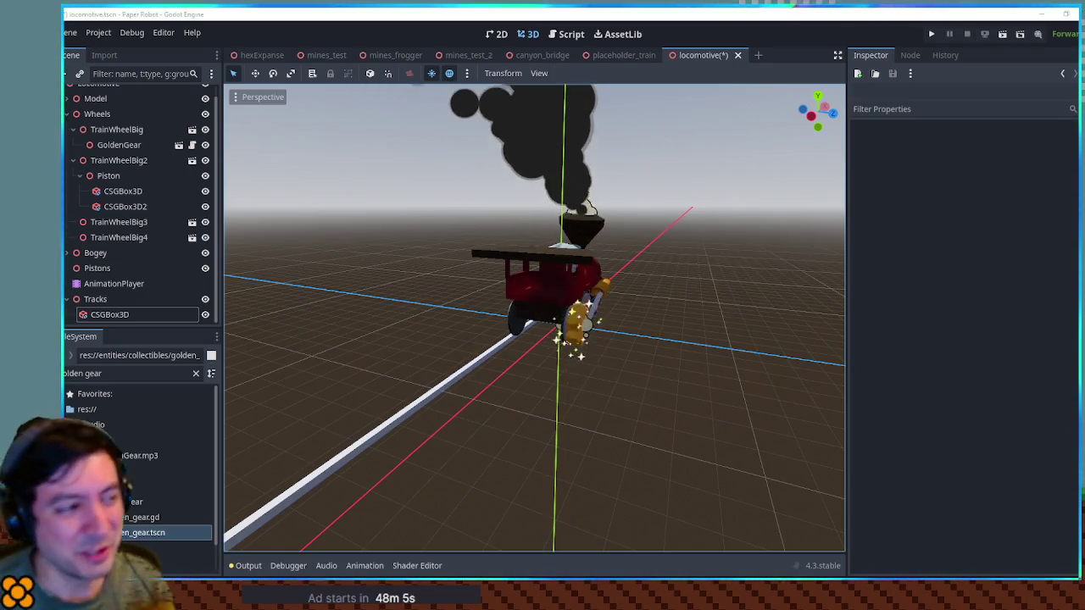
# Orbit to a side view of the train and select the smokestack's GPUParticles3D smoke emitter.
pyautogui.moveTo(623, 228); pyautogui.dragTo(505, 211)
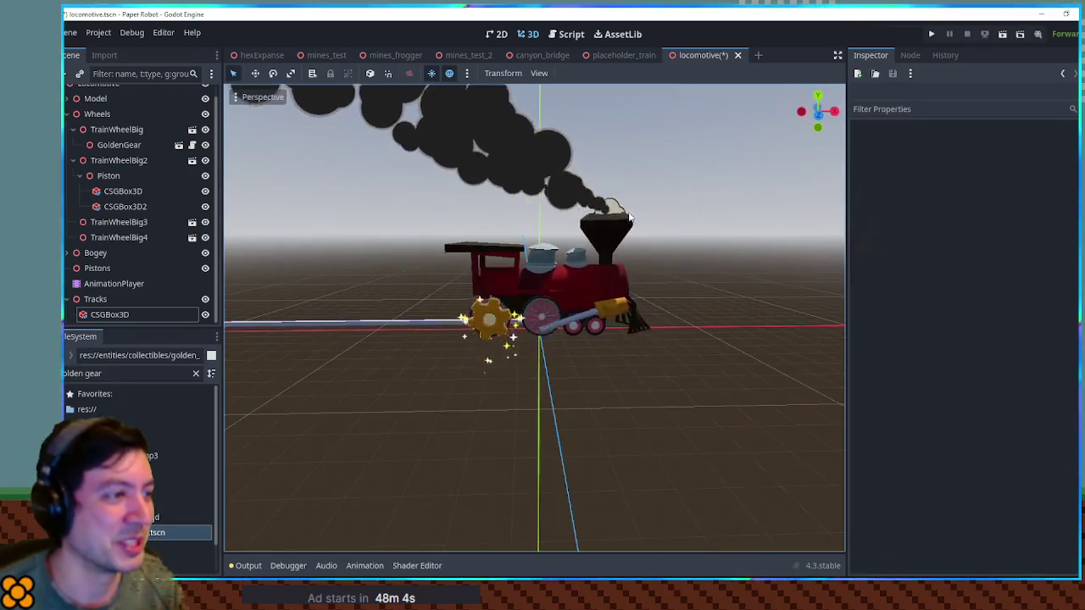
pyautogui.scroll(5, 657, 285)
pyautogui.moveTo(695, 287); pyautogui.dragTo(567, 212)
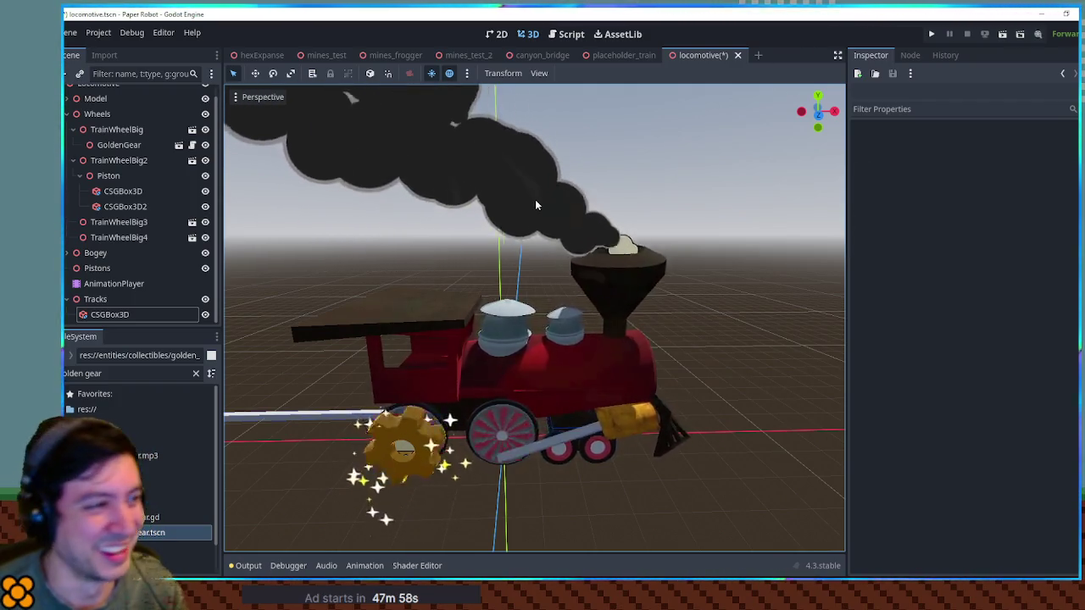
pyautogui.click(628, 244)
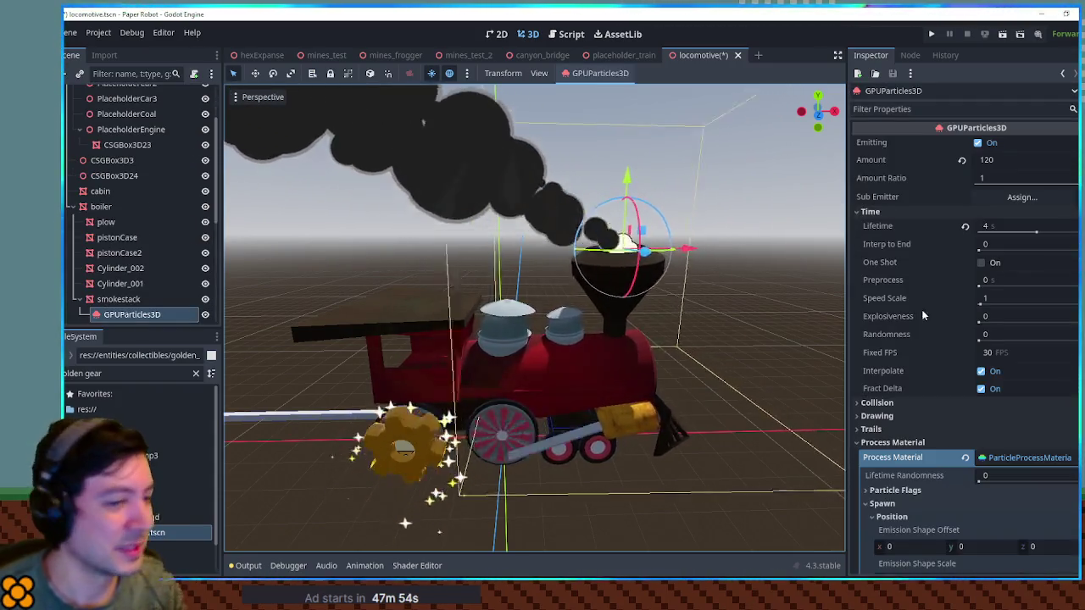
# Set the smoke's Velocity Direction x to 0.
pyautogui.scroll(-5, 953, 323)
pyautogui.scroll(-3, 941, 348)
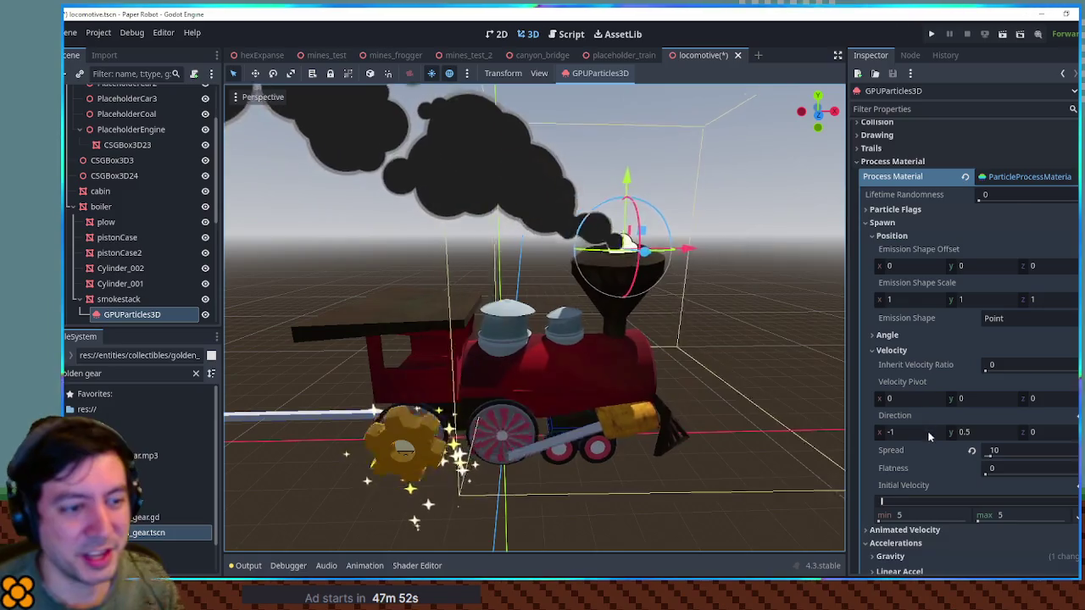
pyautogui.scroll(-2, 931, 420)
pyautogui.scroll(-2, 932, 410)
pyautogui.click(909, 324)
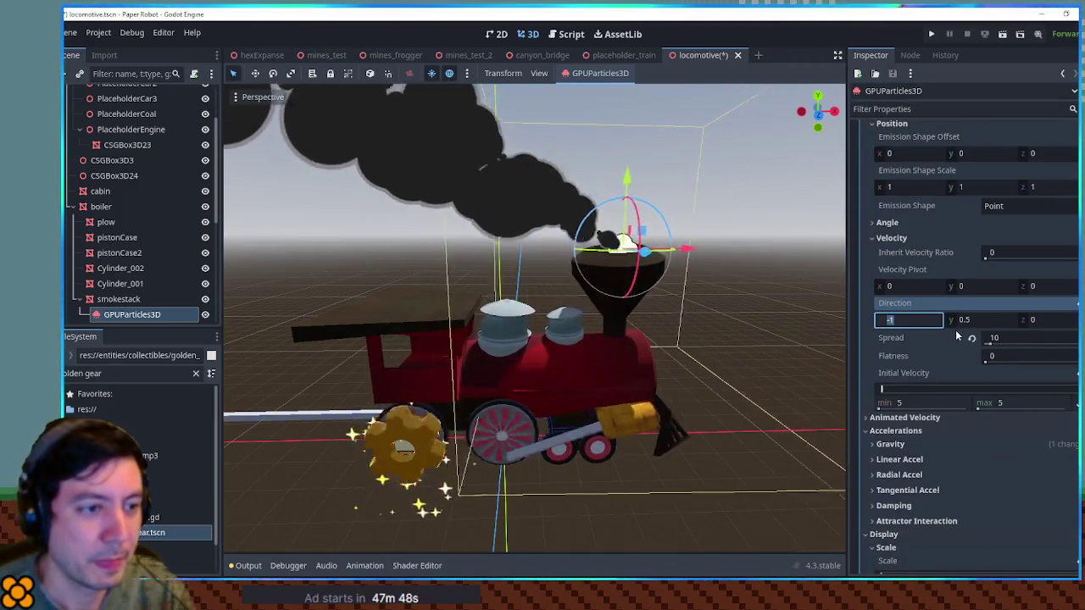
pyautogui.write('0')
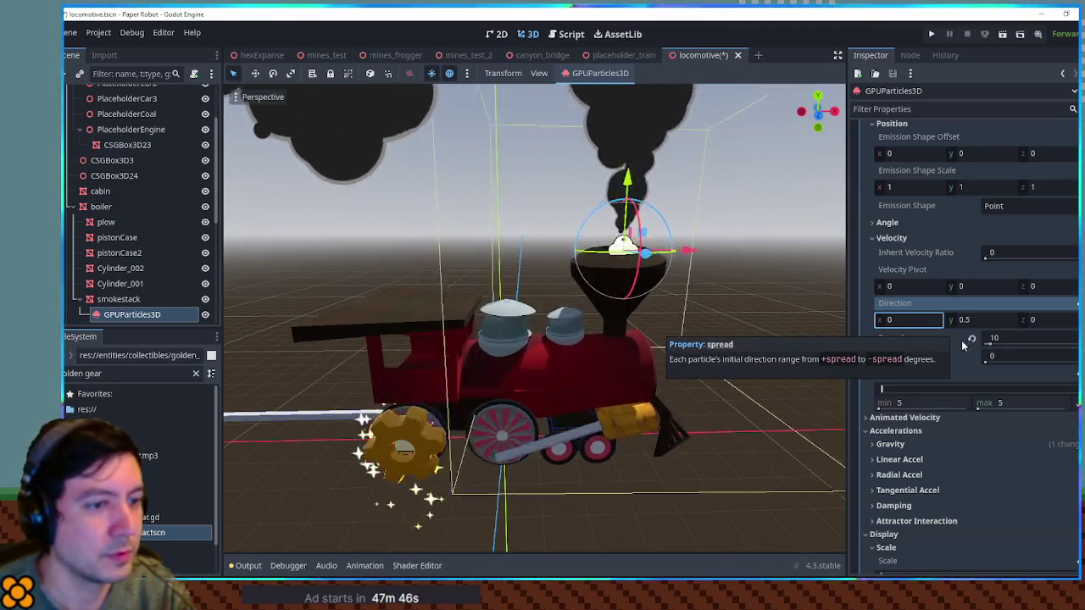
pyautogui.click(1017, 402)
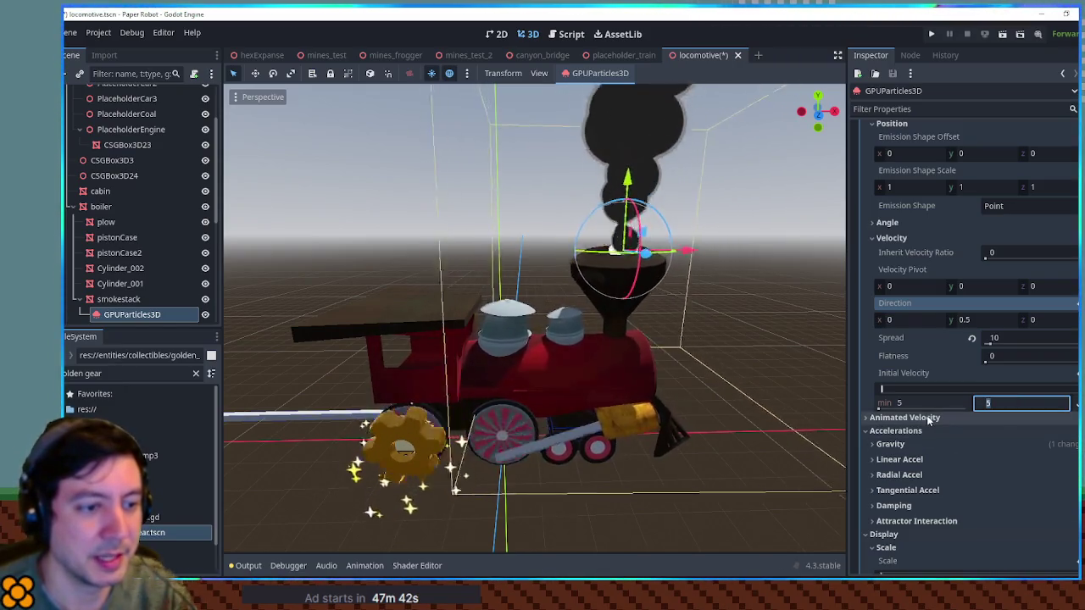
# Expand Accelerations > Gravity and set the smoke's x gravity to -8.
pyautogui.click(913, 445)
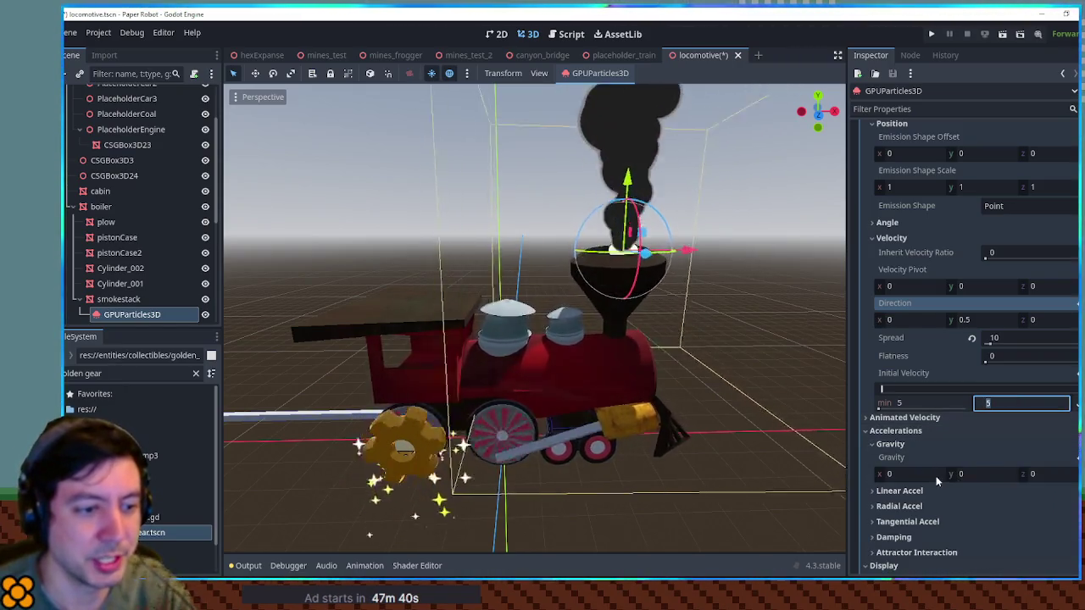
pyautogui.click(937, 476)
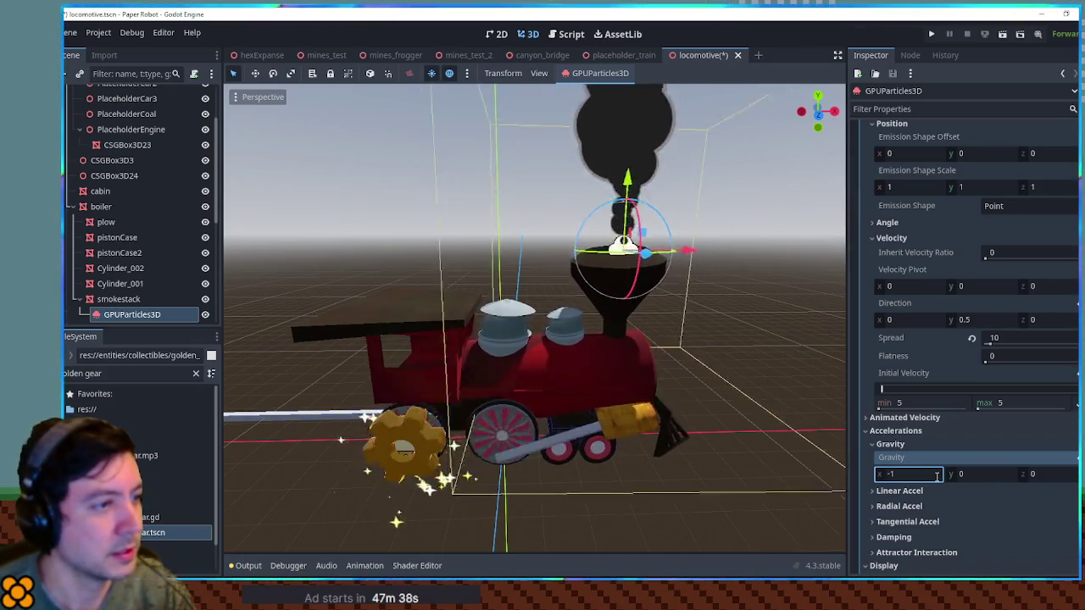
pyautogui.scroll(-5, 674, 412)
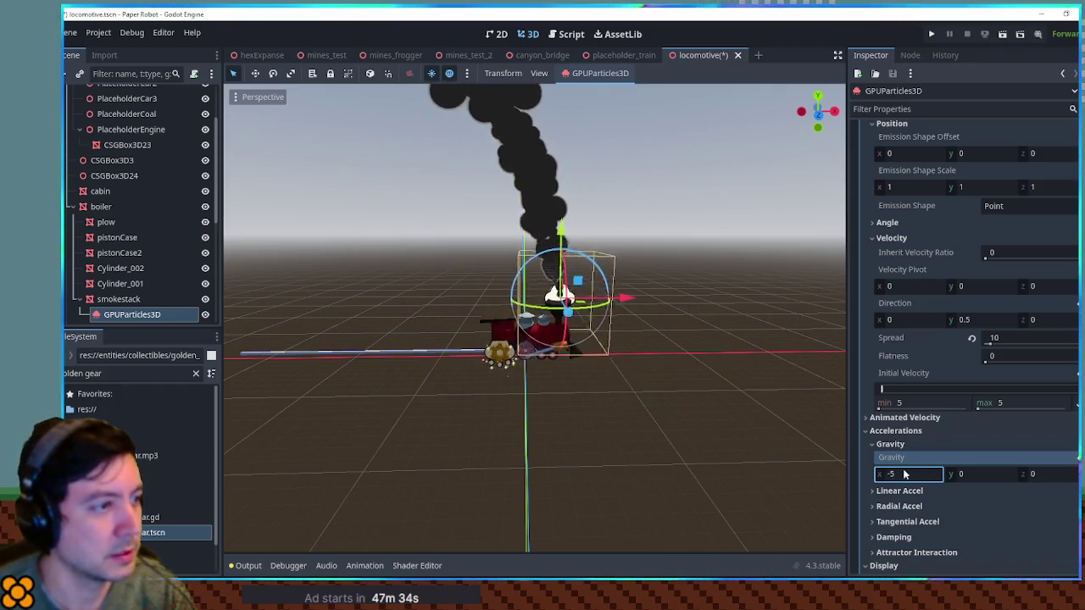
pyautogui.scroll(5, 692, 407)
pyautogui.scroll(-5, 712, 394)
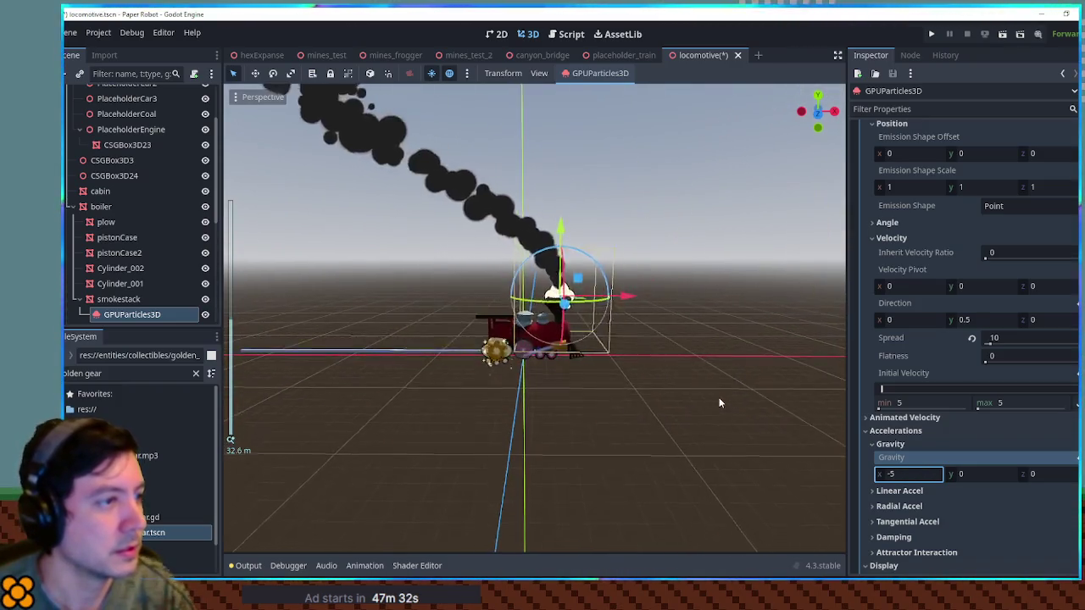
pyautogui.scroll(3, 721, 400)
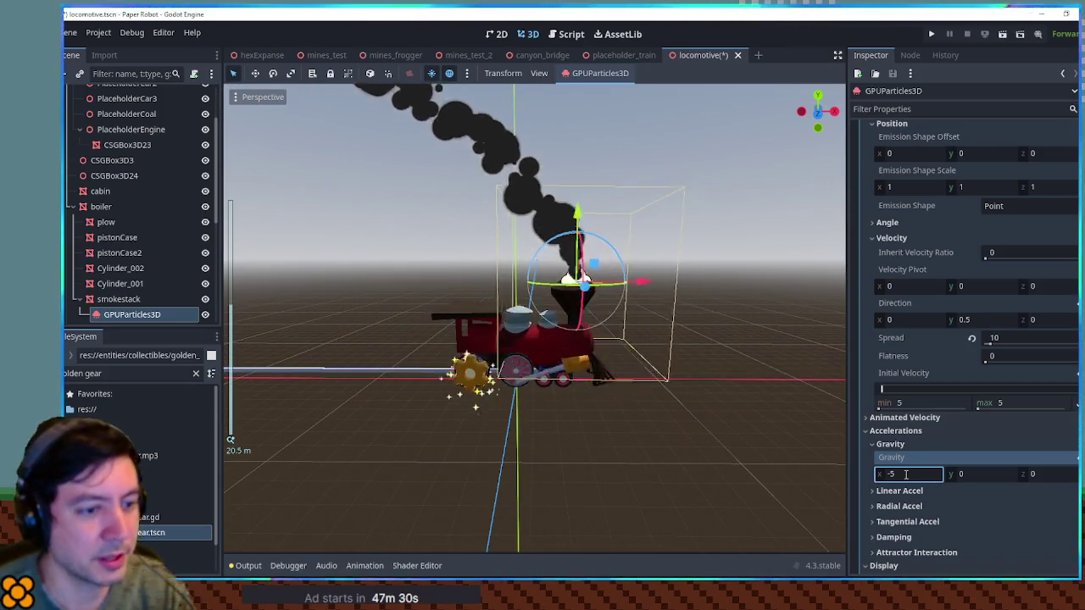
pyautogui.write('-6')
pyautogui.scroll(3, 598, 238)
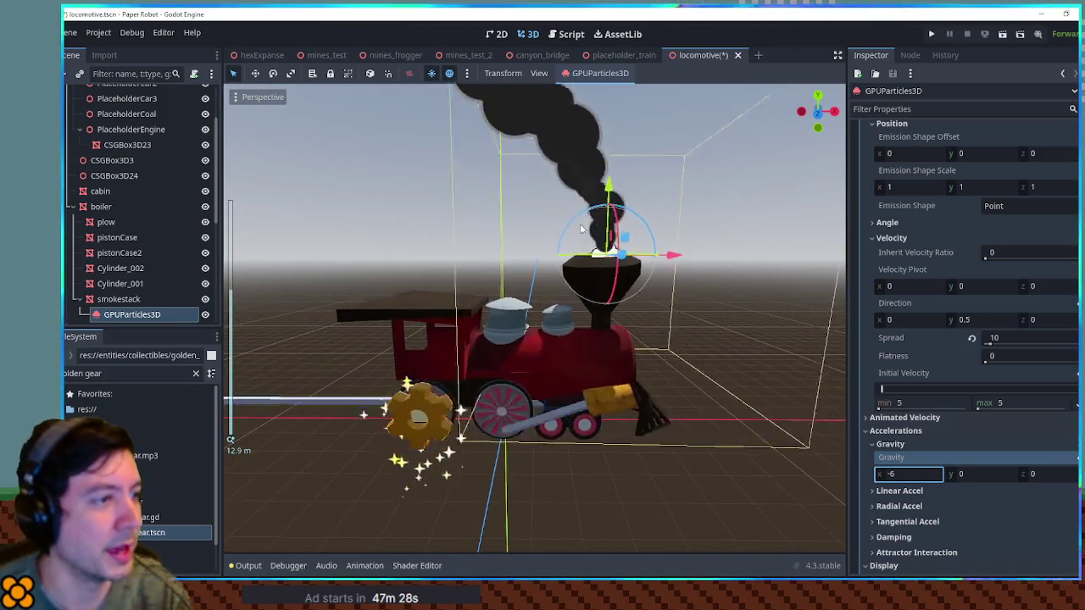
pyautogui.click(905, 472)
pyautogui.press('BackSpace')
pyautogui.press('BackSpace')
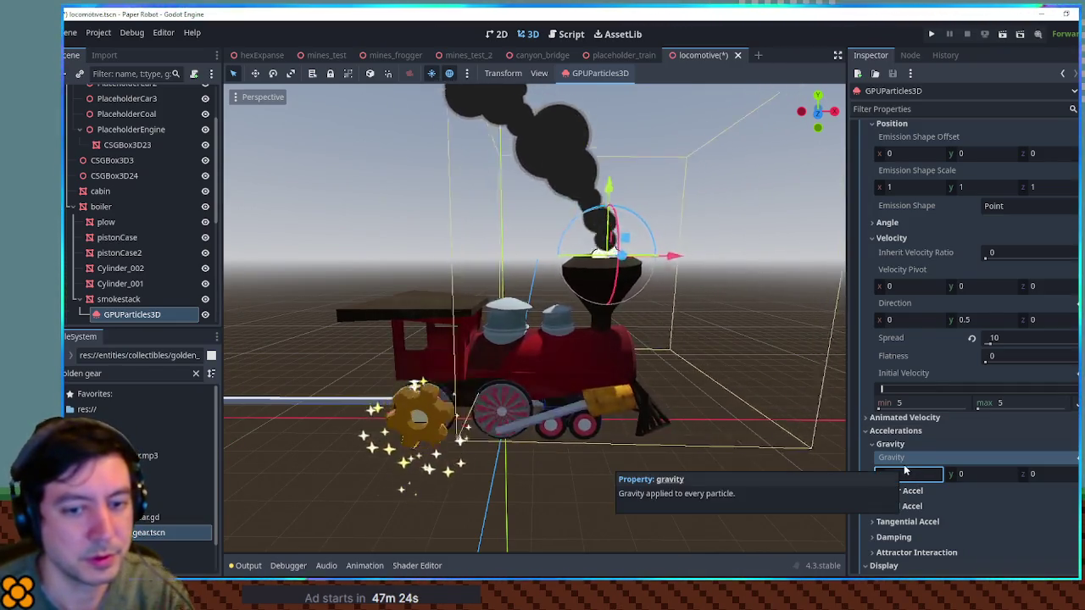
pyautogui.write('-8')
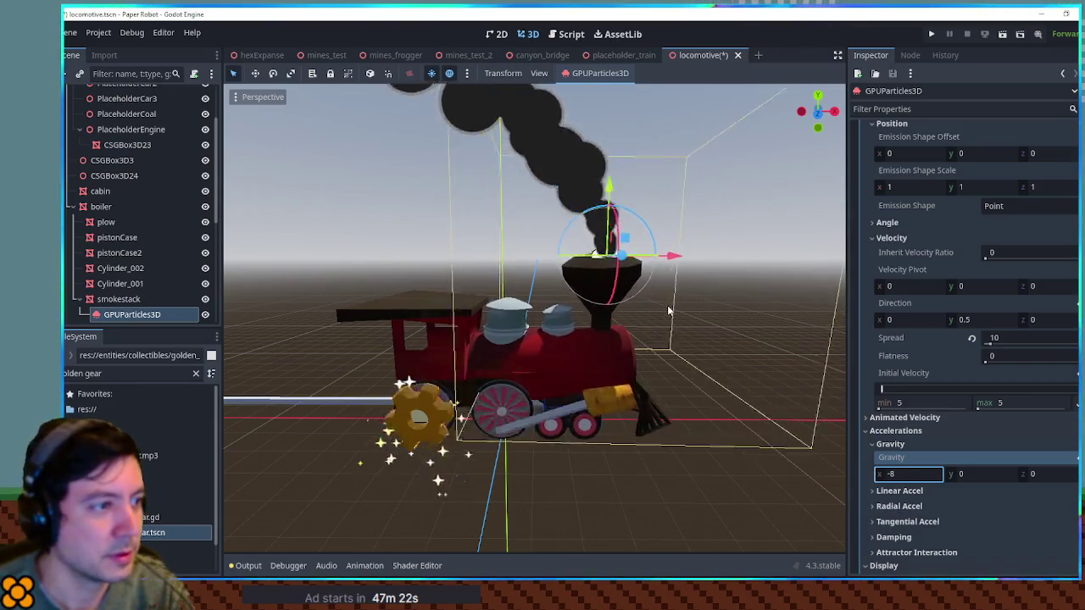
pyautogui.scroll(2, 667, 307)
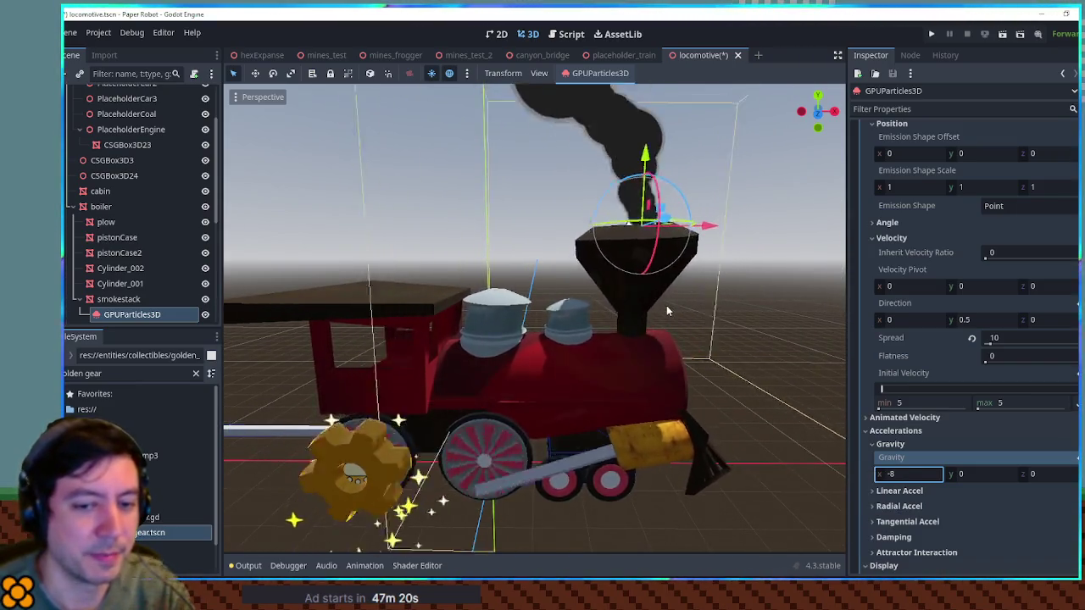
pyautogui.scroll(-3, 667, 310)
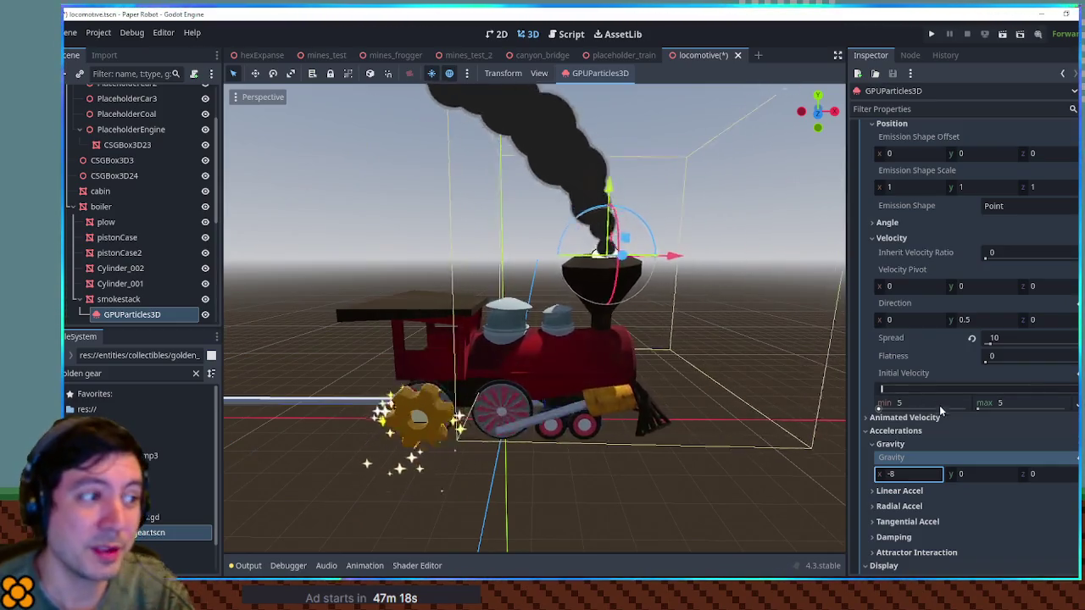
pyautogui.click(911, 474)
# Set the smoke's spread to 45 and its x gravity to -3, then deselect the emitter.
pyautogui.write('-')
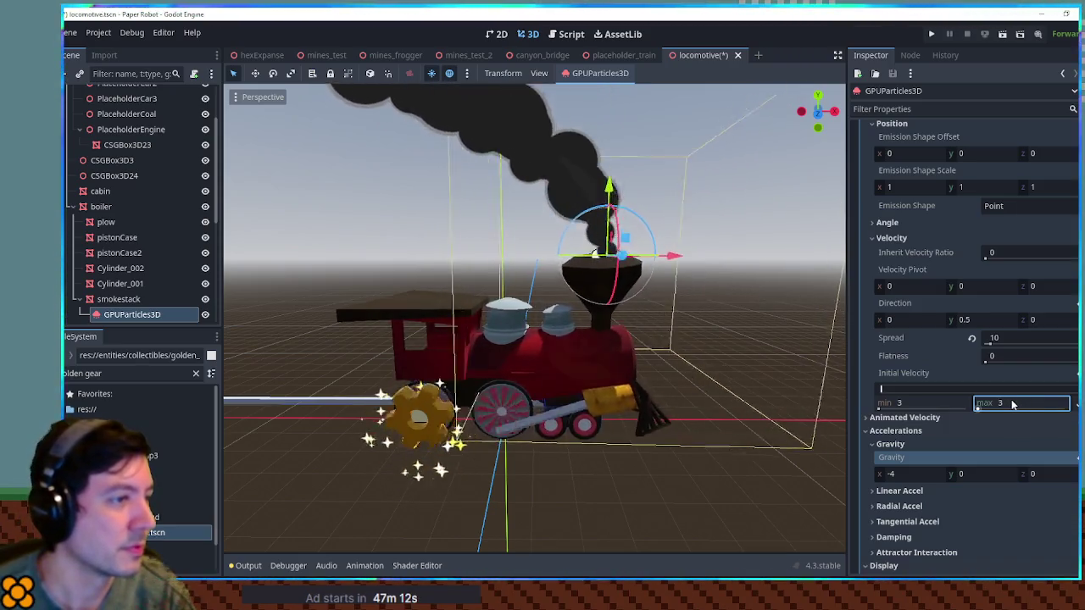
pyautogui.moveTo(1016, 405)
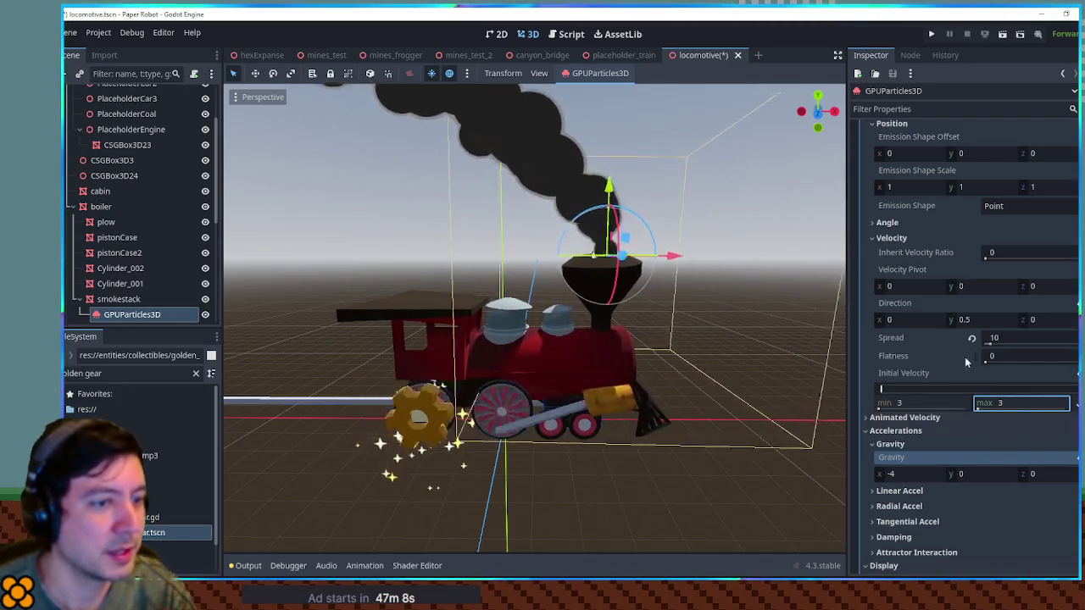
pyautogui.moveTo(996, 337); pyautogui.dragTo(1042, 338)
pyautogui.click(1014, 338)
pyautogui.write('4')
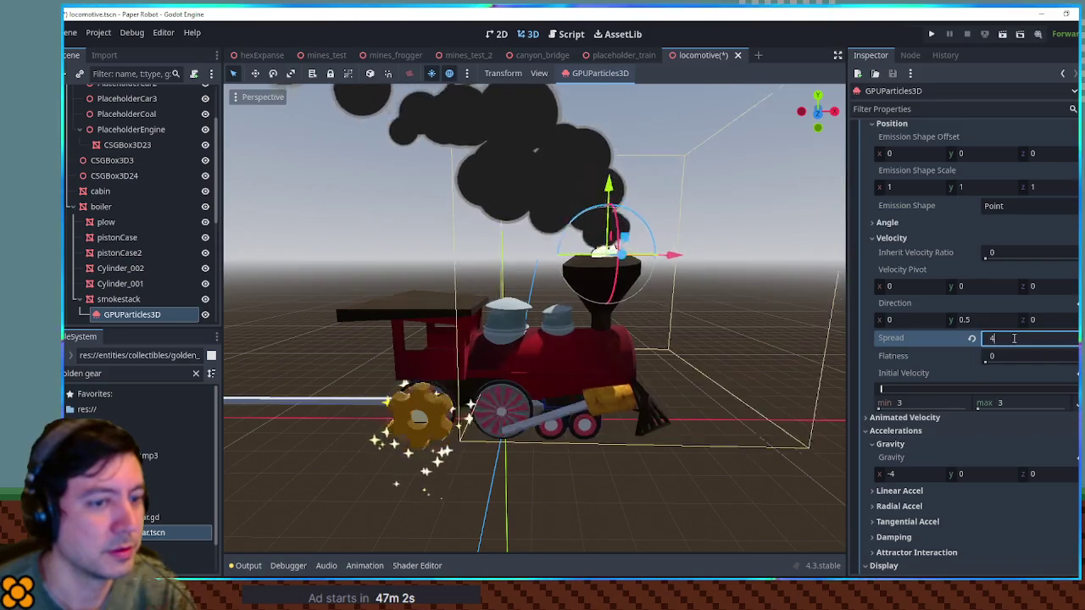
pyautogui.write('5')
pyautogui.press('Return')
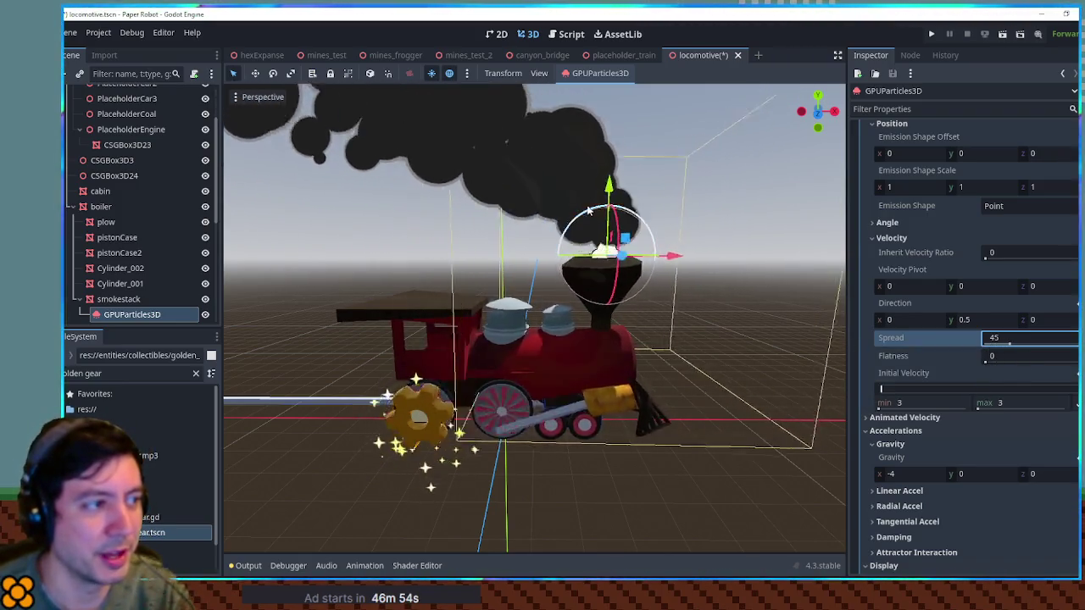
pyautogui.click(903, 474)
pyautogui.write('3')
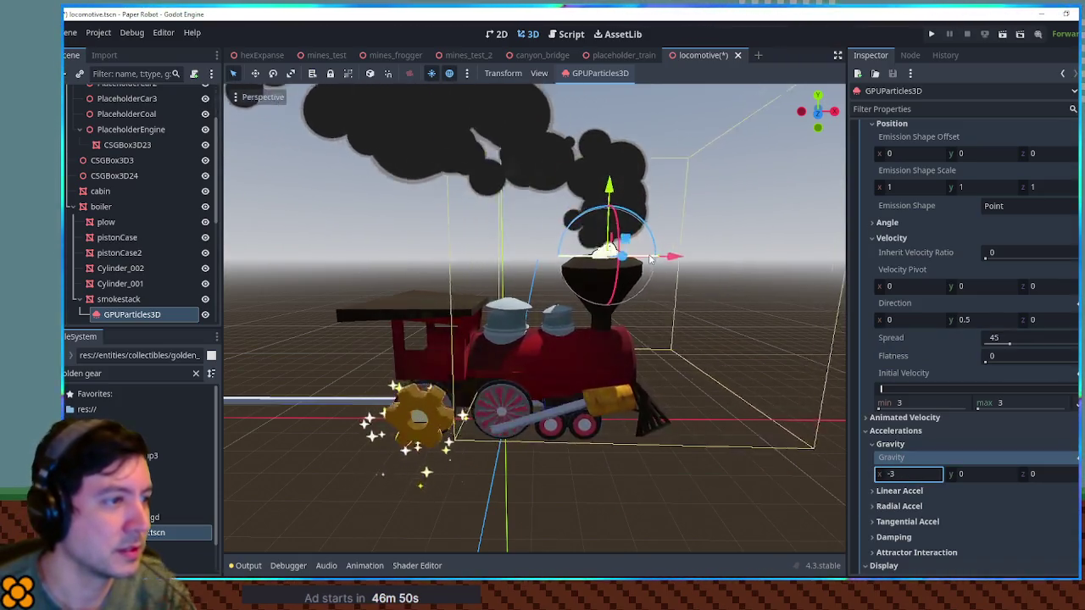
pyautogui.click(758, 452)
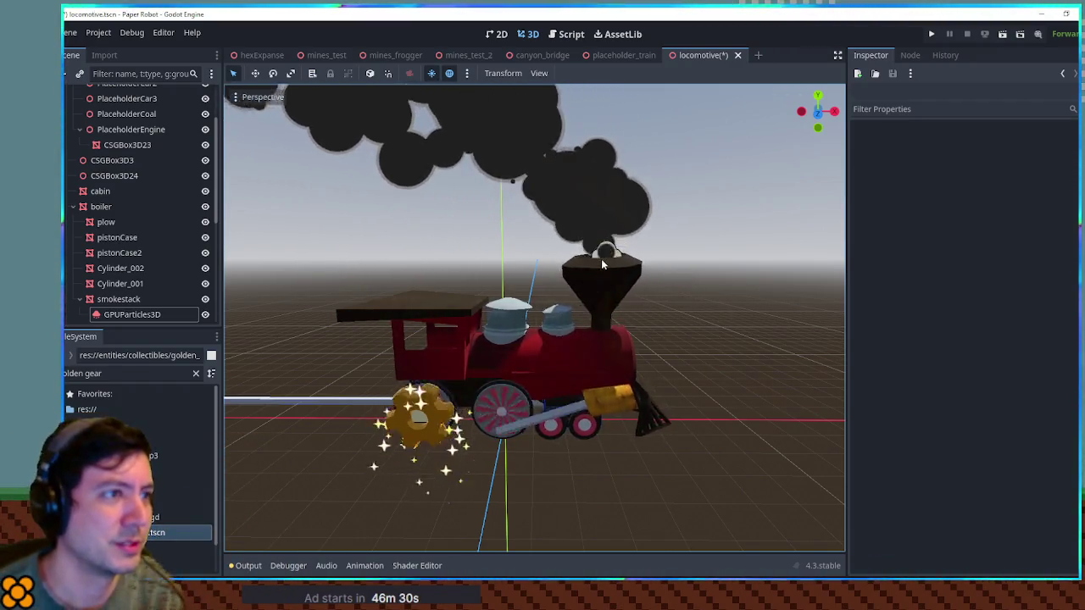
# Save locomotive.tscn, zoom in and out to review the smoke, and reselect the emitter.
pyautogui.hotkey('ctrl', 's')
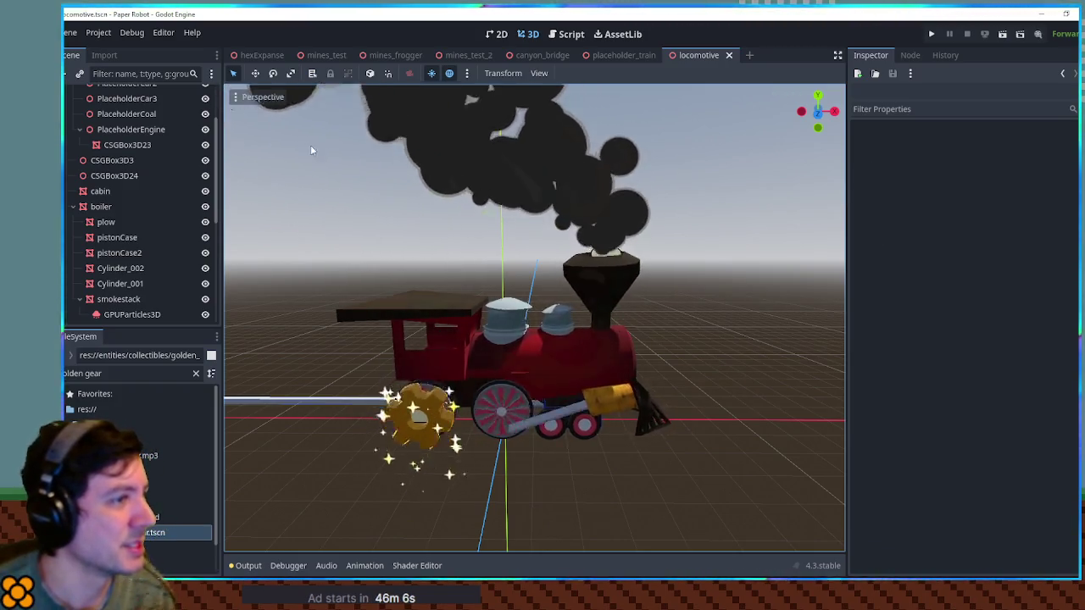
pyautogui.scroll(-8, 301, 147)
pyautogui.scroll(5, 389, 155)
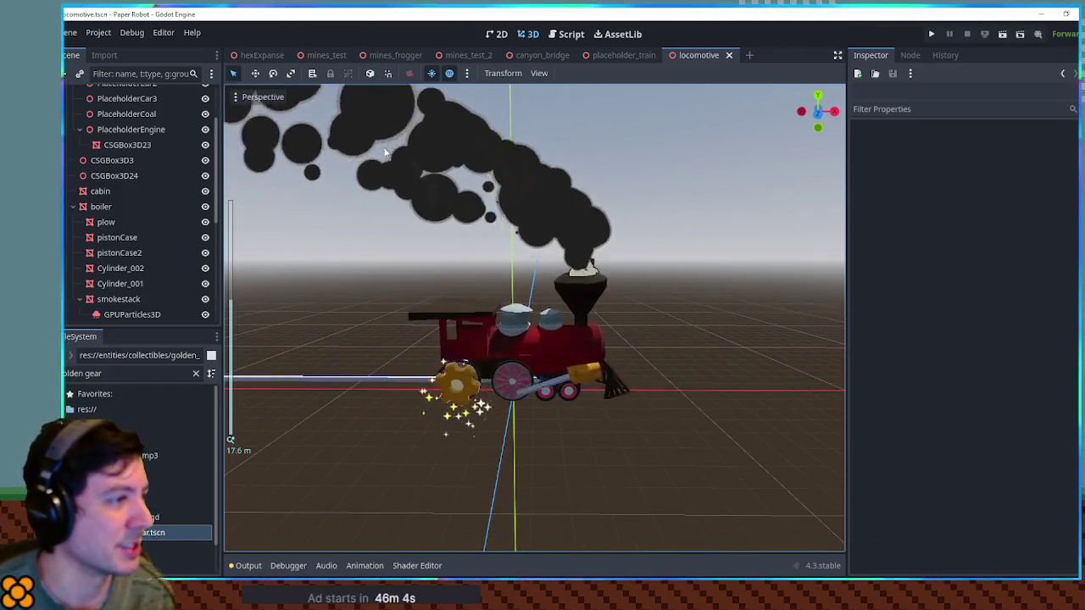
pyautogui.scroll(-3, 305, 193)
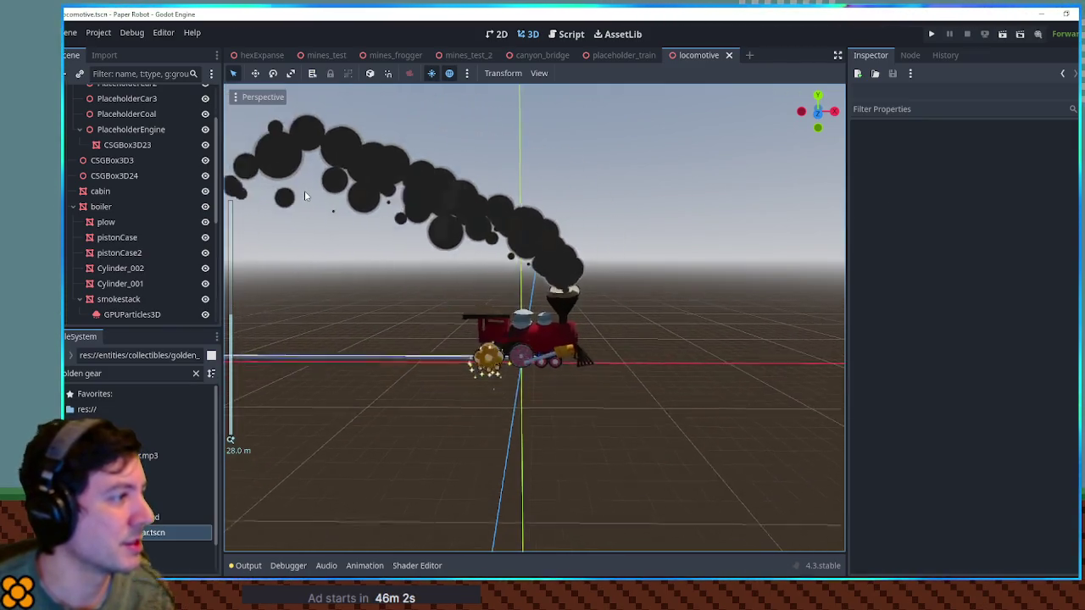
pyautogui.scroll(4, 566, 256)
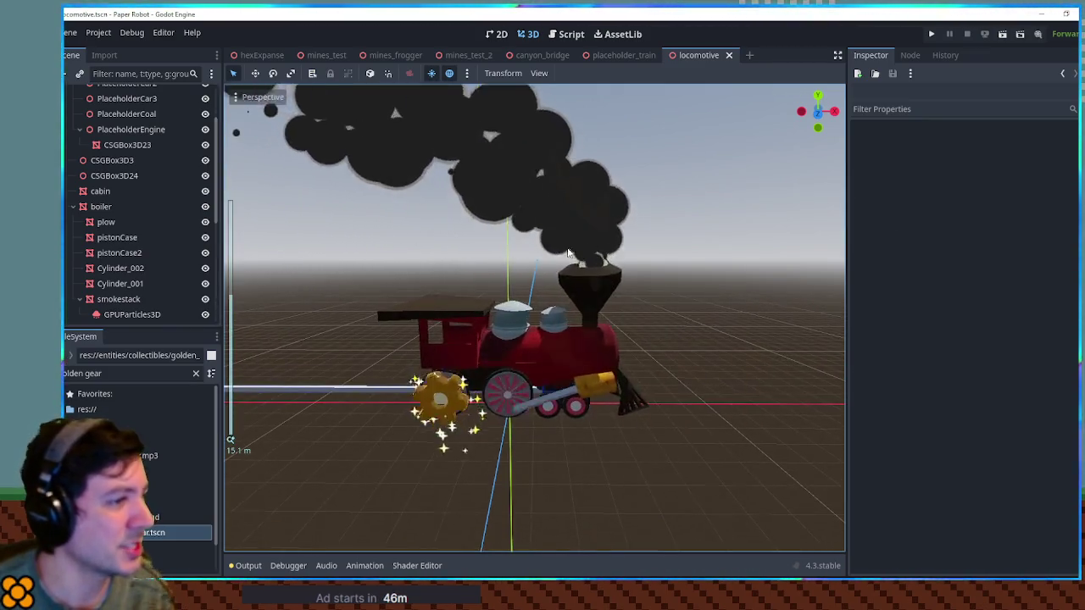
pyautogui.click(566, 256)
pyautogui.scroll(-4, 953, 305)
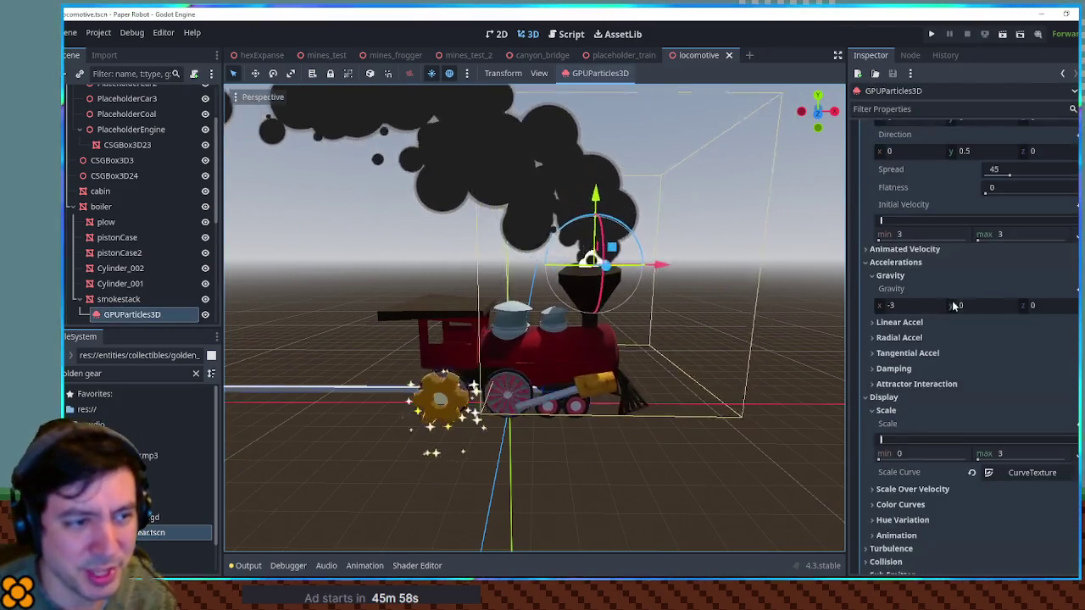
pyautogui.scroll(-4, 953, 306)
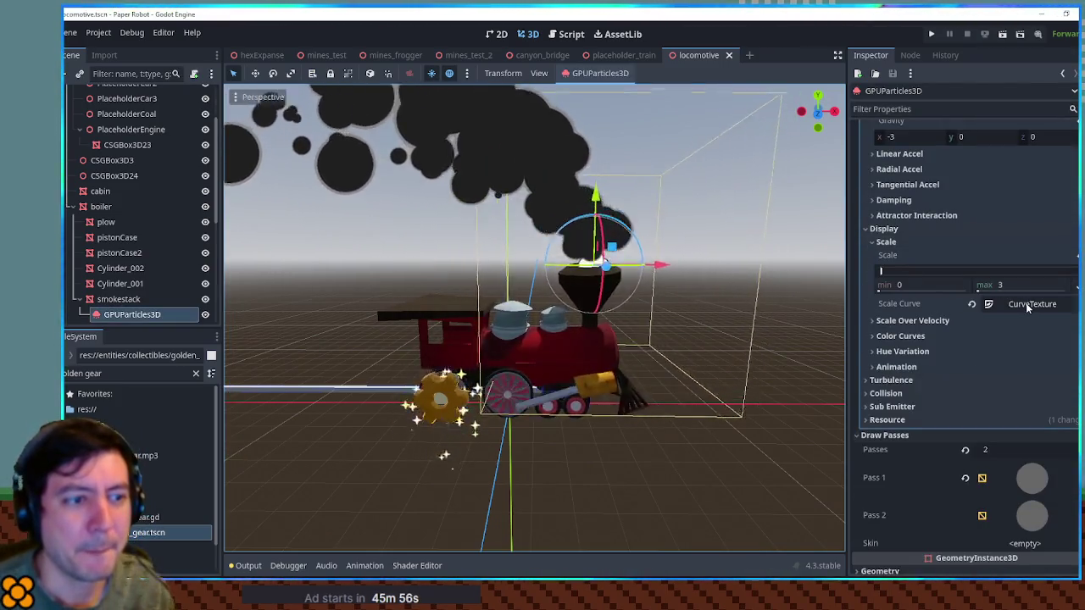
pyautogui.scroll(5, 933, 254)
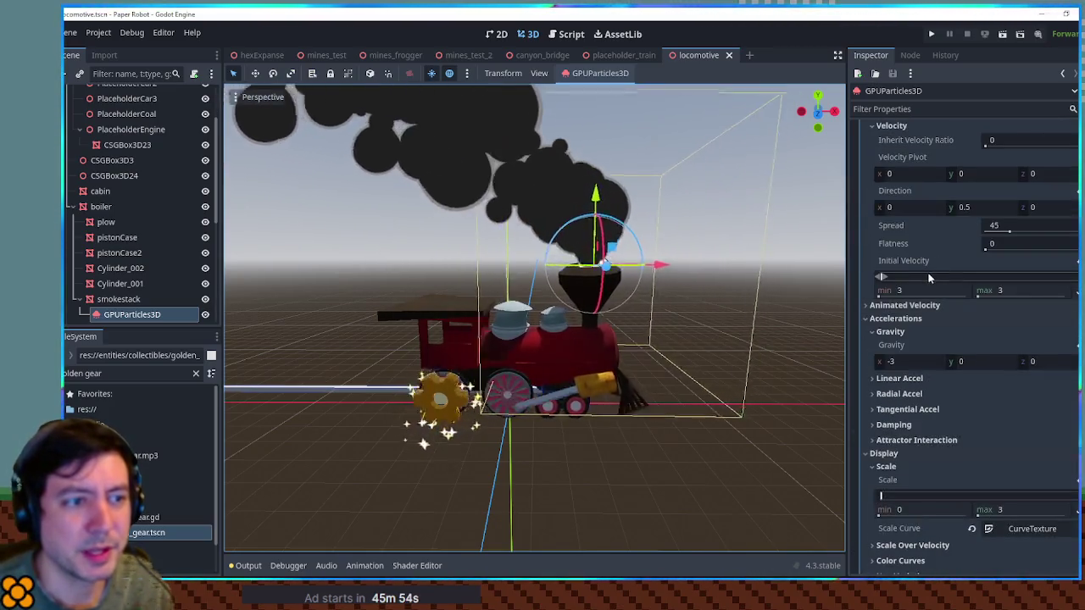
pyautogui.click(891, 318)
pyautogui.scroll(4, 897, 293)
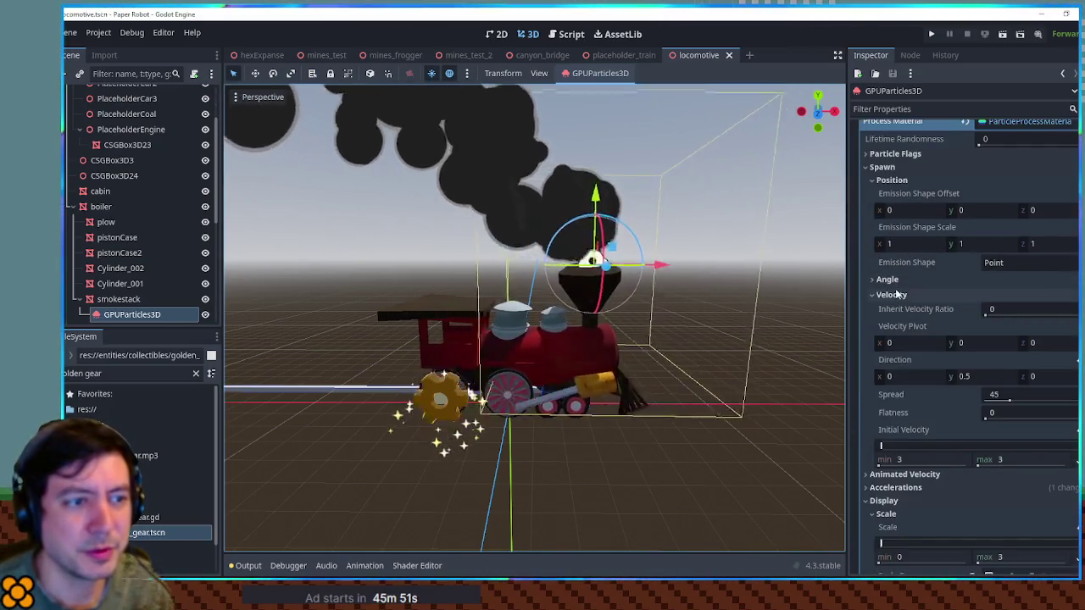
pyautogui.click(892, 295)
pyautogui.click(900, 179)
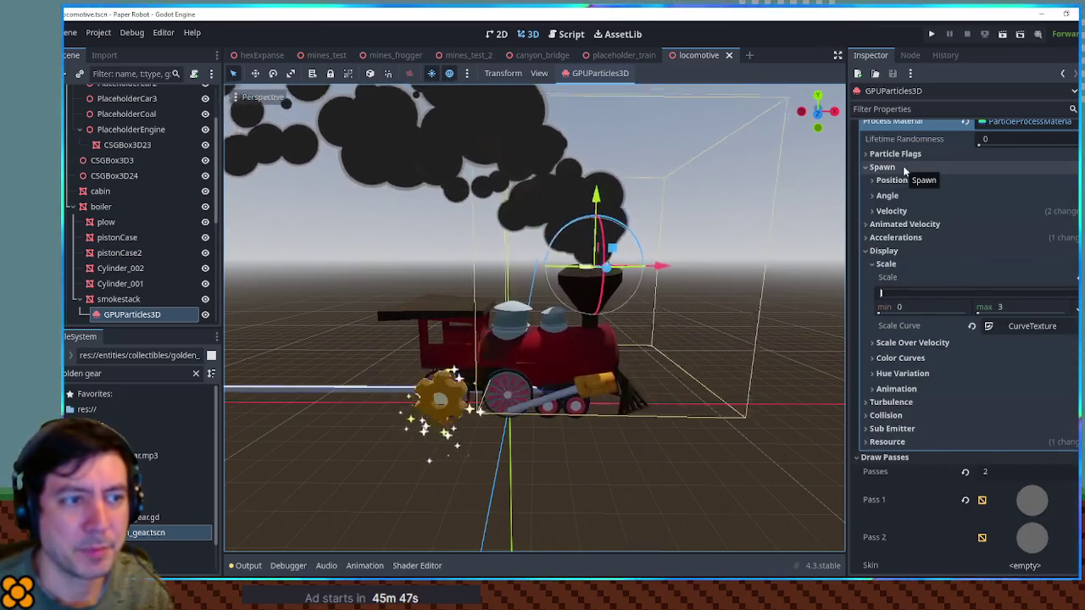
pyautogui.click(904, 169)
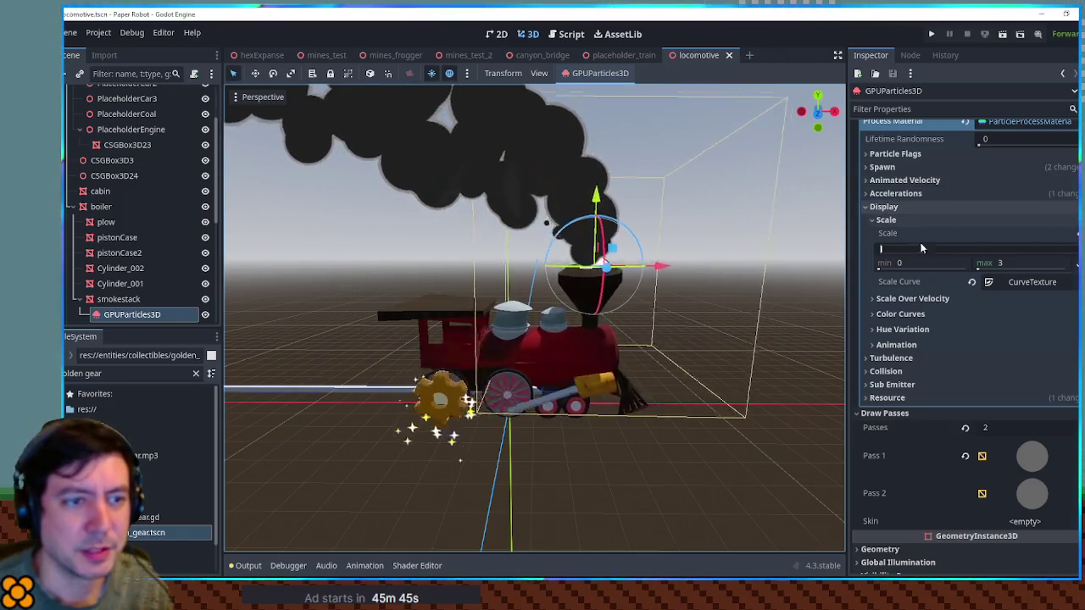
pyautogui.click(1031, 282)
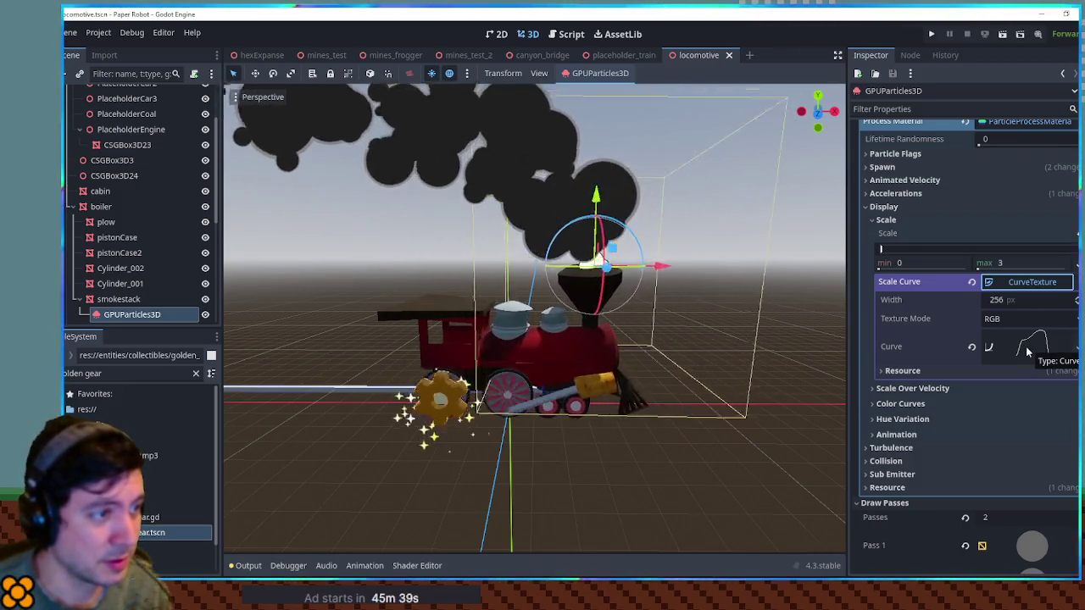
pyautogui.click(1016, 282)
pyautogui.scroll(-2, 948, 322)
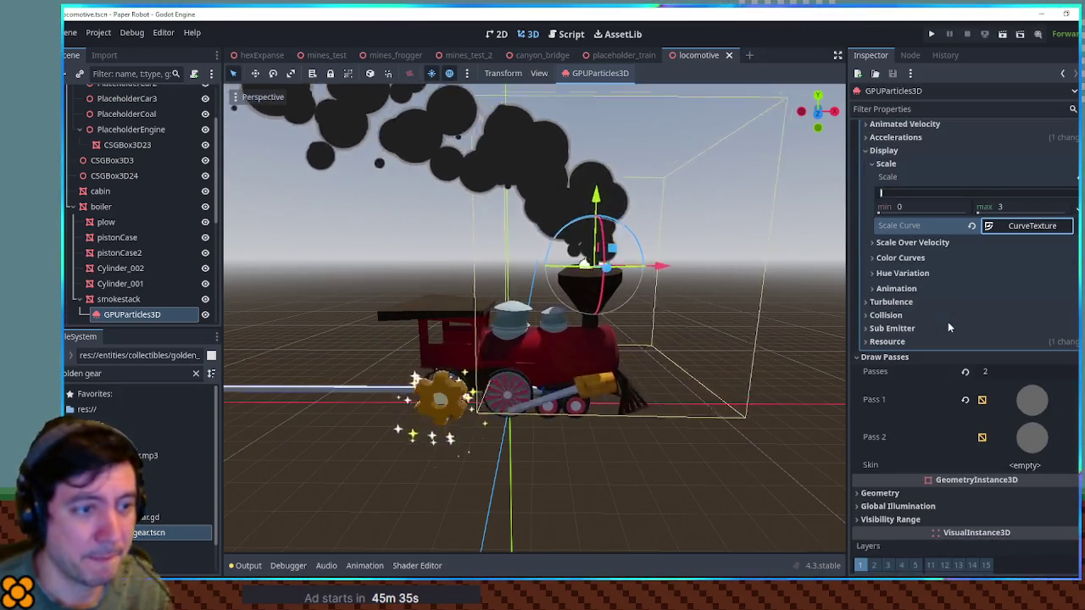
pyautogui.scroll(-2, 937, 323)
pyautogui.scroll(8, 943, 323)
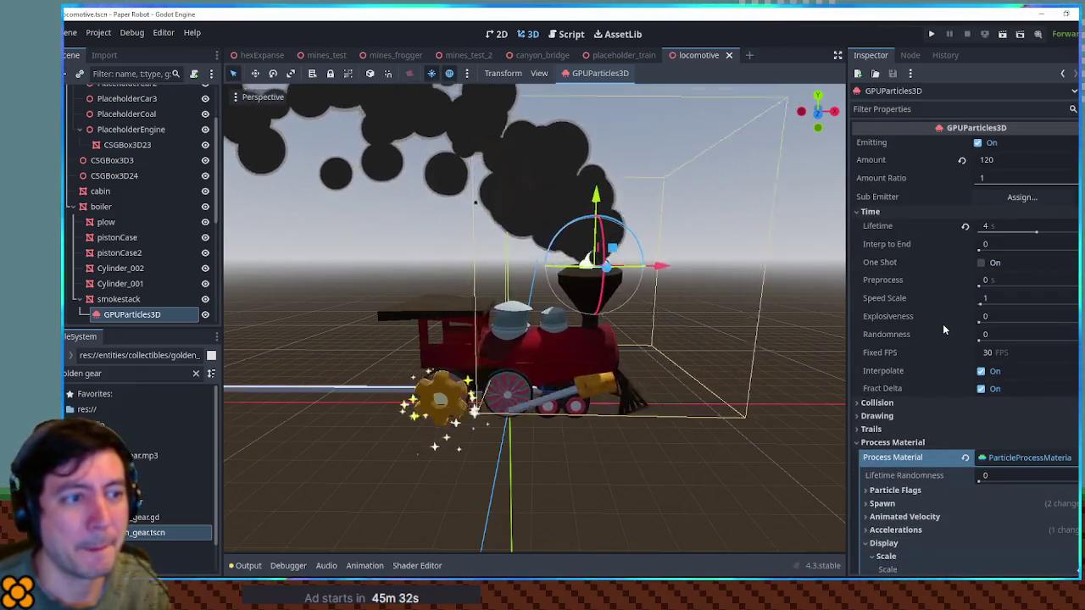
pyautogui.scroll(-3, 719, 308)
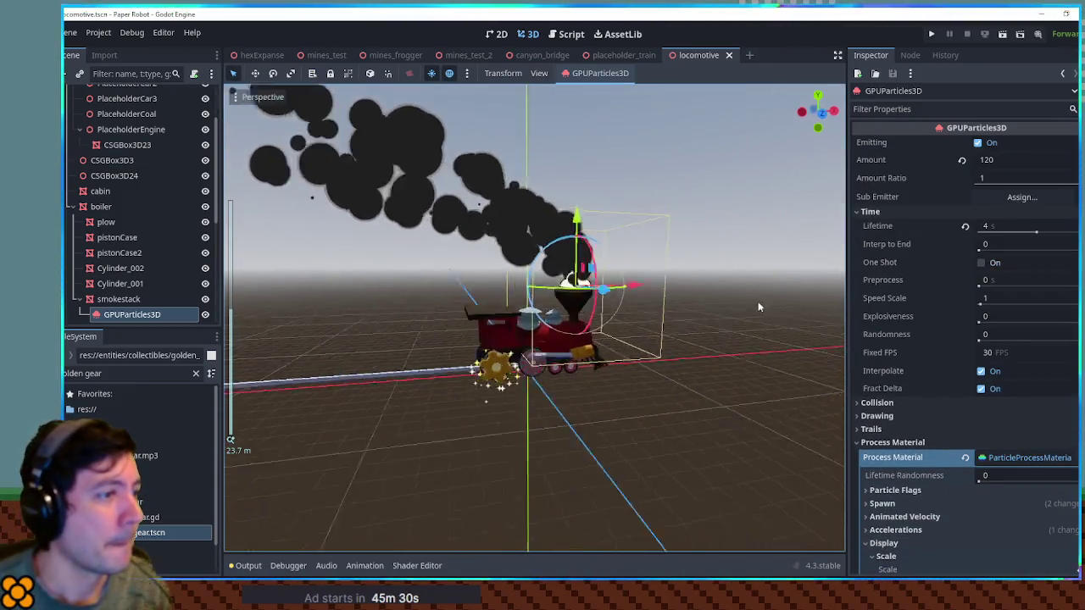
pyautogui.moveTo(758, 307)
pyautogui.mouseDown()
pyautogui.moveTo(840, 312)
pyautogui.moveTo(249, 332)
pyautogui.moveTo(823, 327)
pyautogui.moveTo(664, 305)
pyautogui.moveTo(803, 288)
pyautogui.moveTo(695, 287)
pyautogui.mouseUp()
pyautogui.scroll(-4, 694, 287)
pyautogui.scroll(-2, 649, 327)
pyautogui.moveTo(648, 327)
pyautogui.mouseDown()
pyautogui.moveTo(608, 359)
pyautogui.moveTo(543, 377)
pyautogui.moveTo(540, 423)
pyautogui.moveTo(509, 399)
pyautogui.mouseUp()
pyautogui.scroll(15, 607, 290)
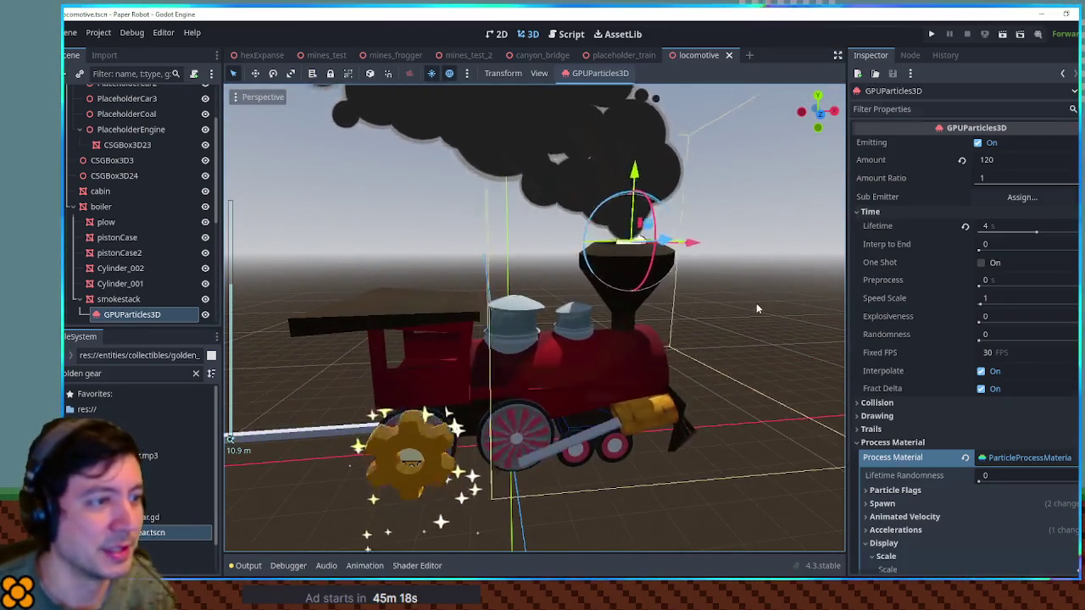
pyautogui.click(734, 295)
pyautogui.scroll(-4, 722, 300)
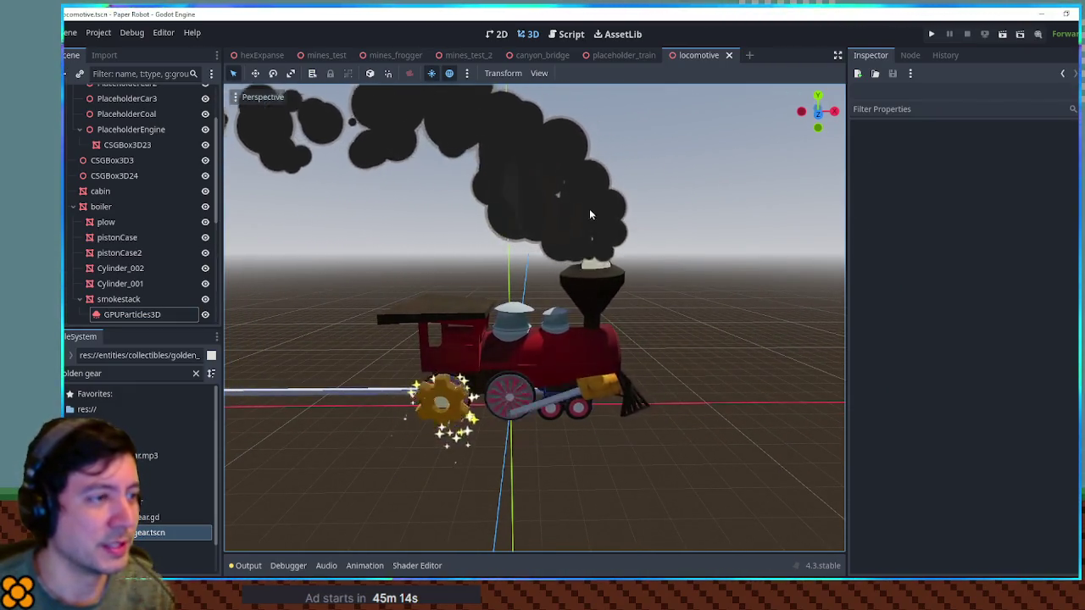
pyautogui.scroll(8, 595, 210)
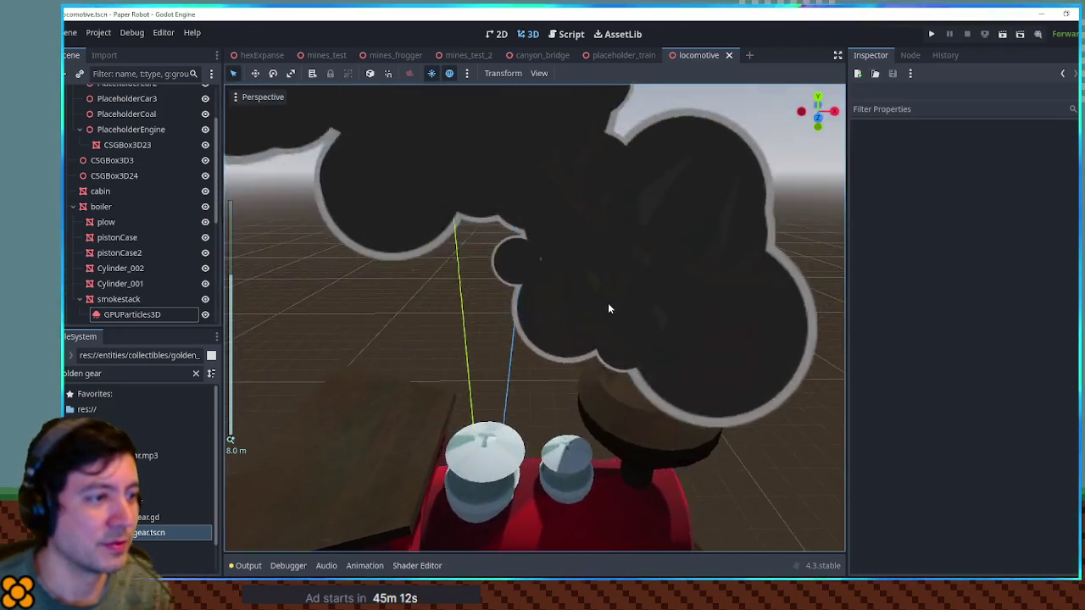
pyautogui.scroll(-8, 592, 259)
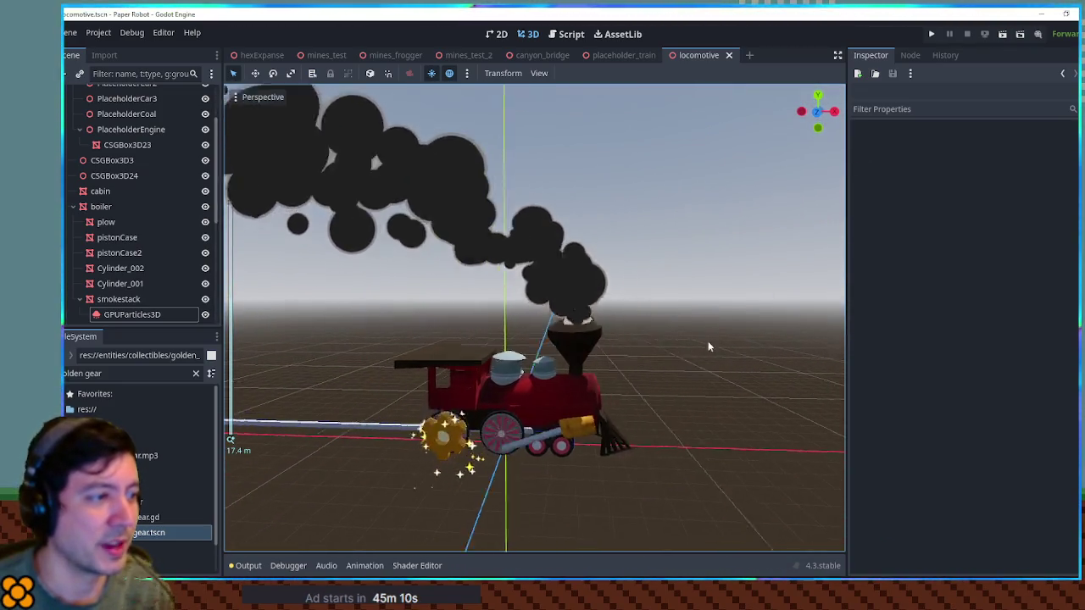
# Search the FileSystem for 'deser' and drop environment_desert_1.tscn under Locomotive.
pyautogui.scroll(2, 712, 339)
pyautogui.scroll(3, 136, 320)
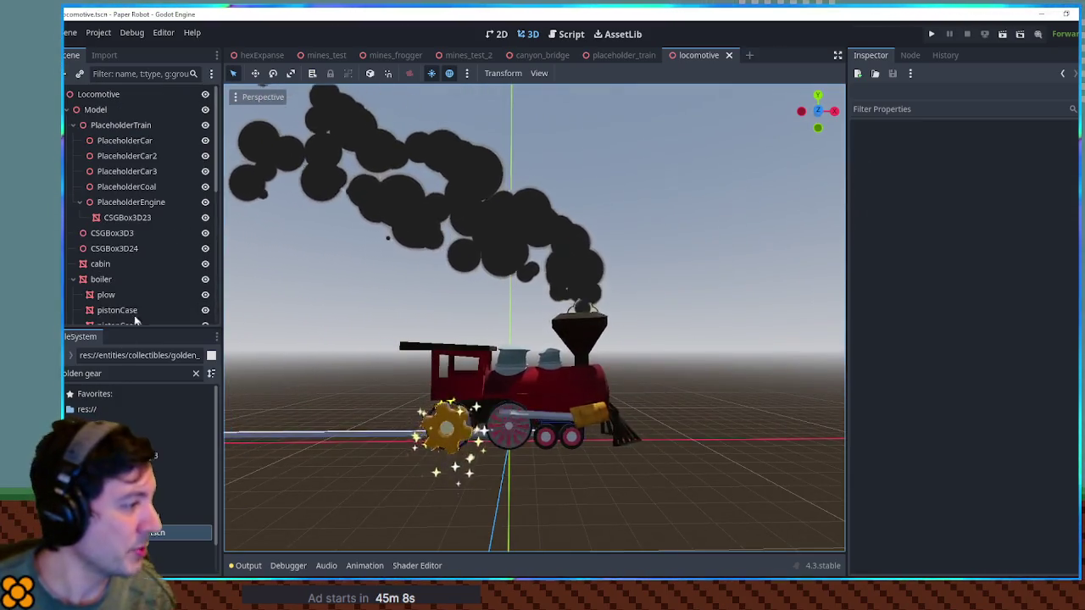
pyautogui.click(119, 373)
pyautogui.write('v deser')
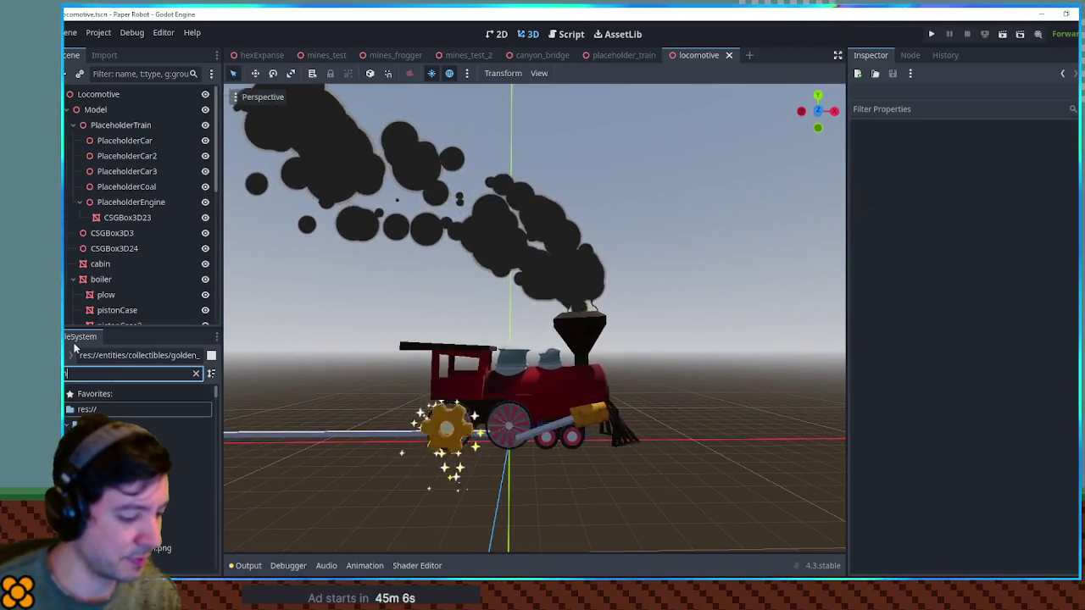
pyautogui.moveTo(174, 470)
pyautogui.mouseDown()
pyautogui.moveTo(93, 255)
pyautogui.moveTo(81, 108)
pyautogui.moveTo(106, 103)
pyautogui.mouseUp()
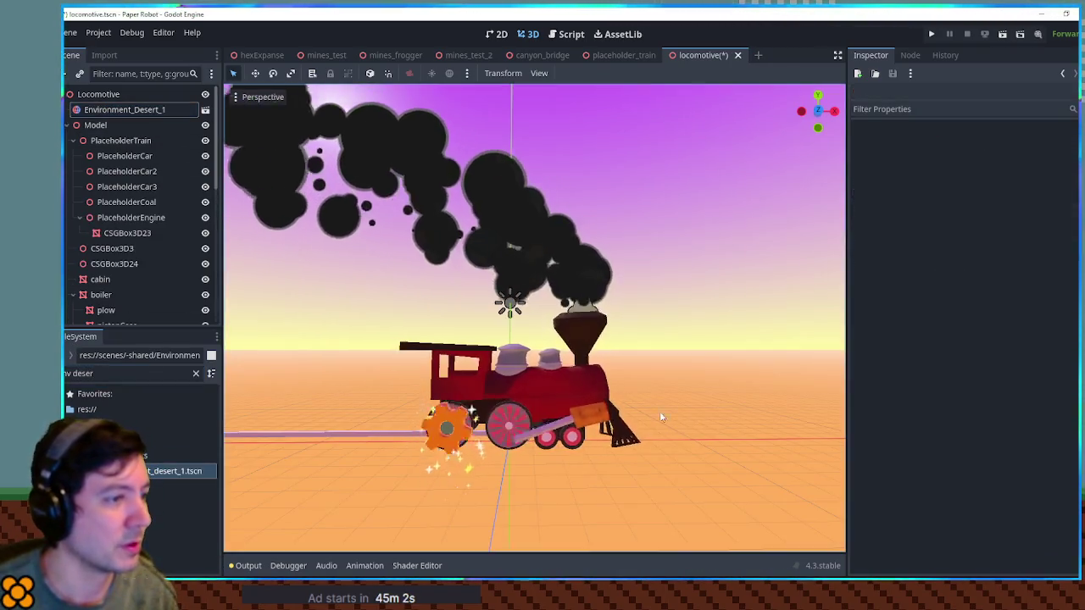
# Orbit and zoom around the locomotive to view it against the desert sky.
pyautogui.moveTo(574, 378); pyautogui.dragTo(571, 435)
pyautogui.scroll(5, 571, 434)
pyautogui.scroll(-5, 658, 290)
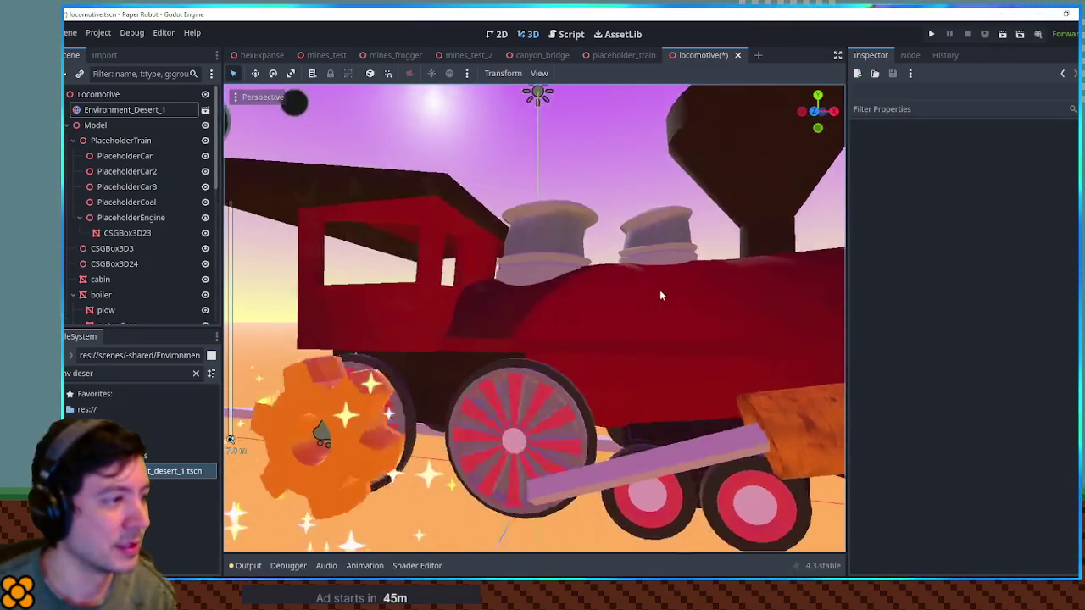
pyautogui.moveTo(657, 291); pyautogui.dragTo(602, 293)
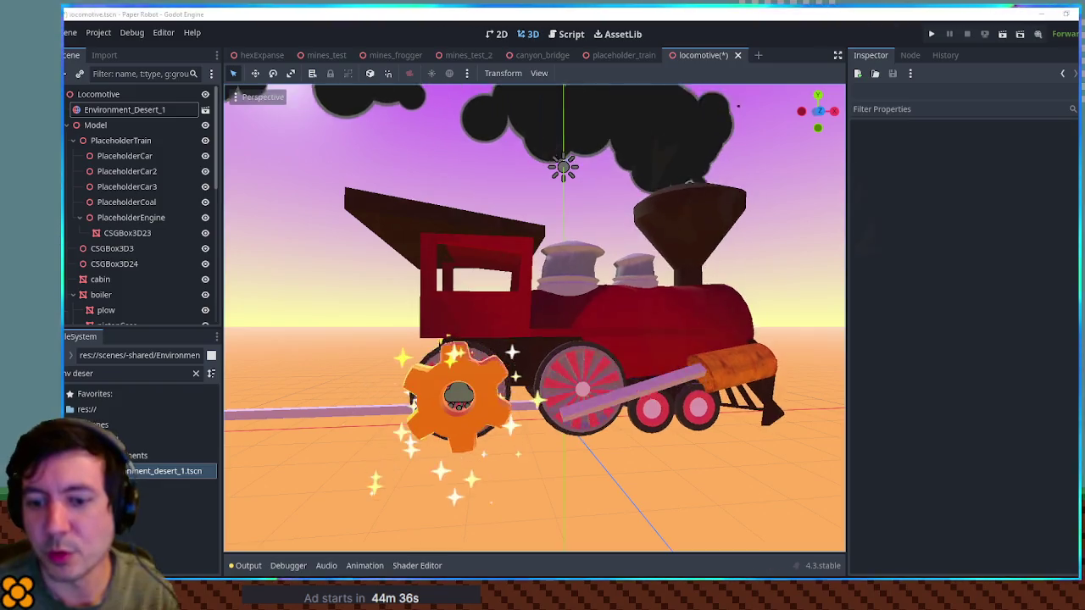
pyautogui.moveTo(407, 319)
pyautogui.mouseDown()
pyautogui.moveTo(528, 328)
pyautogui.moveTo(448, 335)
pyautogui.moveTo(233, 320)
pyautogui.mouseUp()
pyautogui.scroll(2, 254, 331)
pyautogui.moveTo(301, 360)
pyautogui.mouseDown()
pyautogui.moveTo(457, 454)
pyautogui.moveTo(579, 495)
pyautogui.mouseUp()
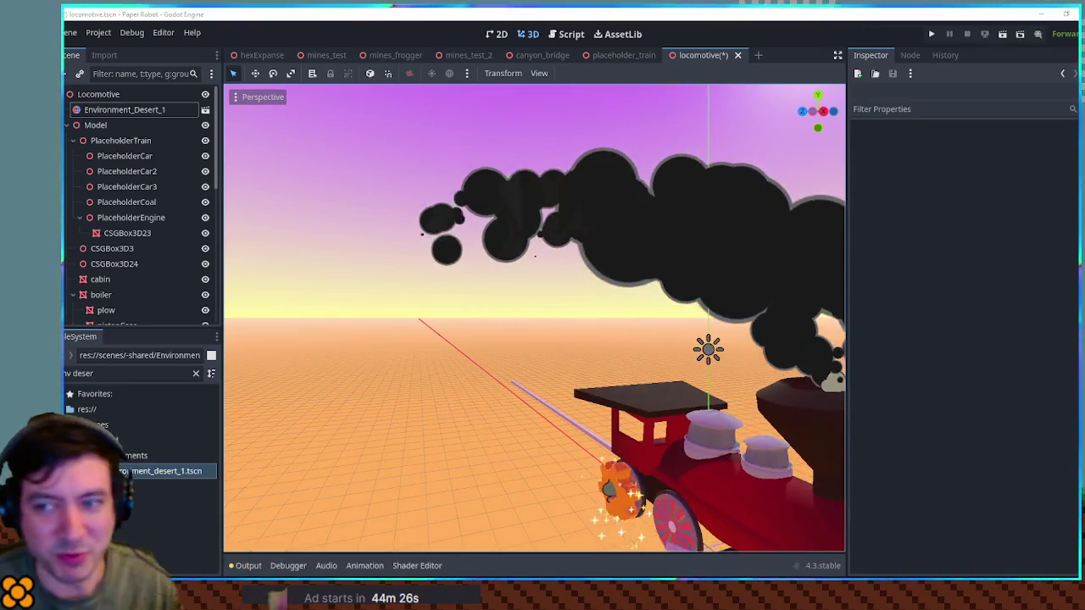
pyautogui.click(584, 401)
pyautogui.click(554, 333)
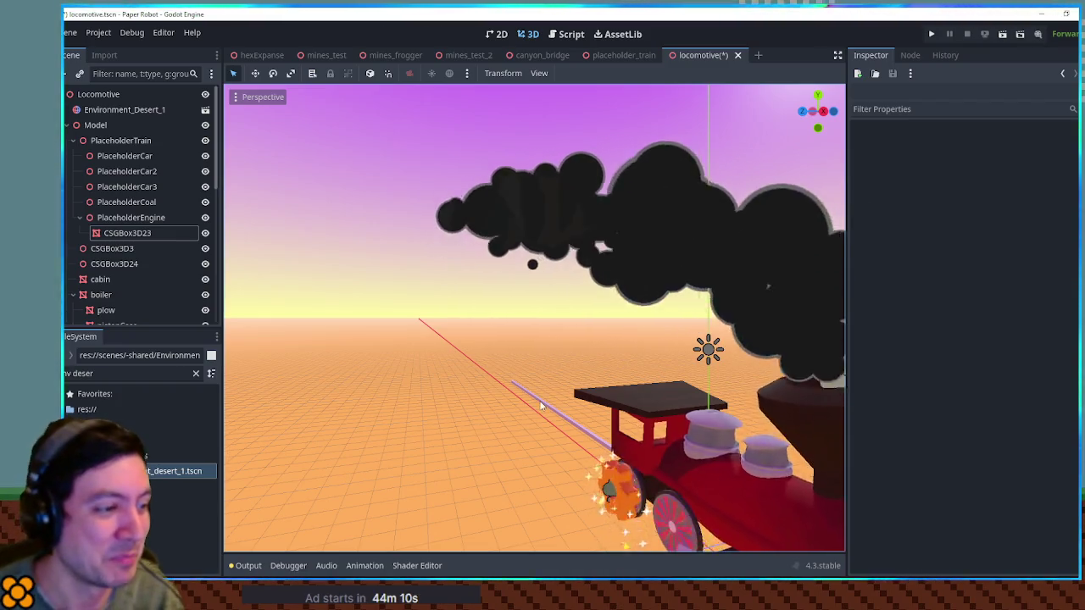
pyautogui.moveTo(545, 346); pyautogui.dragTo(594, 450)
pyautogui.scroll(4, 594, 450)
pyautogui.scroll(-2, 585, 394)
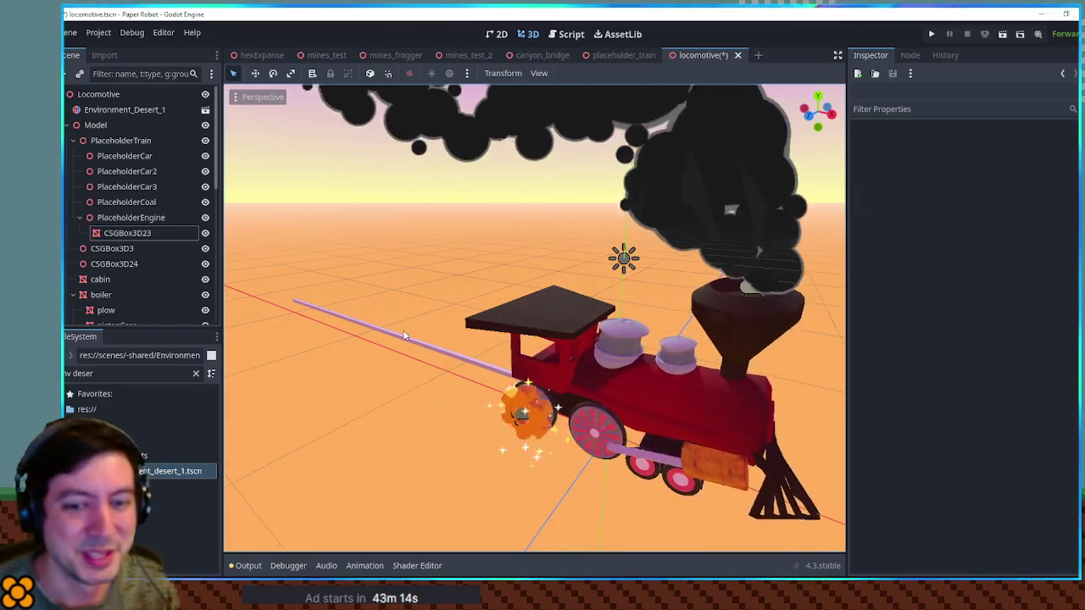
pyautogui.moveTo(412, 299)
pyautogui.mouseDown()
pyautogui.moveTo(475, 292)
pyautogui.moveTo(413, 285)
pyautogui.moveTo(441, 288)
pyautogui.mouseUp()
# Select the track running along the train and apply the crystal material to it.
pyautogui.scroll(3, 719, 377)
pyautogui.moveTo(648, 380)
pyautogui.mouseDown()
pyautogui.moveTo(667, 394)
pyautogui.moveTo(811, 274)
pyautogui.mouseUp()
pyautogui.scroll(2, 811, 274)
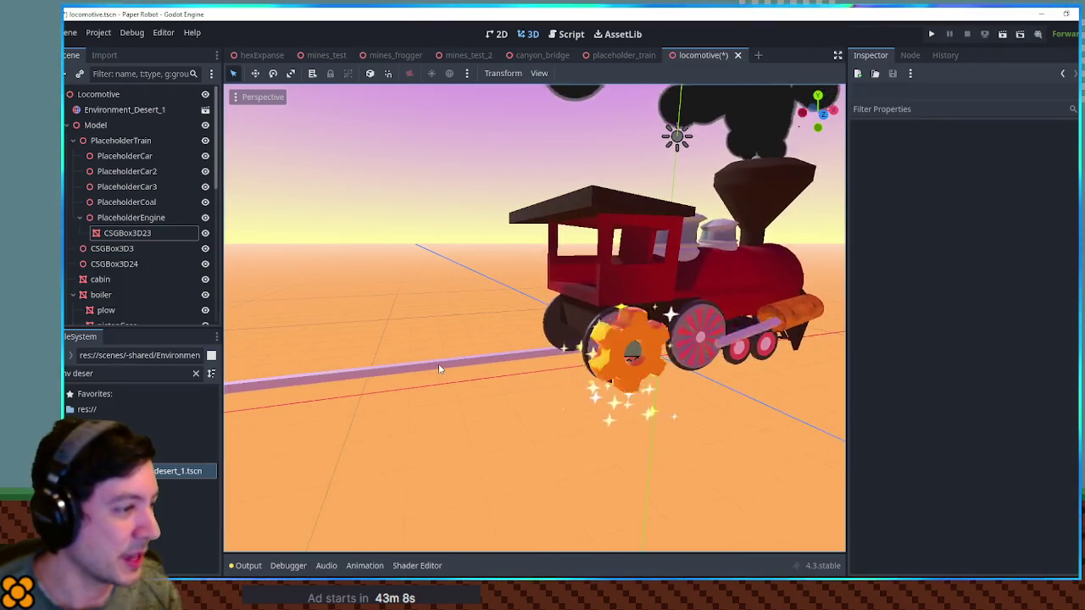
pyautogui.click(438, 363)
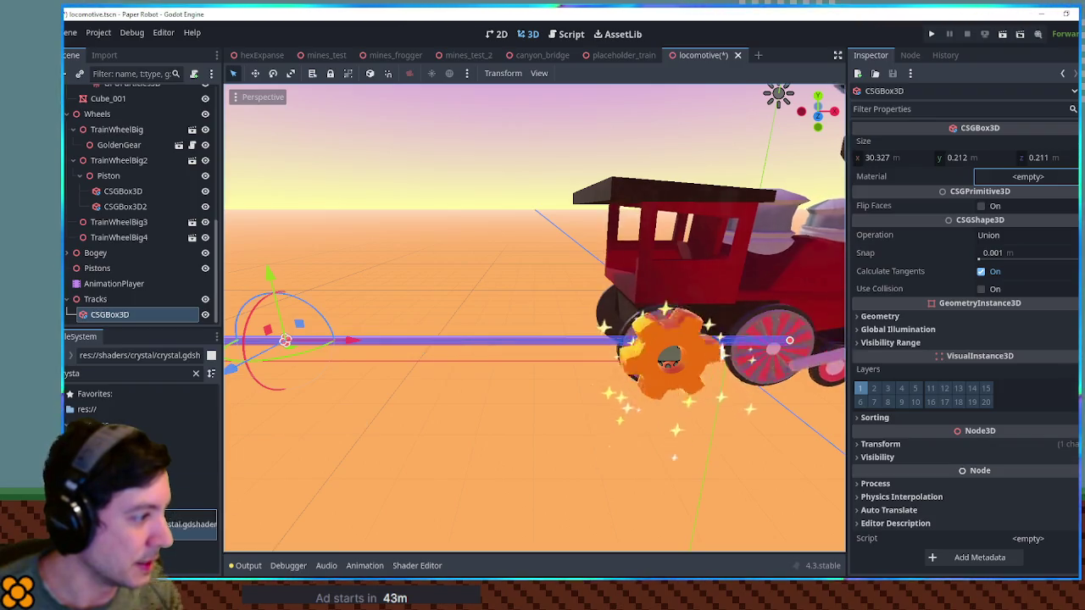
pyautogui.click(414, 311)
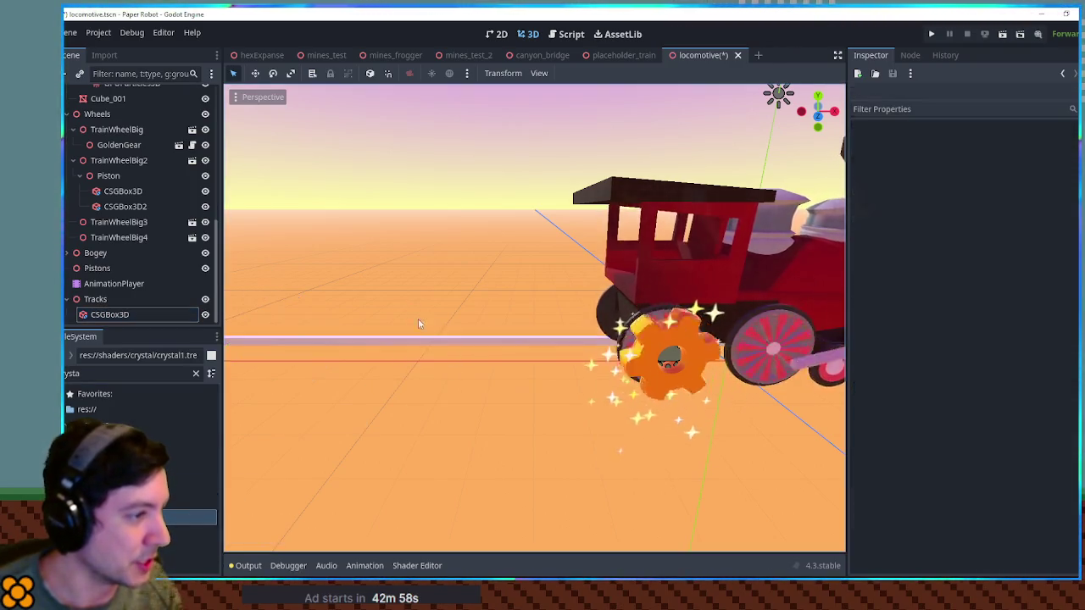
# Swing the view behind the train and select the track box to inspect its geometry.
pyautogui.scroll(5, 446, 376)
pyautogui.scroll(-5, 646, 374)
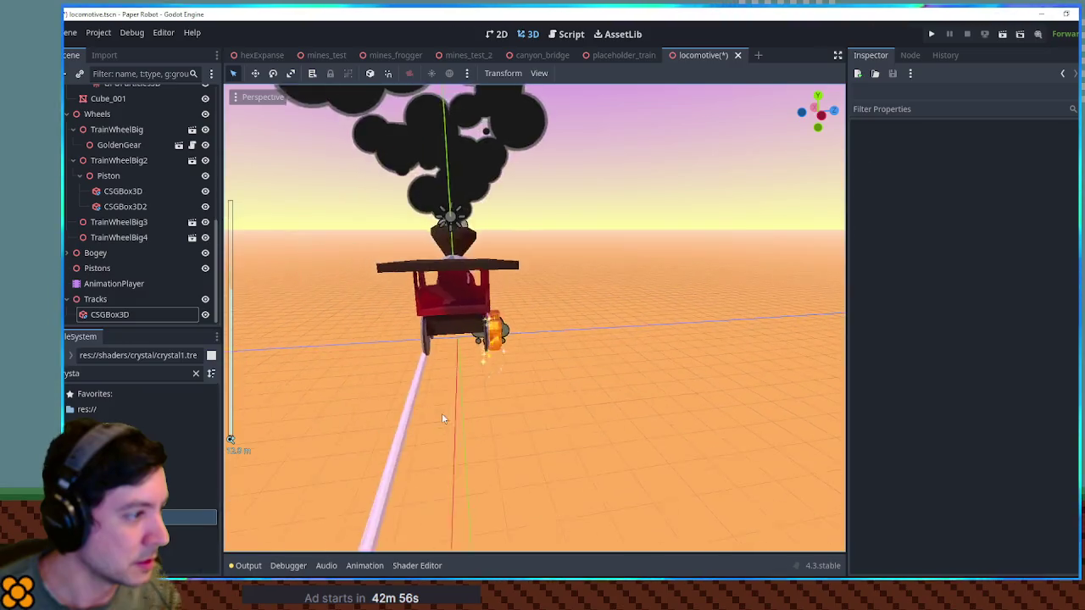
pyautogui.scroll(3, 442, 413)
pyautogui.moveTo(526, 297)
pyautogui.mouseDown()
pyautogui.moveTo(485, 278)
pyautogui.moveTo(490, 285)
pyautogui.moveTo(435, 293)
pyautogui.moveTo(431, 250)
pyautogui.mouseUp()
pyautogui.click(431, 250)
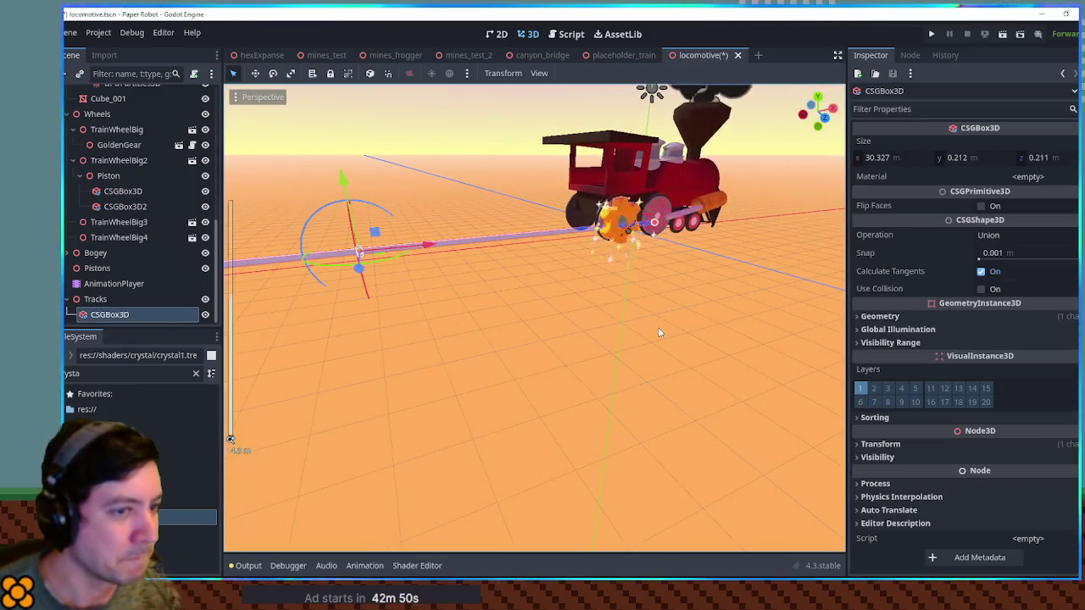
pyautogui.scroll(5, 649, 332)
pyautogui.click(948, 318)
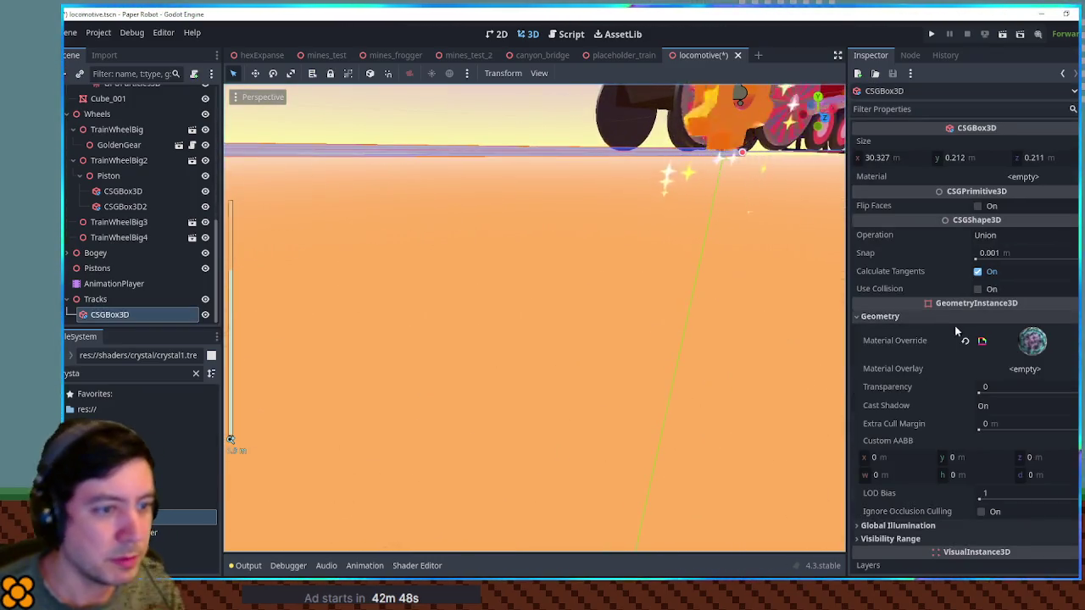
pyautogui.scroll(-5, 674, 271)
pyautogui.moveTo(673, 271); pyautogui.dragTo(569, 230)
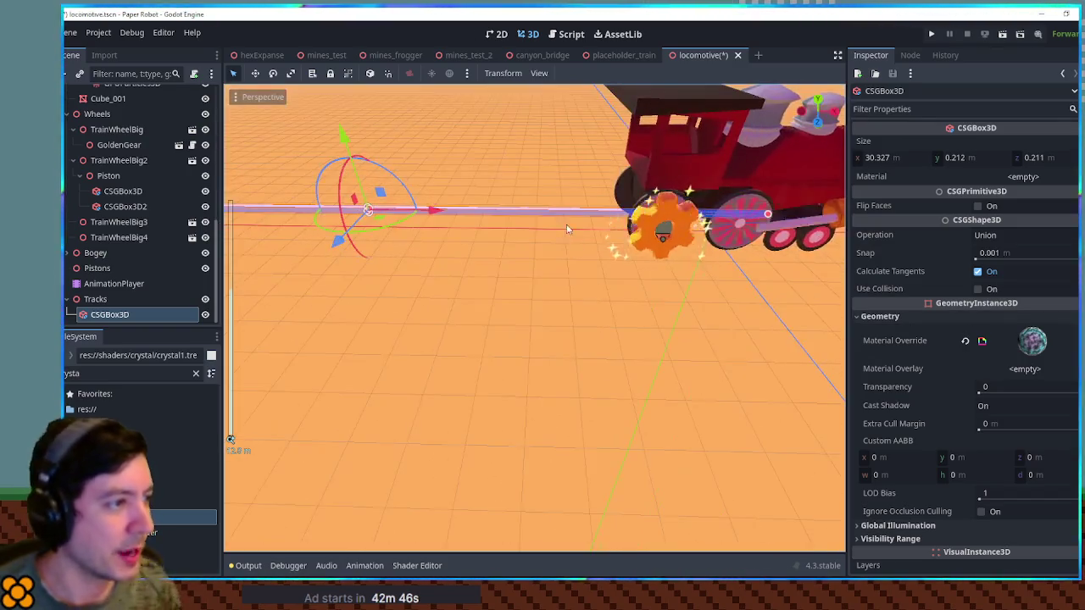
# Delete the track box and begin adding a new node under the Tracks group.
pyautogui.press('Delete')
pyautogui.press('Return')
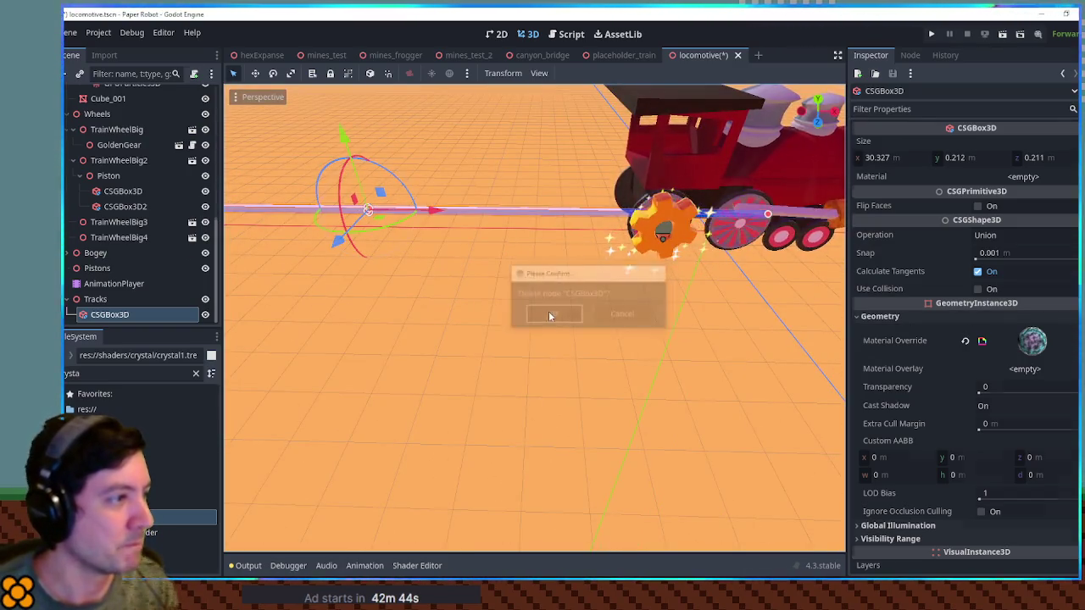
pyautogui.click(110, 315)
pyautogui.hotkey('ctrl', 'a')
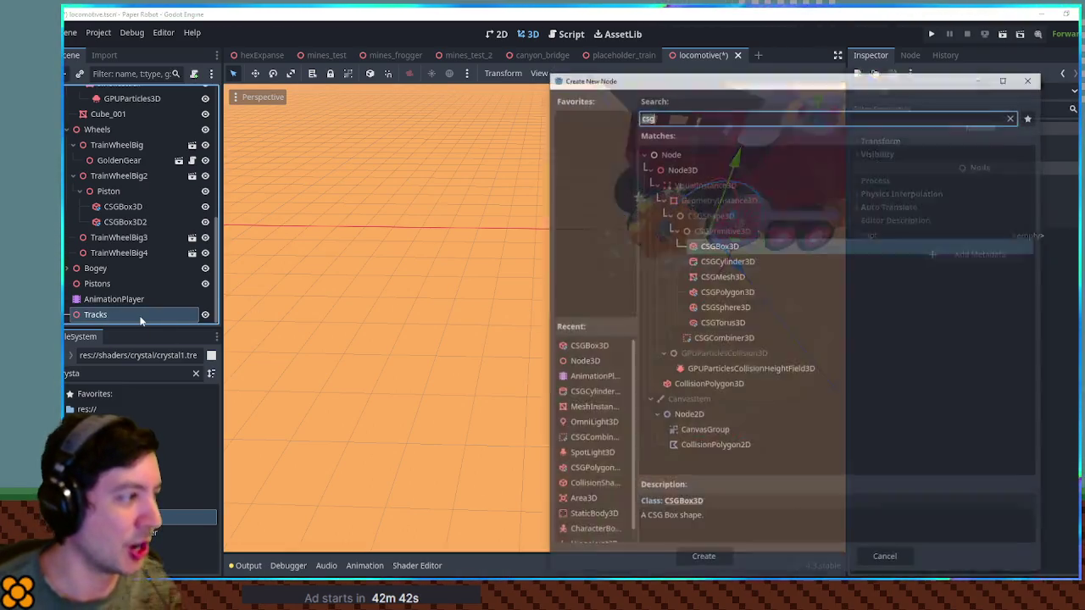
# Create a GPUParticles3D node under Tracks and frame it in the viewport.
pyautogui.write('gpu')
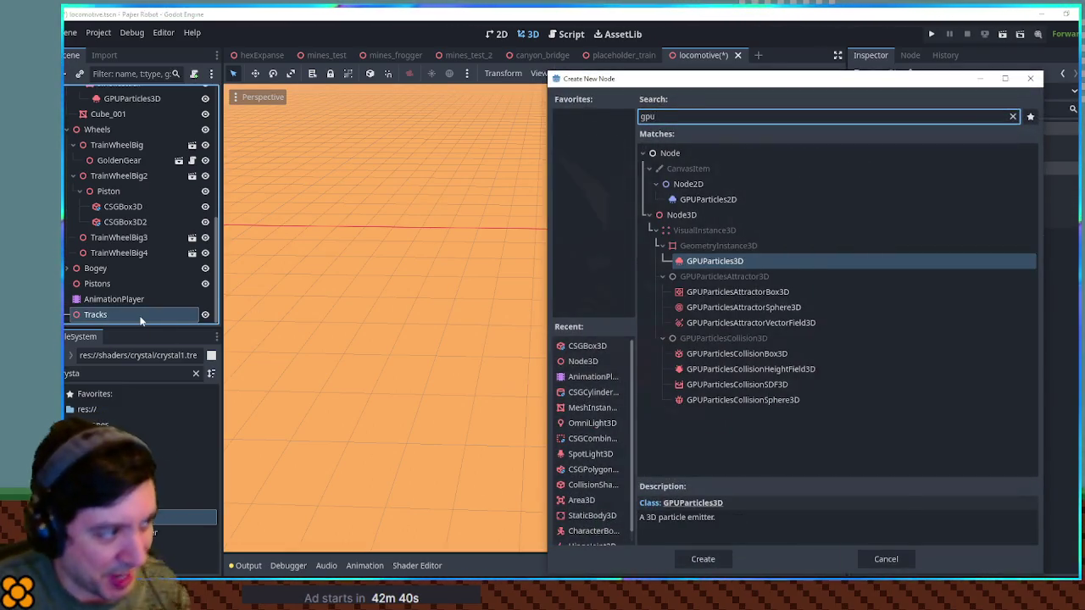
pyautogui.press('Return')
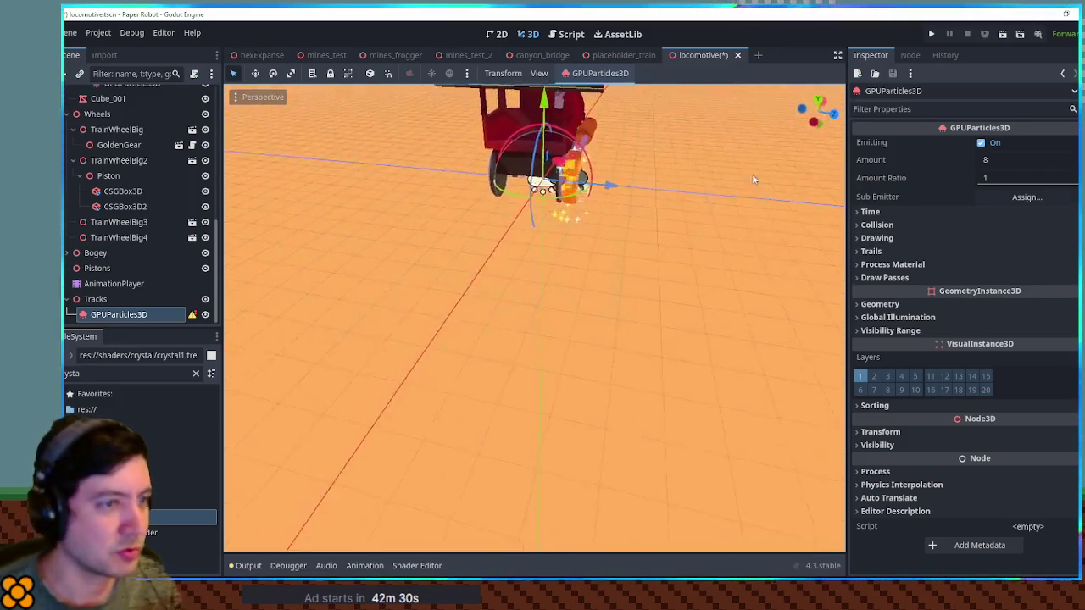
pyautogui.scroll(3, 642, 250)
pyautogui.press('f')
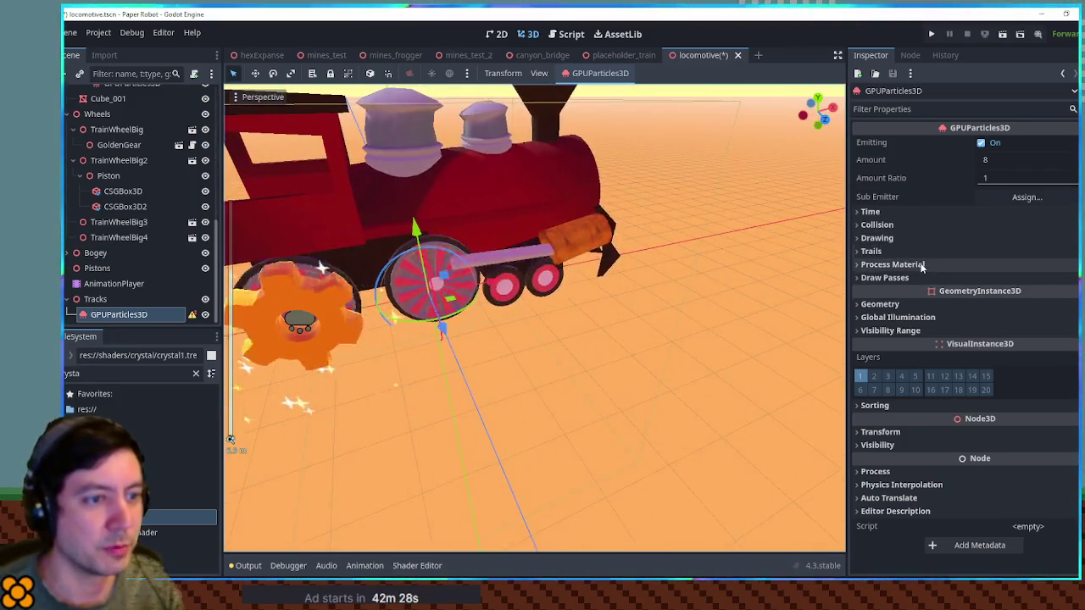
# Set the emitter's Draw Pass 1 mesh to a new BoxMesh.
pyautogui.click(923, 265)
pyautogui.click(933, 295)
pyautogui.click(1028, 328)
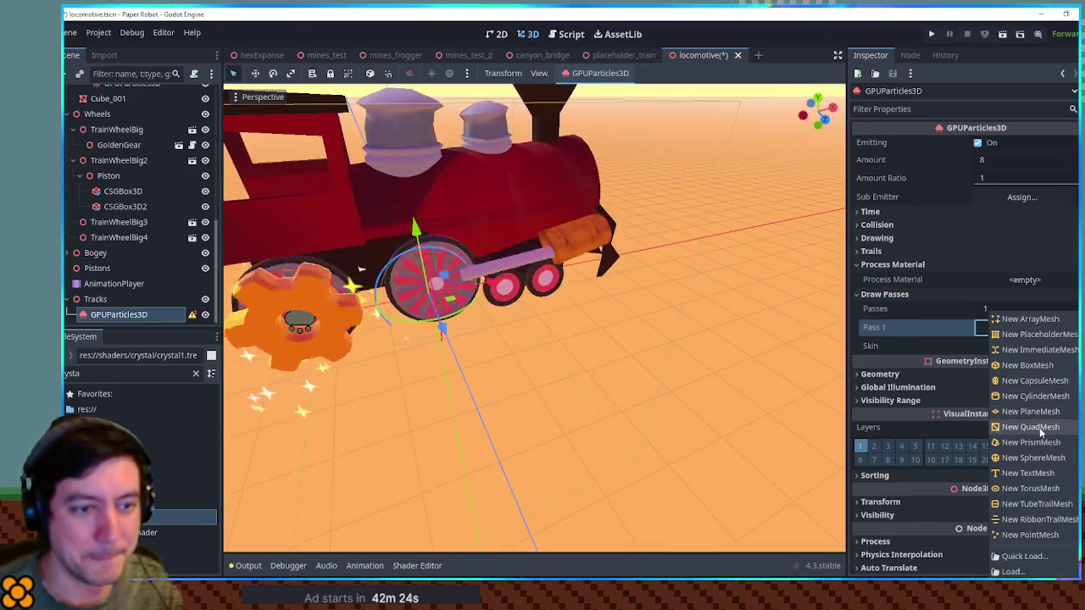
pyautogui.click(1028, 365)
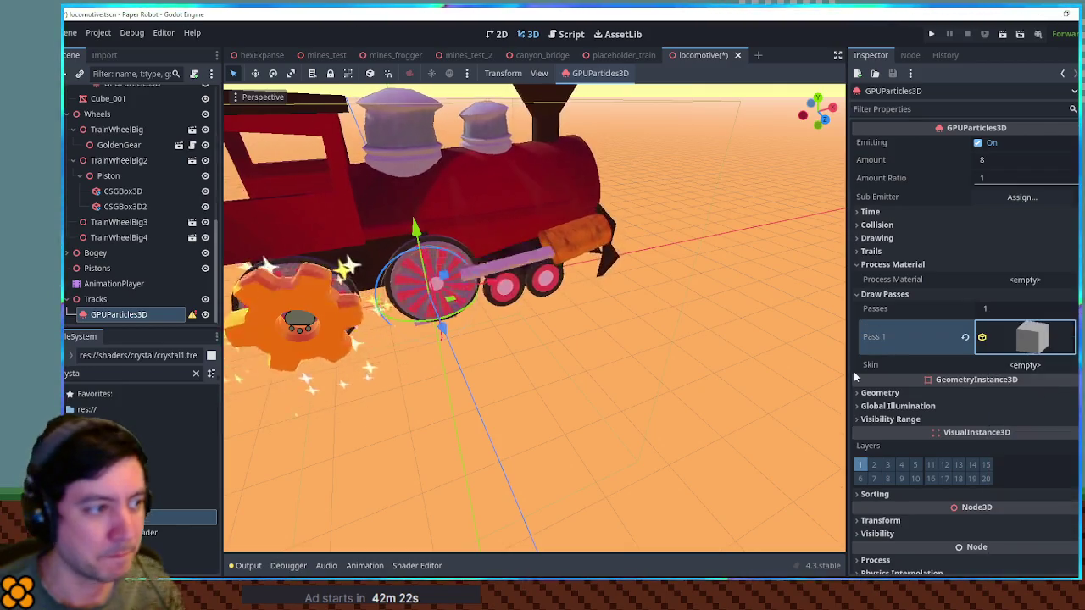
pyautogui.scroll(5, 661, 333)
pyautogui.scroll(-3, 630, 346)
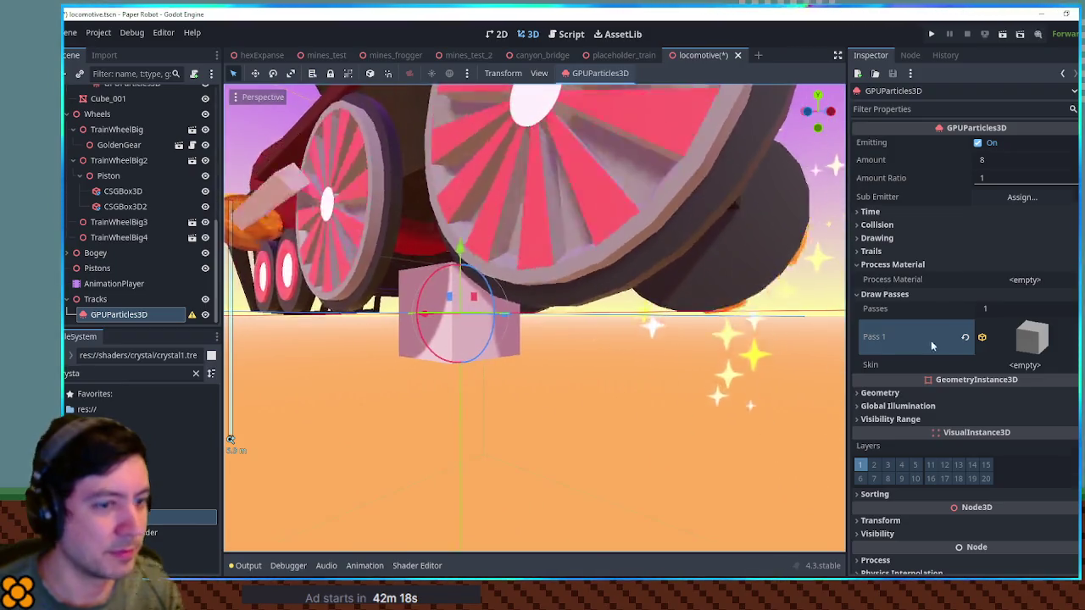
# Give the emitter a new ParticleProcessMaterial with gravity y set to 0.
pyautogui.click(1031, 280)
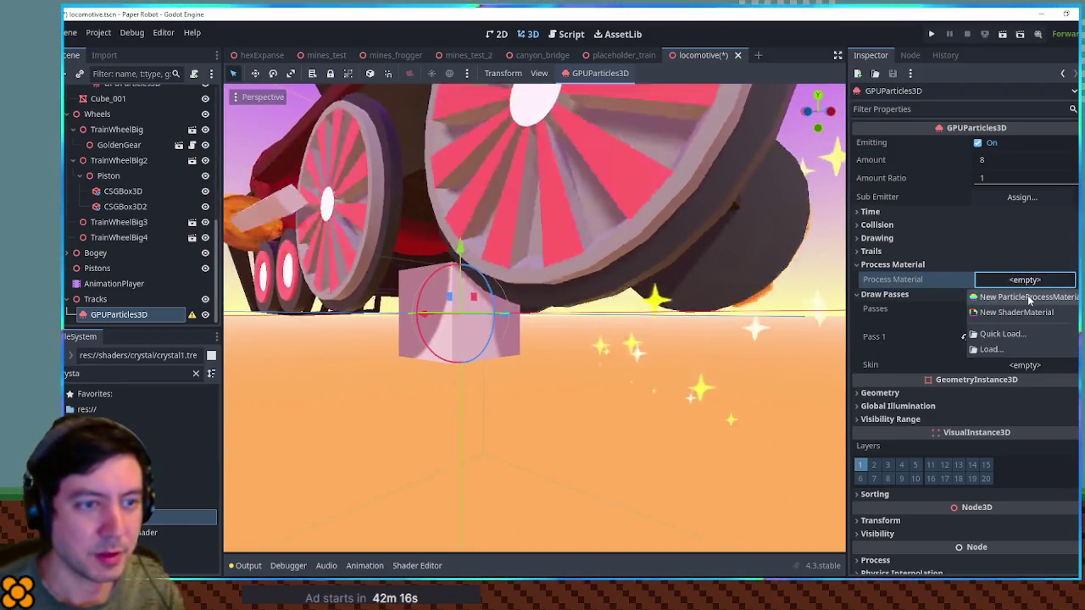
pyautogui.click(1028, 297)
pyautogui.click(1018, 282)
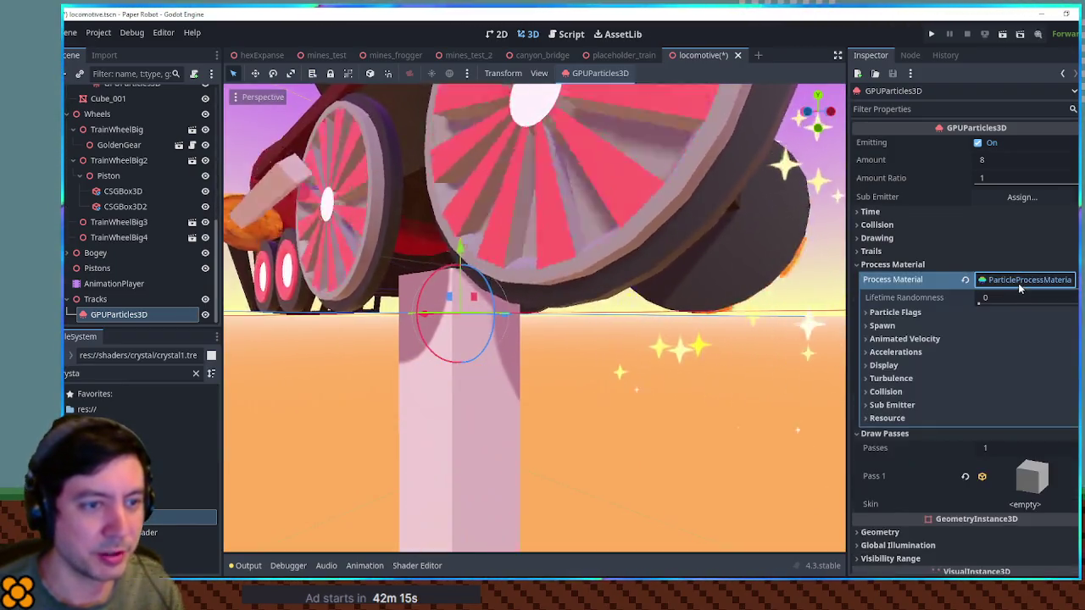
pyautogui.click(924, 351)
pyautogui.click(925, 365)
pyautogui.click(988, 395)
pyautogui.write('0')
# Check top and front orthogonal views and move the emitter toward the train's front.
pyautogui.moveTo(810, 300); pyautogui.dragTo(822, 300)
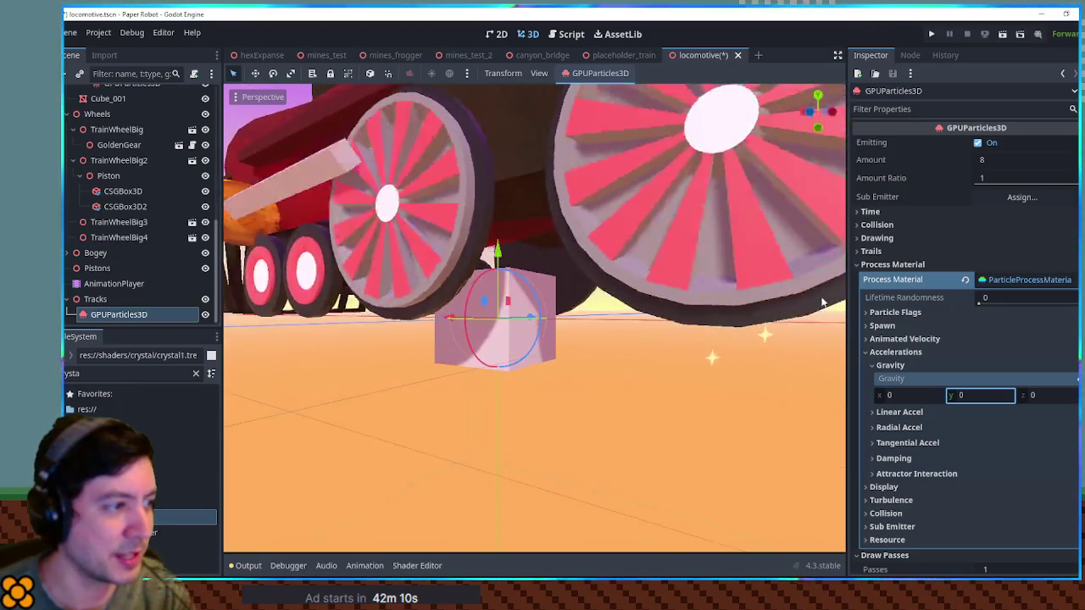
pyautogui.moveTo(531, 326); pyautogui.dragTo(613, 319)
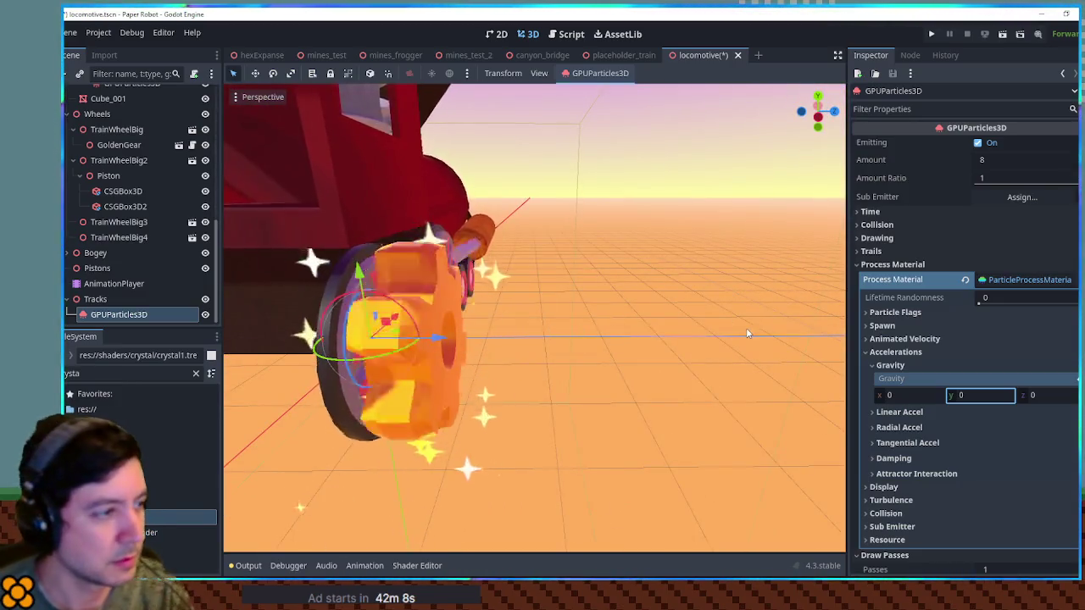
pyautogui.press('KP_7')
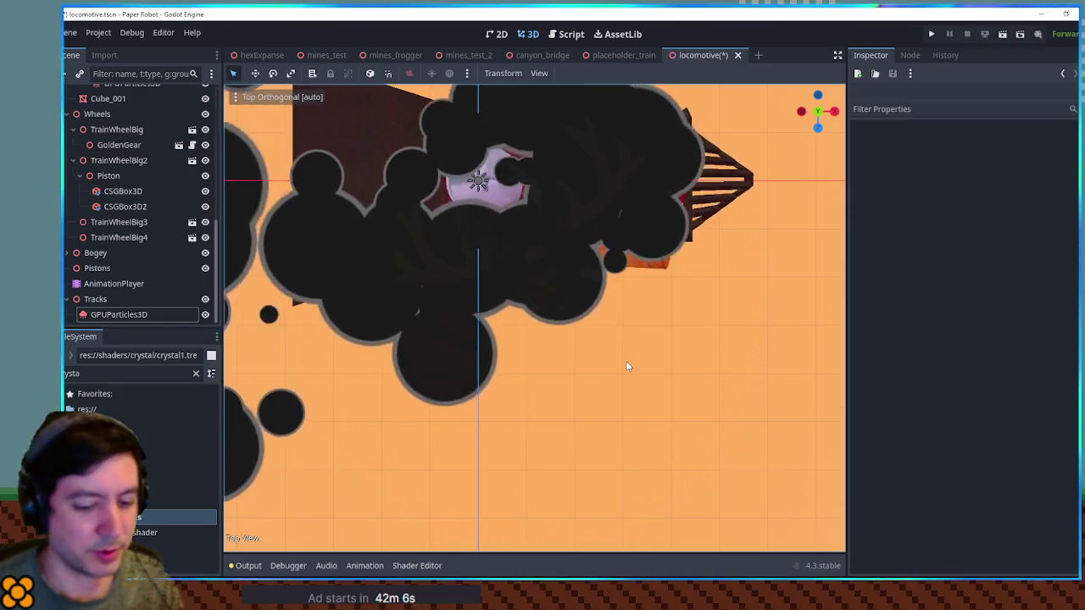
pyautogui.press('KP_2')
pyautogui.press('KP_2')
pyautogui.press('KP_2')
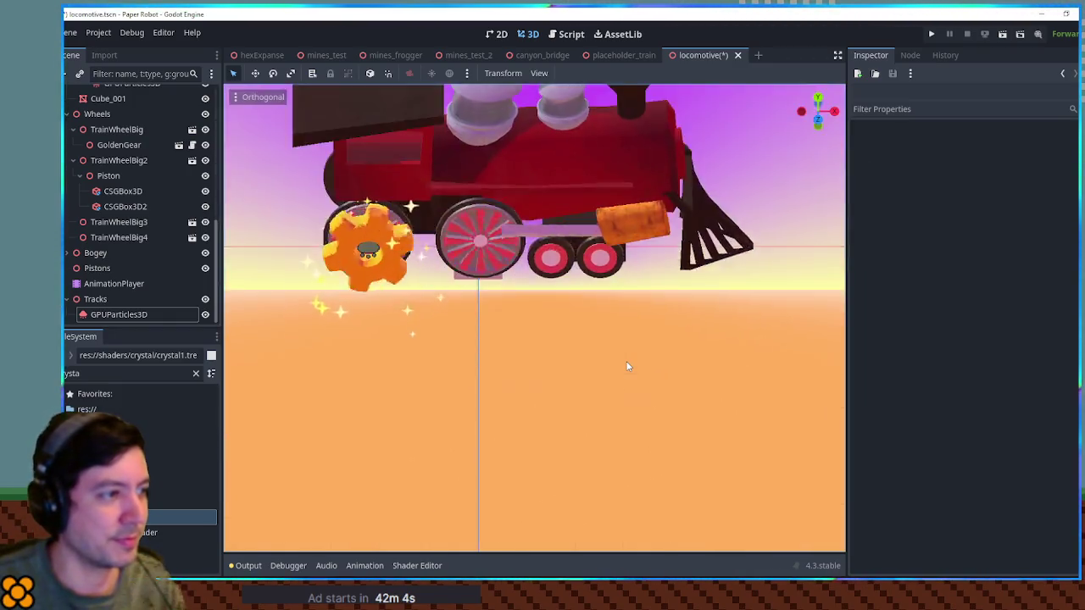
pyautogui.press('KP_8')
pyautogui.press('KP_8')
pyautogui.press('KP_8')
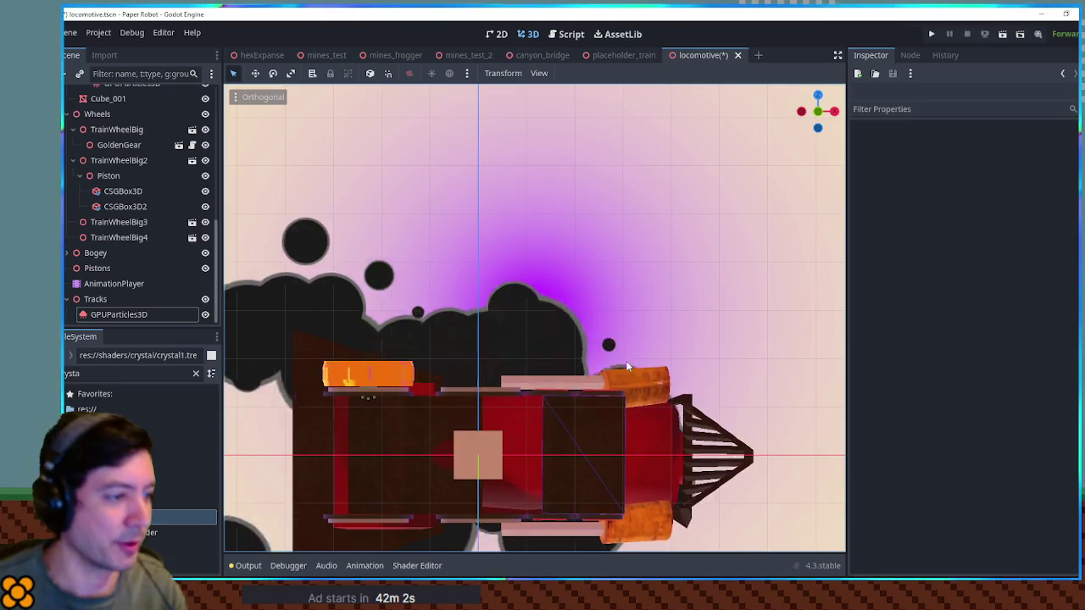
pyautogui.click(119, 314)
pyautogui.scroll(4, 598, 316)
pyautogui.moveTo(472, 372)
pyautogui.mouseDown()
pyautogui.moveTo(755, 223)
pyautogui.moveTo(797, 229)
pyautogui.moveTo(783, 278)
pyautogui.moveTo(564, 291)
pyautogui.mouseUp()
pyautogui.scroll(-6, 831, 362)
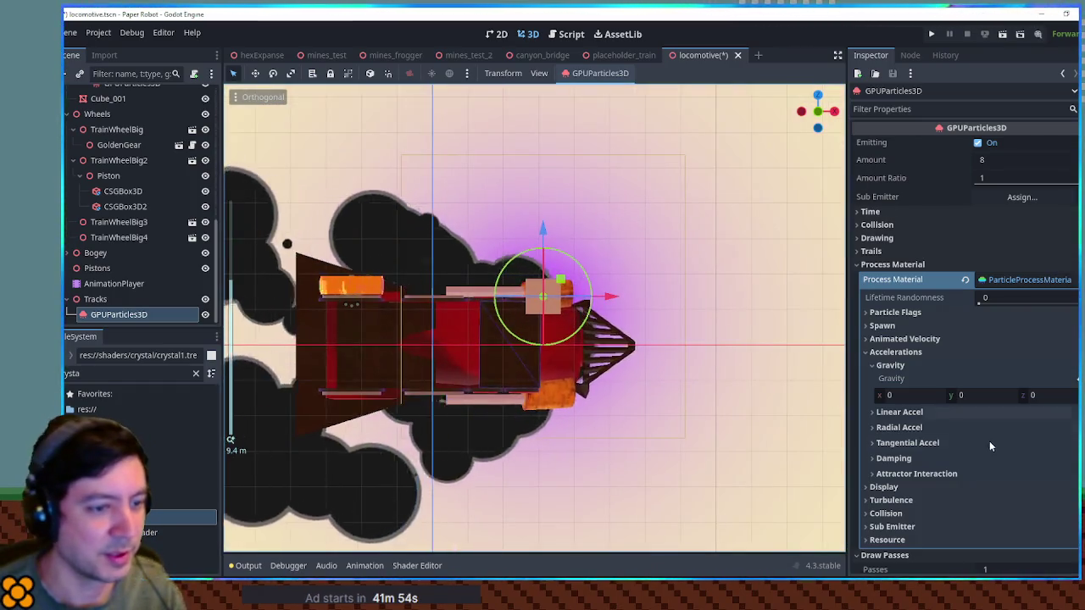
pyautogui.scroll(-5, 985, 443)
# Resize the box mesh to 0.1 × 0.1 × 0.1 and nudge the emitter slightly rearward.
pyautogui.click(1032, 373)
pyautogui.scroll(-2, 912, 230)
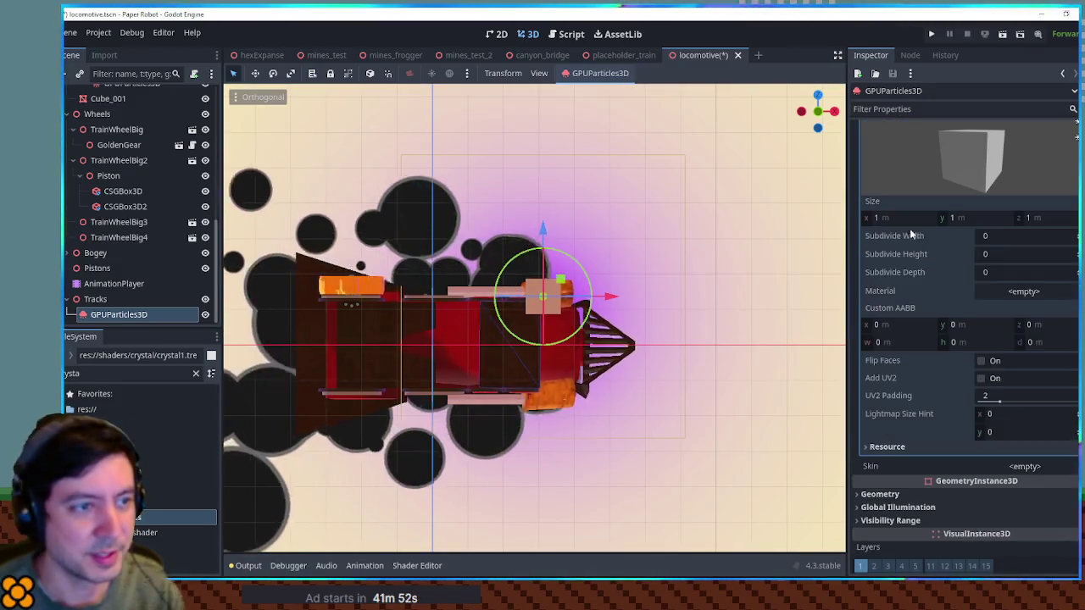
pyautogui.click(898, 219)
pyautogui.write('0.1')
pyautogui.press('Tab')
pyautogui.write('0.1')
pyautogui.press('Tab')
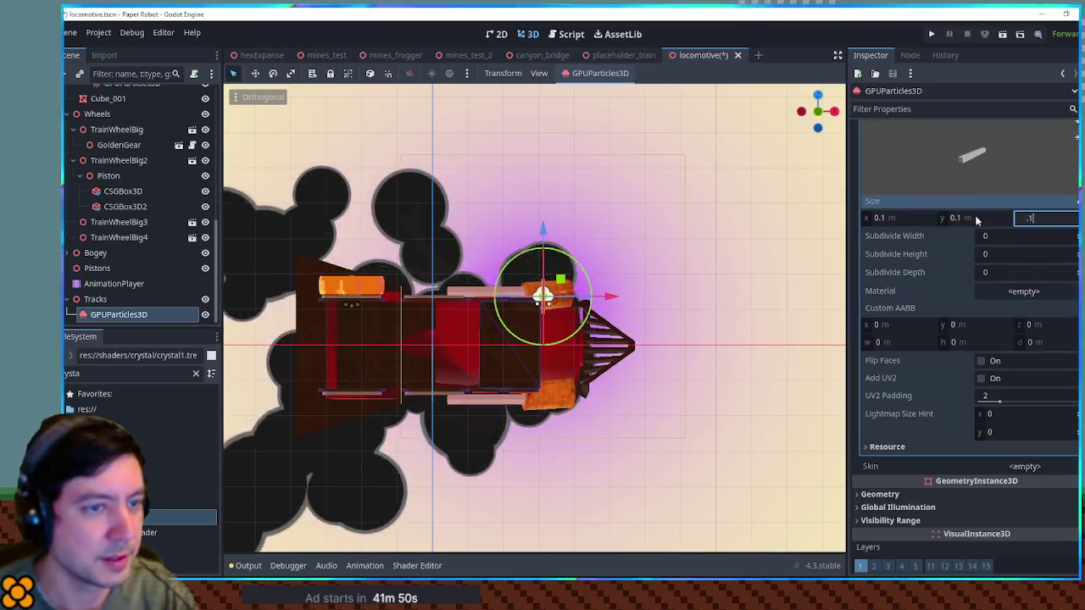
pyautogui.write('0.1')
pyautogui.scroll(8, 596, 258)
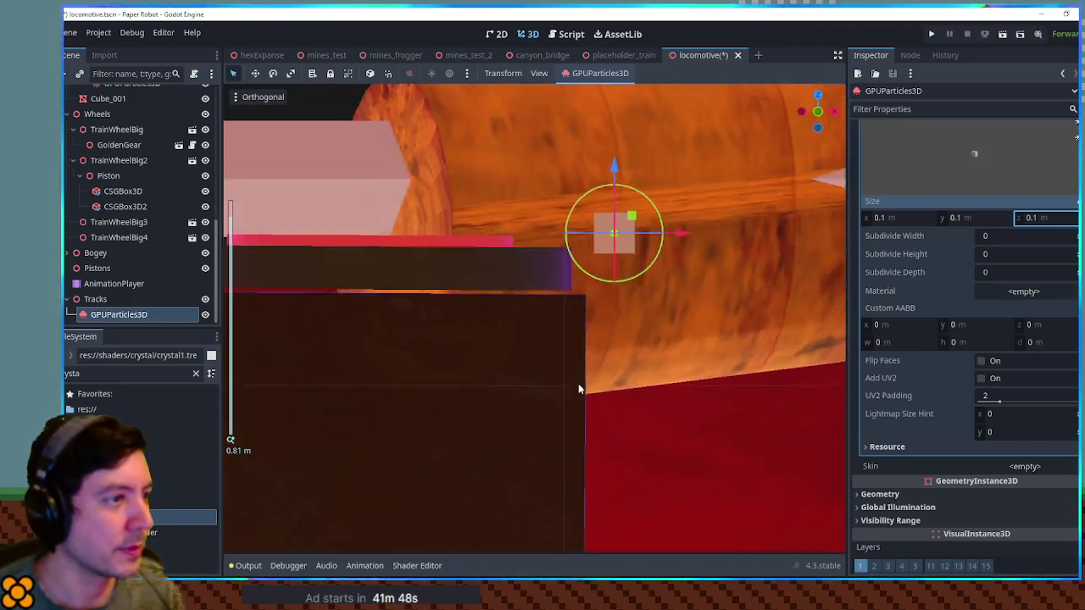
pyautogui.moveTo(632, 220)
pyautogui.mouseDown()
pyautogui.moveTo(521, 213)
pyautogui.moveTo(583, 213)
pyautogui.mouseUp()
# Look through the process material's velocity sections and expand Spawn > Velocity.
pyautogui.scroll(5, 975, 322)
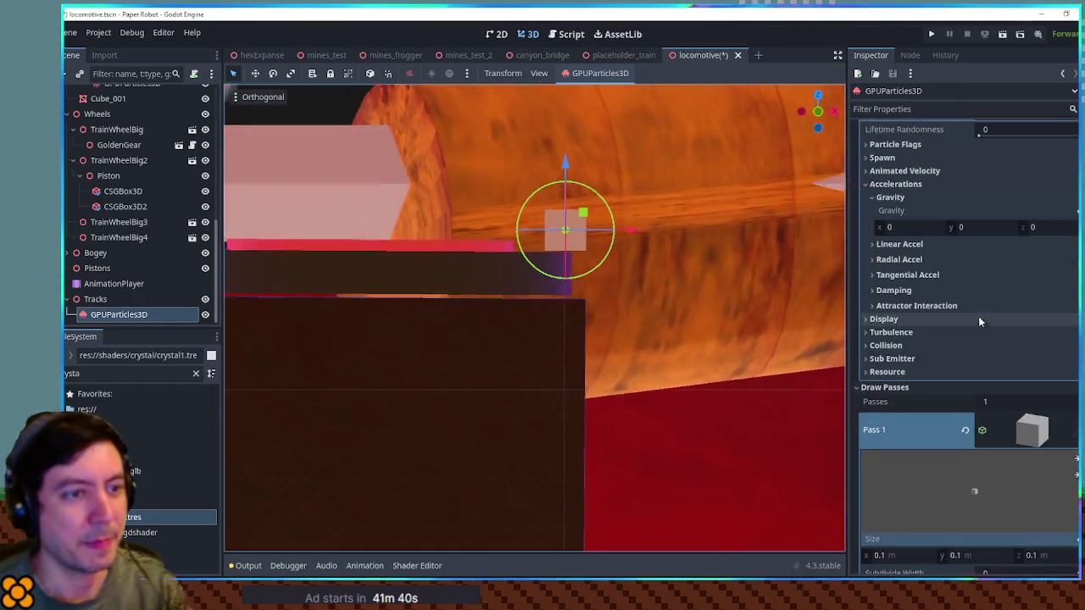
pyautogui.scroll(2, 967, 246)
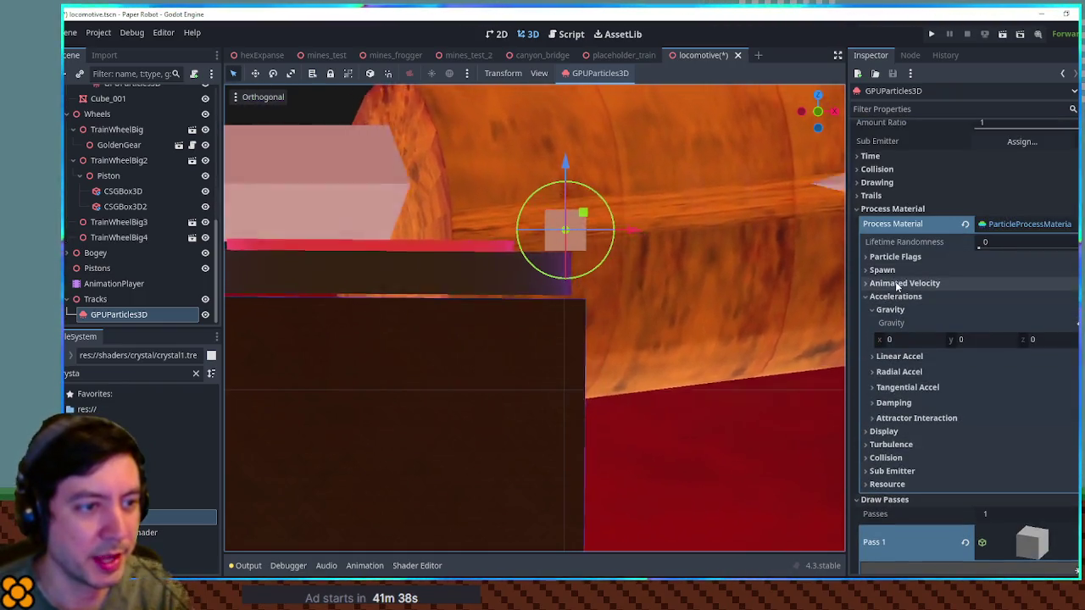
pyautogui.click(897, 284)
pyautogui.click(901, 296)
pyautogui.click(900, 296)
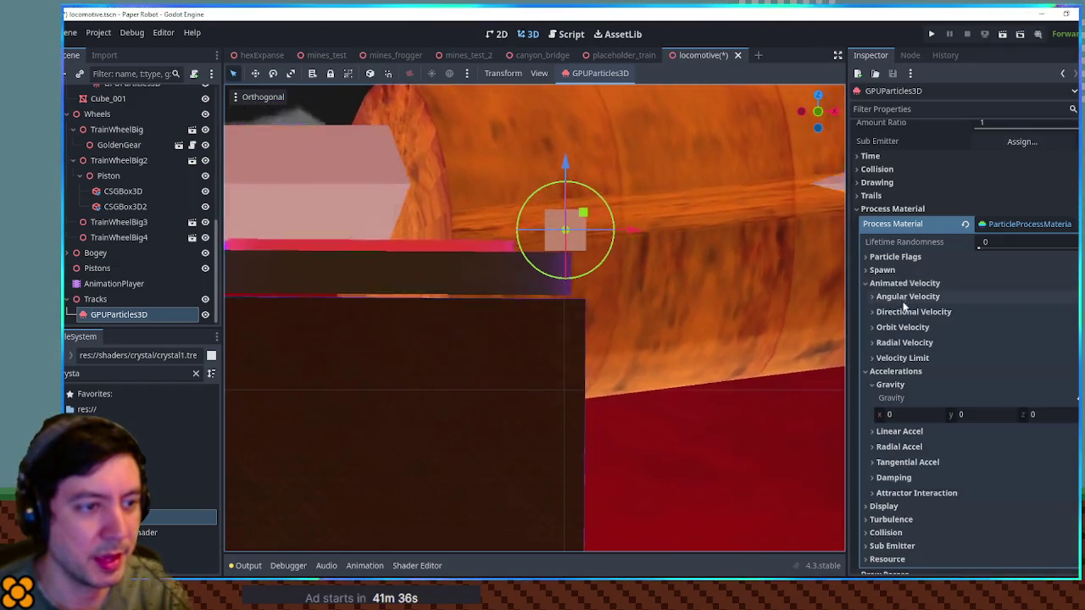
pyautogui.click(903, 312)
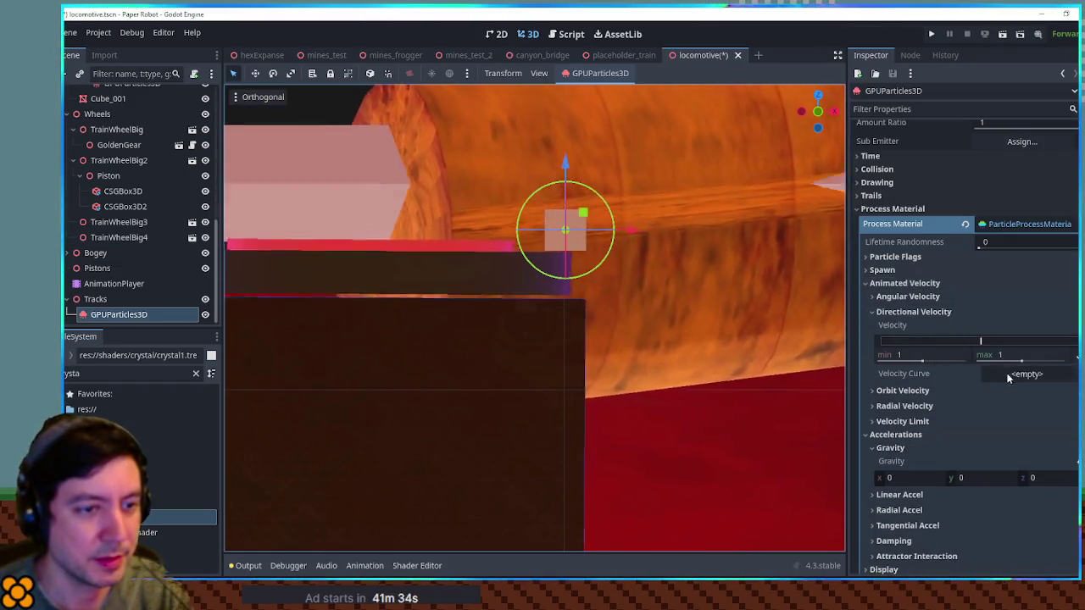
pyautogui.click(890, 312)
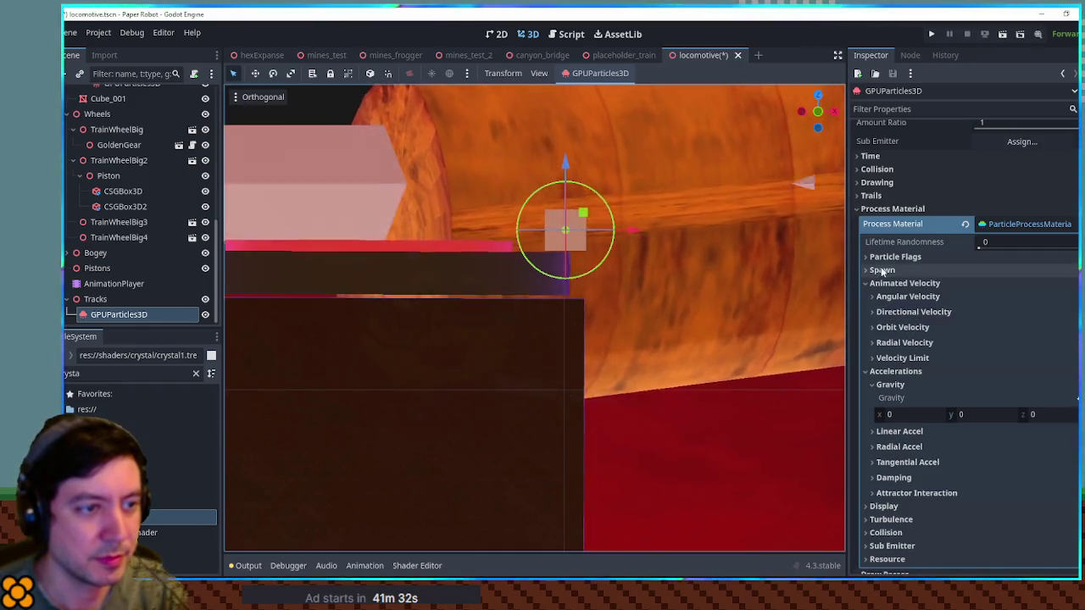
pyautogui.click(882, 270)
pyautogui.click(891, 314)
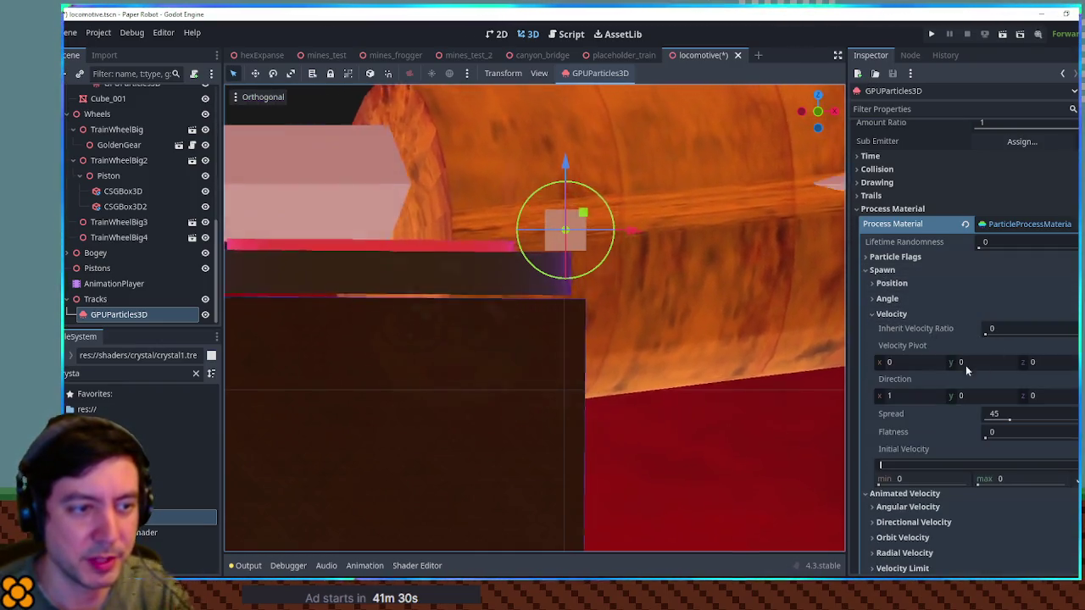
# Set direction x to -1, spread to 0 and initial velocity to 10.
pyautogui.click(897, 395)
pyautogui.write('-1')
pyautogui.click(992, 413)
pyautogui.write('0')
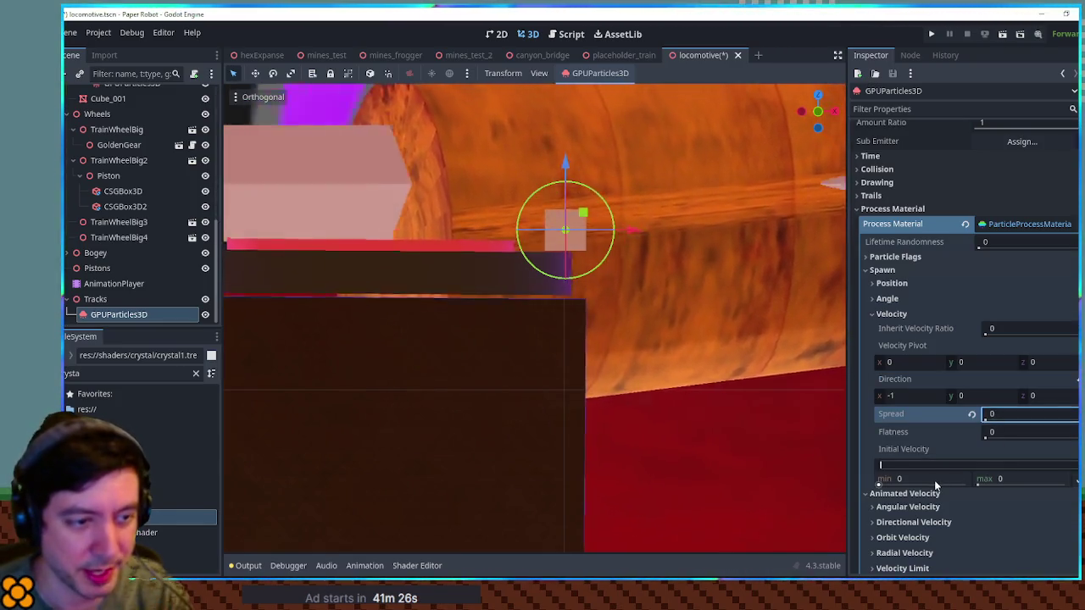
pyautogui.click(940, 480)
pyautogui.write('10')
pyautogui.press('Return')
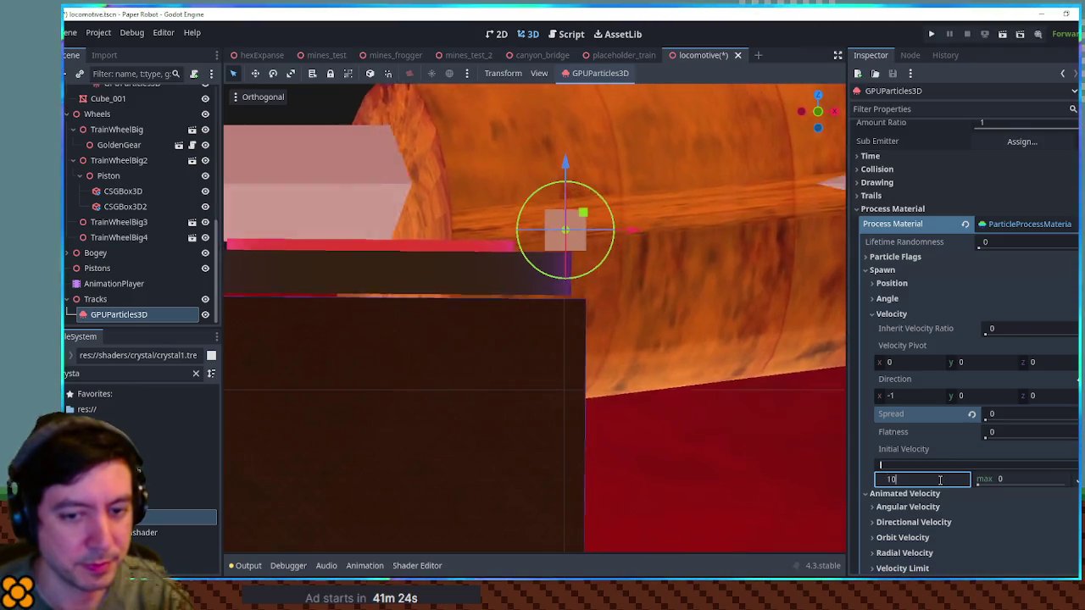
pyautogui.scroll(-10, 652, 354)
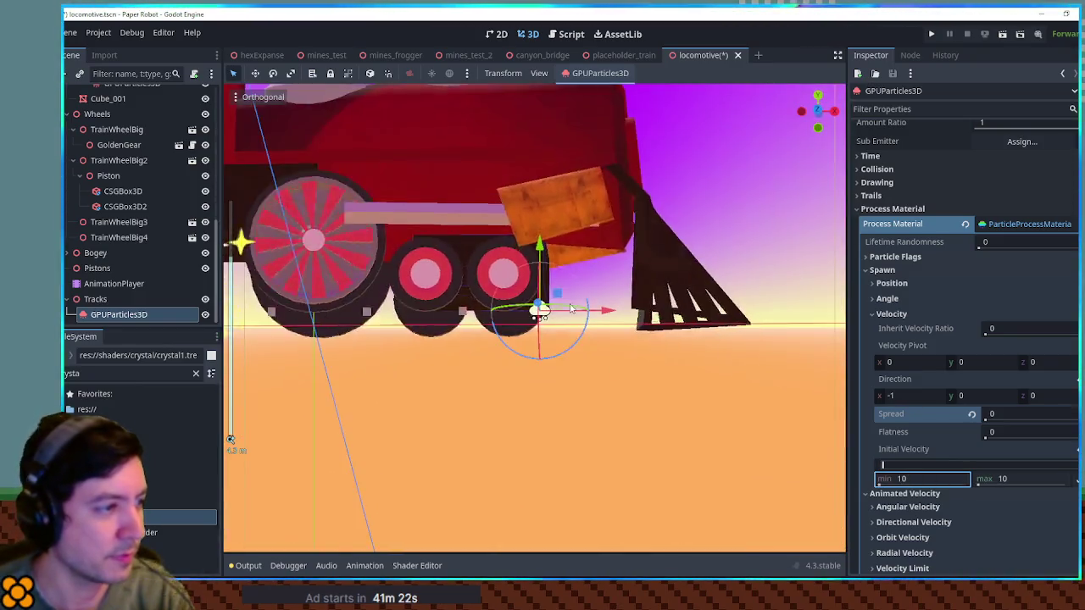
pyautogui.scroll(-5, 551, 343)
pyautogui.scroll(10, 543, 306)
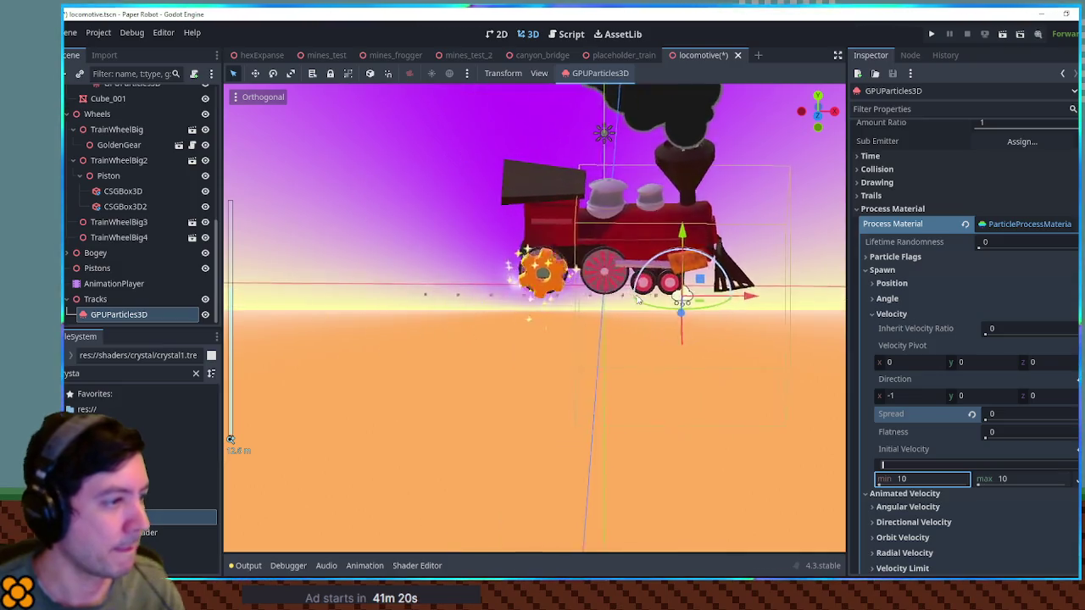
pyautogui.scroll(2, 963, 227)
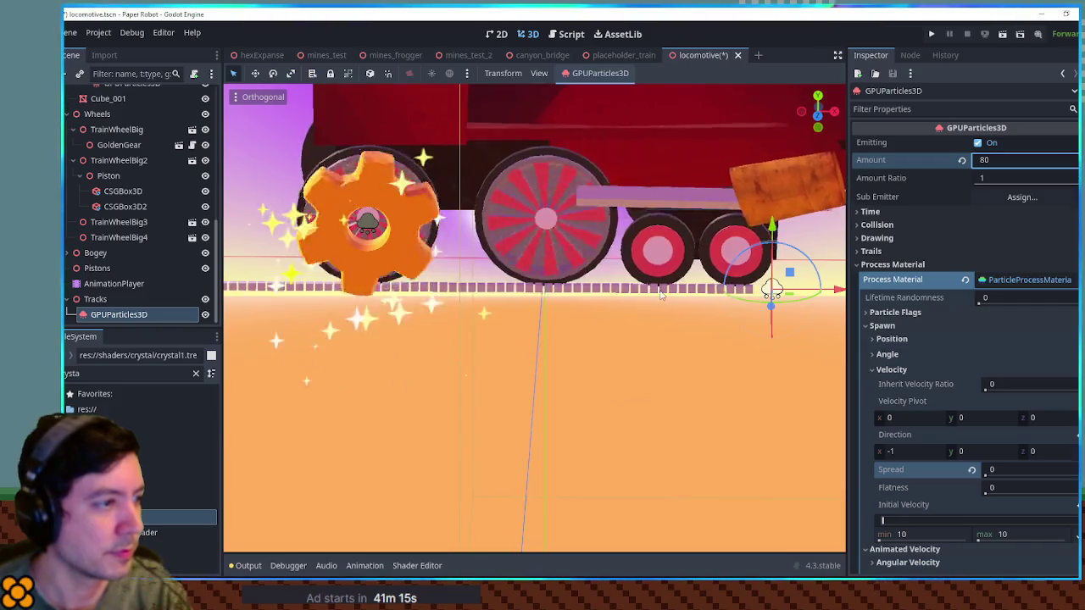
# Set the Tracks emitter to 800 particles with a 5-second lifetime.
pyautogui.scroll(-3, 662, 295)
pyautogui.moveTo(662, 295); pyautogui.dragTo(1052, 180)
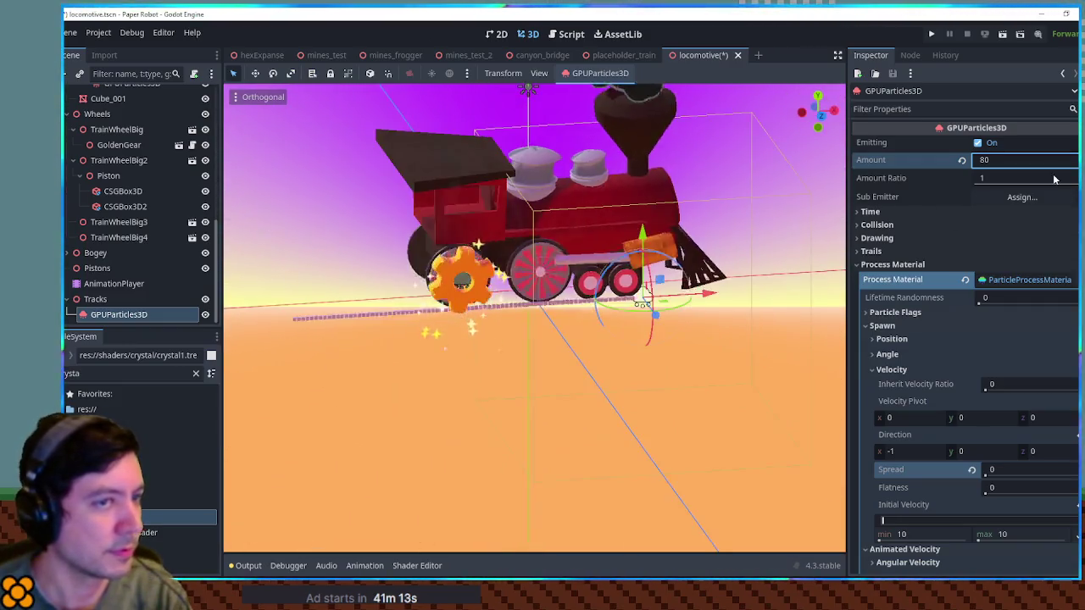
pyautogui.write('0')
pyautogui.scroll(5, 610, 303)
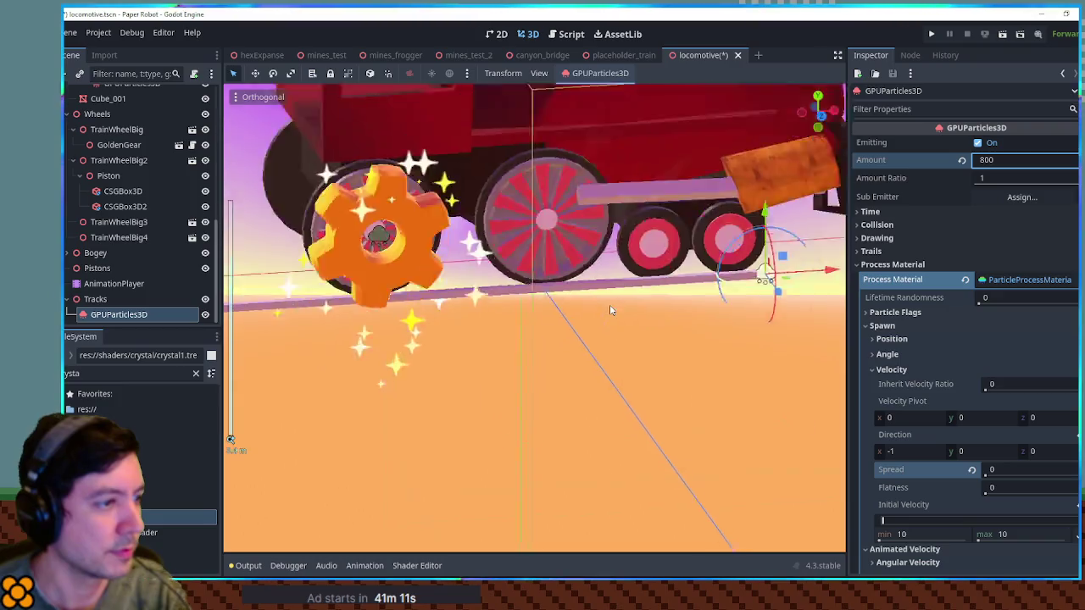
pyautogui.scroll(-5, 612, 304)
pyautogui.click(987, 160)
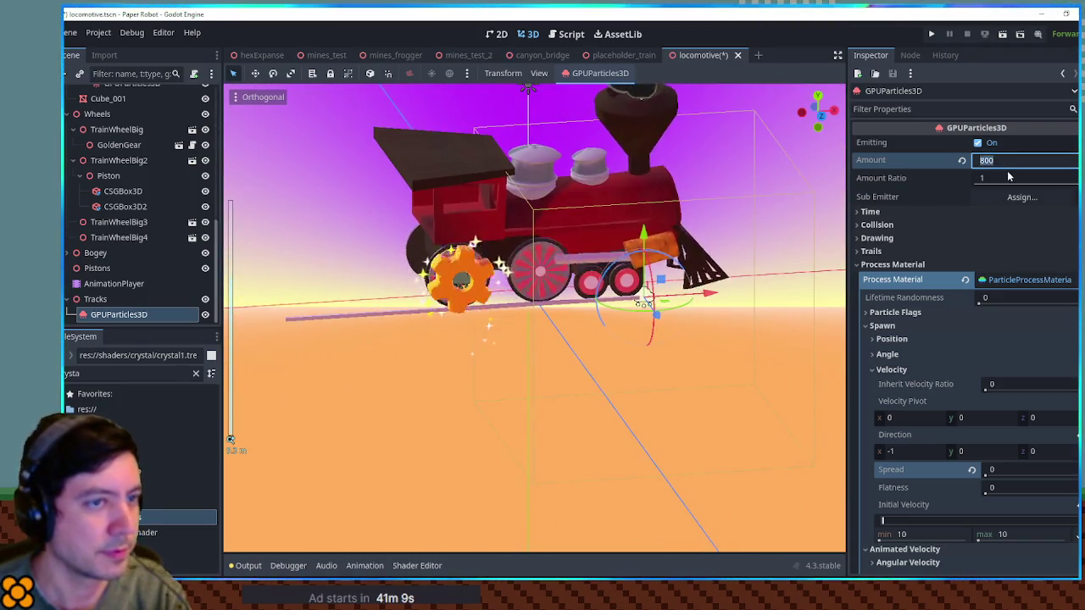
pyautogui.click(870, 212)
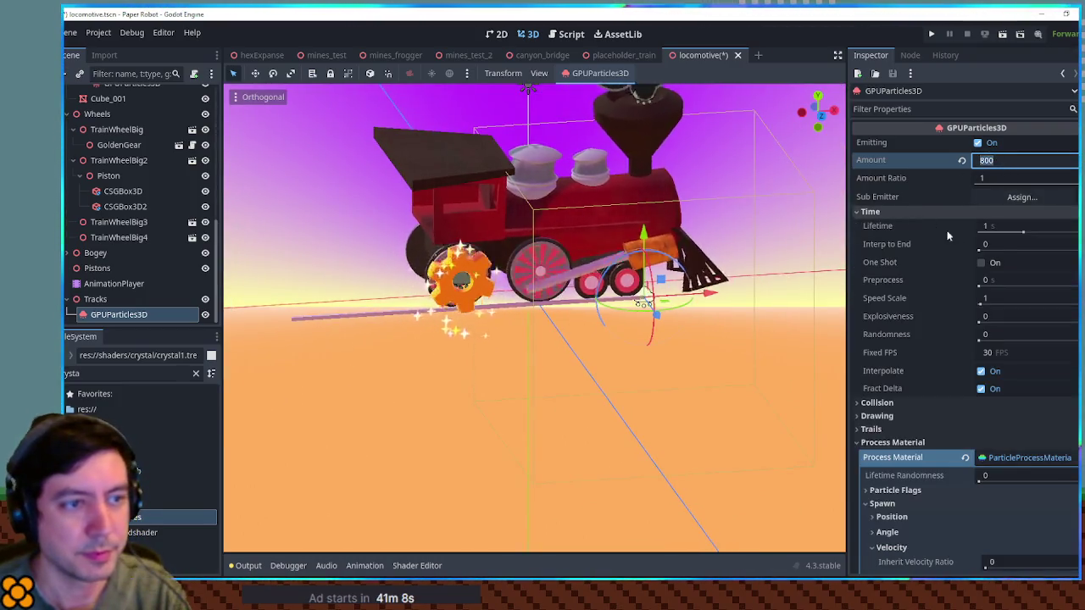
pyautogui.click(1024, 231)
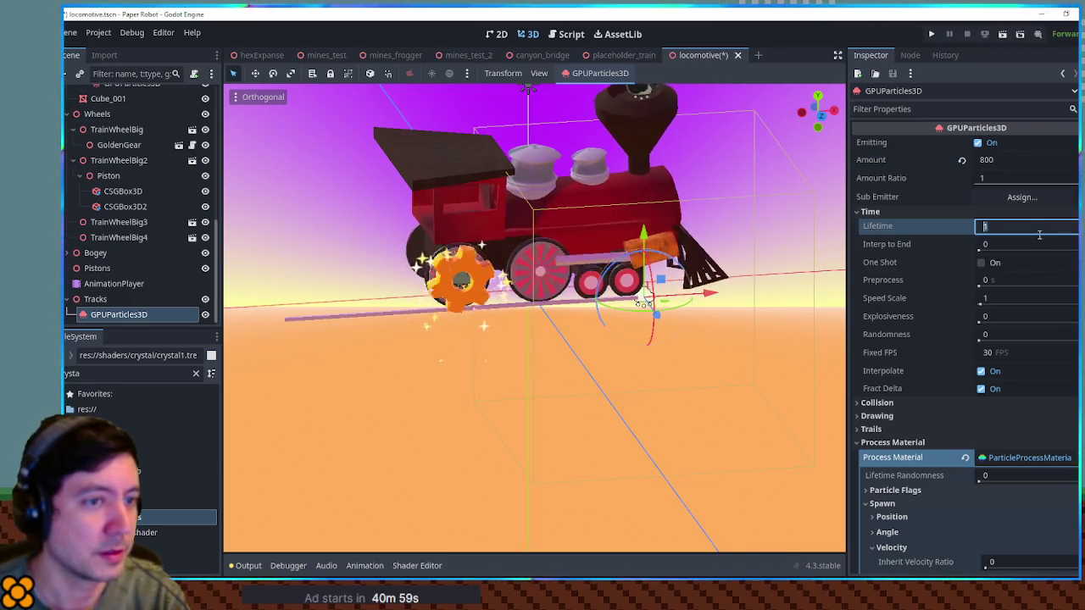
pyautogui.write('5')
pyautogui.scroll(-3, 678, 383)
pyautogui.moveTo(678, 384); pyautogui.dragTo(467, 361)
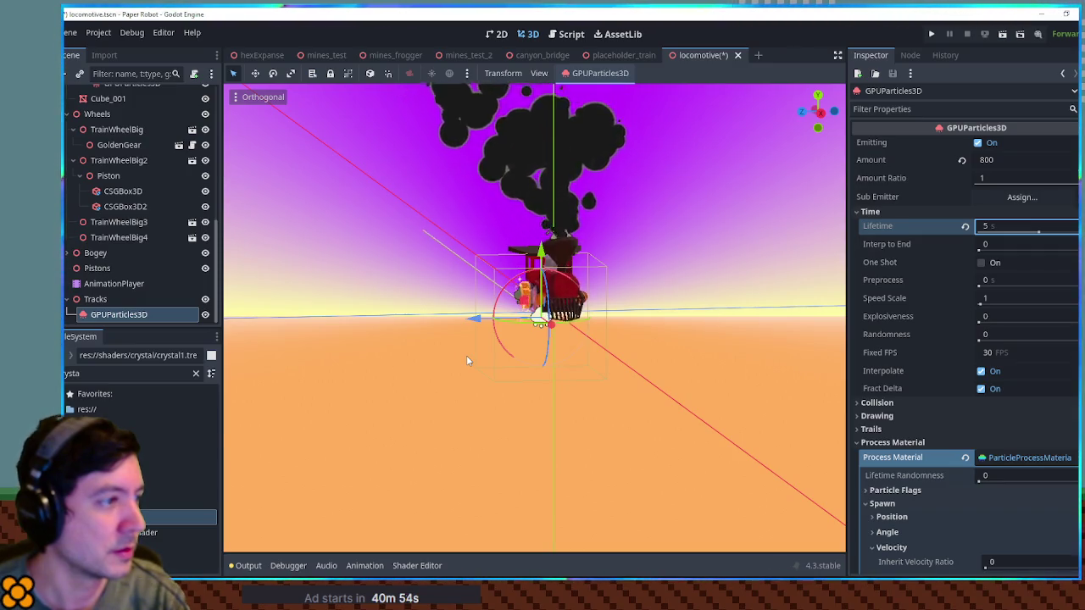
# Apply crystal.gdshader as the material on the track particles' Pass 1 cube mesh.
pyautogui.scroll(4, 467, 360)
pyautogui.moveTo(465, 357)
pyautogui.mouseDown()
pyautogui.moveTo(656, 367)
pyautogui.moveTo(681, 388)
pyautogui.moveTo(713, 348)
pyautogui.moveTo(642, 341)
pyautogui.mouseUp()
pyautogui.scroll(2, 594, 364)
pyautogui.scroll(4, 642, 341)
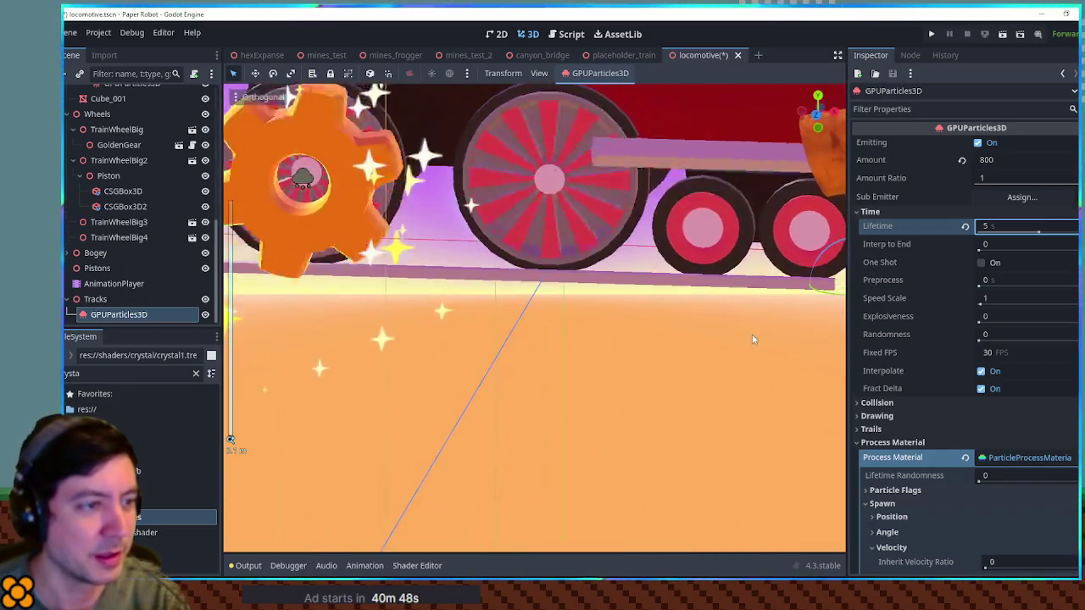
pyautogui.moveTo(766, 333)
pyautogui.mouseDown()
pyautogui.moveTo(505, 311)
pyautogui.moveTo(638, 331)
pyautogui.mouseUp()
pyautogui.scroll(-5, 924, 401)
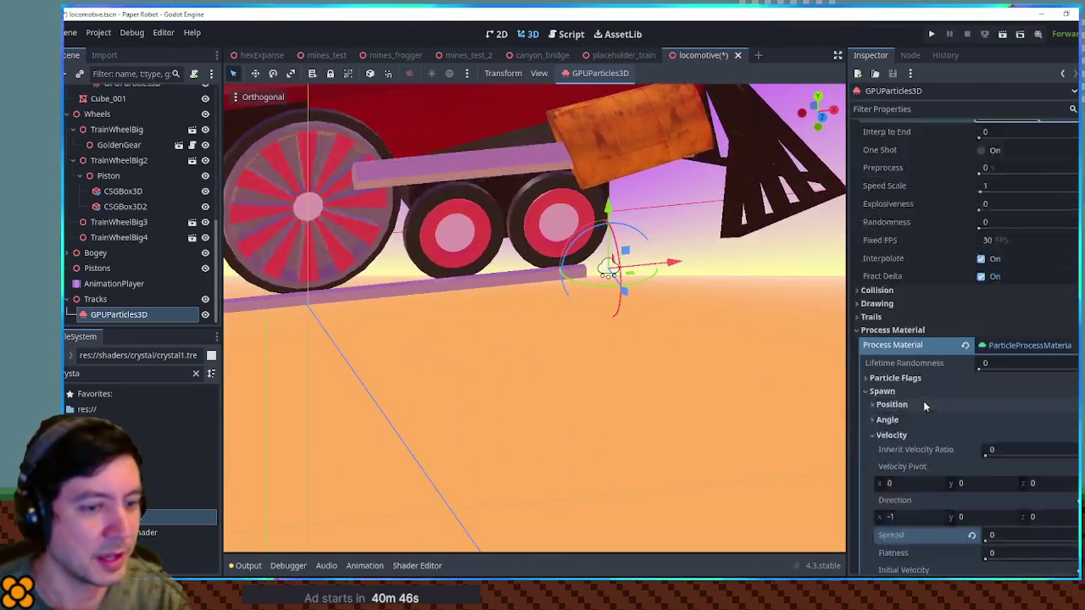
pyautogui.scroll(-3, 936, 398)
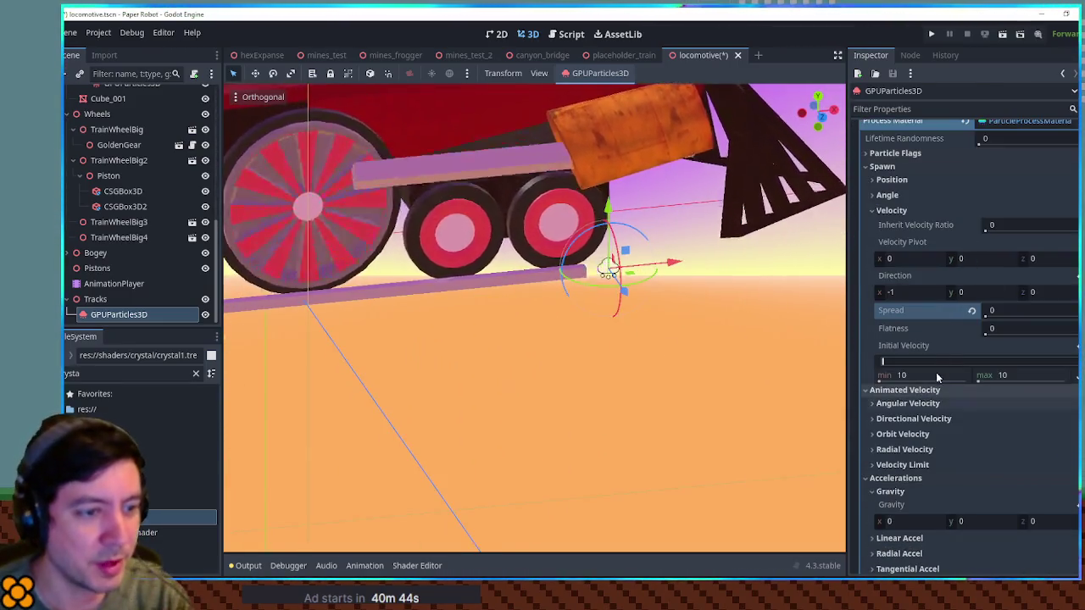
pyautogui.click(1030, 122)
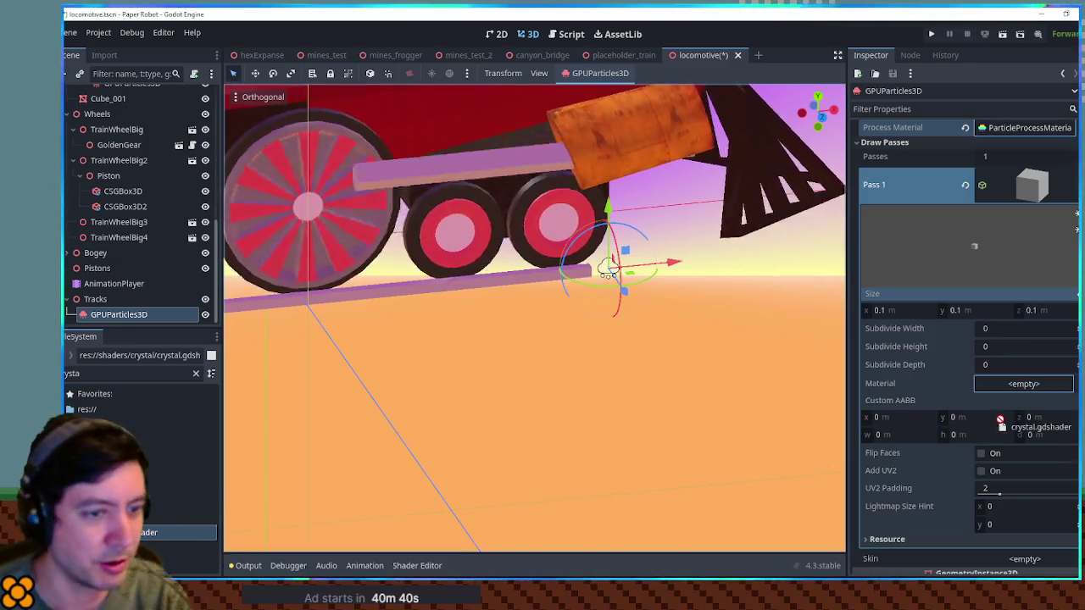
pyautogui.moveTo(1021, 392); pyautogui.dragTo(1021, 392)
# View the glowing particle rail up close beside the wheels in perspective, with the emitter deselected.
pyautogui.moveTo(707, 361)
pyautogui.mouseDown()
pyautogui.moveTo(584, 375)
pyautogui.moveTo(660, 344)
pyautogui.mouseUp()
pyautogui.scroll(4, 662, 348)
pyautogui.moveTo(673, 303)
pyautogui.mouseDown()
pyautogui.moveTo(507, 339)
pyautogui.moveTo(539, 326)
pyautogui.mouseUp()
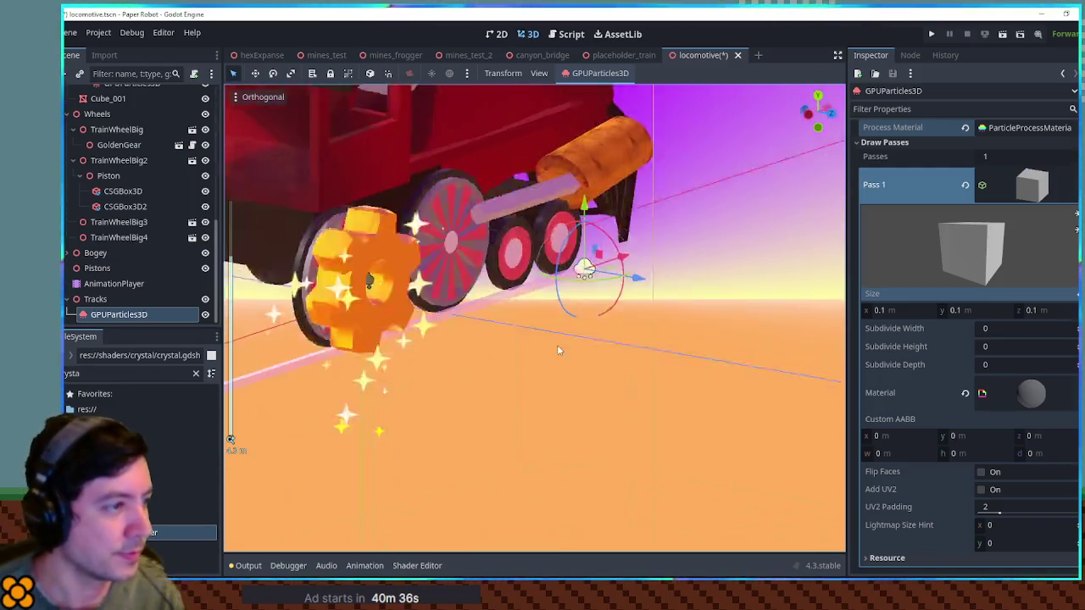
pyautogui.click(472, 329)
pyautogui.press('KP_5')
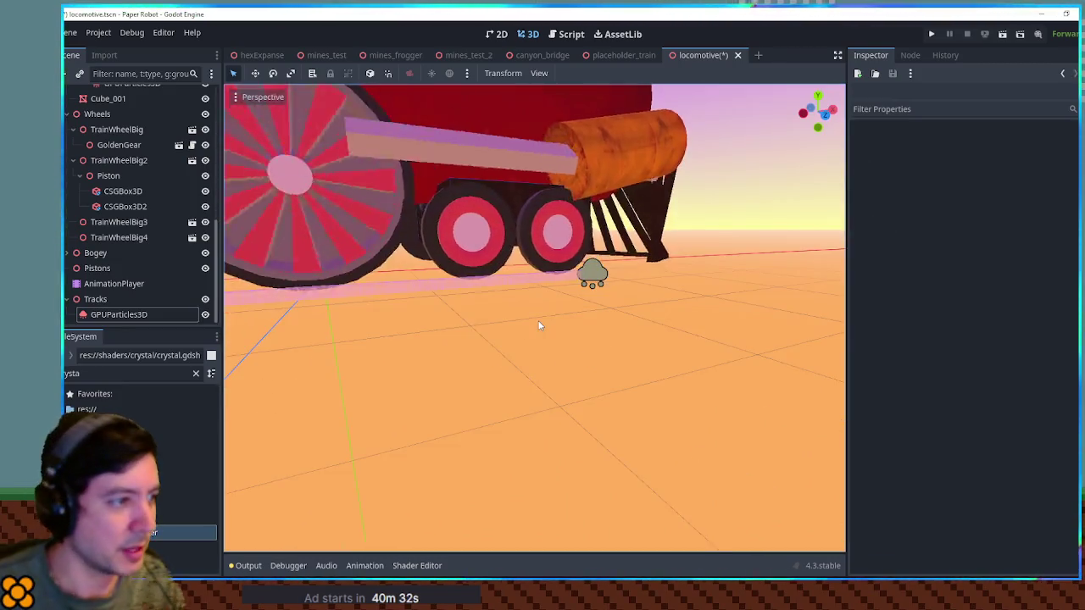
pyautogui.scroll(5, 534, 318)
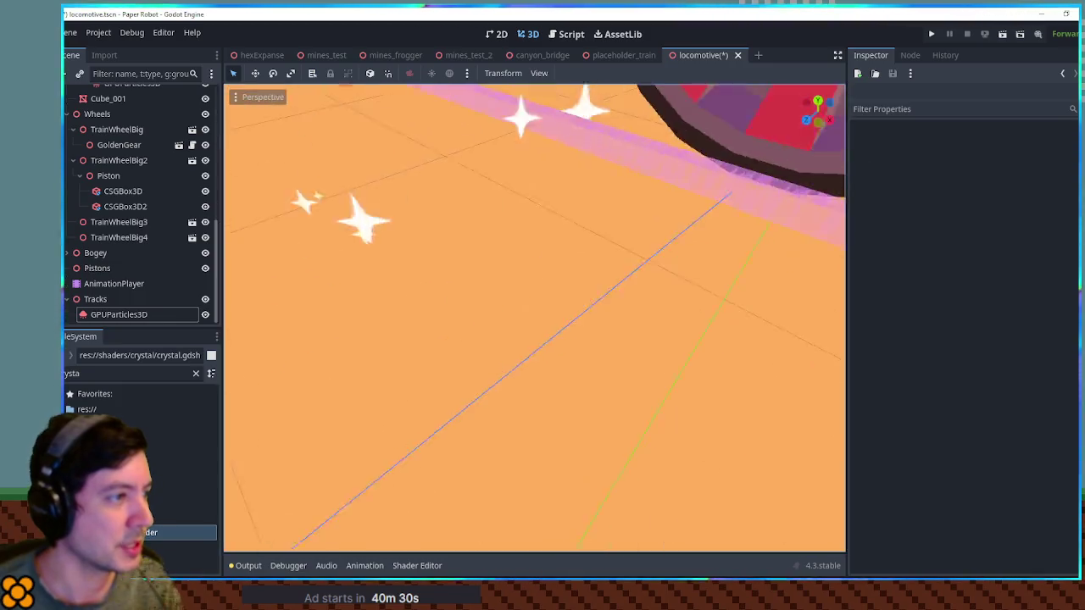
pyautogui.press('KP_8')
pyautogui.press('KP_8')
pyautogui.press('KP_4')
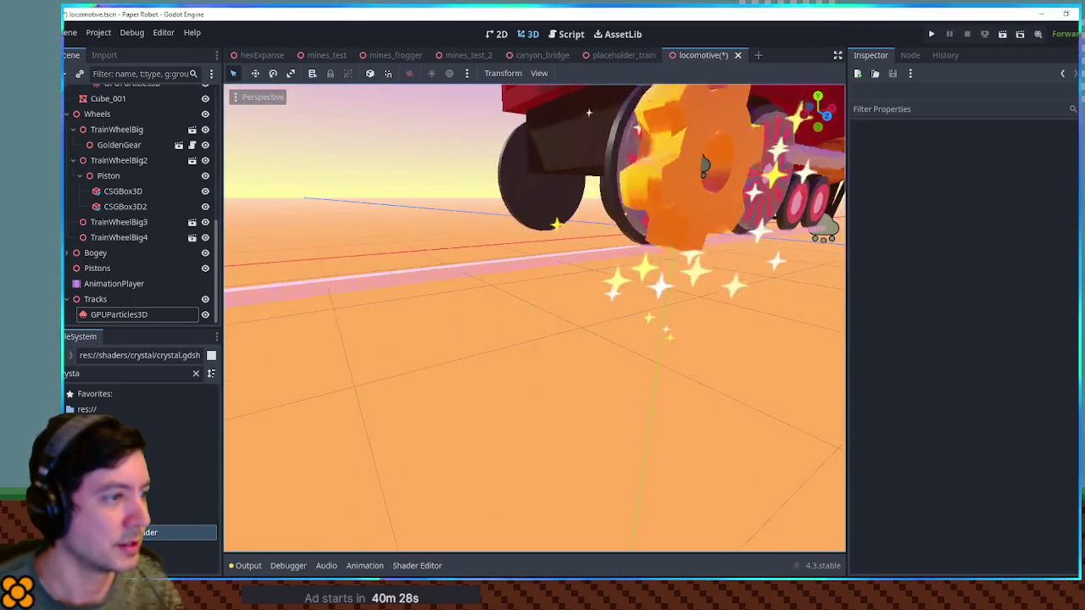
pyautogui.press('KP_4')
pyautogui.press('KP_4')
pyautogui.scroll(3, 534, 318)
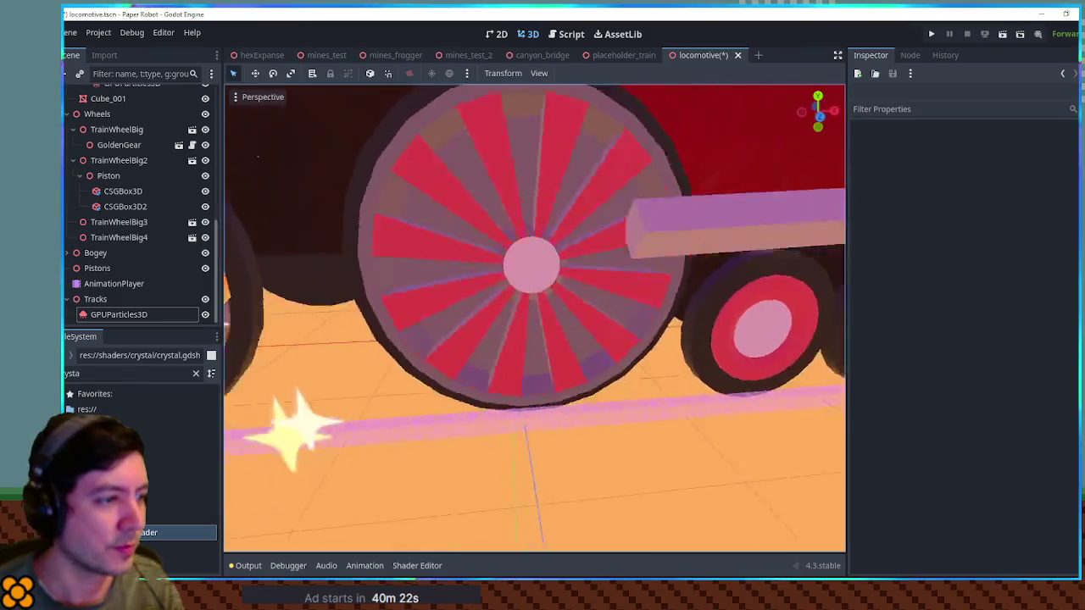
pyautogui.scroll(-5, 797, 358)
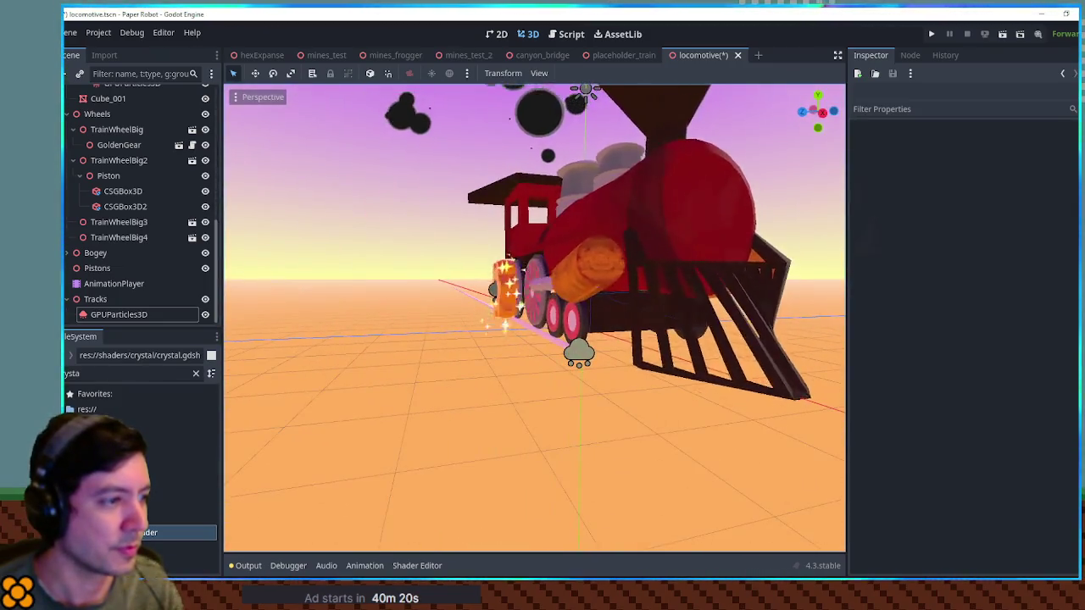
pyautogui.press('a')
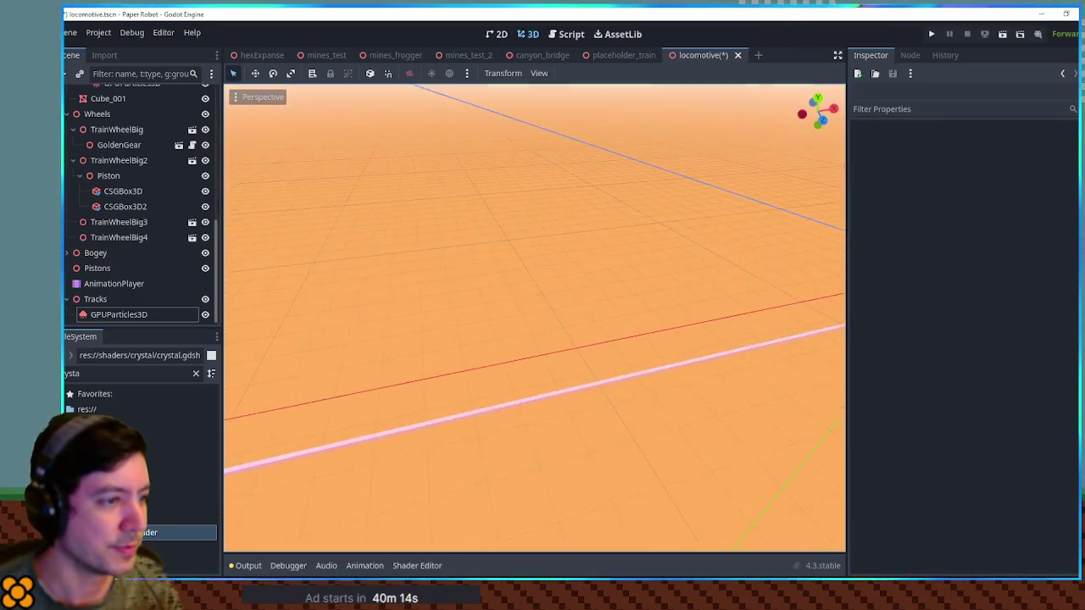
pyautogui.press('a')
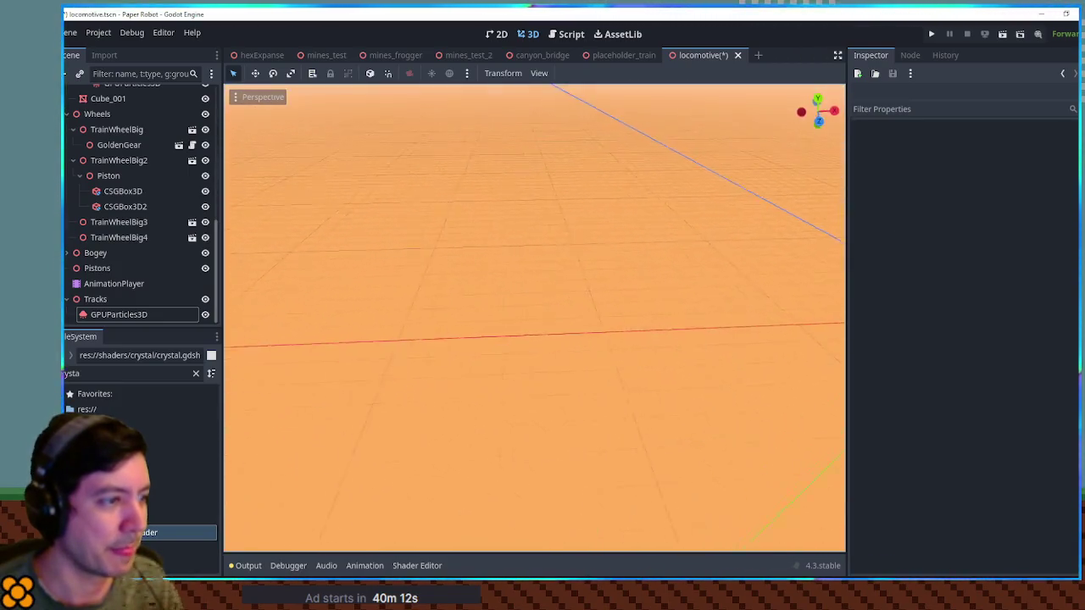
pyautogui.press('d')
pyautogui.press('w')
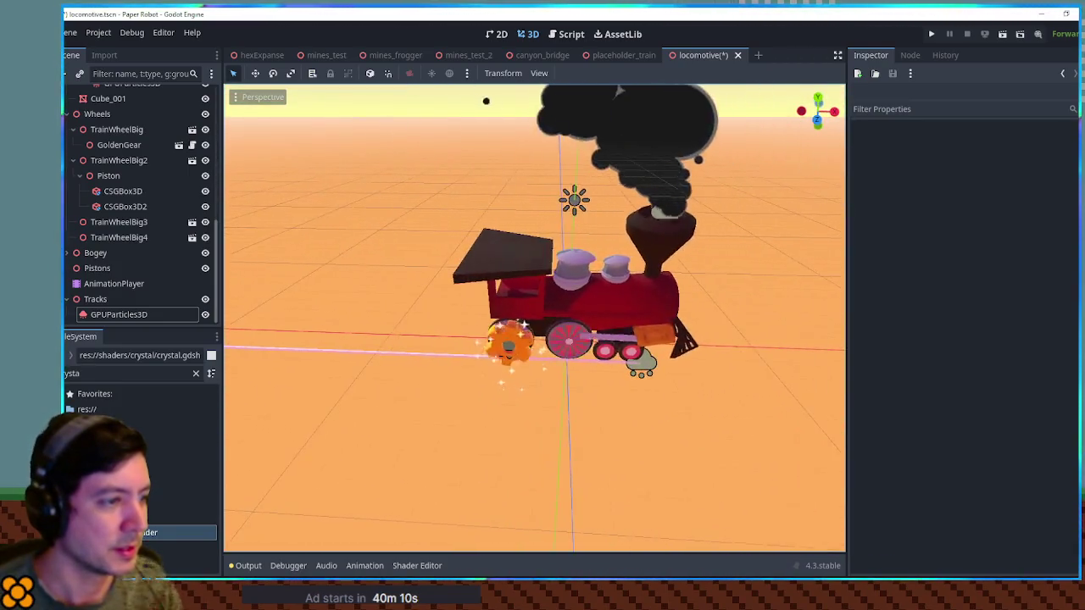
pyautogui.press('s')
pyautogui.press('w')
pyautogui.press('s')
pyautogui.press('a')
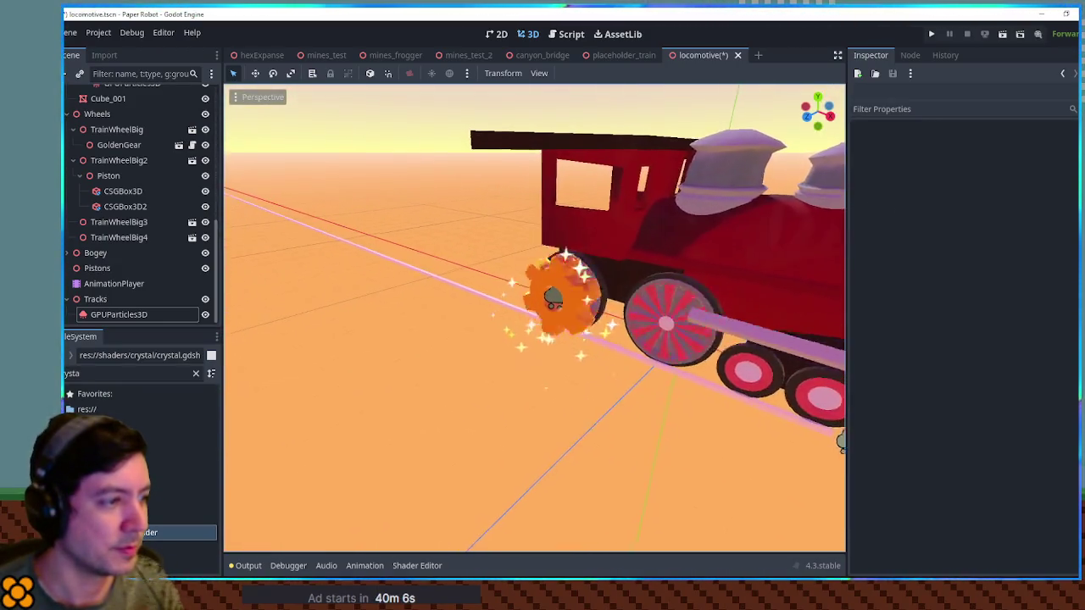
pyautogui.press('s')
pyautogui.press('a')
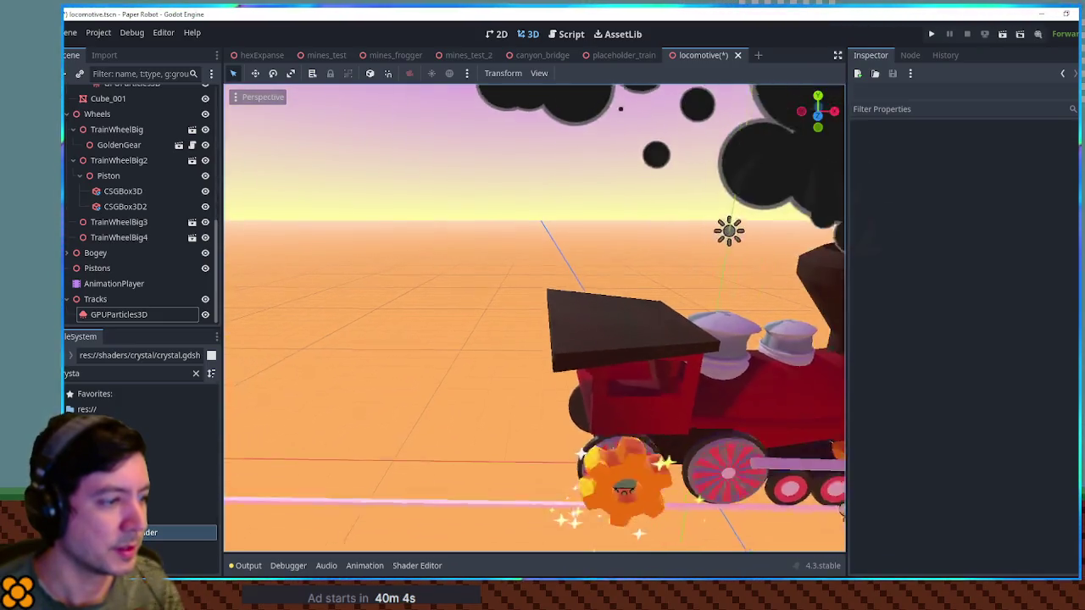
pyautogui.press('s')
pyautogui.press('a')
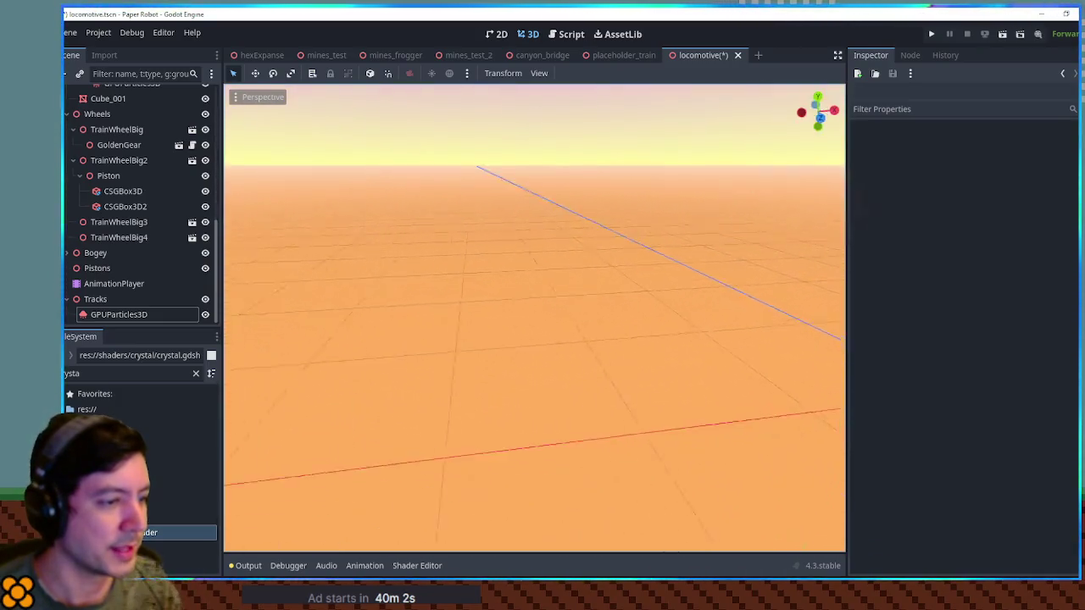
pyautogui.press('d')
pyautogui.press('w')
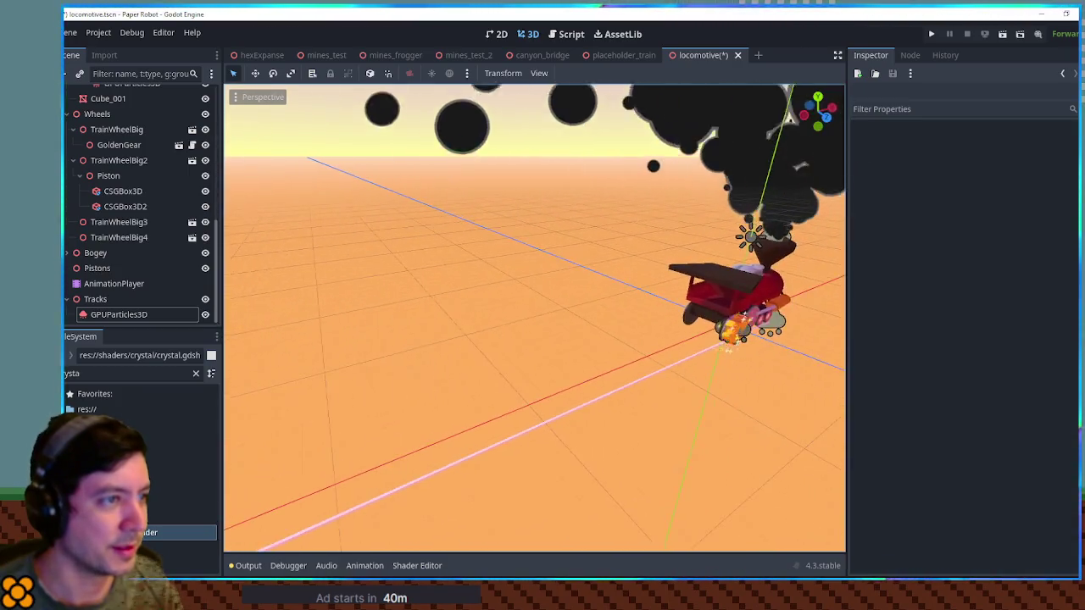
pyautogui.press('d')
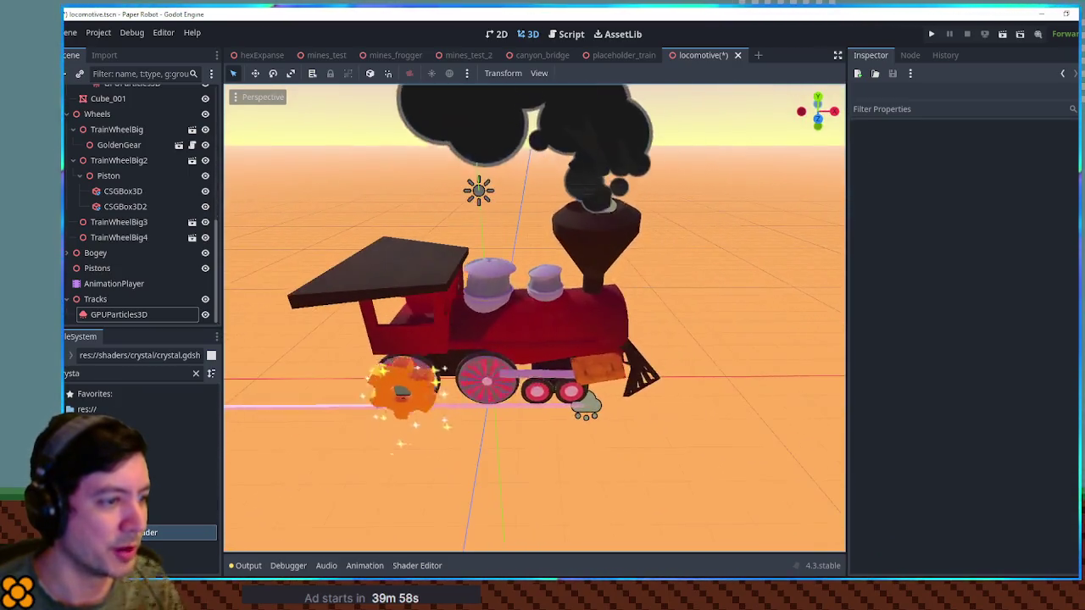
# Set the smokestack smoke particles' Extra Cull Margin to 100 m under Geometry.
pyautogui.click(607, 211)
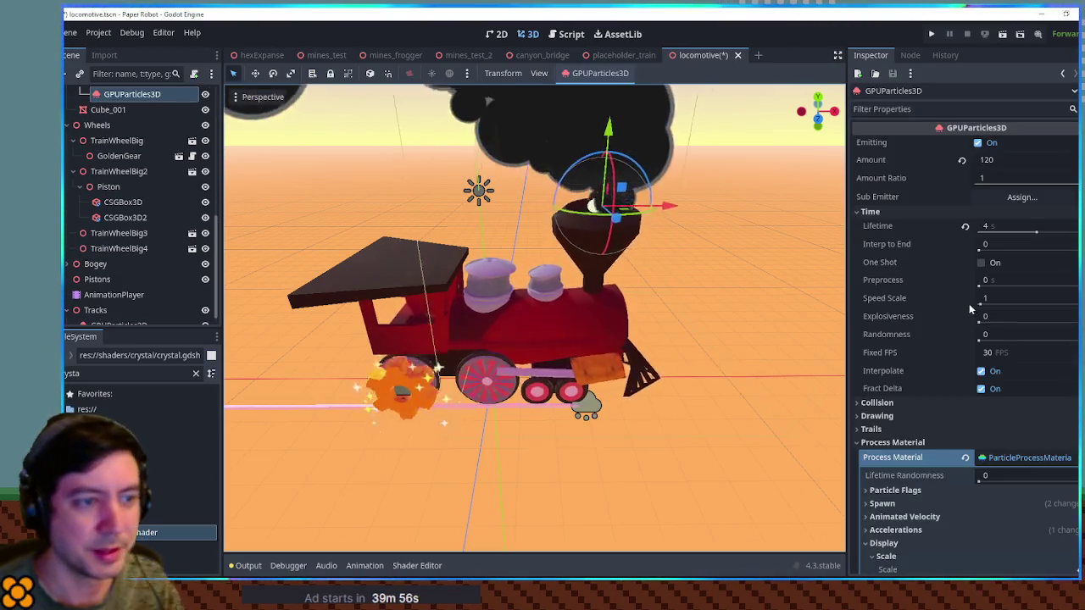
pyautogui.click(905, 442)
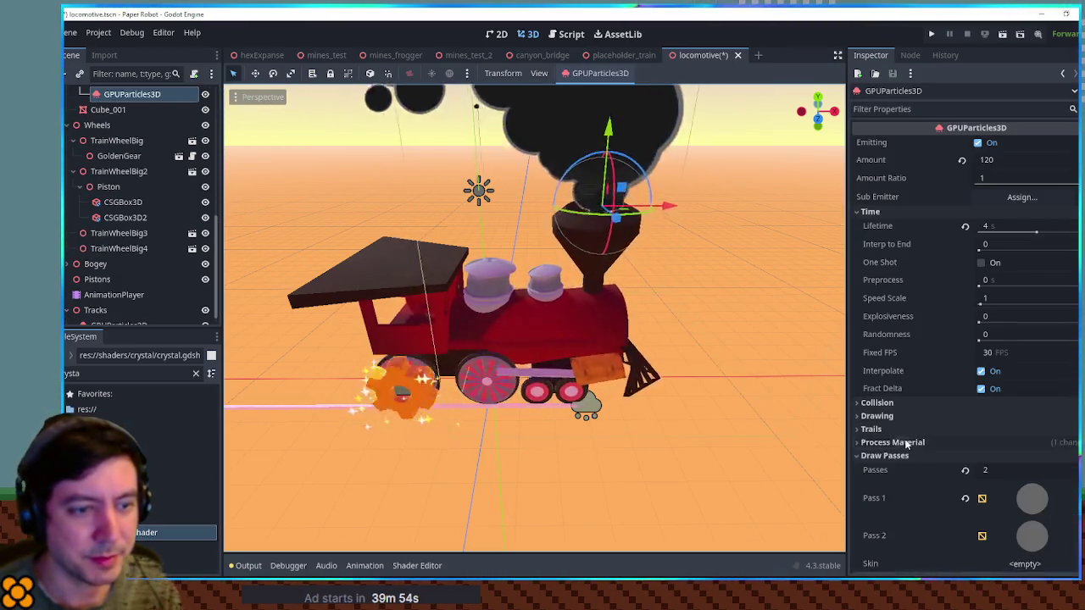
pyautogui.scroll(-4, 912, 452)
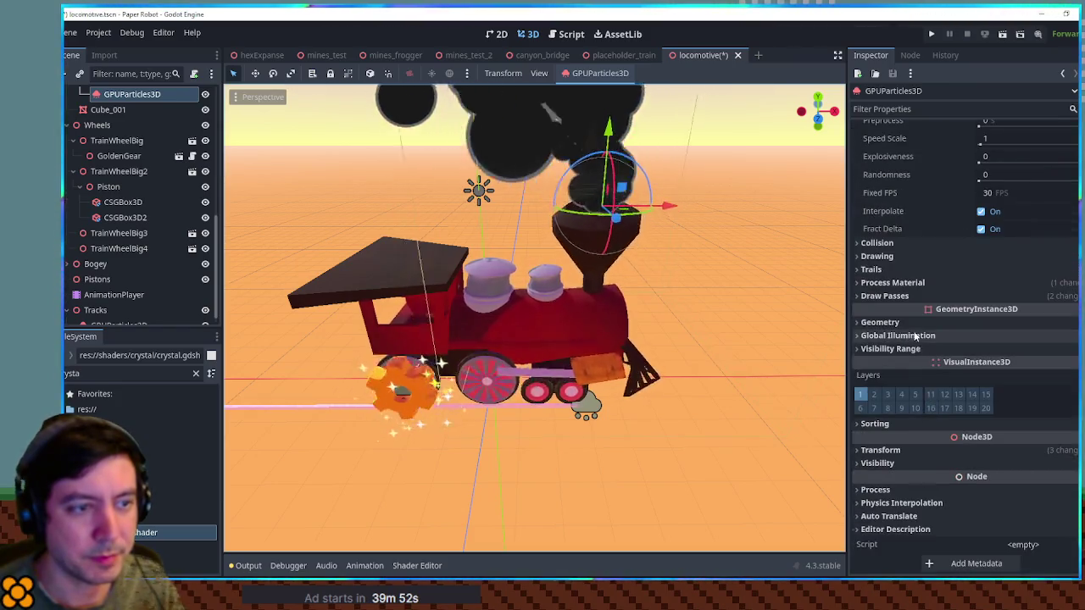
pyautogui.click(911, 323)
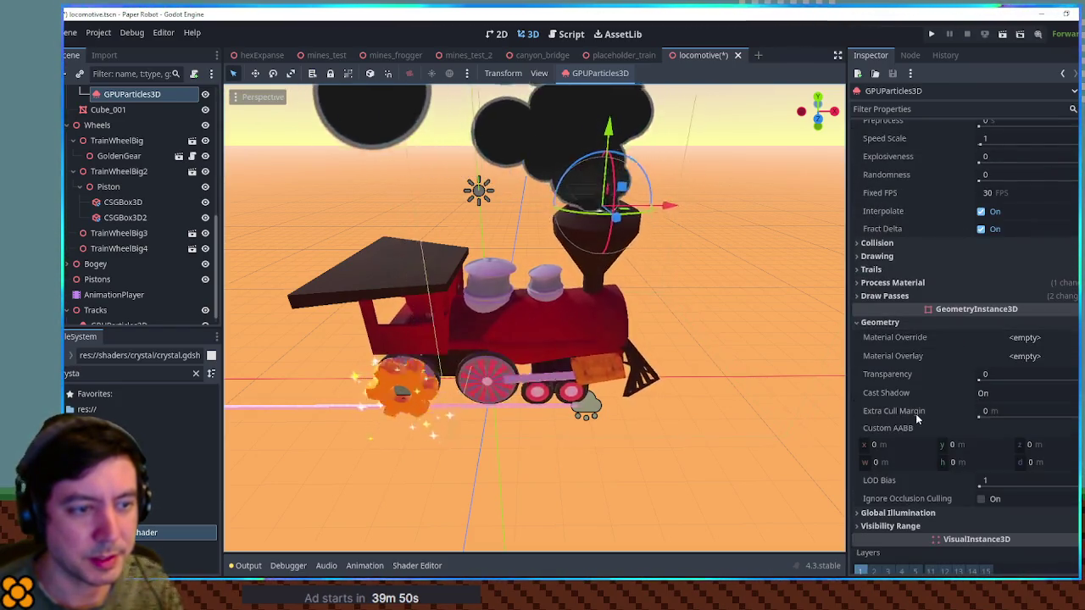
pyautogui.click(996, 412)
pyautogui.press('Return')
# Check from around the train, with nothing selected, that the dark smoke stays drawn.
pyautogui.moveTo(748, 245)
pyautogui.mouseDown()
pyautogui.moveTo(605, 194)
pyautogui.moveTo(530, 209)
pyautogui.mouseUp()
pyautogui.moveTo(449, 191); pyautogui.dragTo(540, 210)
pyautogui.click(583, 240)
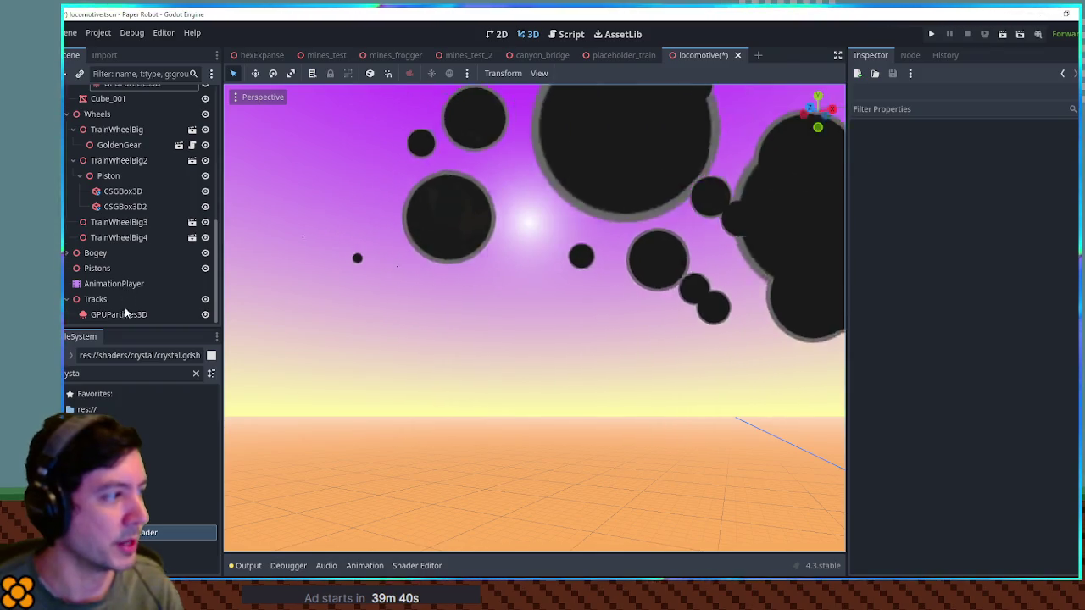
pyautogui.scroll(5, 127, 289)
pyautogui.scroll(3, 128, 271)
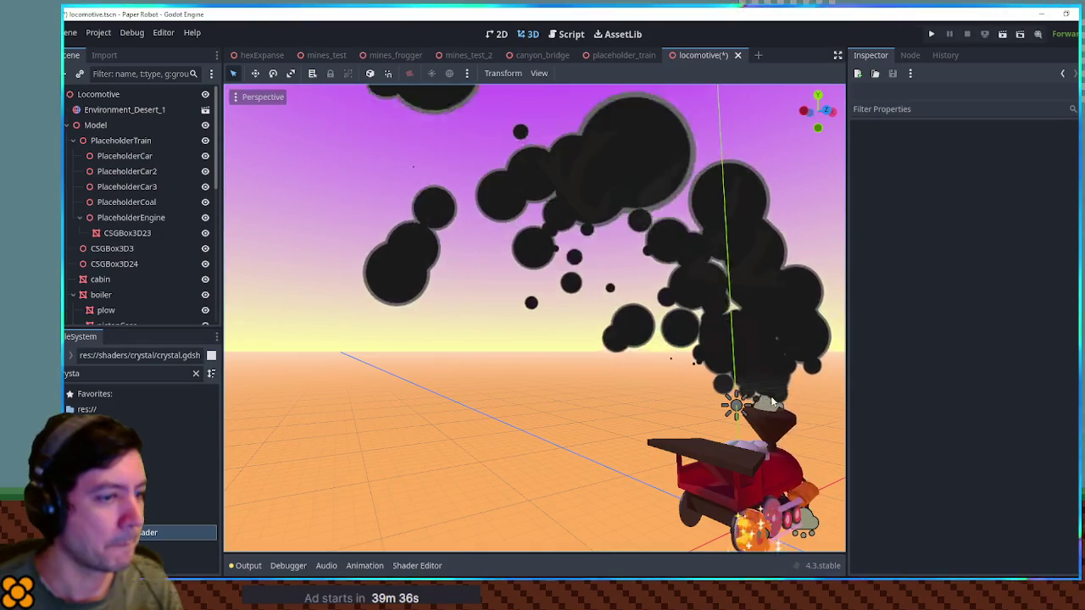
# Undo an accidental reset of the smoke emitter's cull margin, keeping it at 100 m.
pyautogui.click(645, 325)
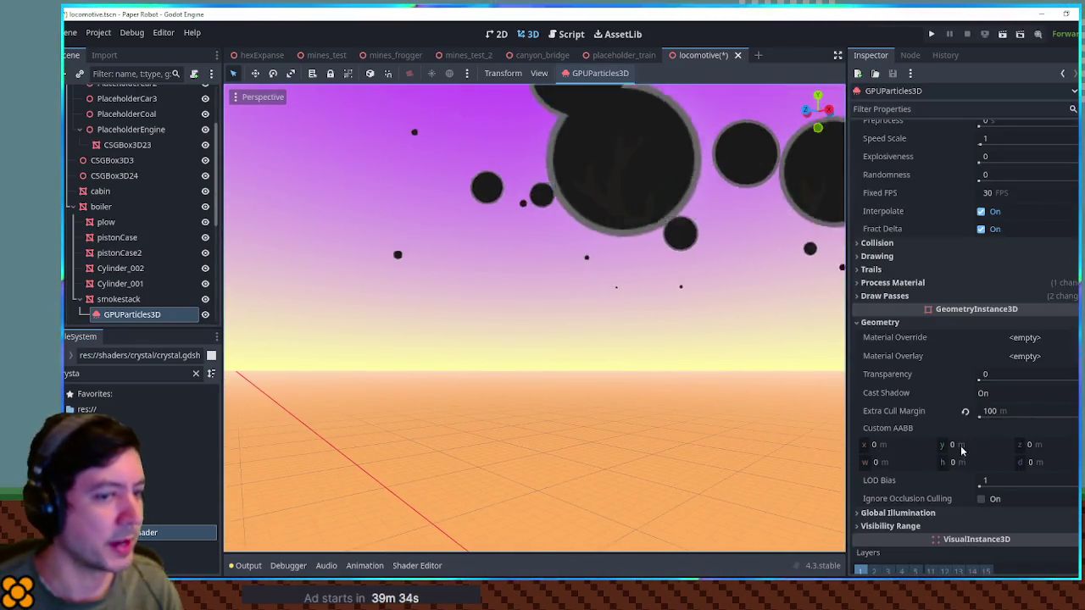
pyautogui.click(965, 411)
pyautogui.hotkey('ctrl', 'z')
pyautogui.scroll(4, 593, 381)
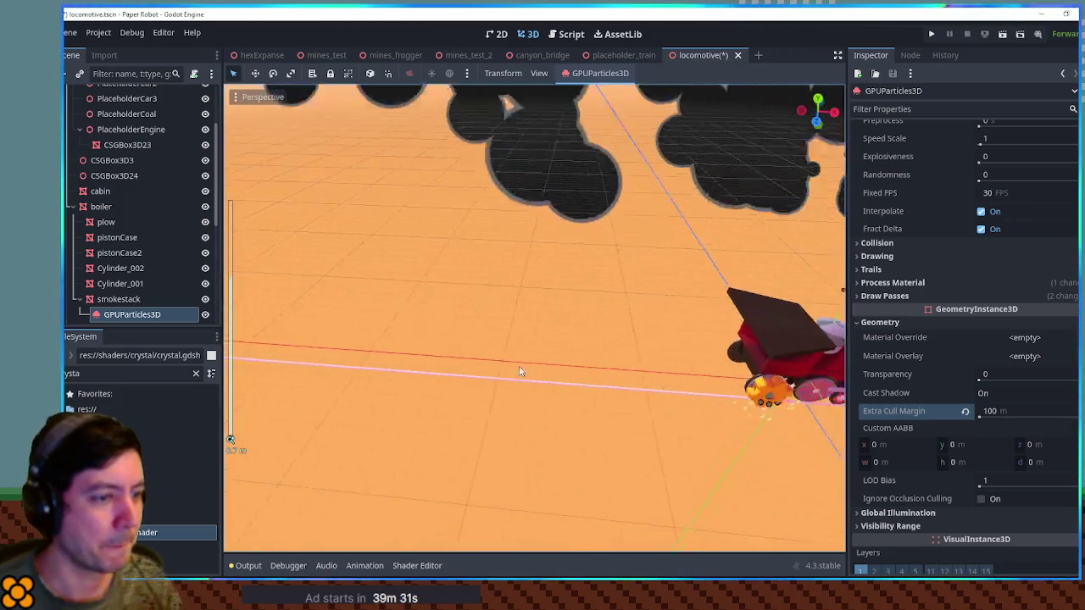
pyautogui.scroll(-3, 521, 372)
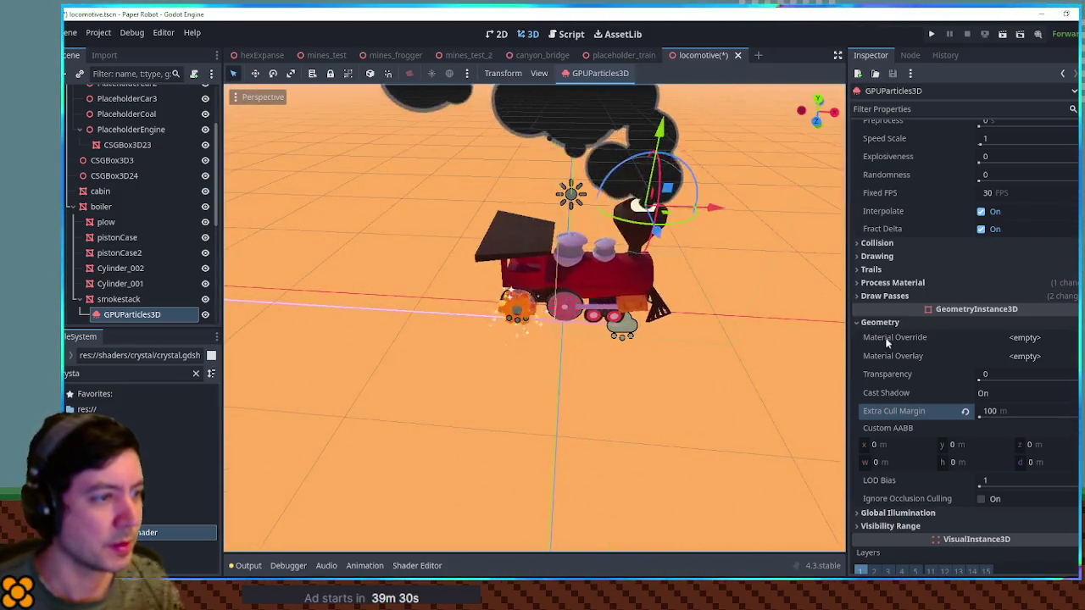
pyautogui.scroll(2, 661, 346)
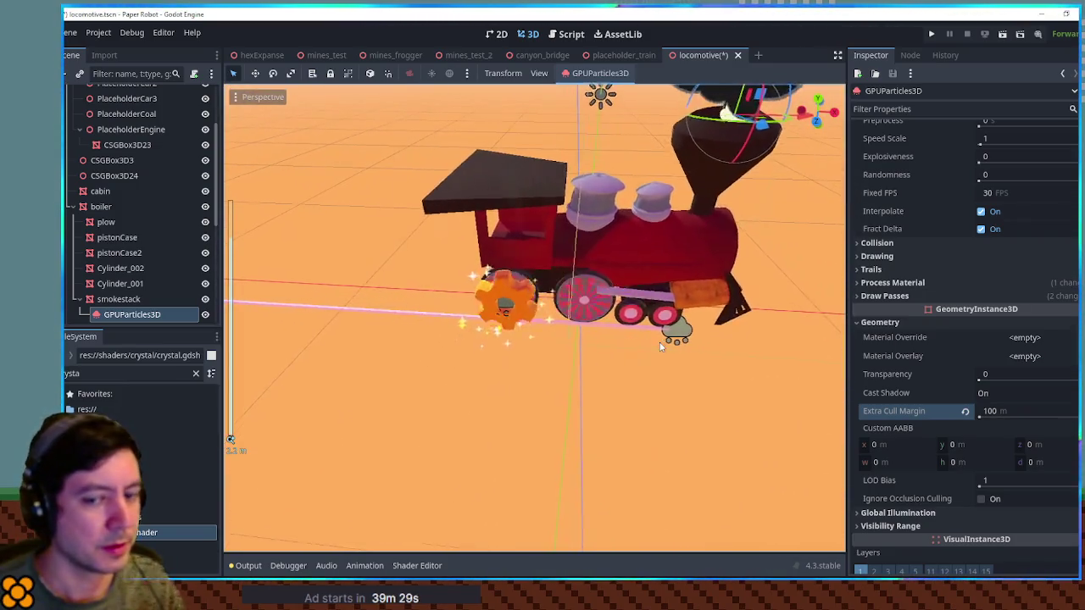
pyautogui.click(671, 399)
pyautogui.scroll(5, 670, 400)
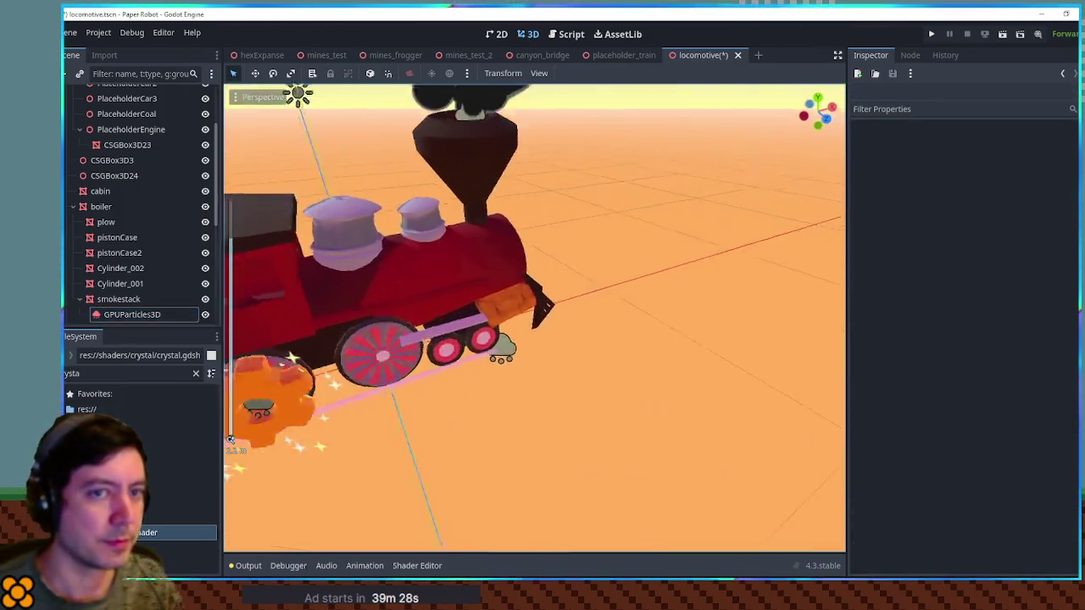
# Select the GoldenGear on the locomotive and open golden_gear.tscn in its own tab.
pyautogui.moveTo(610, 485)
pyautogui.mouseDown()
pyautogui.moveTo(477, 484)
pyautogui.moveTo(582, 453)
pyautogui.moveTo(697, 473)
pyautogui.moveTo(559, 415)
pyautogui.moveTo(534, 356)
pyautogui.moveTo(678, 378)
pyautogui.mouseUp()
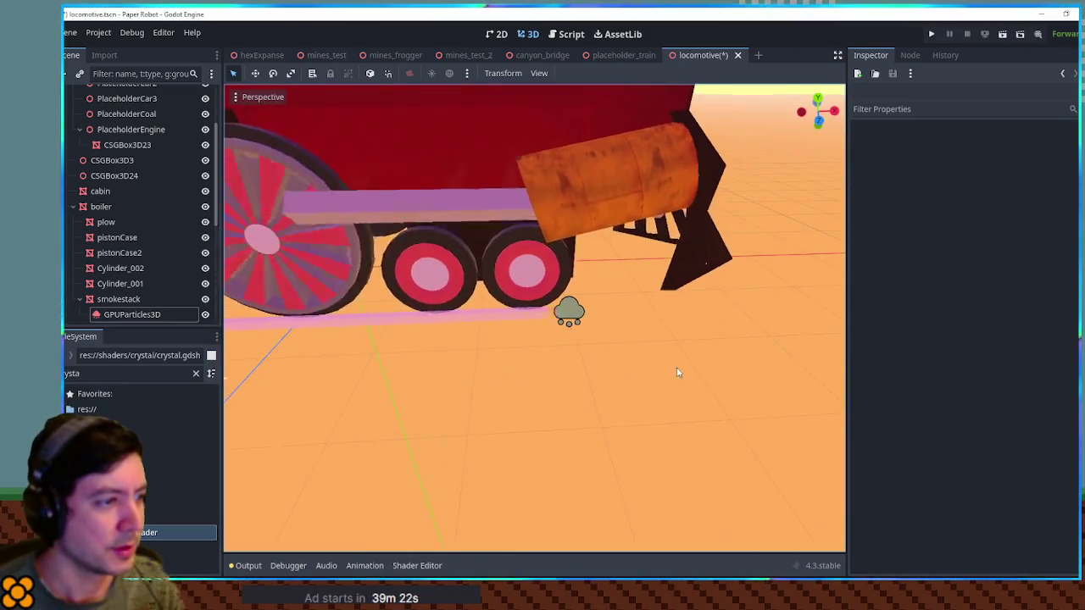
pyautogui.click(568, 312)
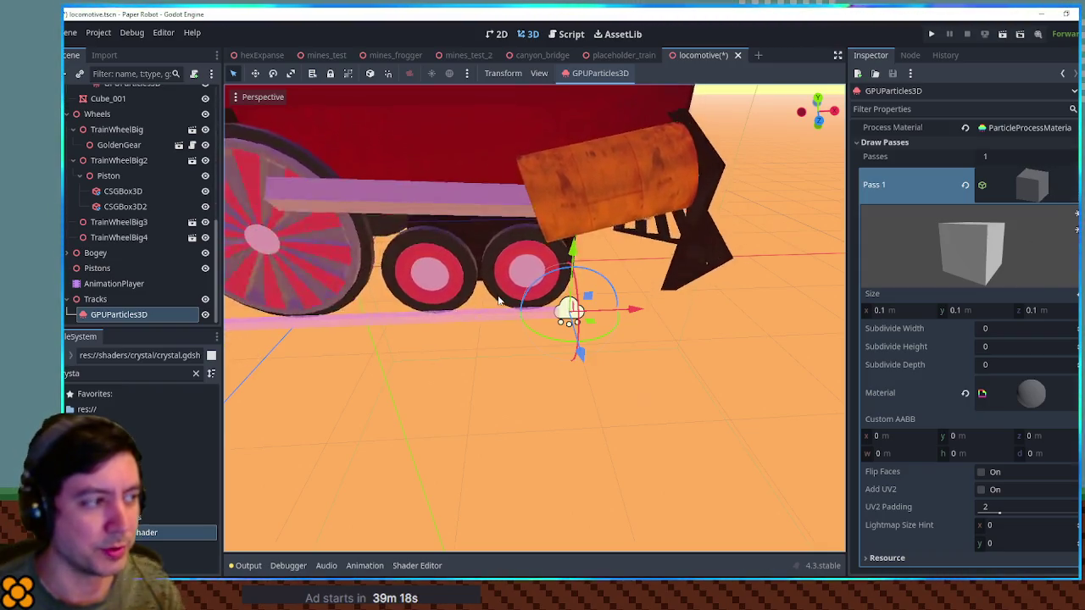
pyautogui.moveTo(509, 339); pyautogui.dragTo(269, 358)
pyautogui.scroll(3, 826, 314)
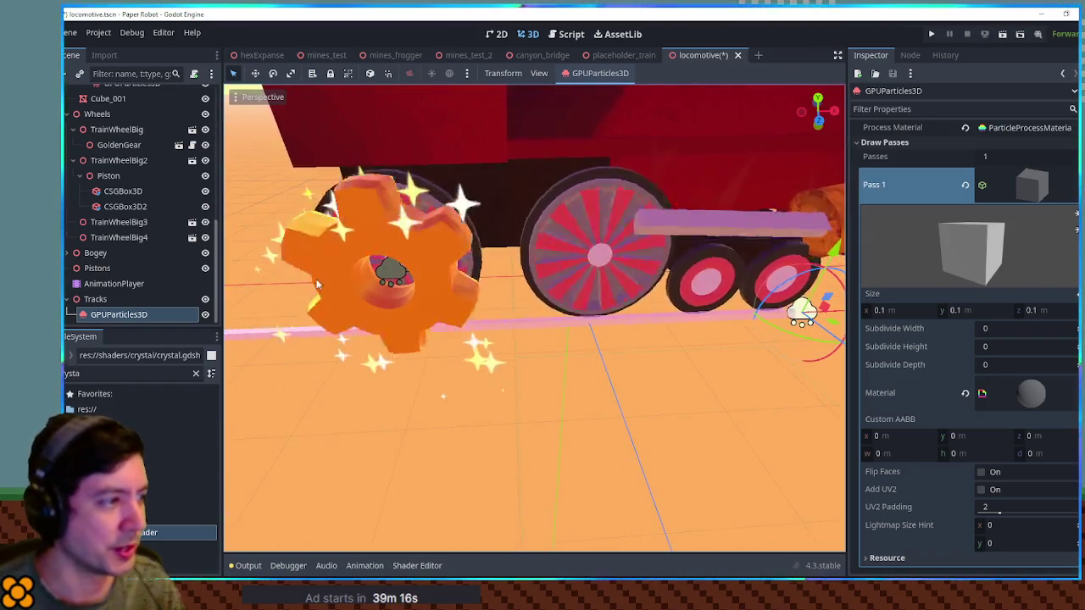
pyautogui.click(320, 274)
pyautogui.click(178, 145)
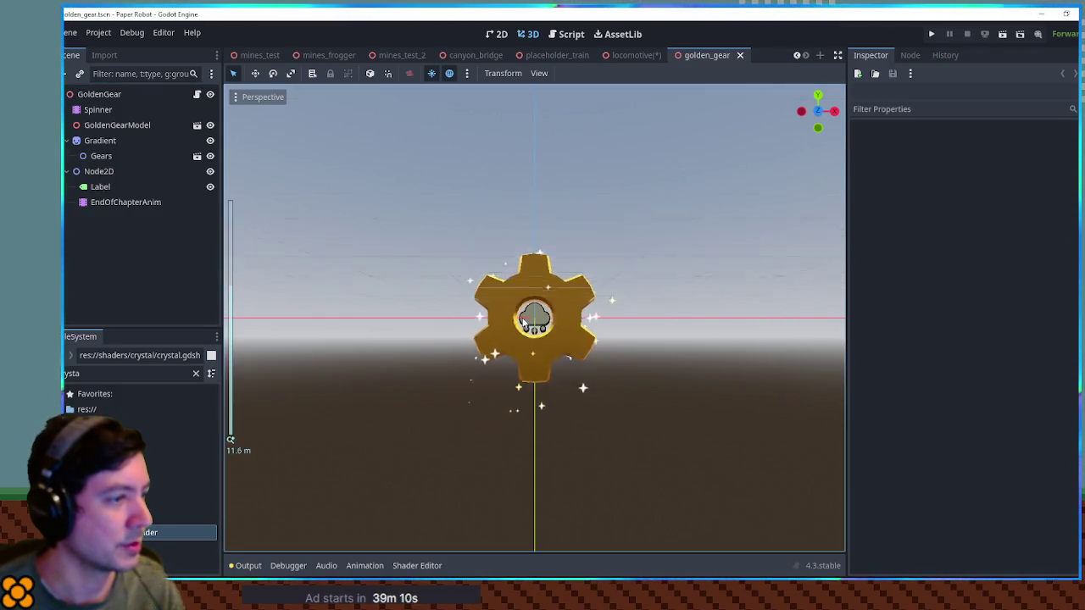
# Open the GoldenGearModel scene and inspect its two sparkle emitters' draw passes.
pyautogui.click(540, 325)
pyautogui.click(197, 126)
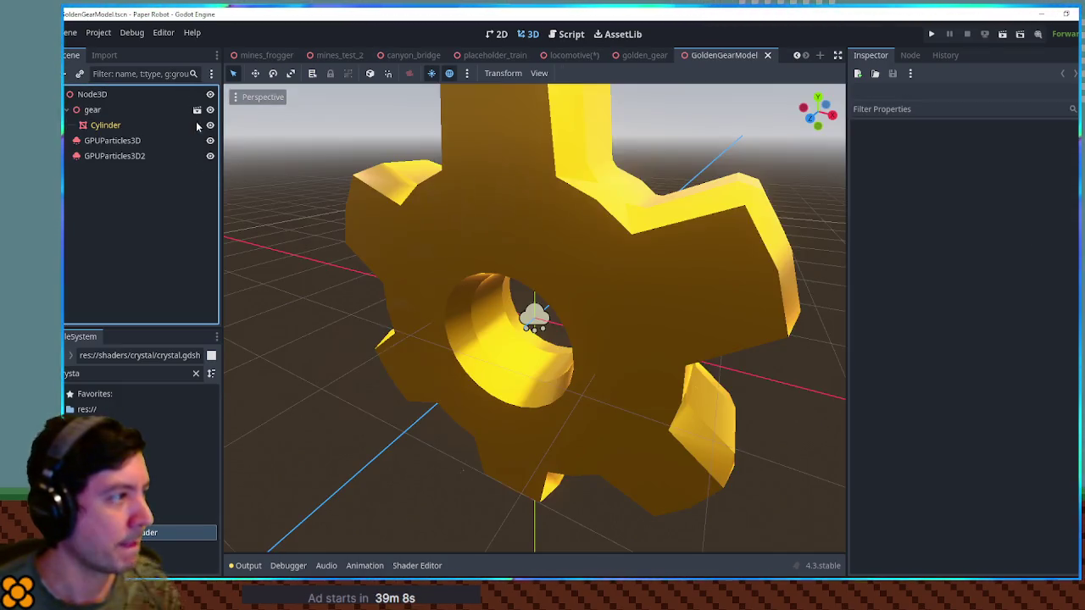
pyautogui.click(112, 141)
pyautogui.scroll(-3, 355, 190)
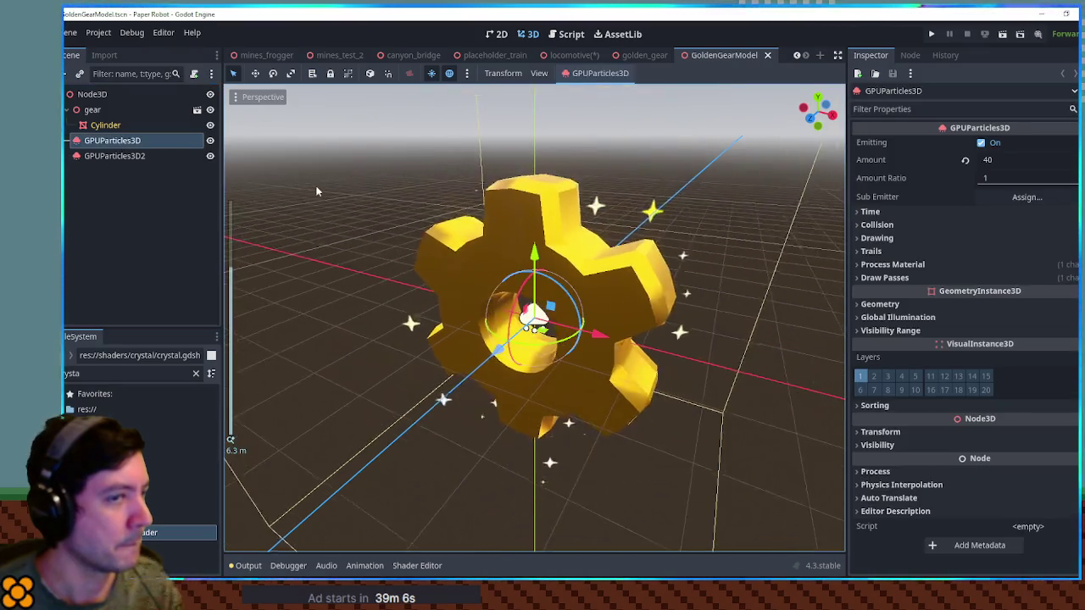
pyautogui.scroll(-3, 355, 190)
pyautogui.click(129, 157)
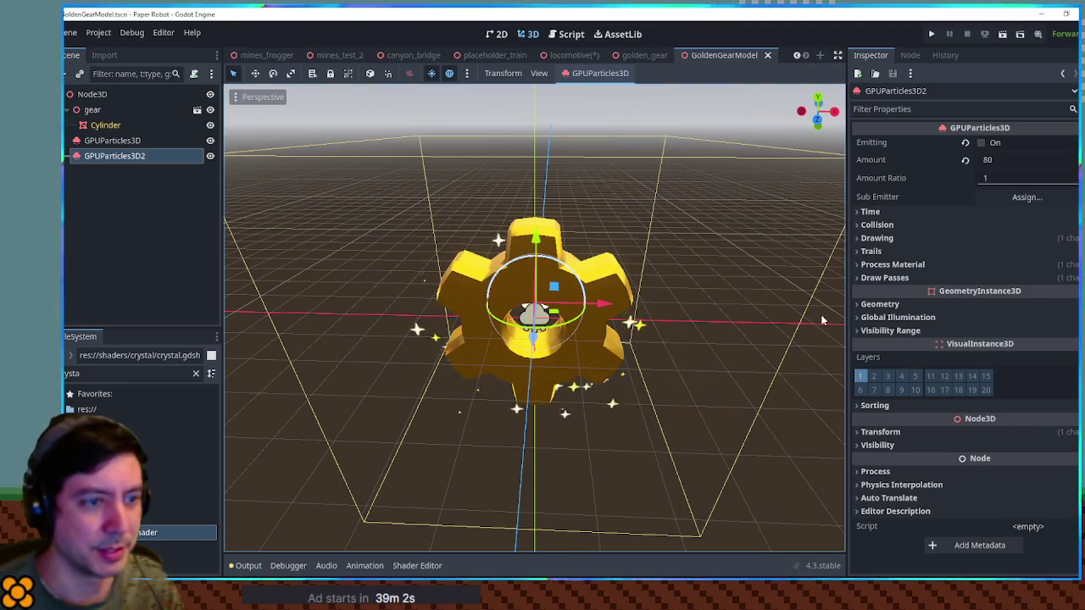
pyautogui.click(886, 278)
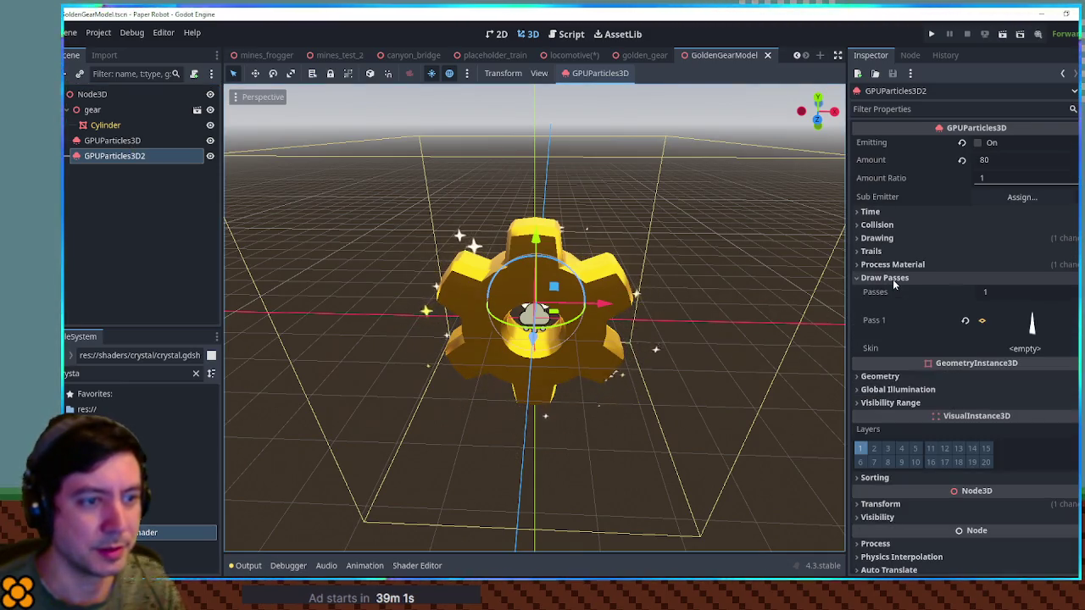
# Copy the first sparkle emitter's Pass 1 star mesh and return to the locomotive scene.
pyautogui.click(129, 142)
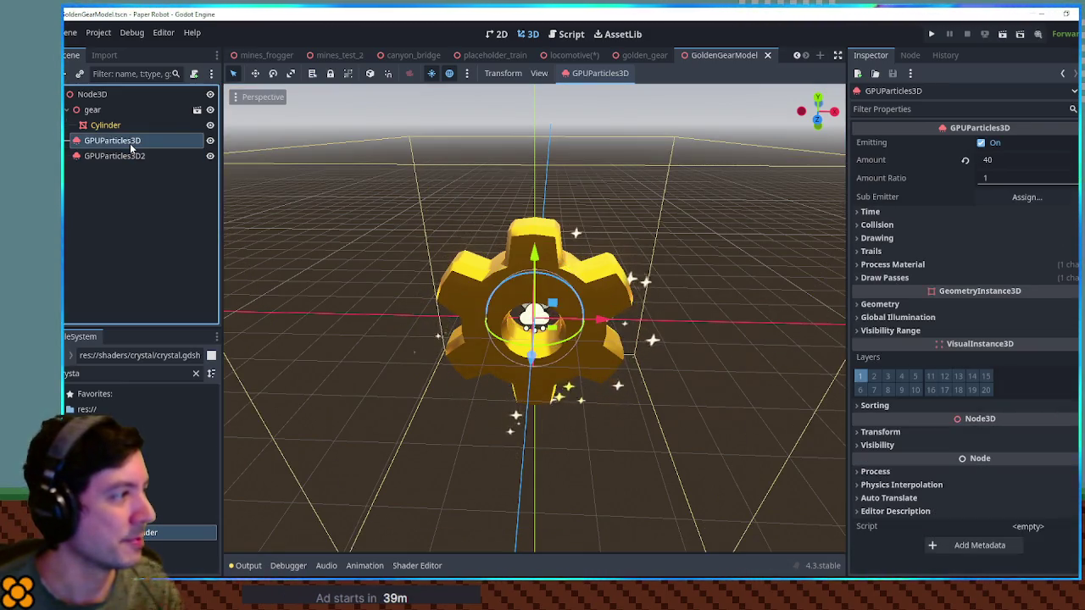
pyautogui.click(948, 277)
pyautogui.click(1022, 321)
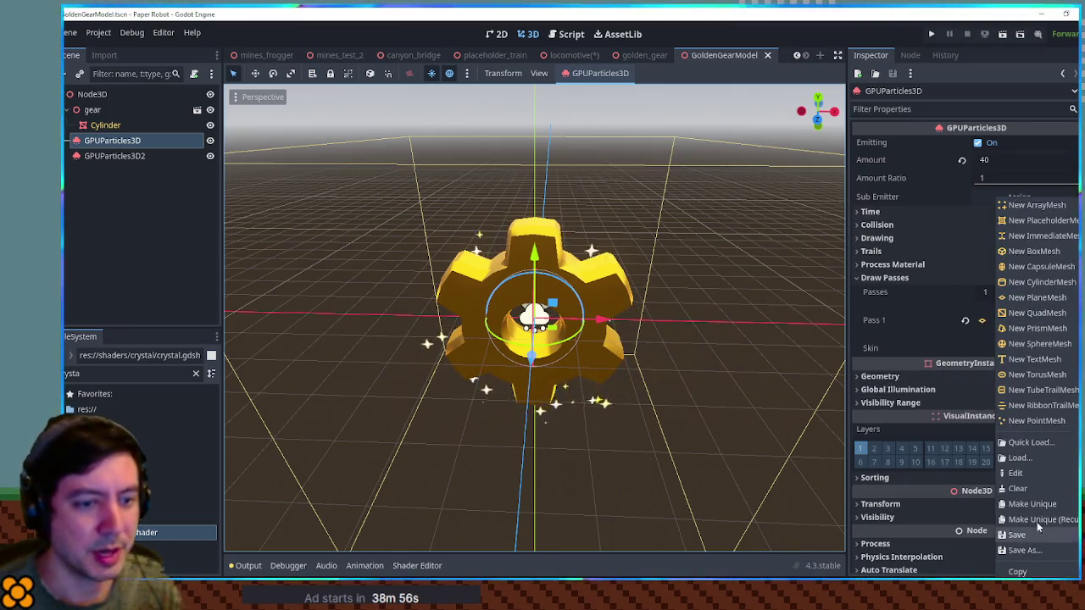
pyautogui.click(1046, 573)
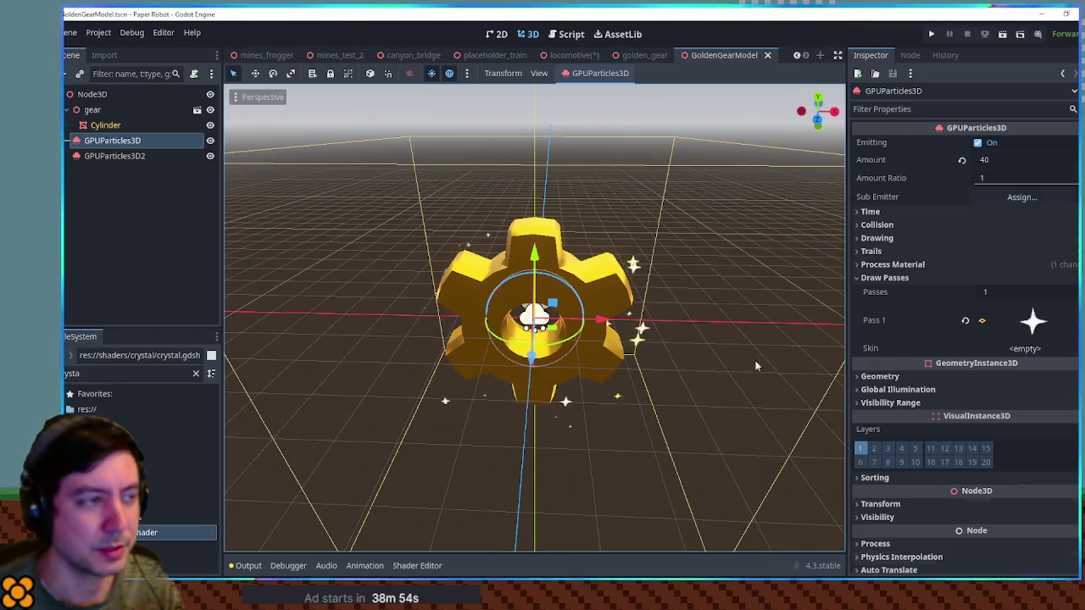
pyautogui.click(633, 55)
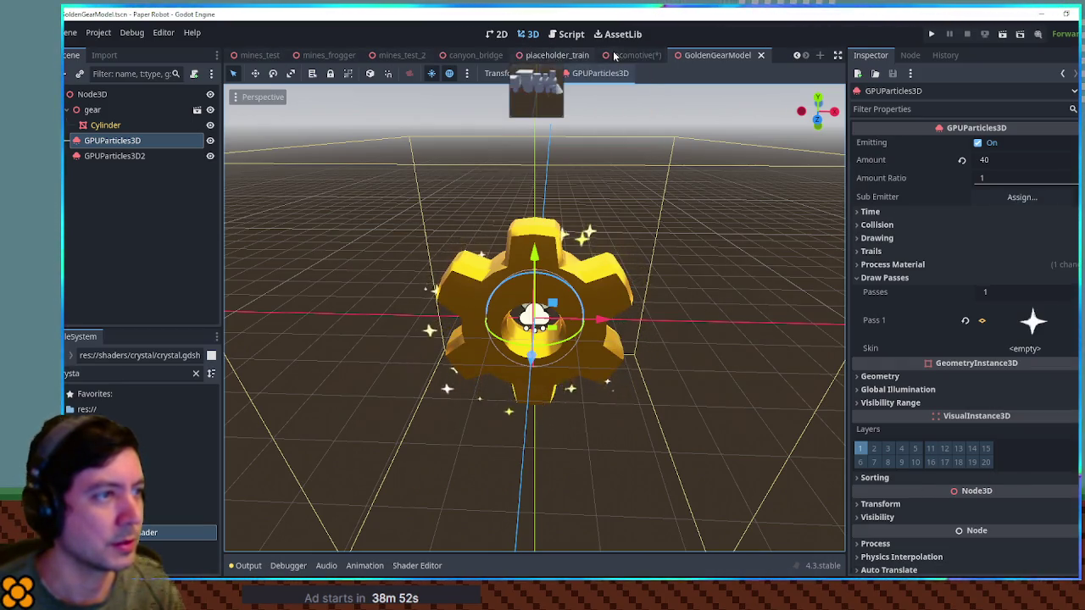
# Paste the star mesh into the track emitter's Pass 1 and make it unique recursively.
pyautogui.click(801, 312)
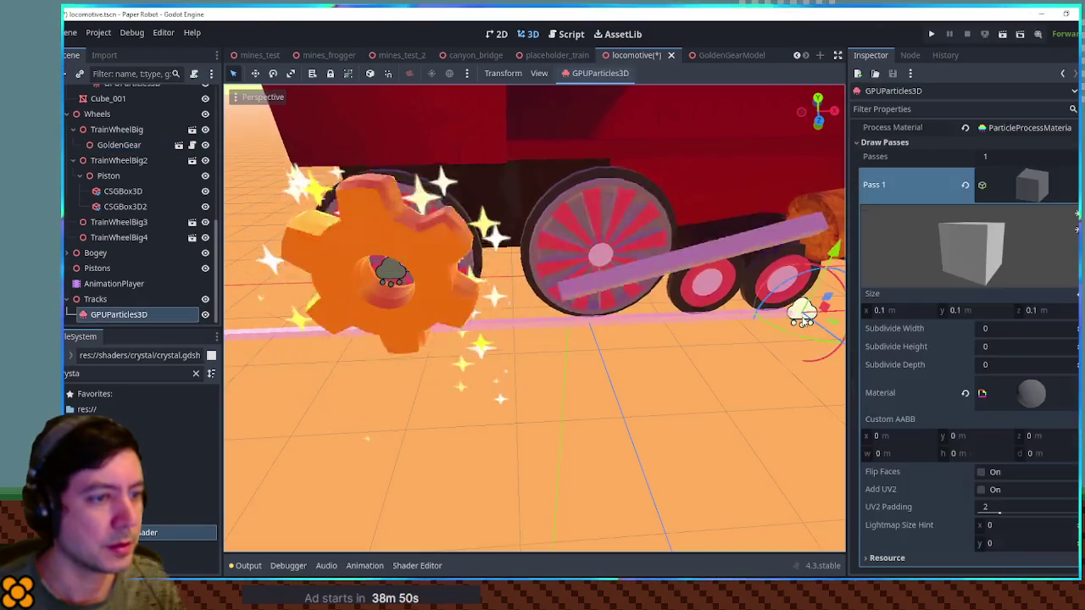
pyautogui.click(1073, 184)
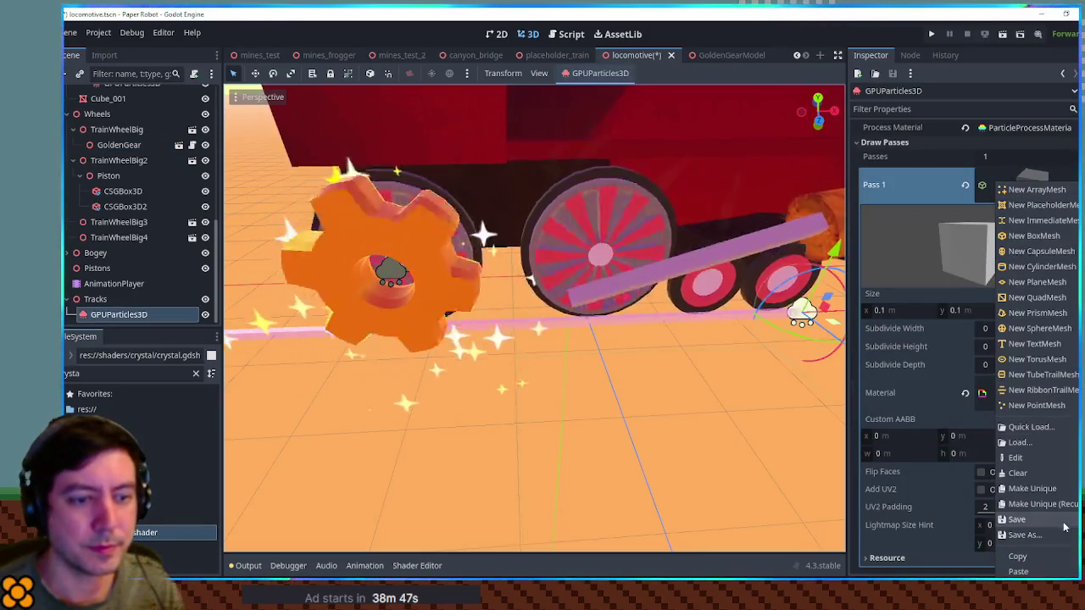
pyautogui.click(1065, 573)
pyautogui.click(1073, 185)
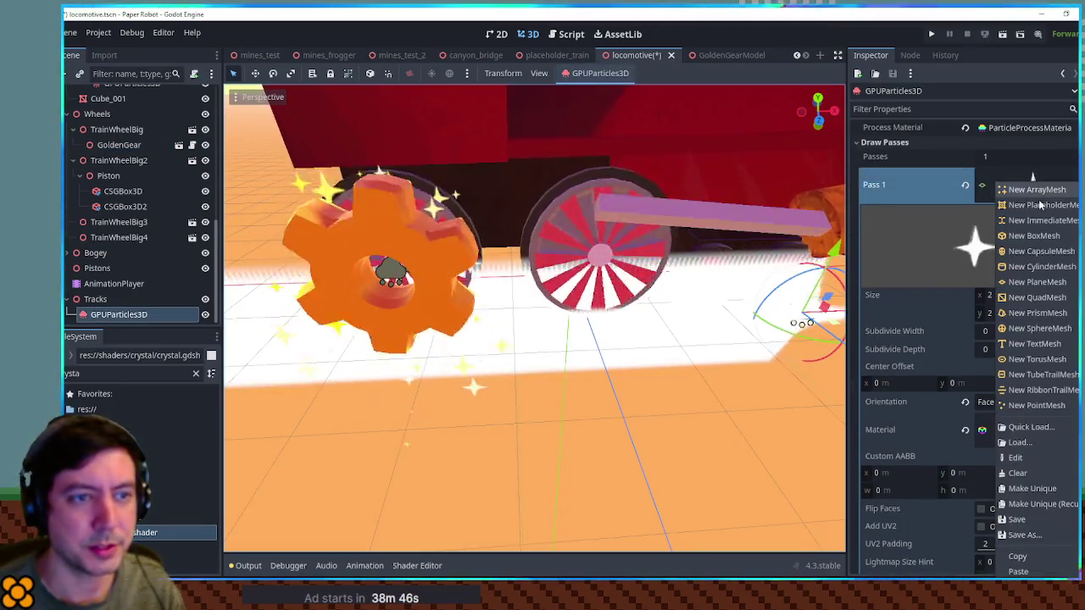
pyautogui.click(1042, 504)
pyautogui.click(525, 402)
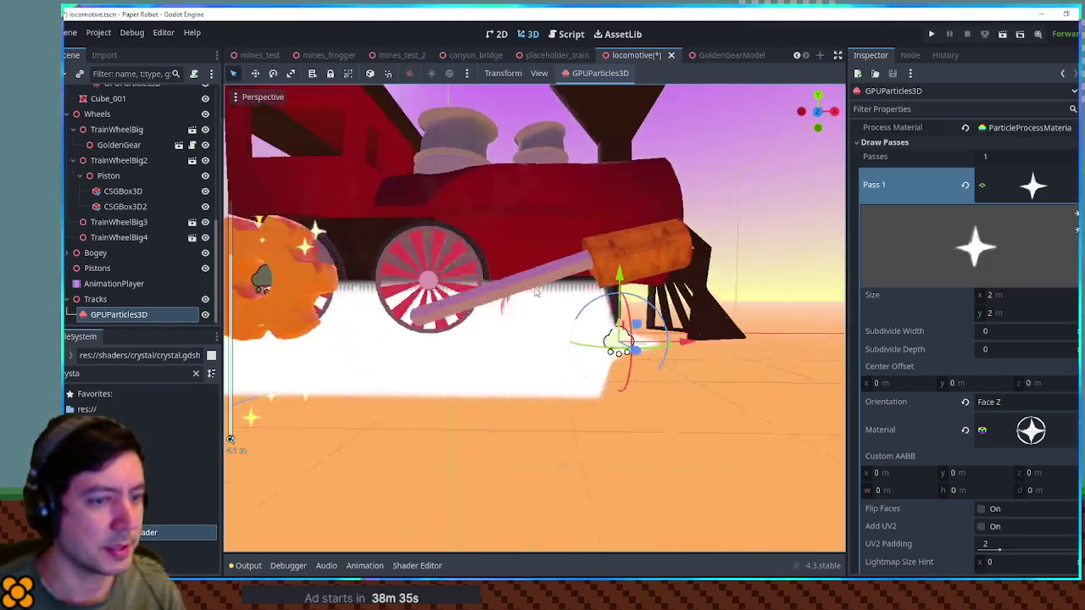
# Set the pasted star mesh size to 0.2 m, then return to the GoldenGearModel tab.
pyautogui.click(1013, 301)
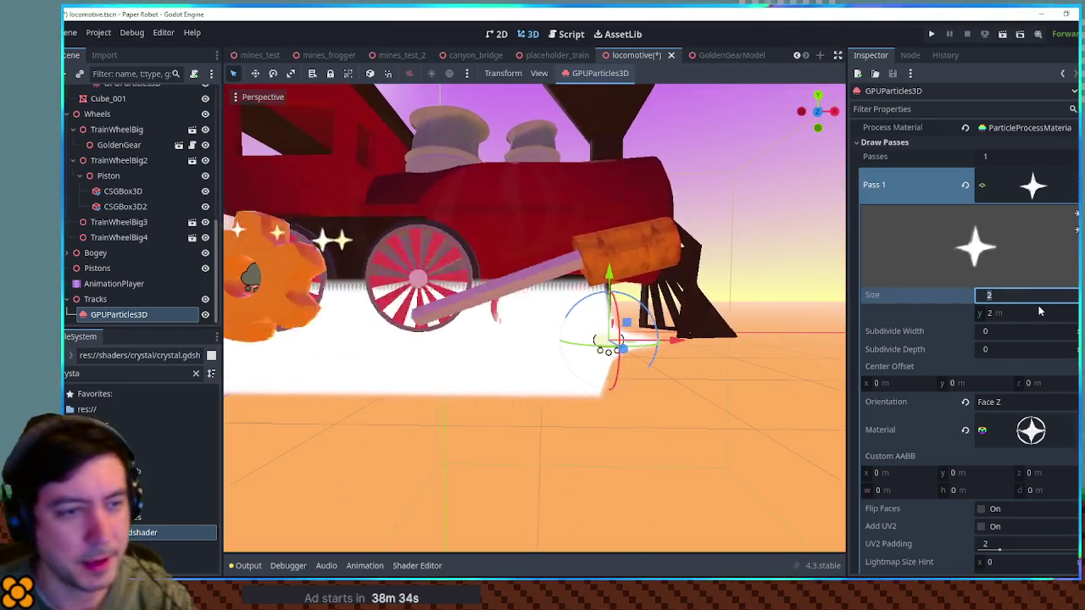
pyautogui.write('0.5')
pyautogui.press('Tab')
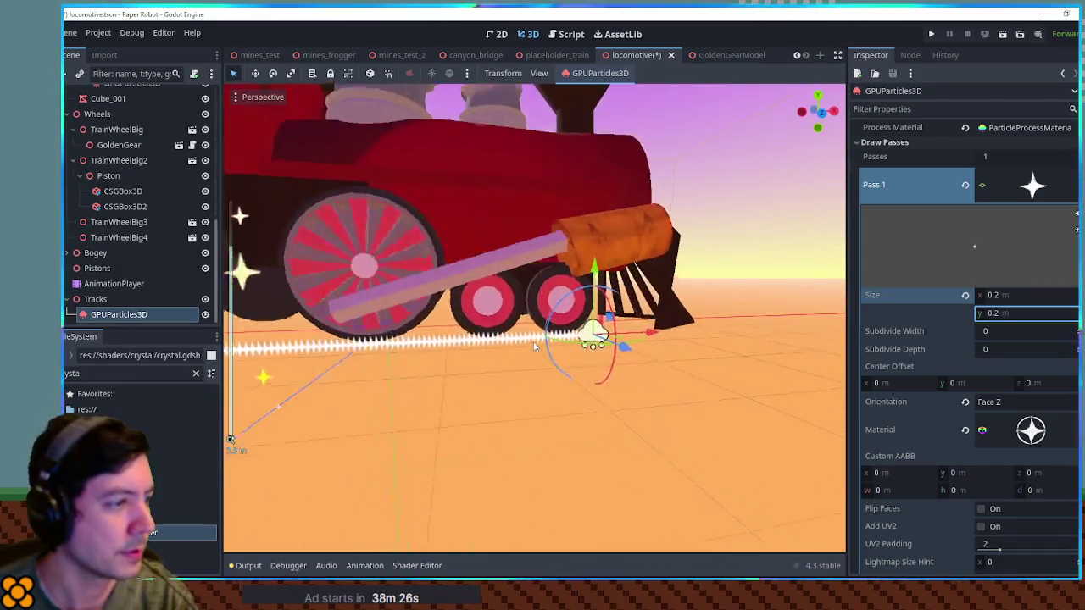
pyautogui.click(734, 56)
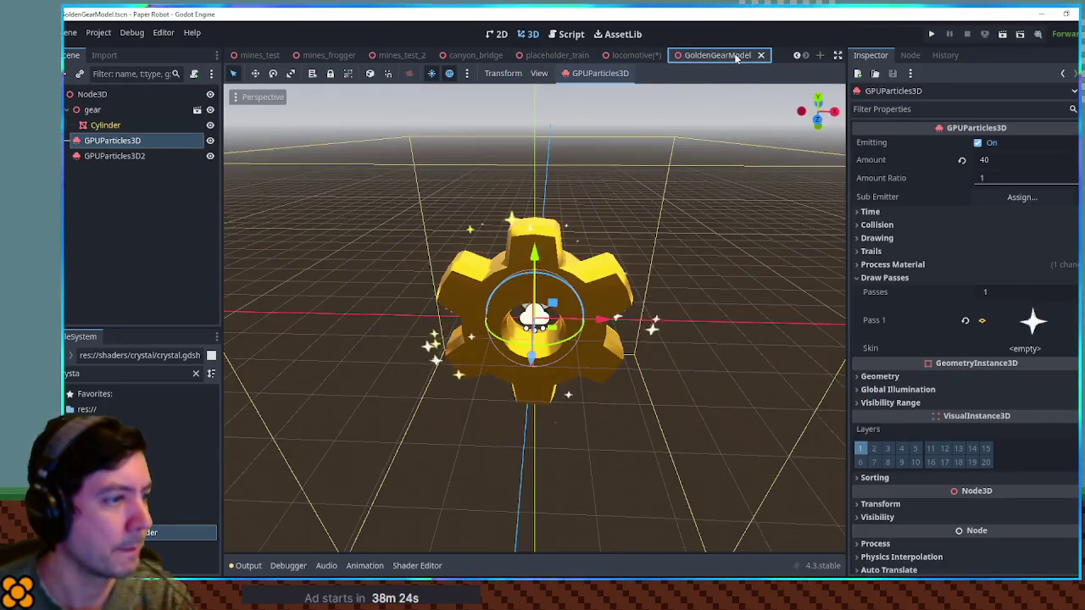
# Inspect the gear emitter's ParticleProcessMaterial settings, then return to the locomotive tab.
pyautogui.click(918, 270)
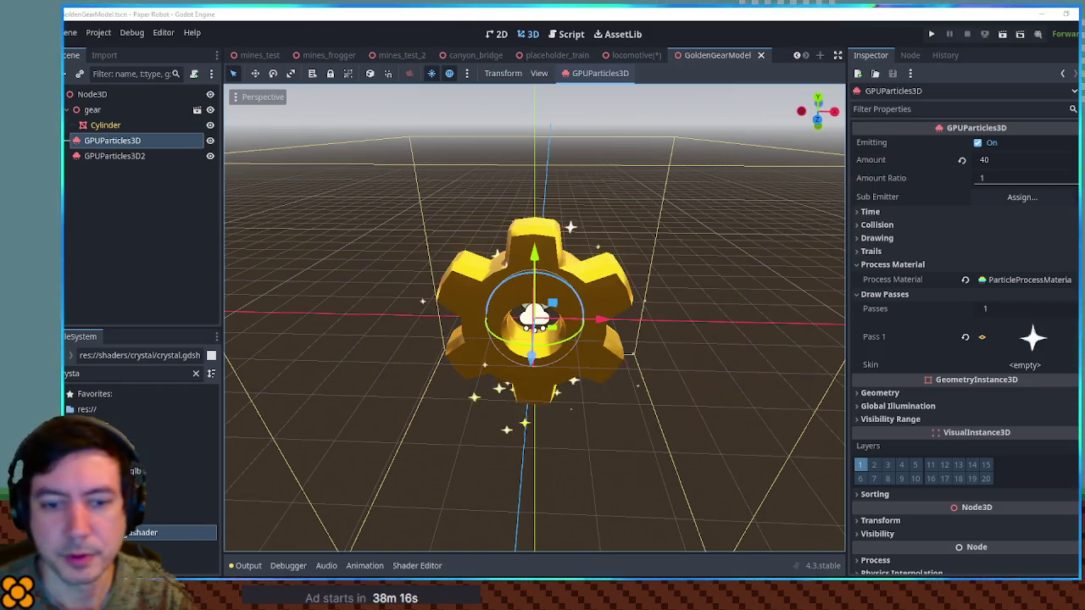
pyautogui.click(1015, 279)
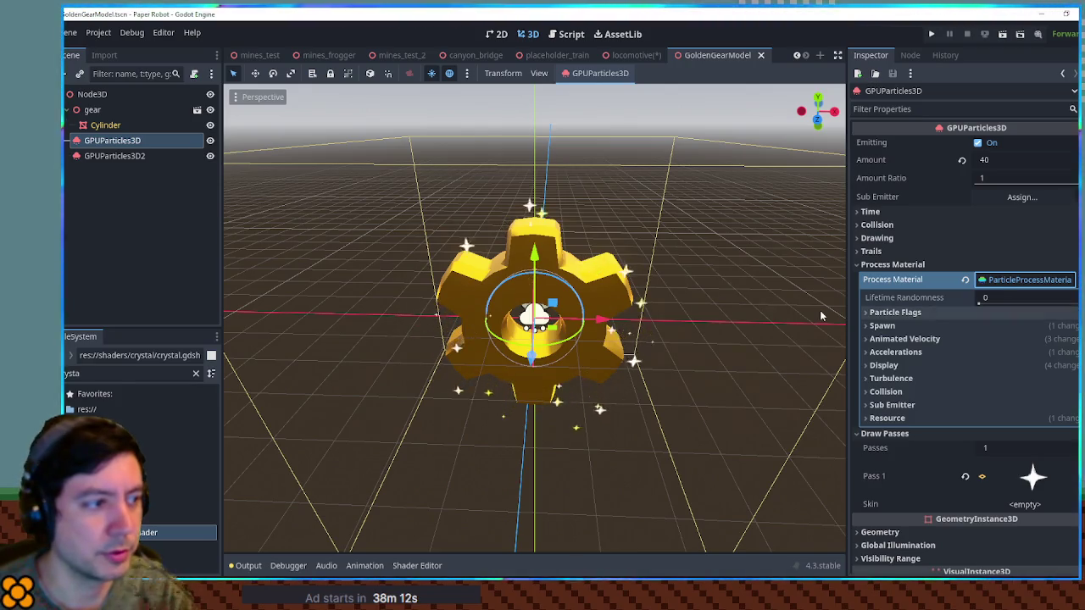
pyautogui.click(820, 313)
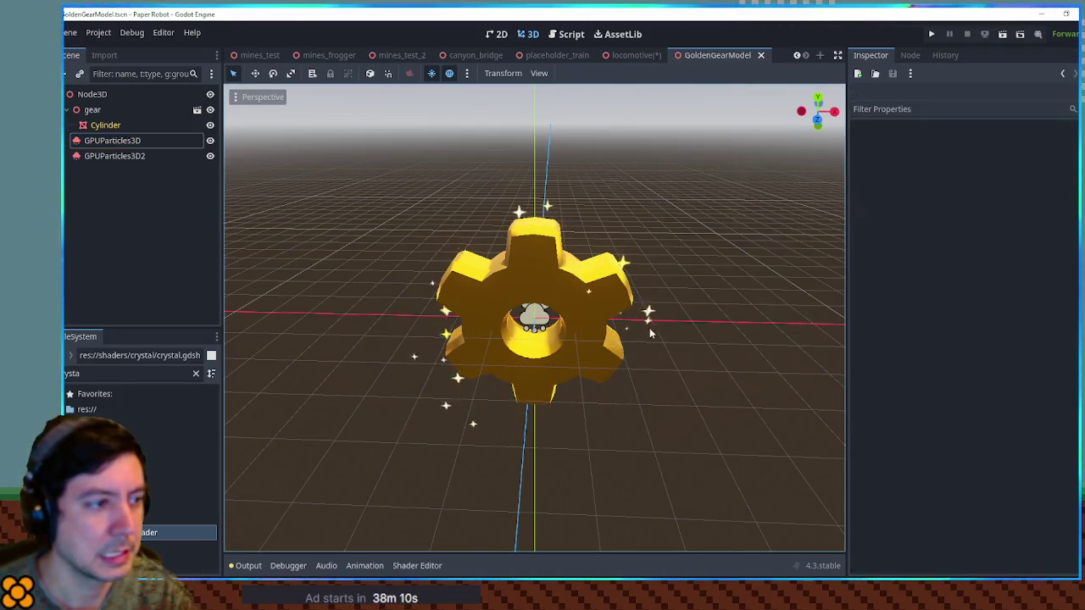
pyautogui.click(523, 326)
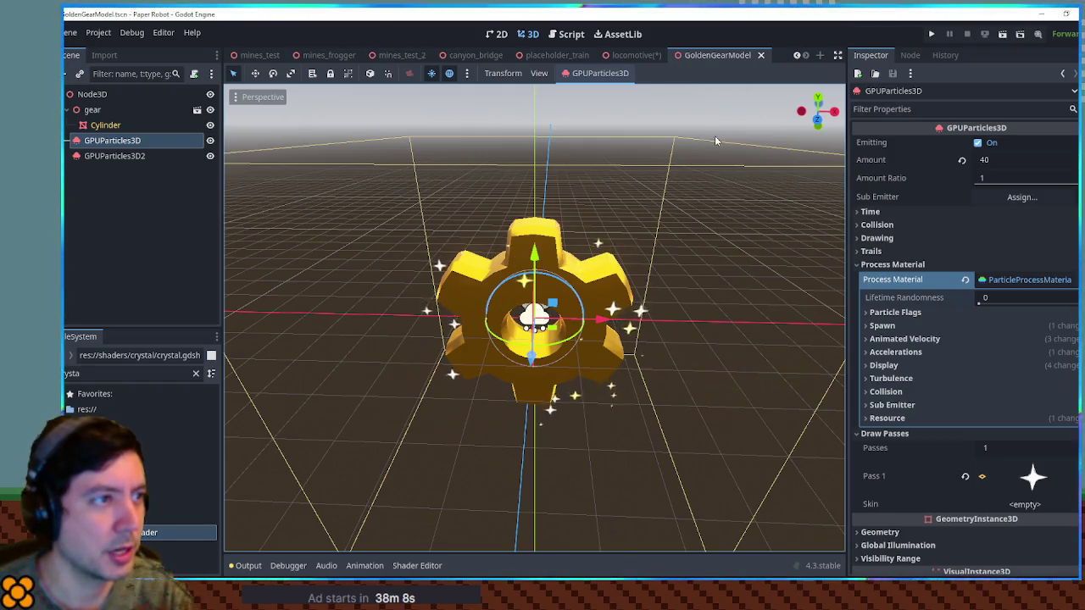
pyautogui.click(638, 55)
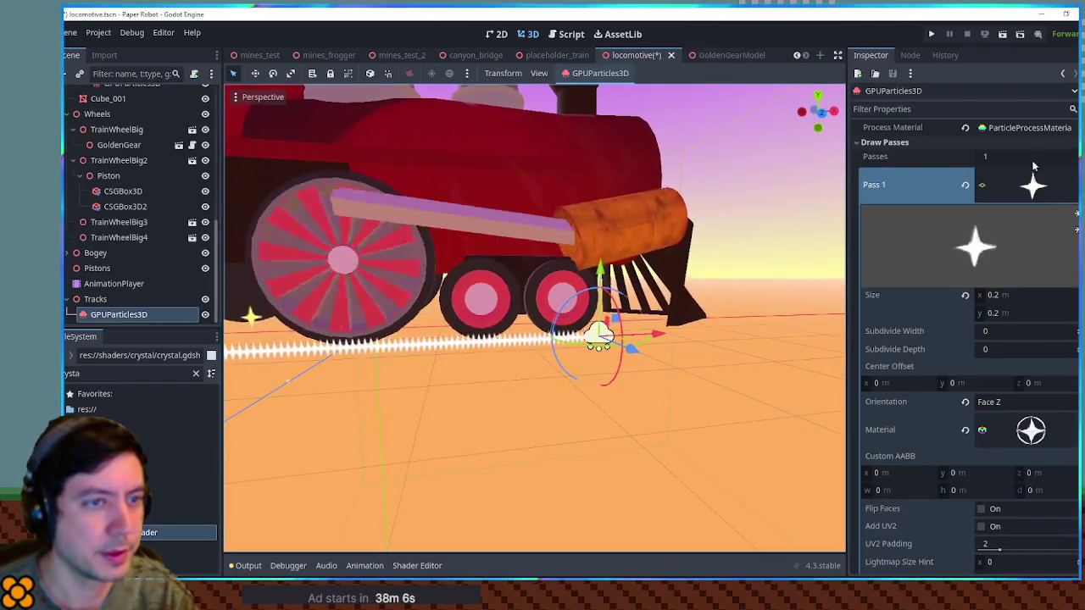
# Expand the track emitter's ParticleProcessMaterial and review the gear and wheels from several distances.
pyautogui.scroll(3, 1023, 142)
pyautogui.click(1022, 240)
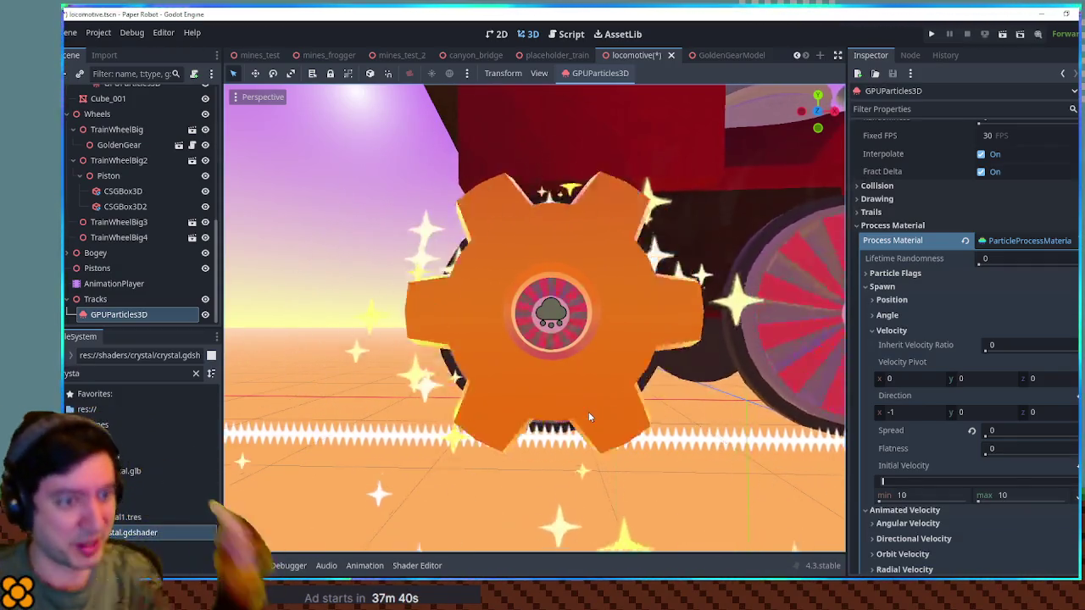
pyautogui.click(313, 204)
pyautogui.press('w')
pyautogui.press('s')
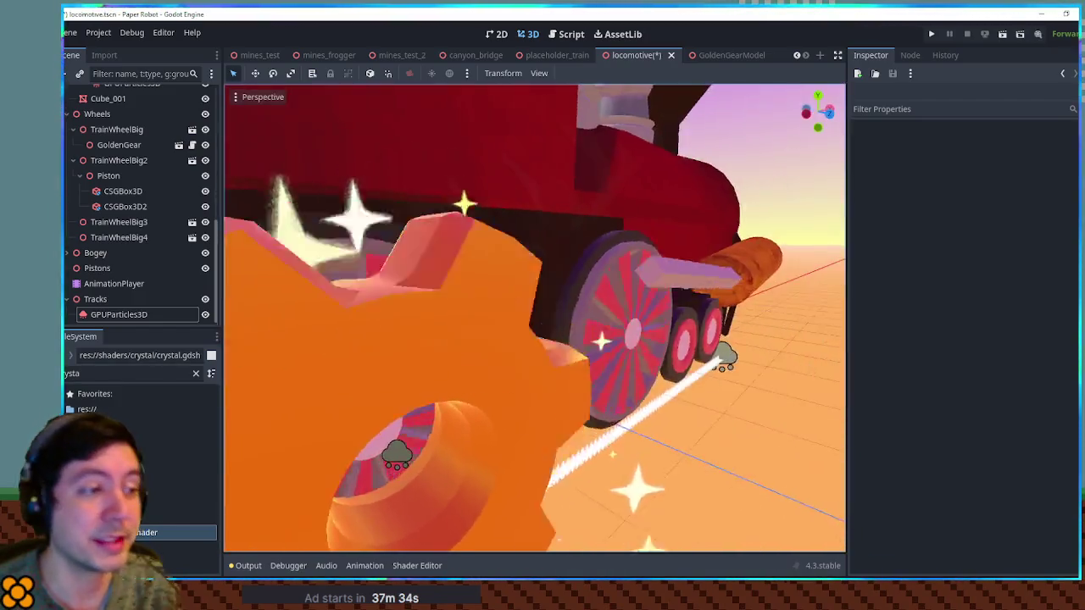
pyautogui.press('s')
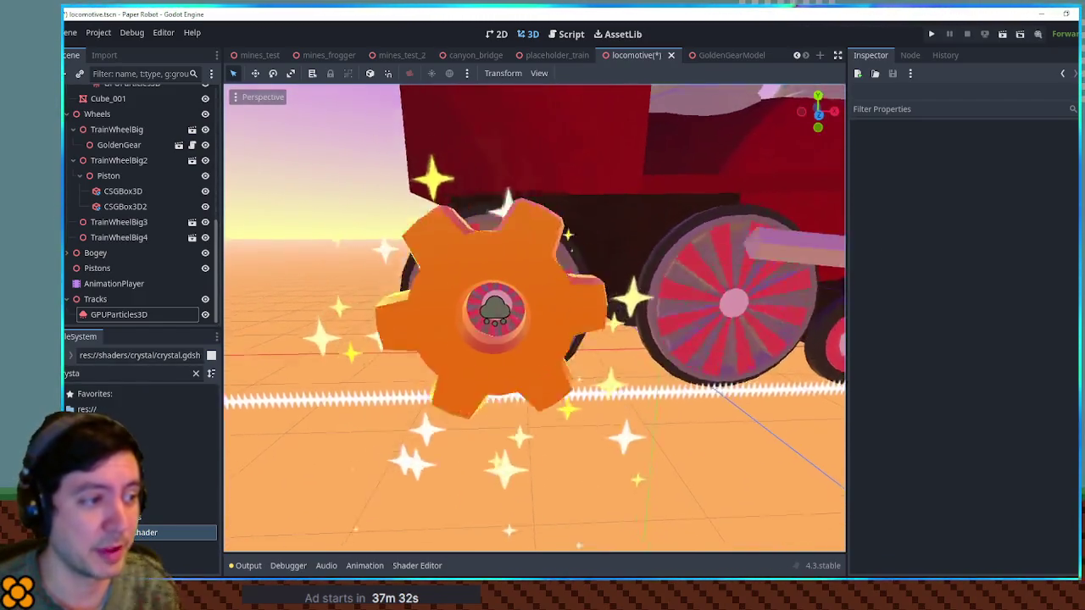
pyautogui.press('w')
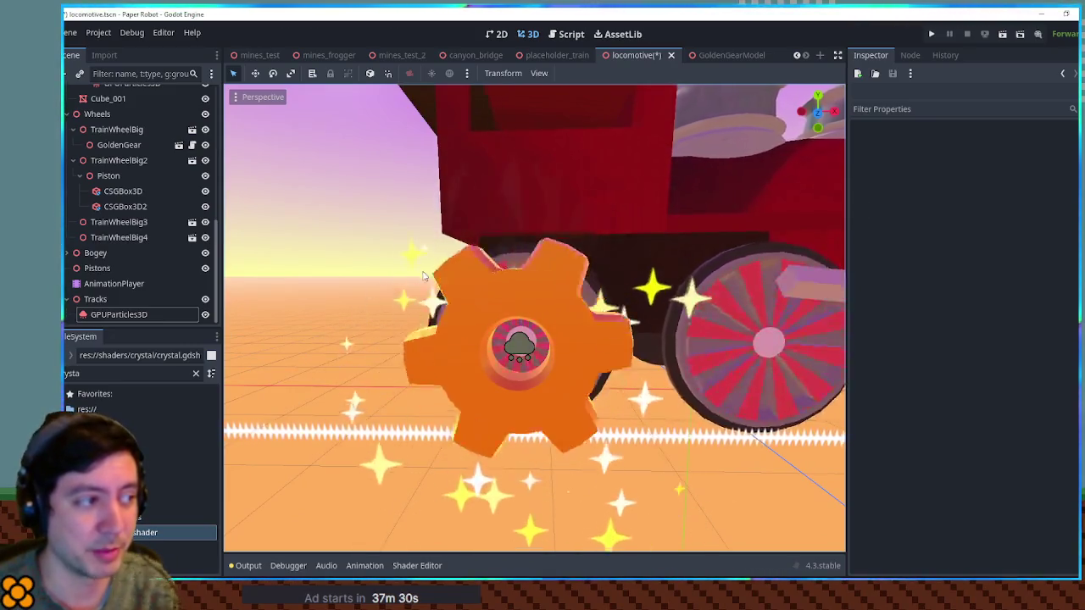
pyautogui.press('s')
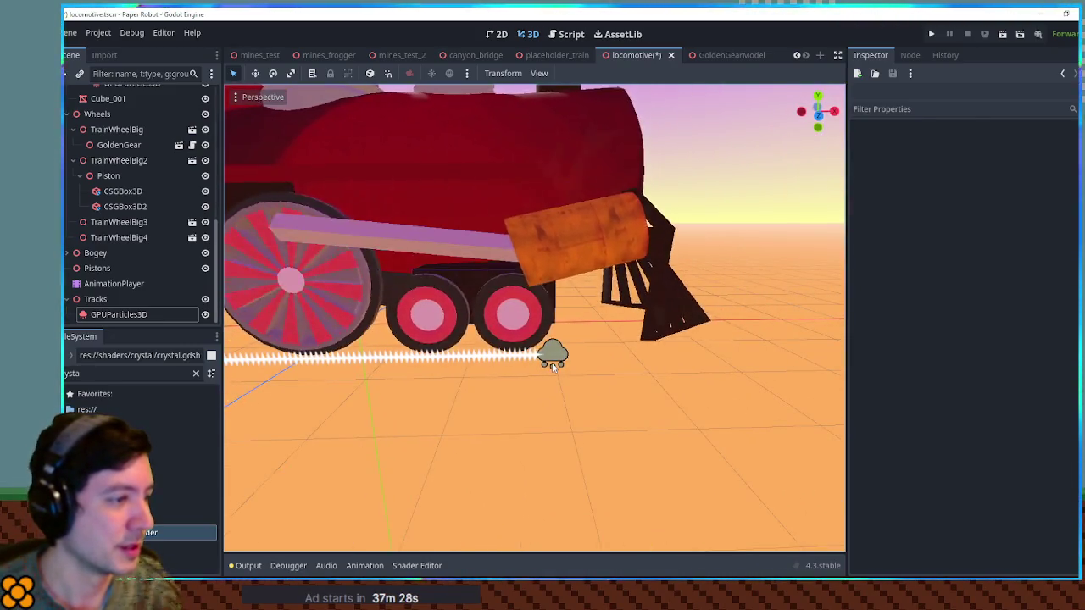
# Reselect the track emitter and scroll to Accelerations to confirm zero gravity.
pyautogui.click(552, 365)
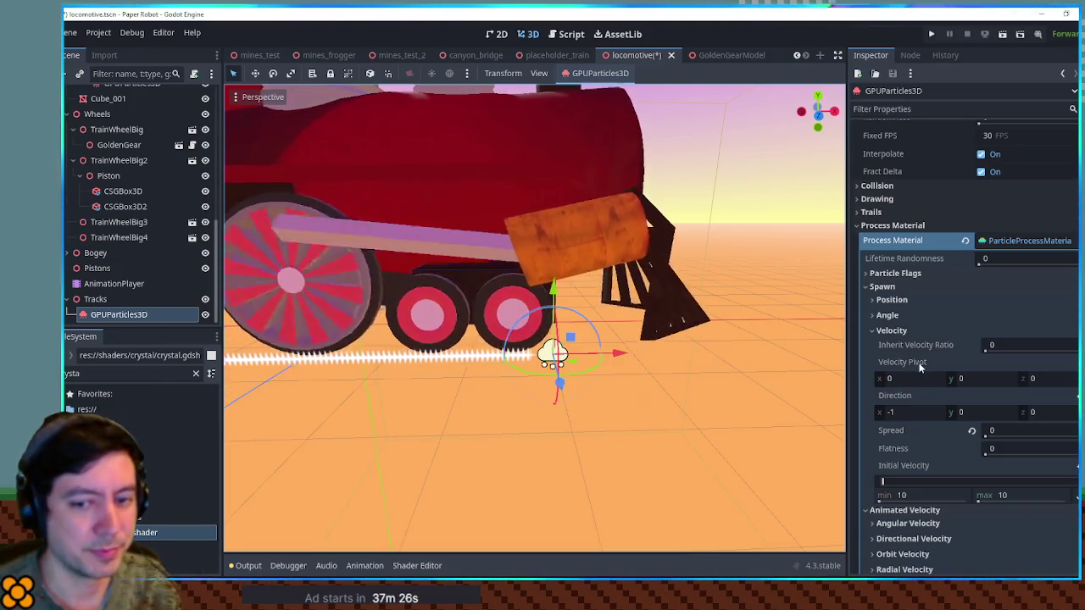
pyautogui.scroll(-5, 932, 365)
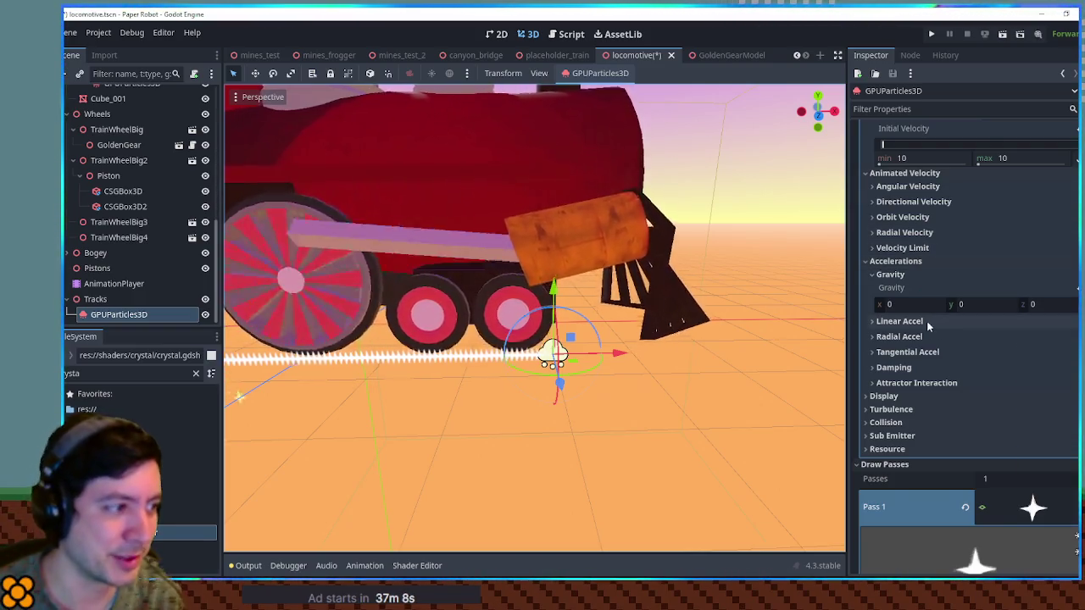
pyautogui.moveTo(736, 327)
pyautogui.mouseDown()
pyautogui.moveTo(644, 412)
pyautogui.moveTo(798, 318)
pyautogui.moveTo(268, 335)
pyautogui.moveTo(831, 368)
pyautogui.moveTo(716, 314)
pyautogui.moveTo(717, 347)
pyautogui.mouseUp()
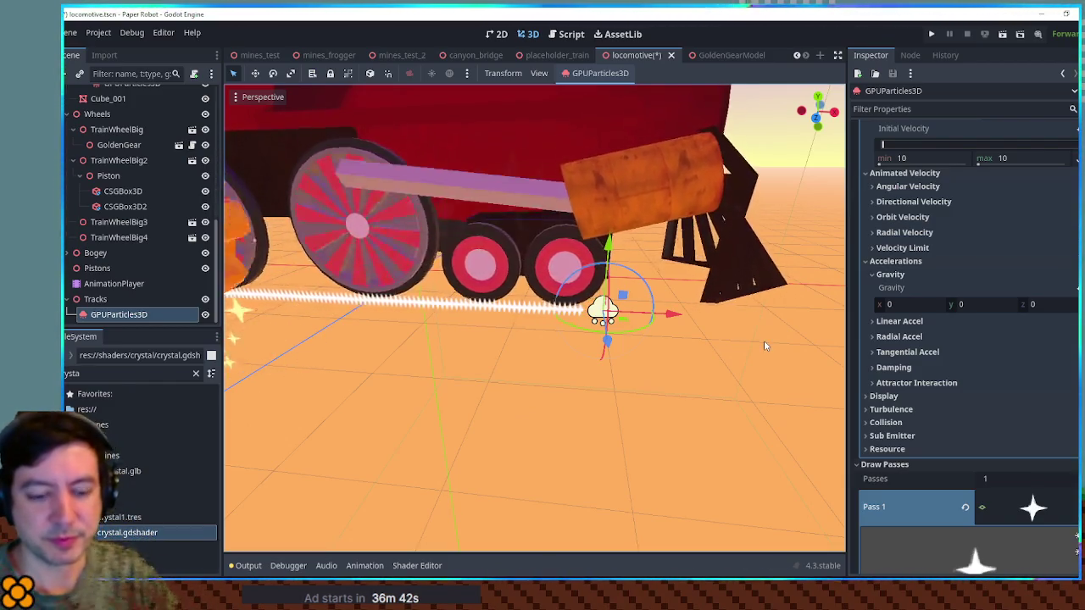
# Preview the locomotive's smoke and track sparkles across the train with nothing selected.
pyautogui.click(736, 422)
pyautogui.scroll(-3, 696, 350)
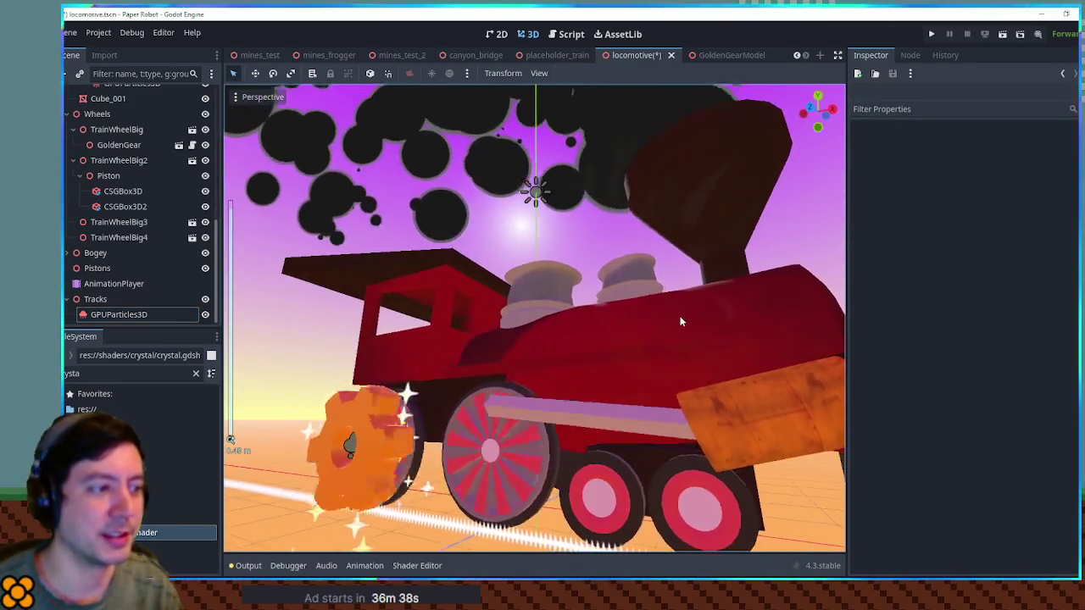
pyautogui.scroll(-3, 681, 322)
pyautogui.scroll(2, 681, 321)
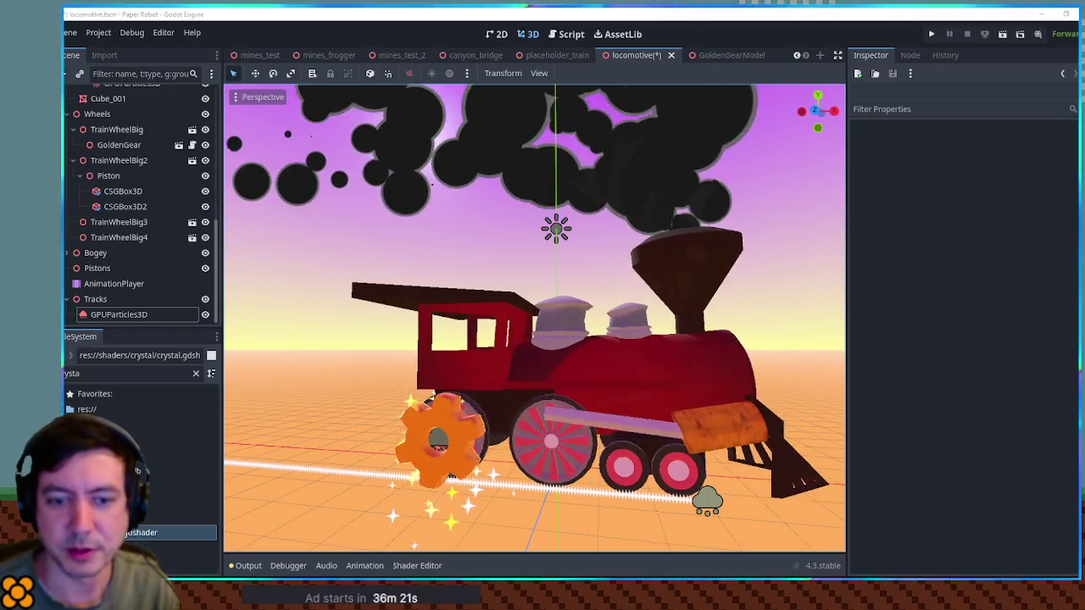
pyautogui.moveTo(775, 308)
pyautogui.mouseDown()
pyautogui.moveTo(678, 191)
pyautogui.moveTo(611, 220)
pyautogui.moveTo(585, 208)
pyautogui.mouseUp()
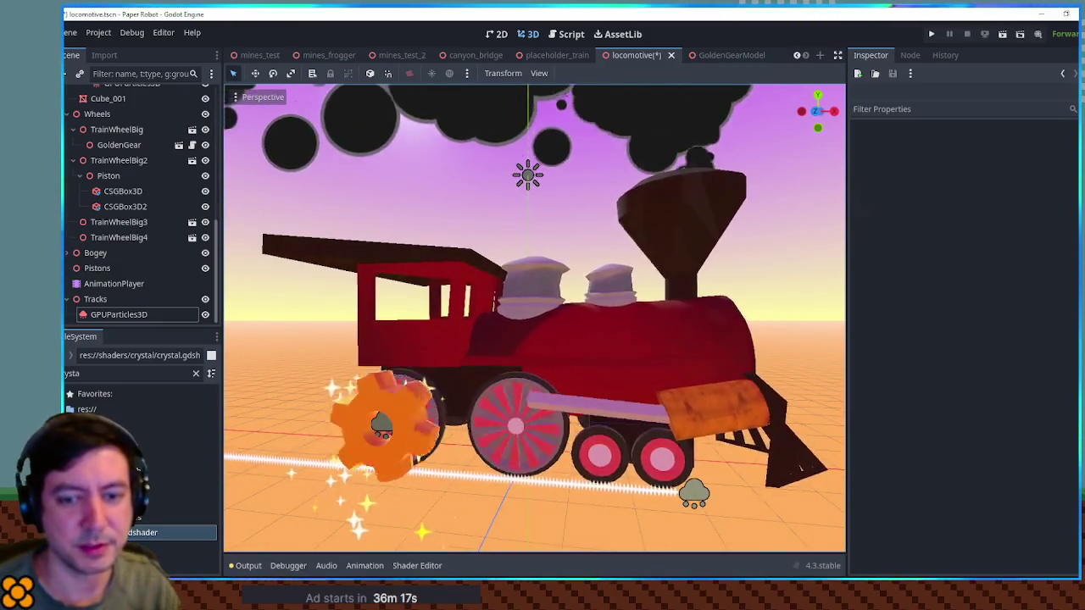
pyautogui.scroll(-2, 534, 318)
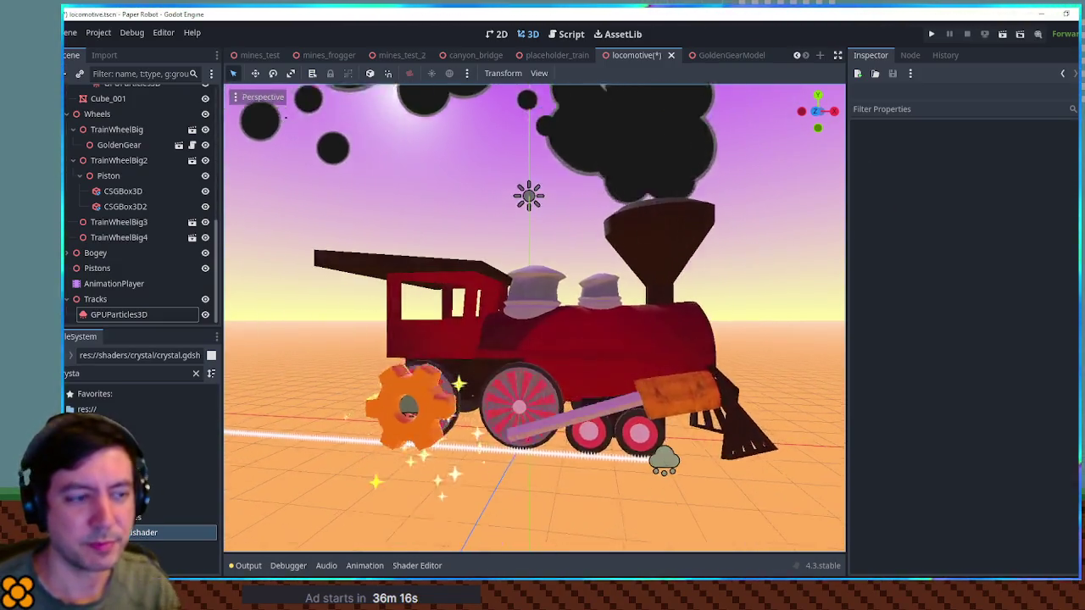
pyautogui.scroll(2, 534, 318)
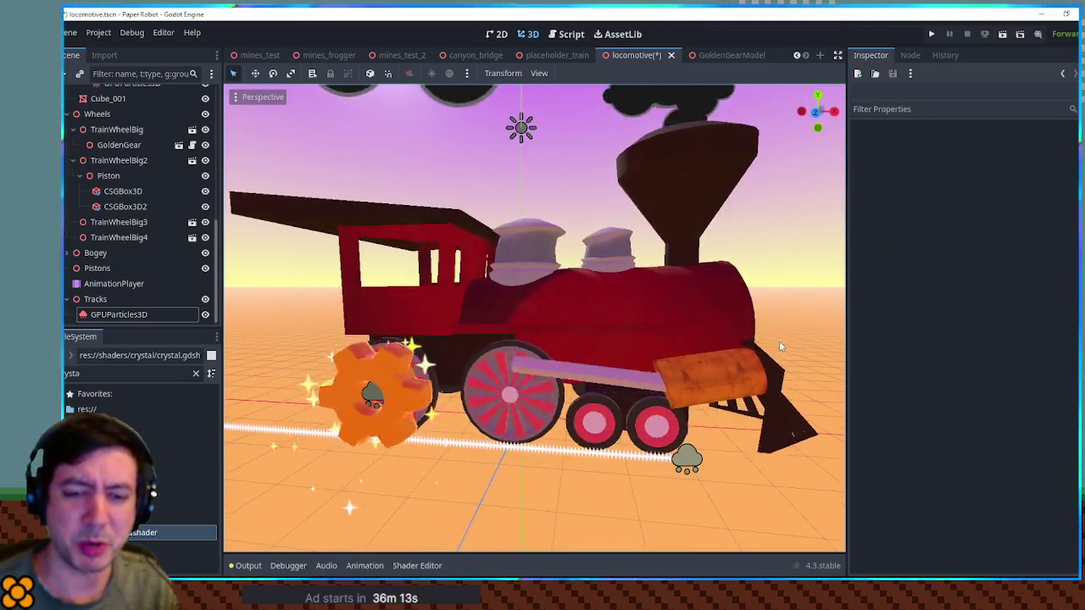
# Reselect the track emitter and collapse its Spawn section in the Inspector.
pyautogui.click(686, 459)
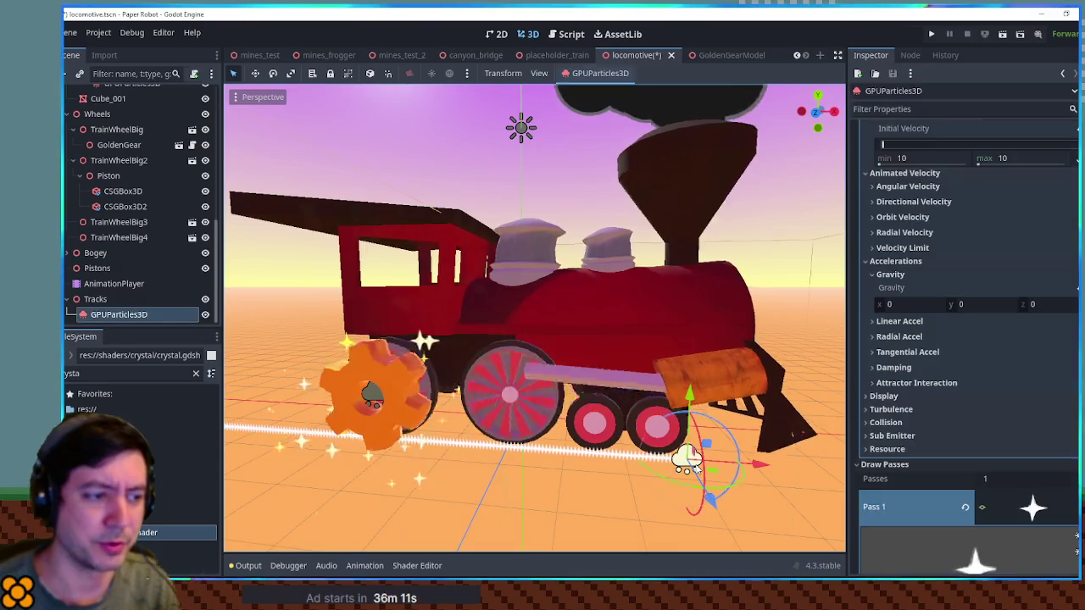
pyautogui.scroll(1, 979, 331)
pyautogui.scroll(1, 979, 324)
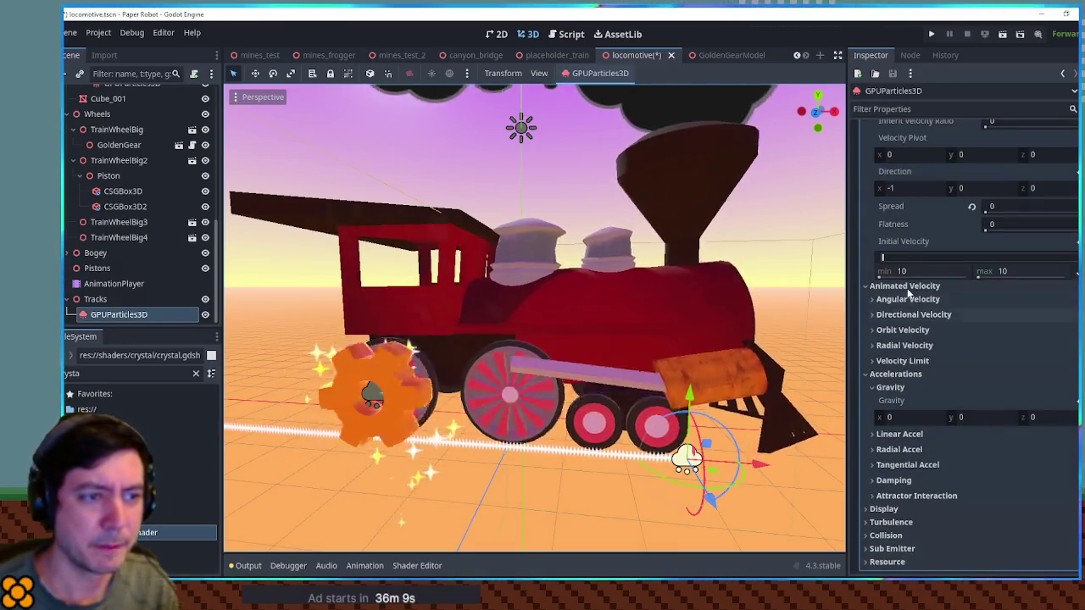
pyautogui.scroll(3, 908, 289)
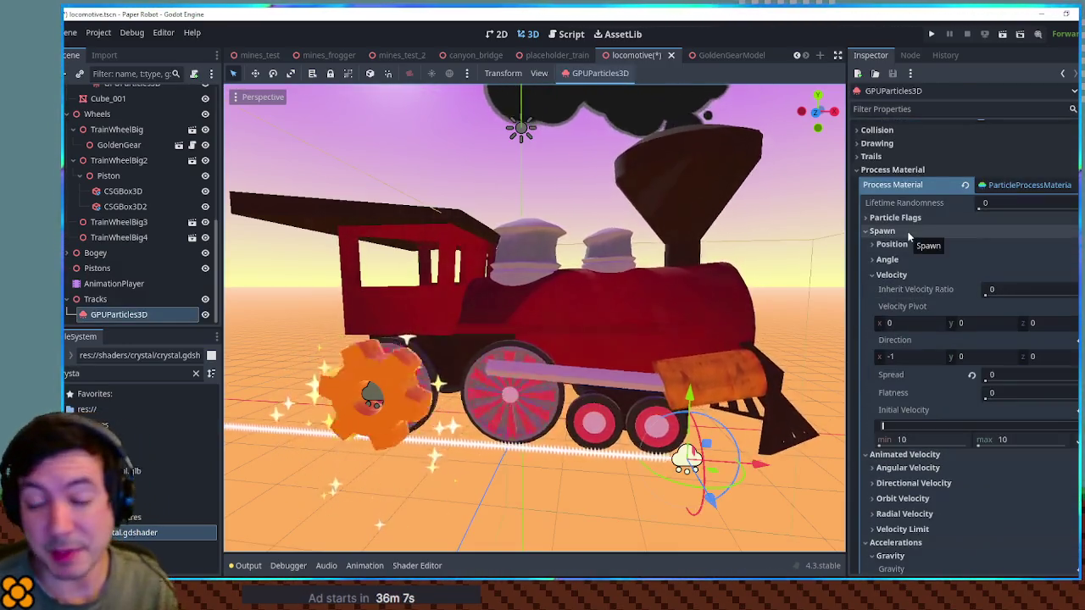
pyautogui.click(906, 232)
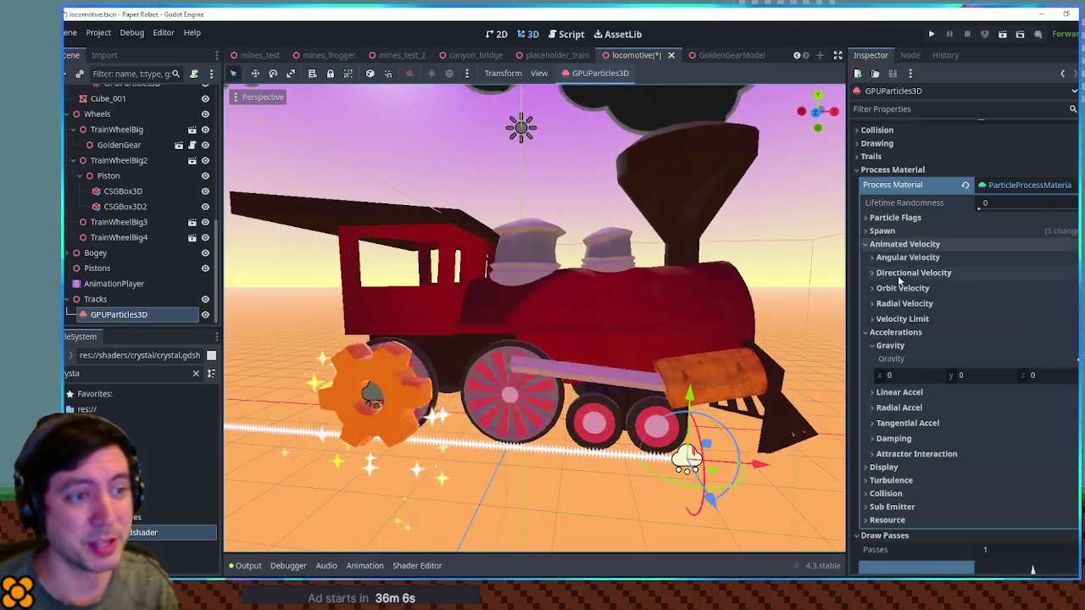